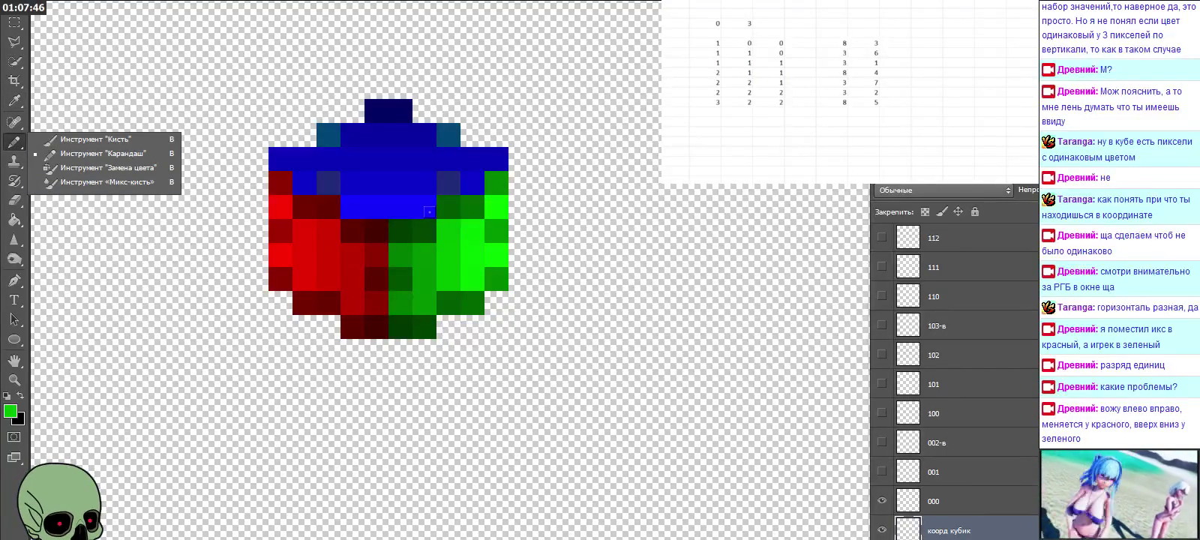
Step: Sample a green pixel from the cube and enter 84 in its foreground colour values
{"action": "left_click", "coordinate": [429, 212]}
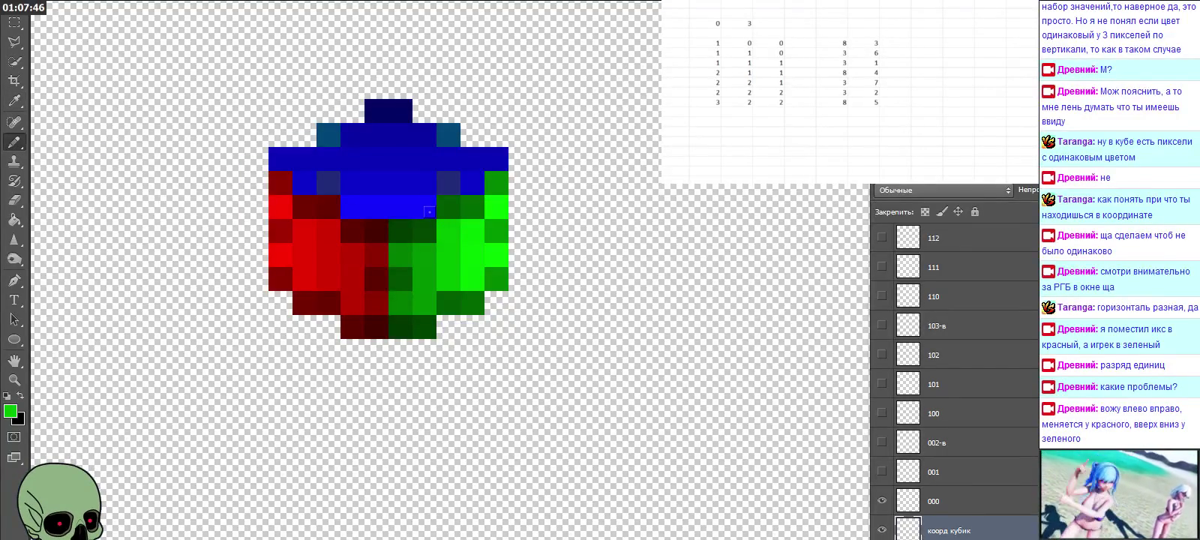
{"action": "left_click", "coordinate": [16, 103]}
{"action": "left_click", "coordinate": [18, 111]}
{"action": "left_click", "coordinate": [476, 222]}
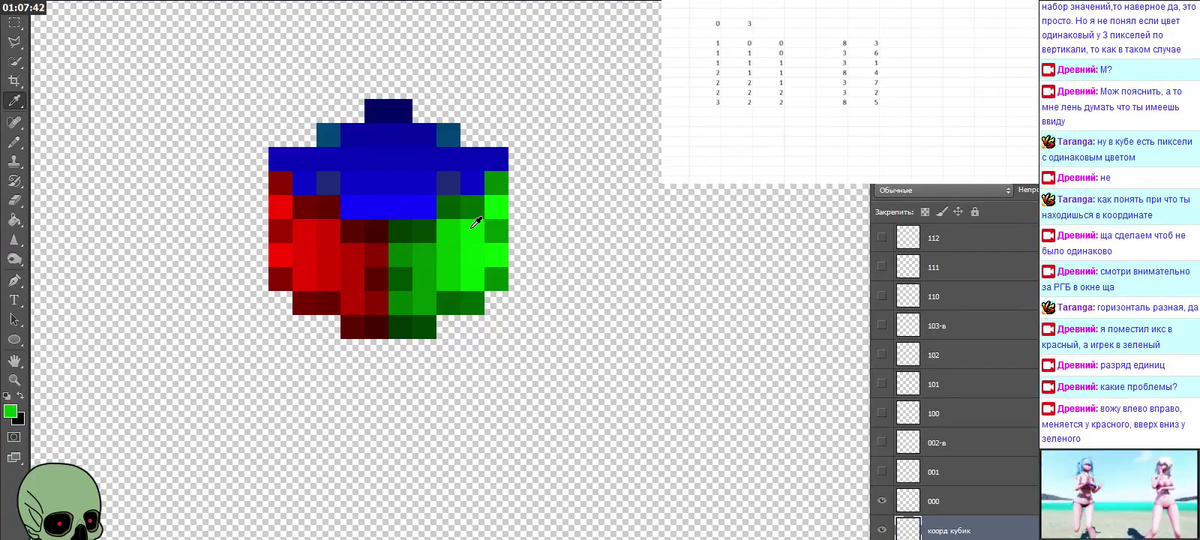
{"action": "left_click", "coordinate": [11, 411]}
{"action": "type", "text": "8"}
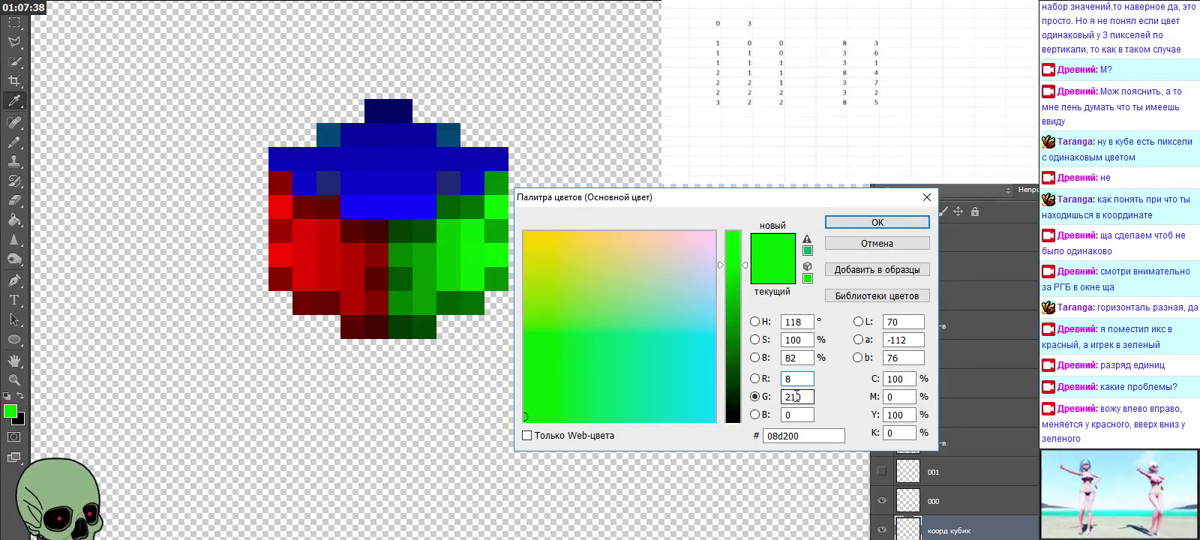
{"action": "type", "text": "4"}
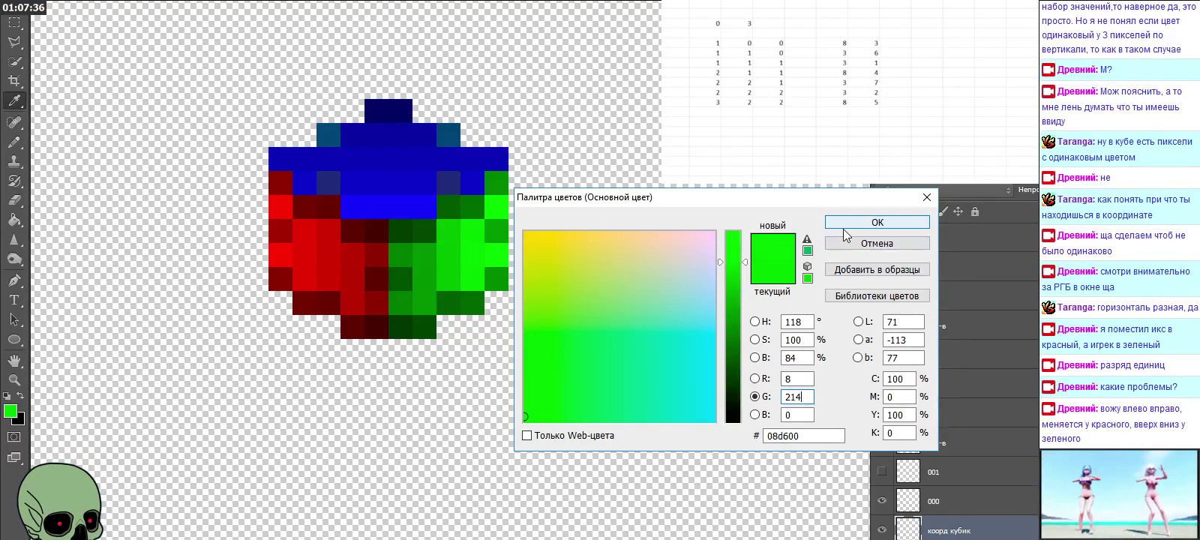
{"action": "left_click", "coordinate": [862, 222]}
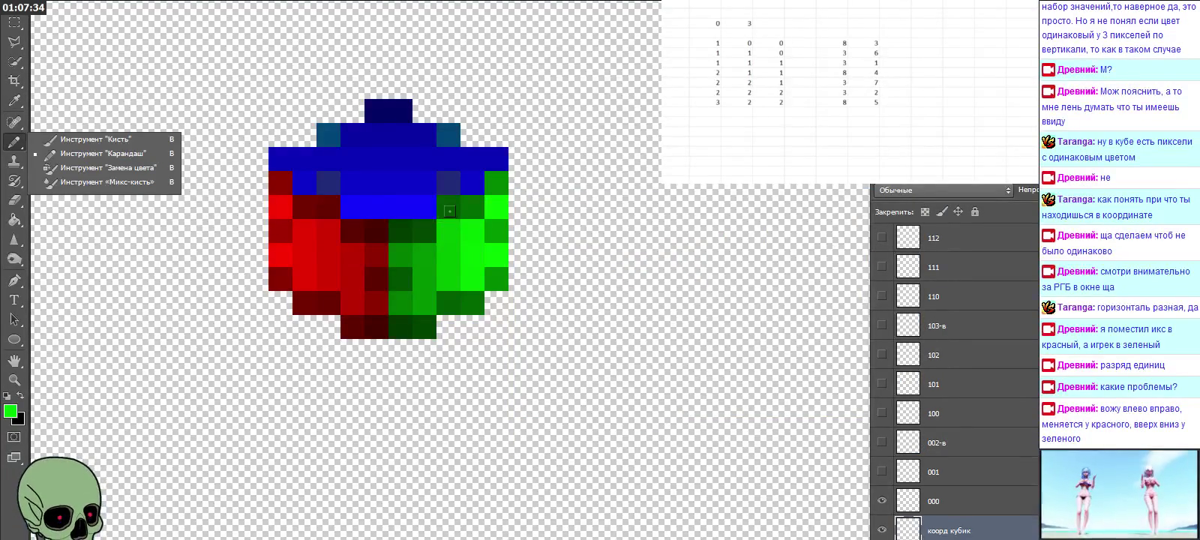
Step: Sample a darker green from the cube and adjust the foreground colour to 099000
{"action": "left_click_drag", "start_coordinate": [14, 144], "coordinate": [75, 155]}
{"action": "left_click", "coordinate": [13, 100]}
{"action": "left_click", "coordinate": [497, 226]}
{"action": "left_click", "coordinate": [13, 412]}
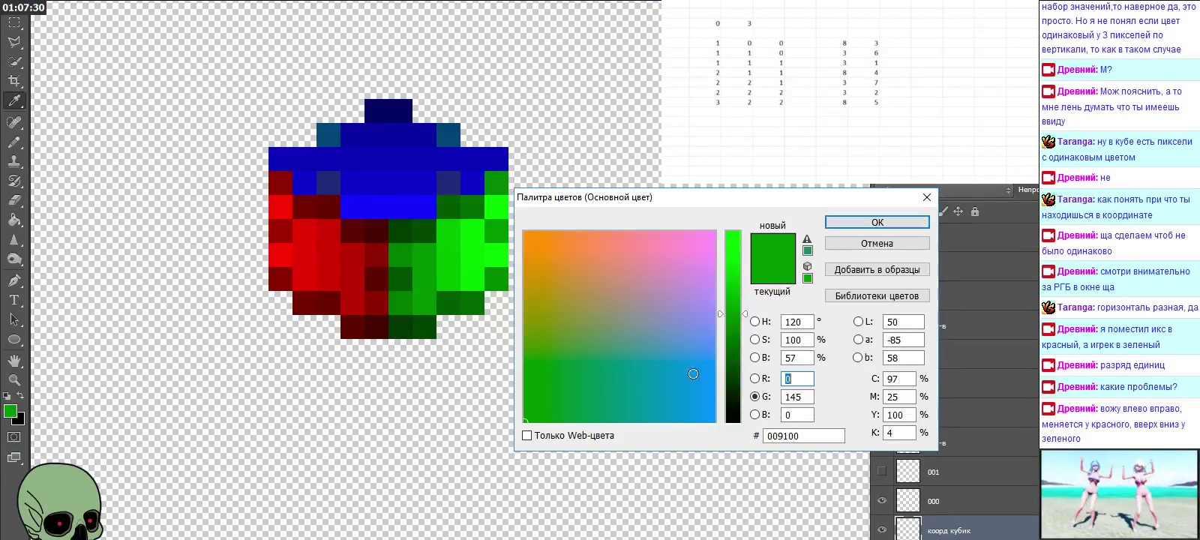
{"action": "type", "text": "9"}
{"action": "left_click_drag", "start_coordinate": [795, 396], "coordinate": [819, 403]}
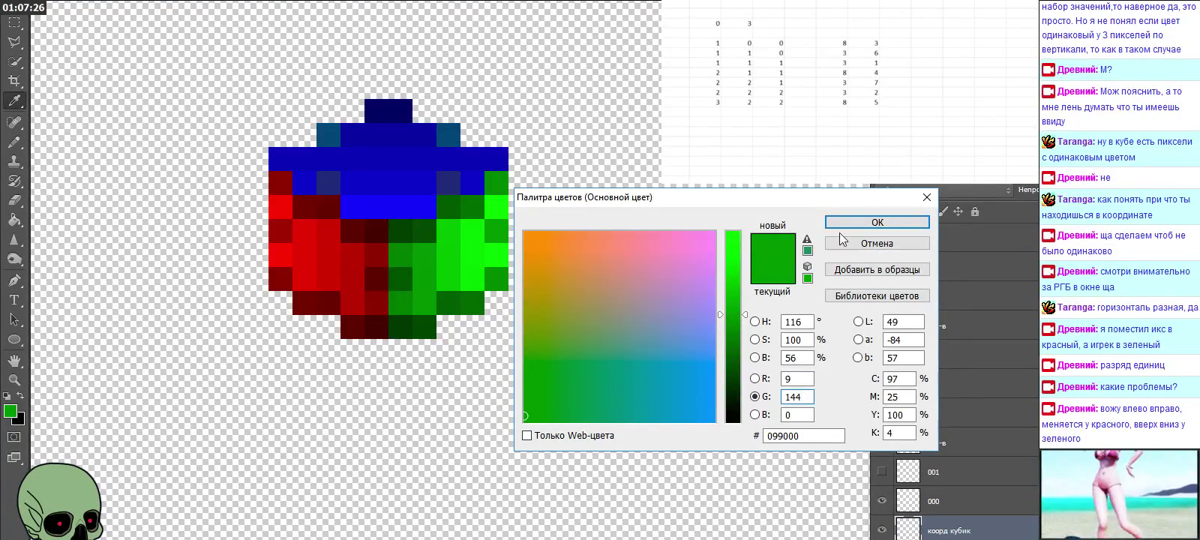
{"action": "left_click", "coordinate": [838, 224]}
{"action": "left_click", "coordinate": [11, 141]}
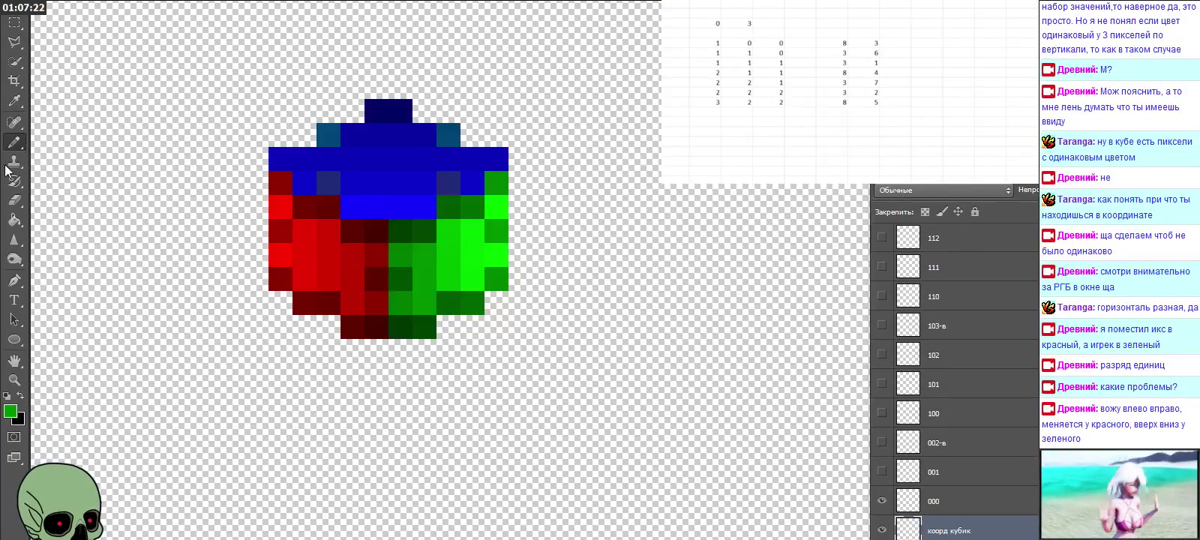
Step: Sample a dark red from the cube and compare it against bright red pixels
{"action": "left_click", "coordinate": [13, 102]}
{"action": "left_click", "coordinate": [283, 224]}
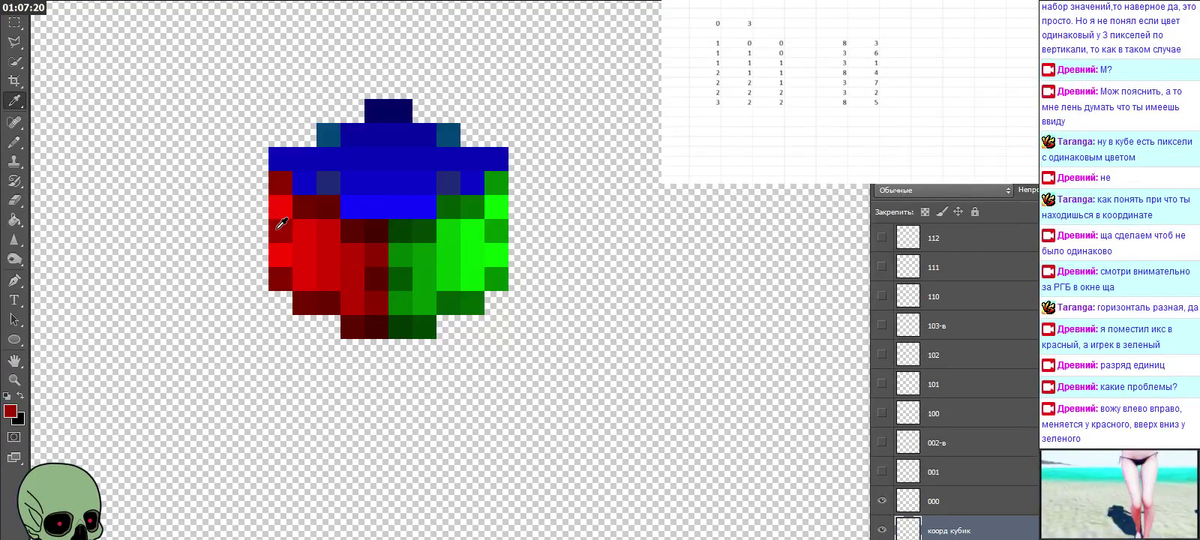
{"action": "left_click", "coordinate": [11, 410]}
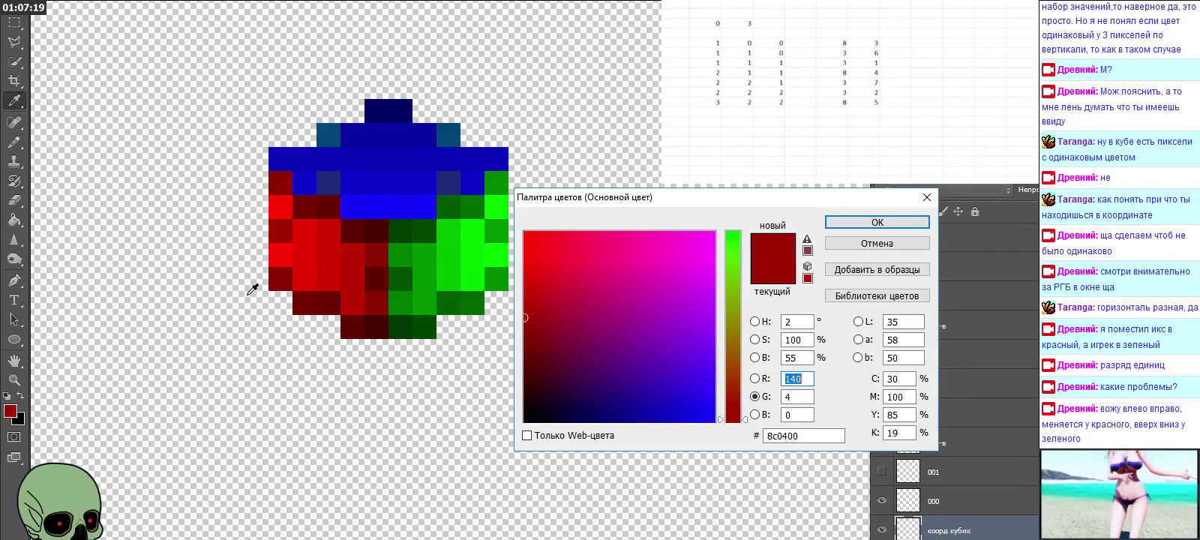
{"action": "left_click", "coordinate": [300, 229]}
{"action": "left_click", "coordinate": [280, 223]}
{"action": "left_click", "coordinate": [309, 226]}
Step: Read the values of a very dark red and several green pixels, finishing on a red
{"action": "left_click", "coordinate": [347, 226]}
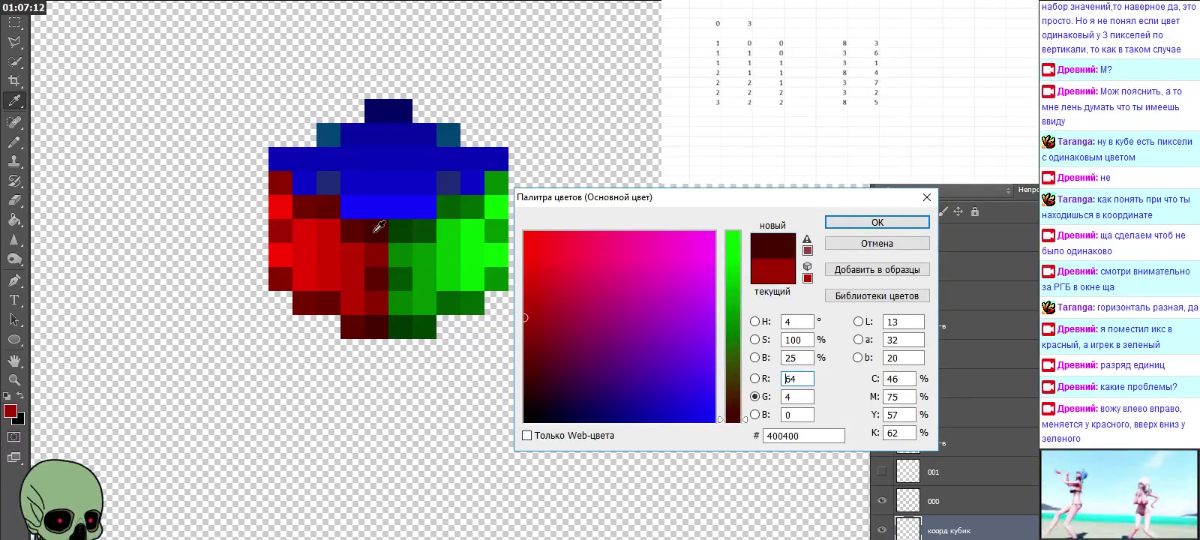
{"action": "left_click", "coordinate": [400, 226]}
{"action": "left_click", "coordinate": [419, 228]}
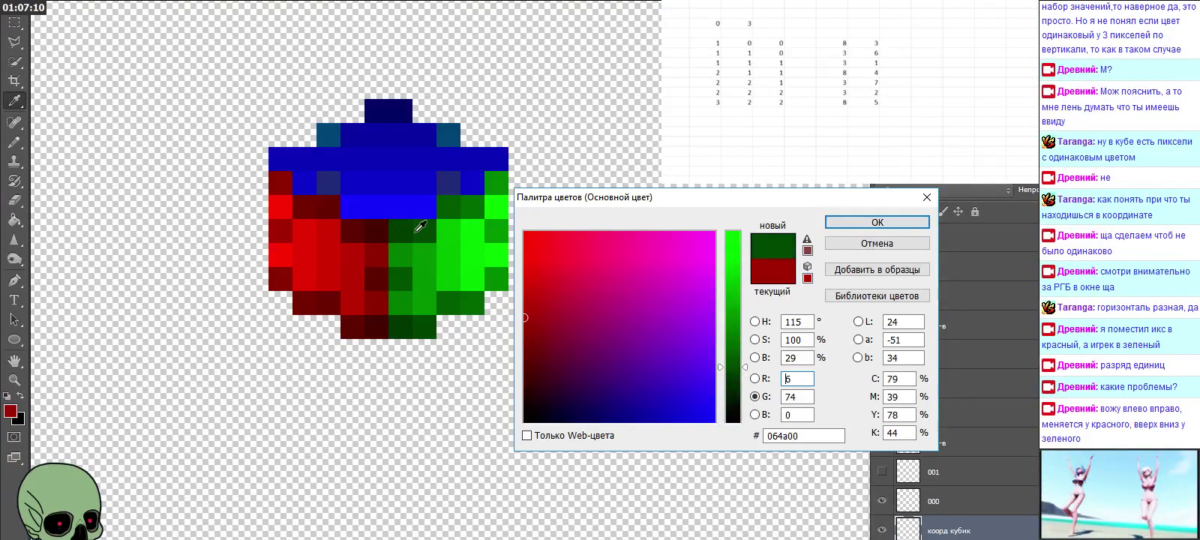
{"action": "left_click", "coordinate": [441, 230]}
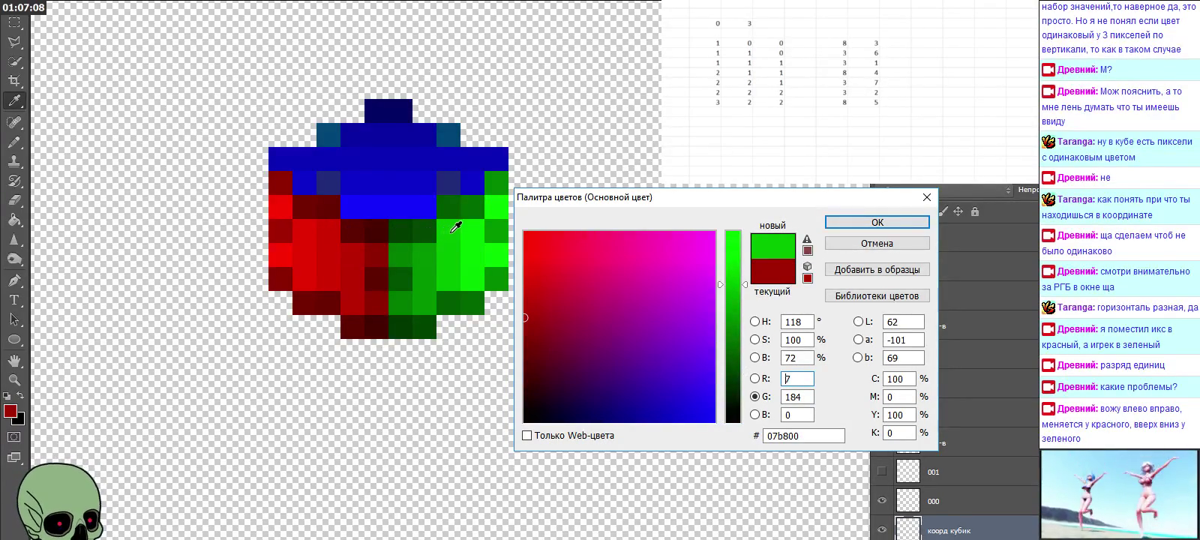
{"action": "left_click", "coordinate": [468, 231]}
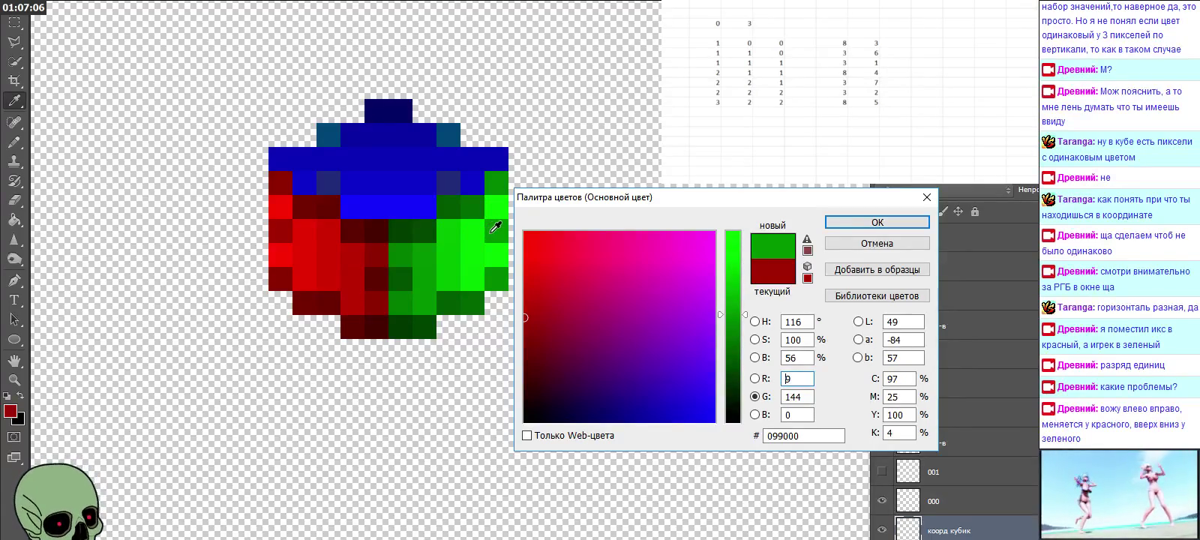
{"action": "left_click", "coordinate": [344, 226]}
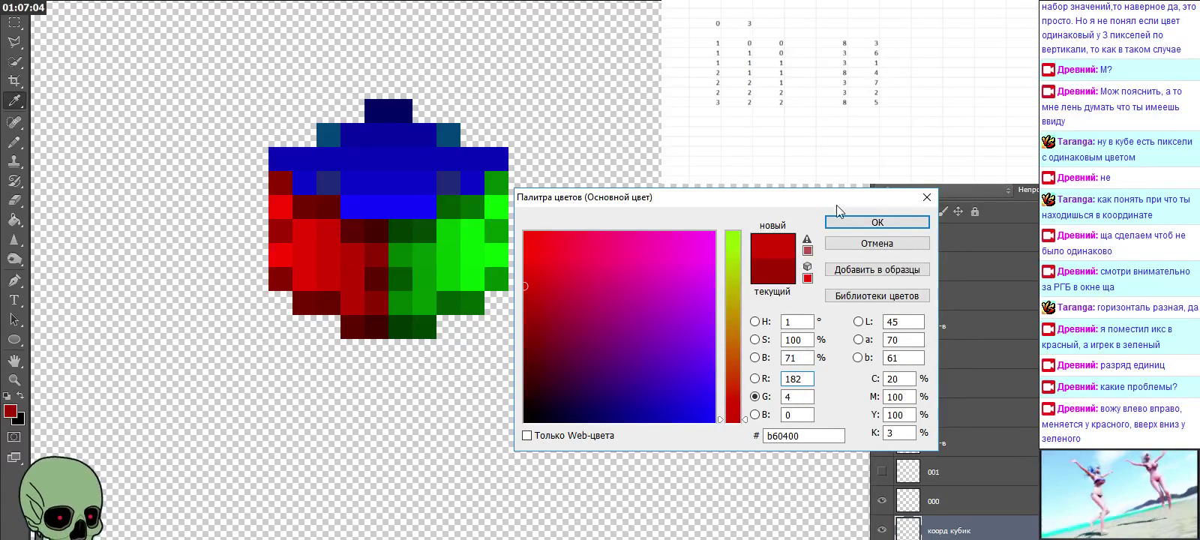
{"action": "left_click", "coordinate": [925, 198]}
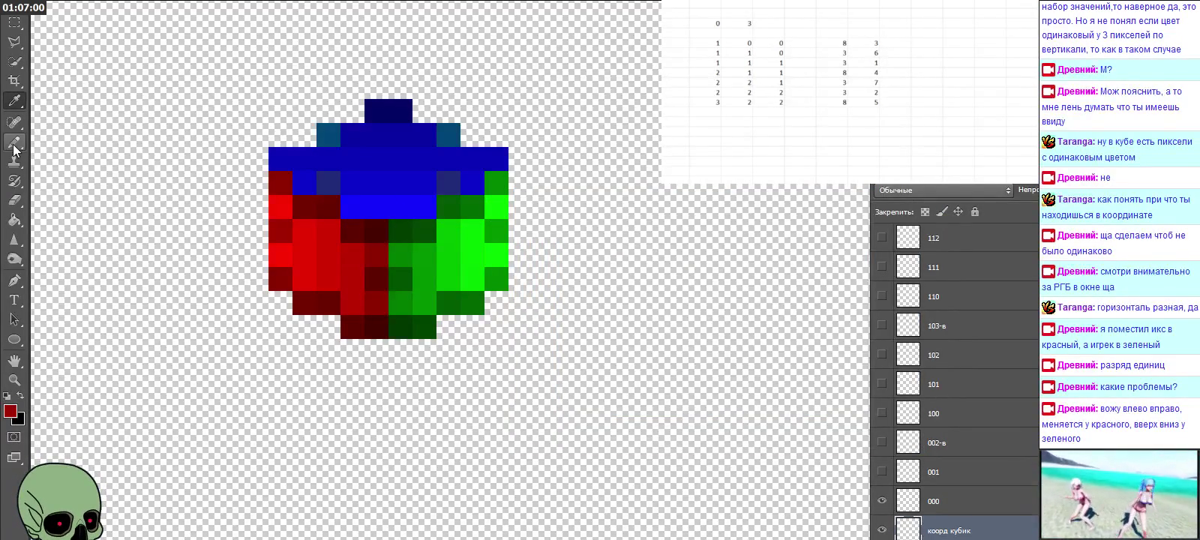
Step: Sample the bright red and adjust its green value to 5, giving fa0500
{"action": "left_click", "coordinate": [282, 198]}
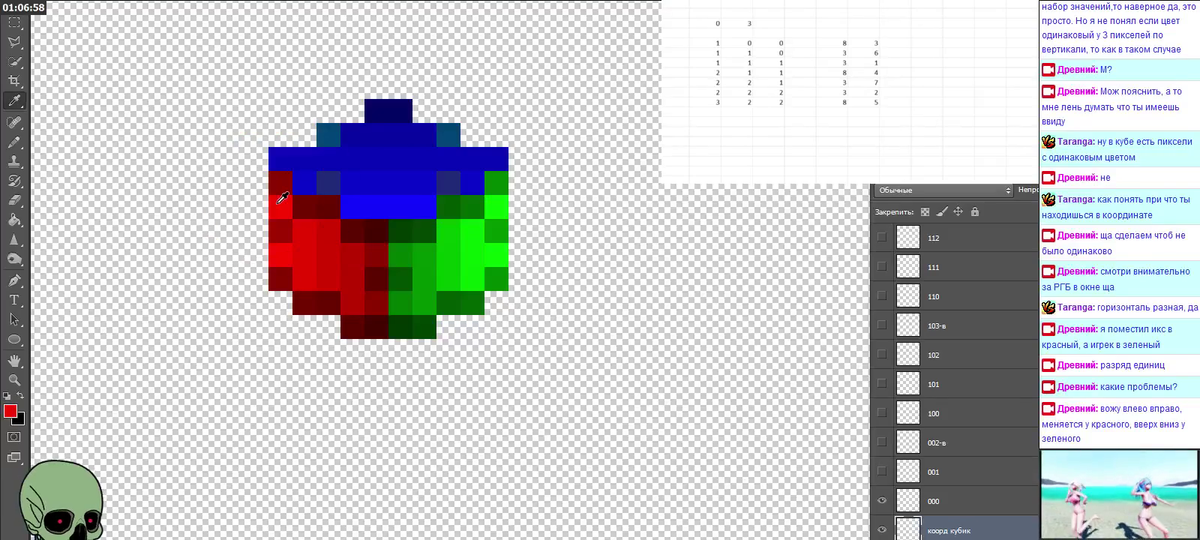
{"action": "left_click", "coordinate": [10, 411]}
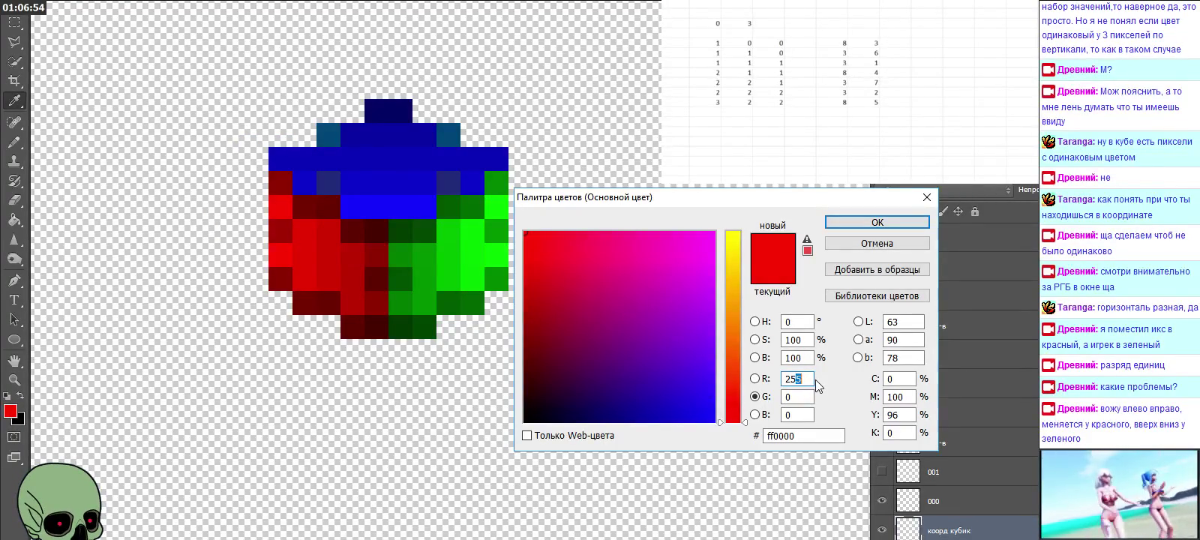
{"action": "type", "text": "0"}
{"action": "key", "text": "Tab"}
{"action": "type", "text": "5"}
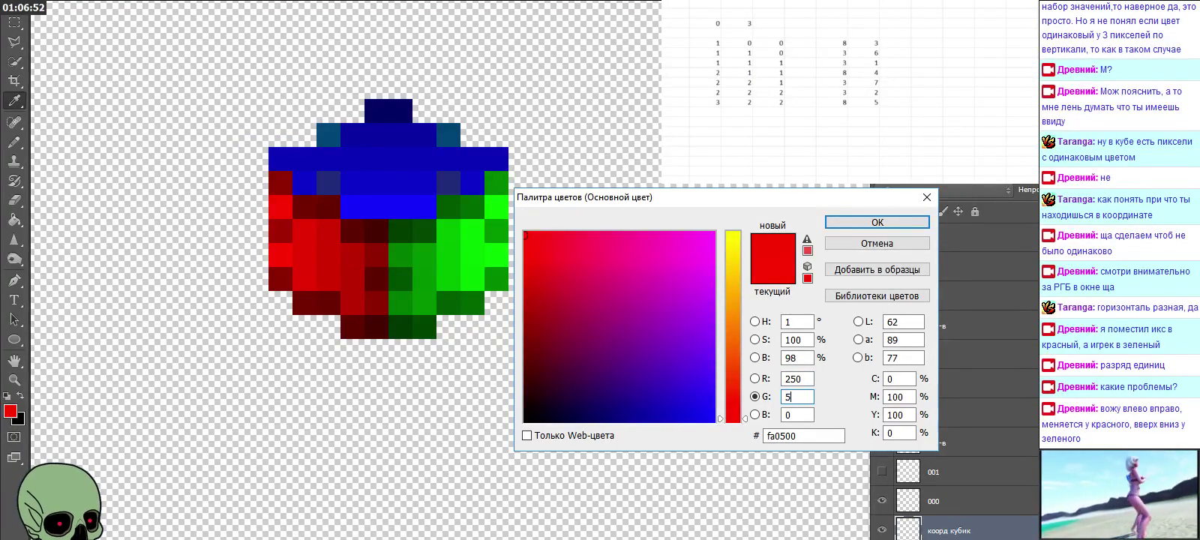
{"action": "left_click", "coordinate": [904, 223]}
{"action": "left_click", "coordinate": [15, 147]}
Step: Change the red value so the foreground becomes the dark red 650500
{"action": "left_click", "coordinate": [14, 101]}
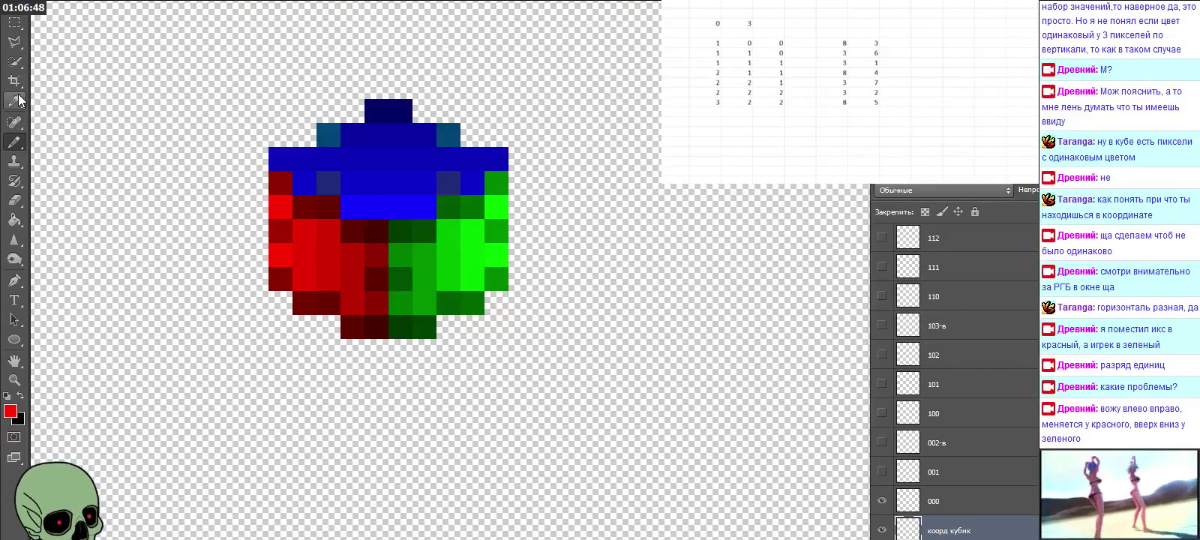
{"action": "left_click", "coordinate": [9, 414]}
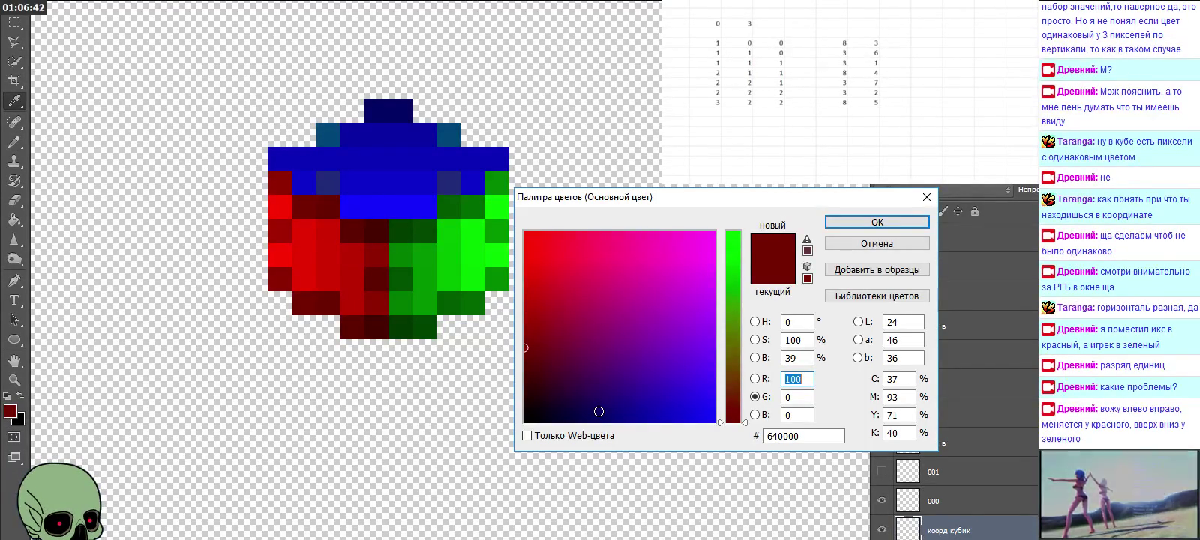
{"action": "left_click", "coordinate": [810, 379]}
{"action": "type", "text": "5"}
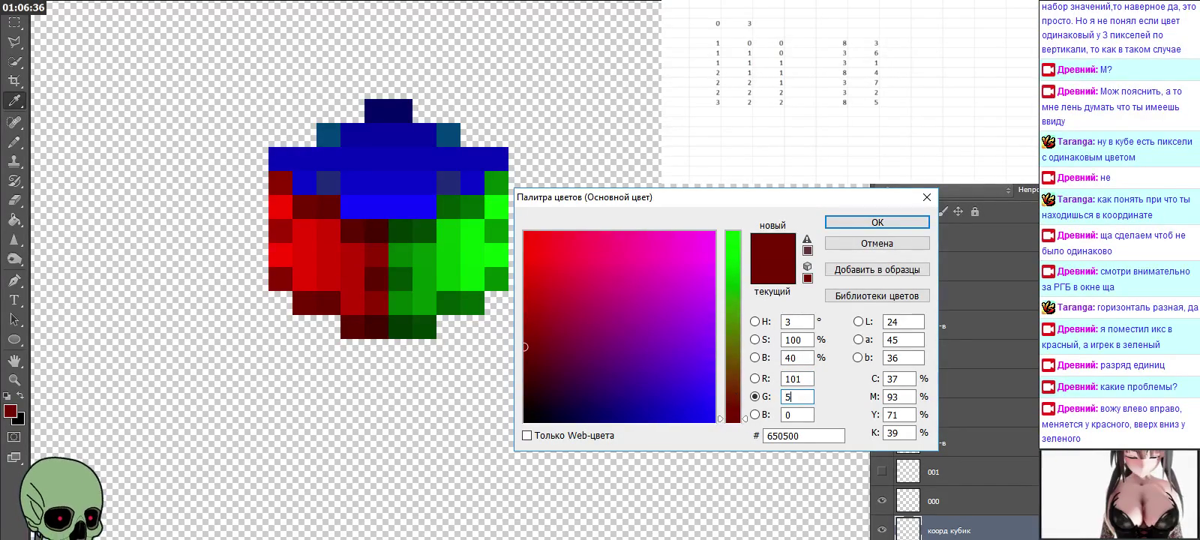
{"action": "key", "text": "Return"}
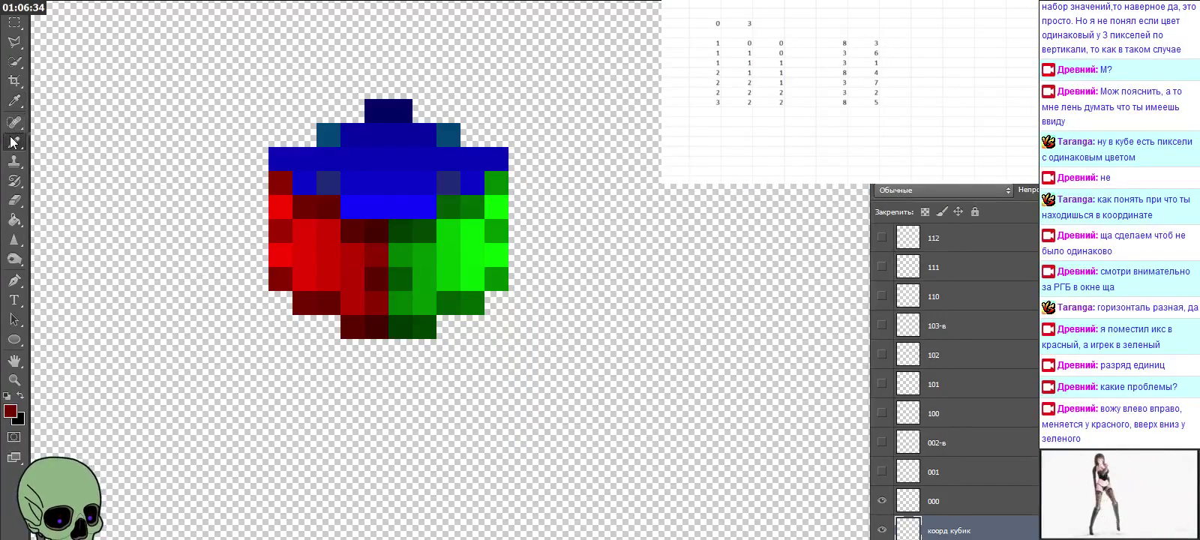
{"action": "right_click", "coordinate": [13, 142]}
{"action": "left_click", "coordinate": [68, 153]}
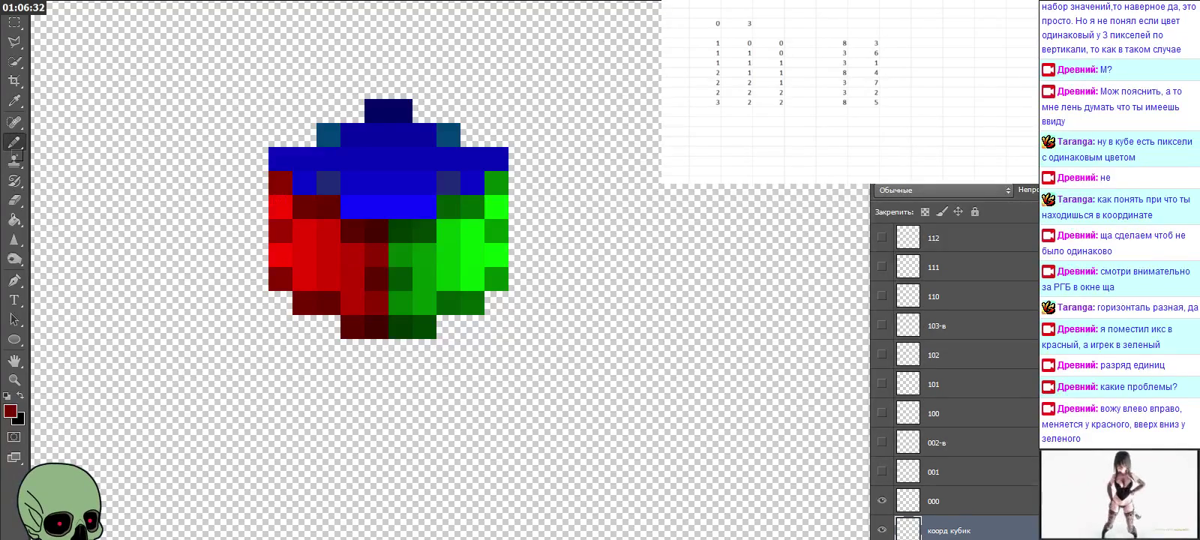
Step: Set the red value to 92 for a foreground of 5c0500, then return to the Pencil
{"action": "right_click", "coordinate": [12, 105]}
{"action": "left_click", "coordinate": [337, 199]}
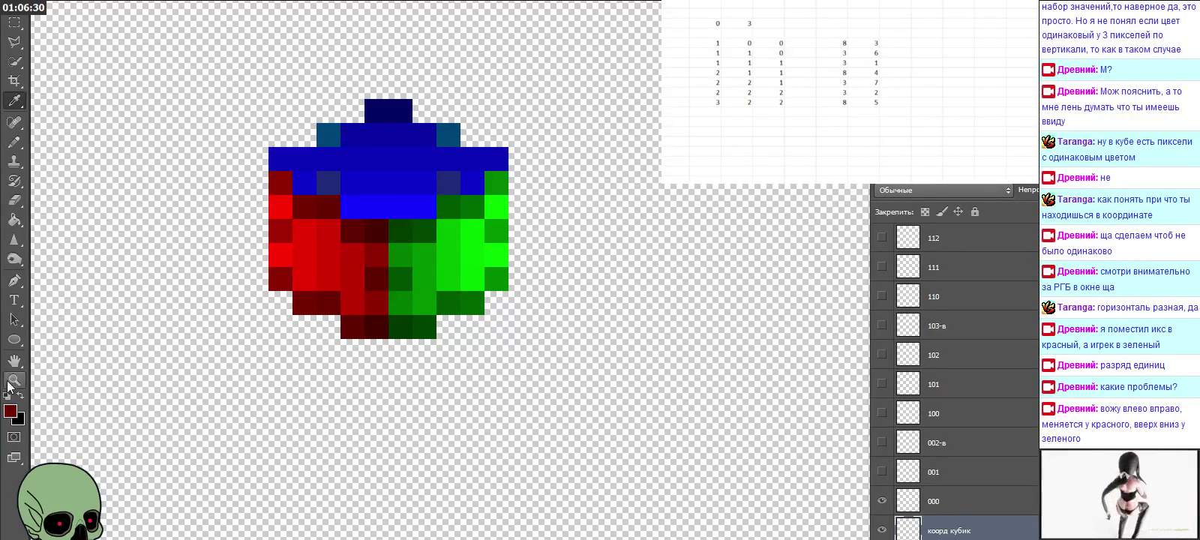
{"action": "left_click", "coordinate": [10, 411]}
{"action": "left_click_drag", "start_coordinate": [790, 379], "coordinate": [810, 381]}
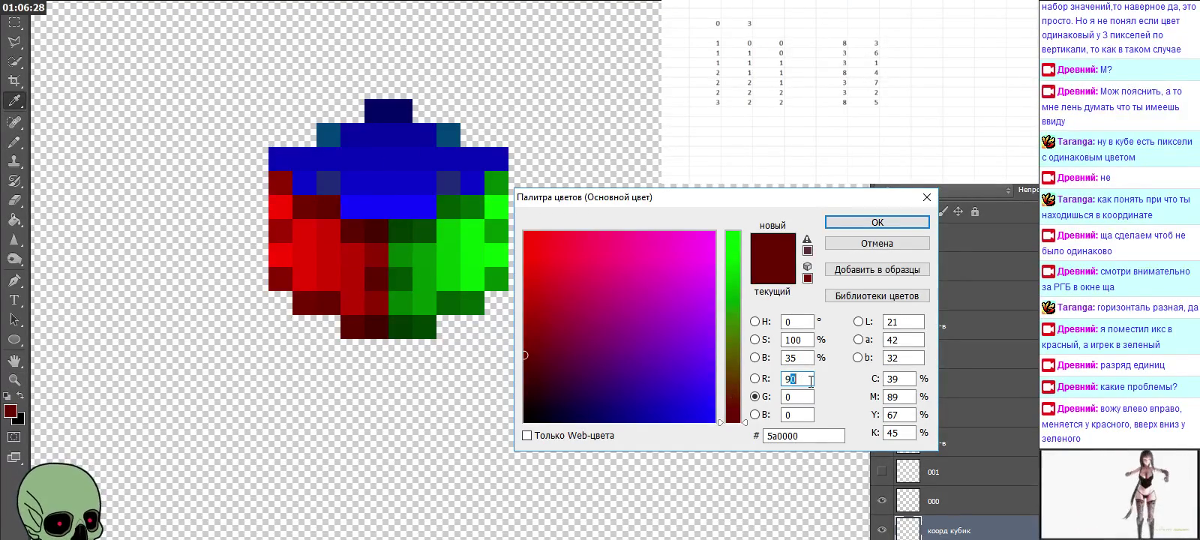
{"action": "key", "text": "Tab"}
{"action": "type", "text": "5"}
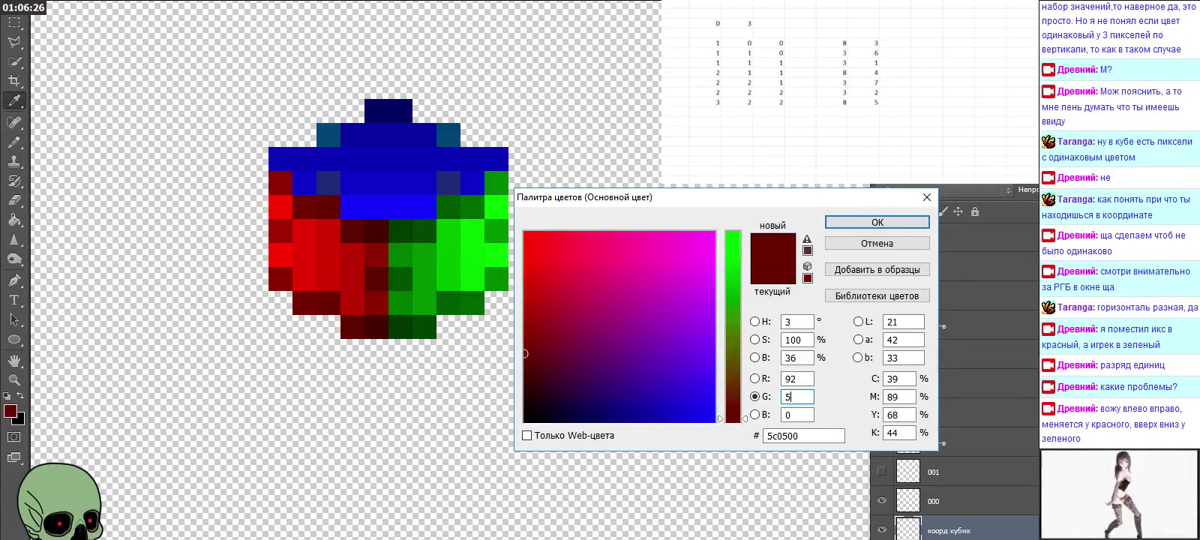
{"action": "left_click", "coordinate": [898, 226]}
{"action": "key", "text": "b"}
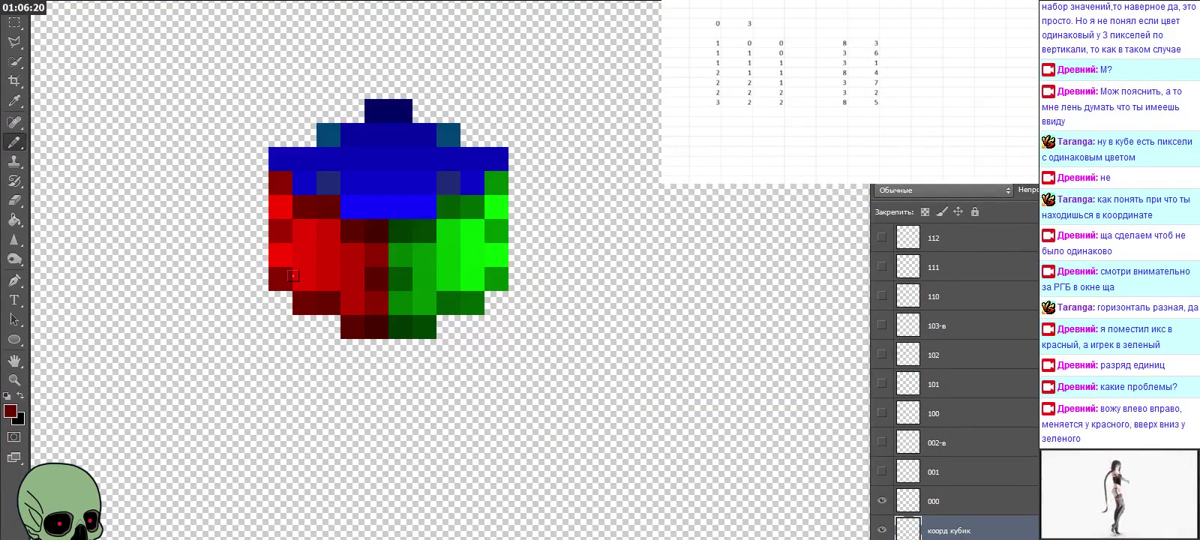
Step: Sample the cube's blue and enter 3 in its Color Picker values
{"action": "left_click", "coordinate": [14, 101]}
{"action": "left_click", "coordinate": [368, 199]}
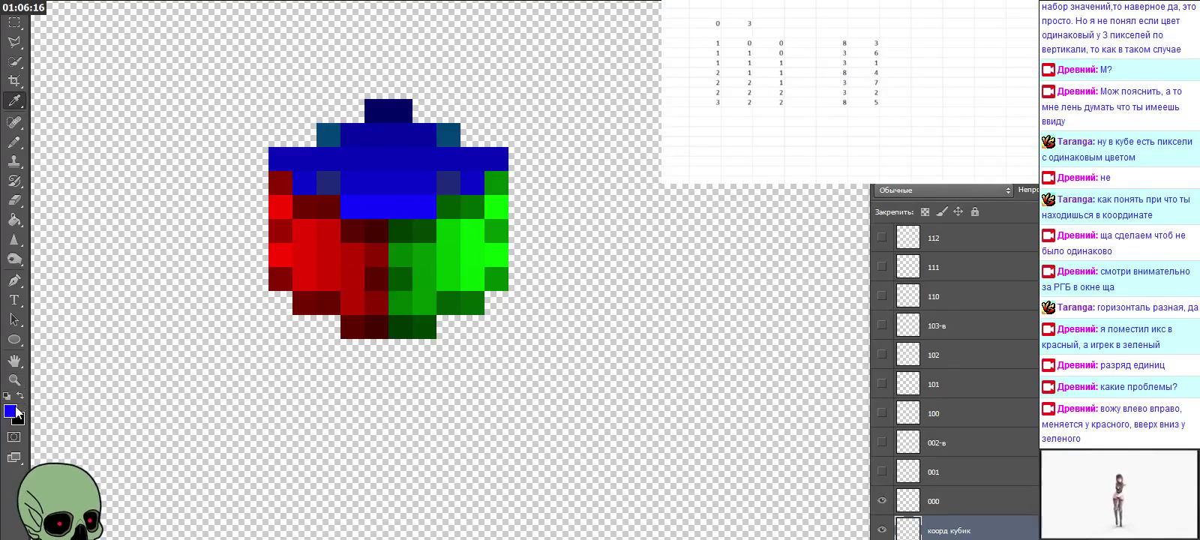
{"action": "left_click", "coordinate": [11, 411]}
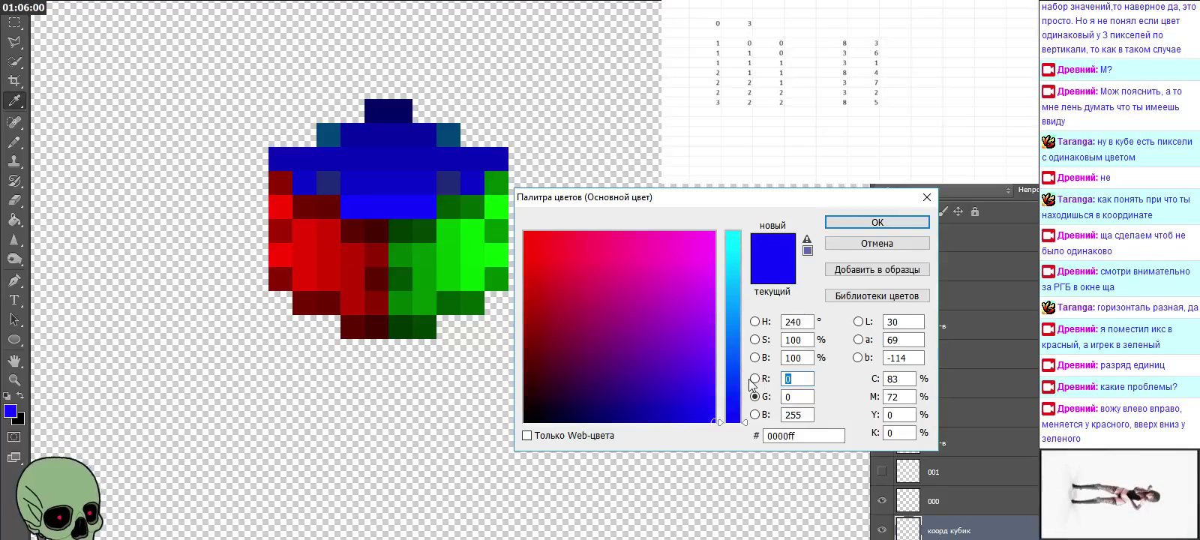
{"action": "type", "text": "3"}
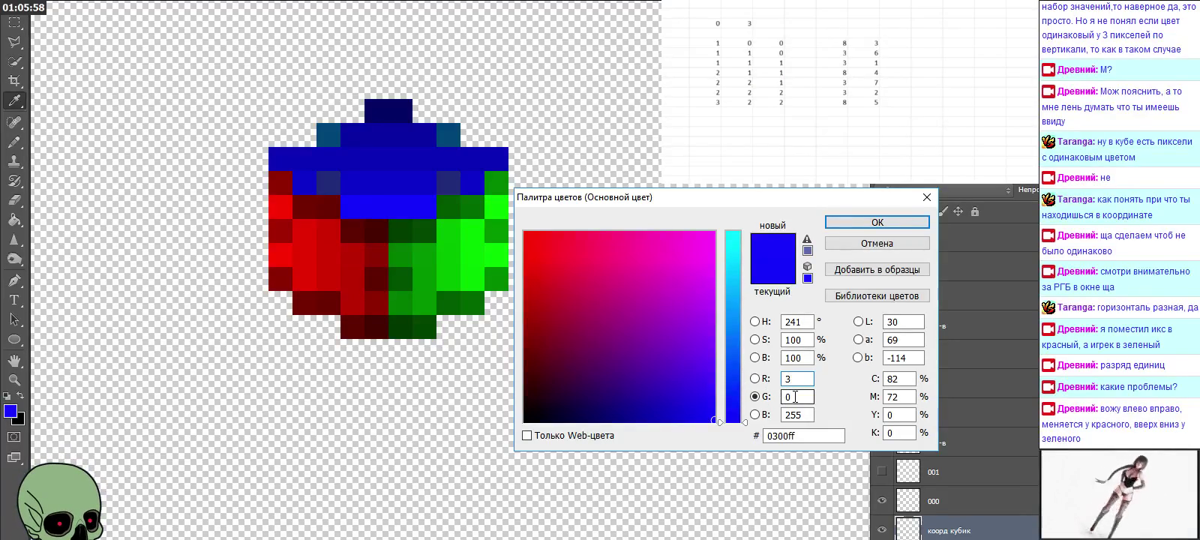
{"action": "key", "text": "Tab"}
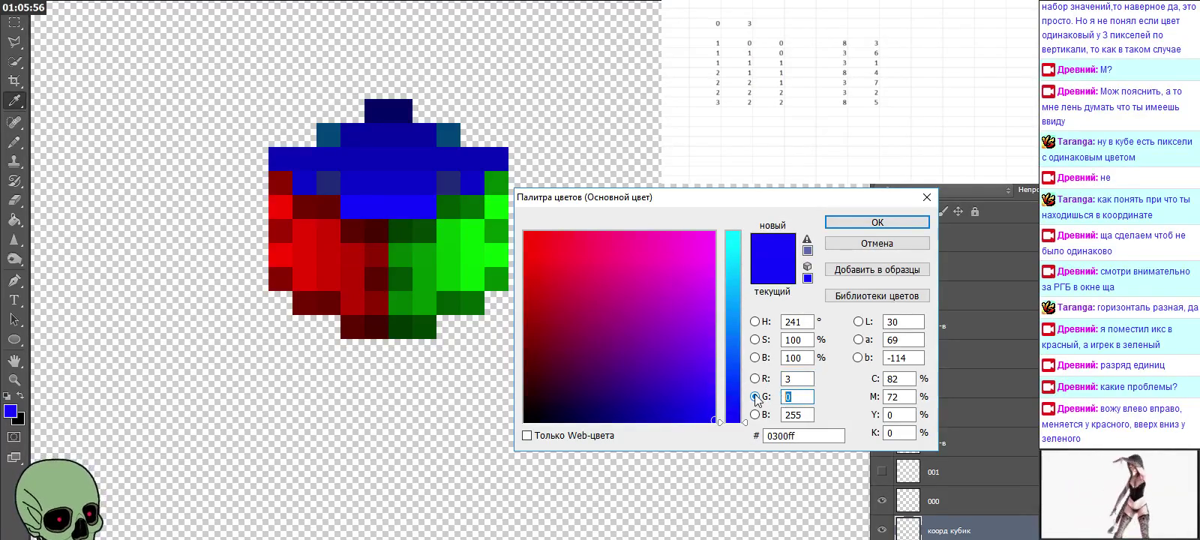
{"action": "left_click", "coordinate": [847, 222]}
{"action": "left_click", "coordinate": [14, 141]}
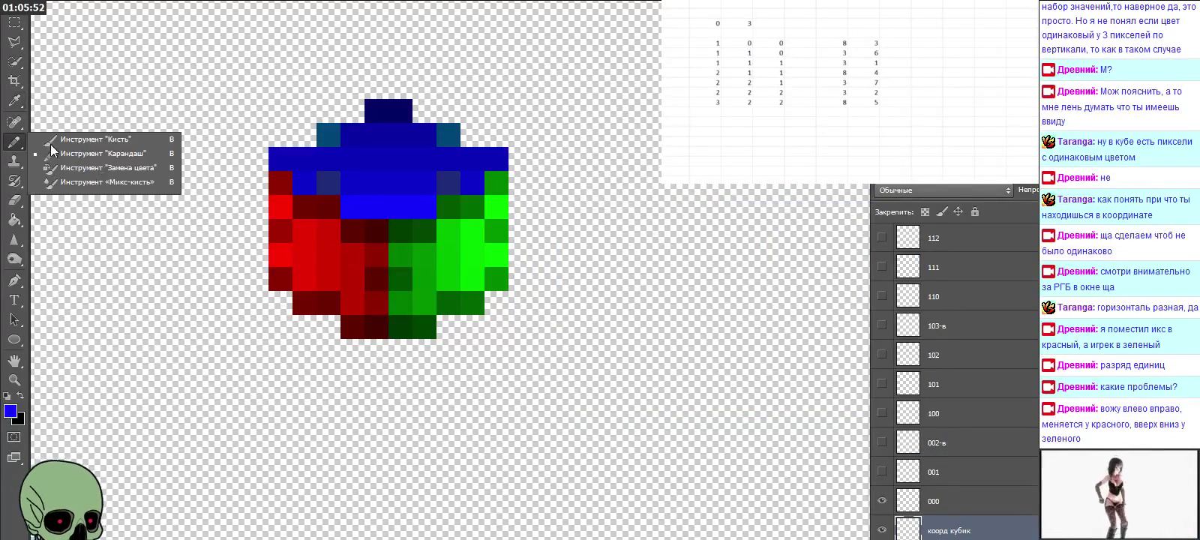
{"action": "left_click", "coordinate": [334, 188]}
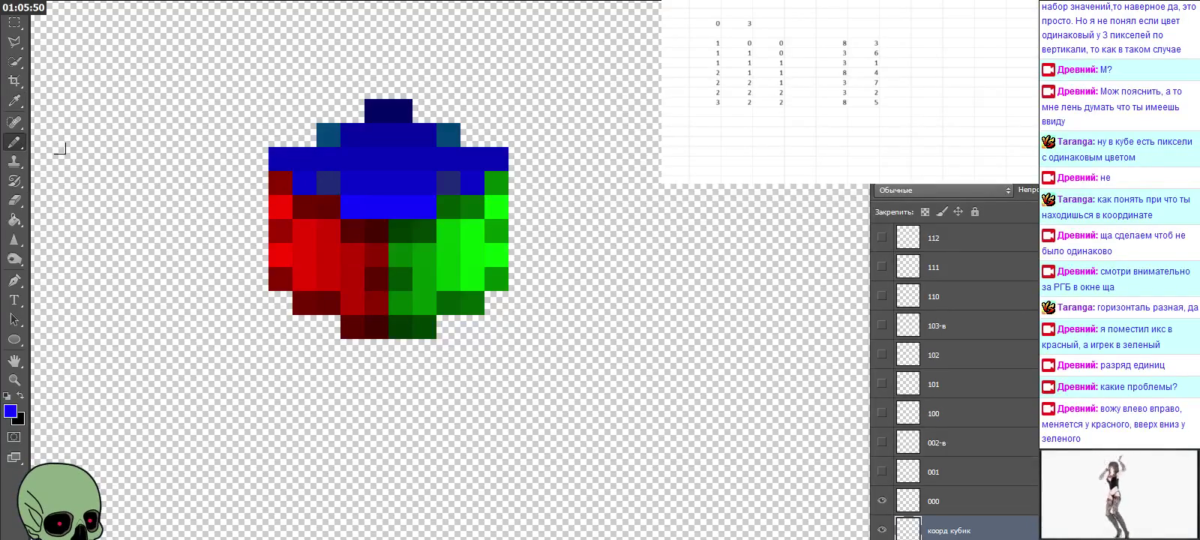
Step: Sample another blue pixel from the cube and accept it unchanged
{"action": "left_click", "coordinate": [14, 101]}
{"action": "left_click", "coordinate": [381, 199]}
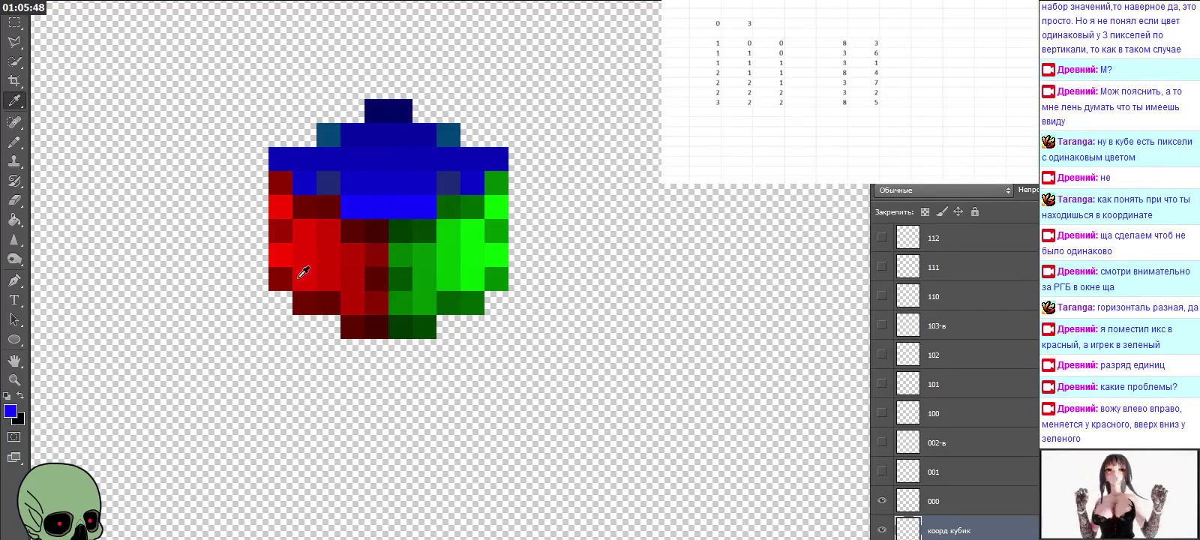
{"action": "left_click", "coordinate": [9, 410]}
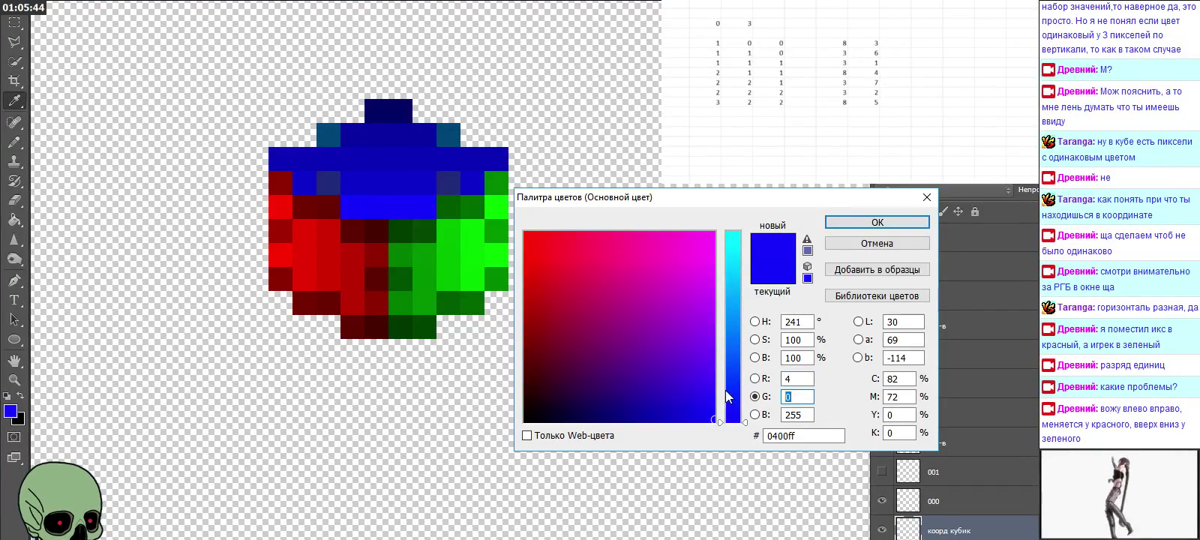
{"action": "left_click", "coordinate": [870, 225]}
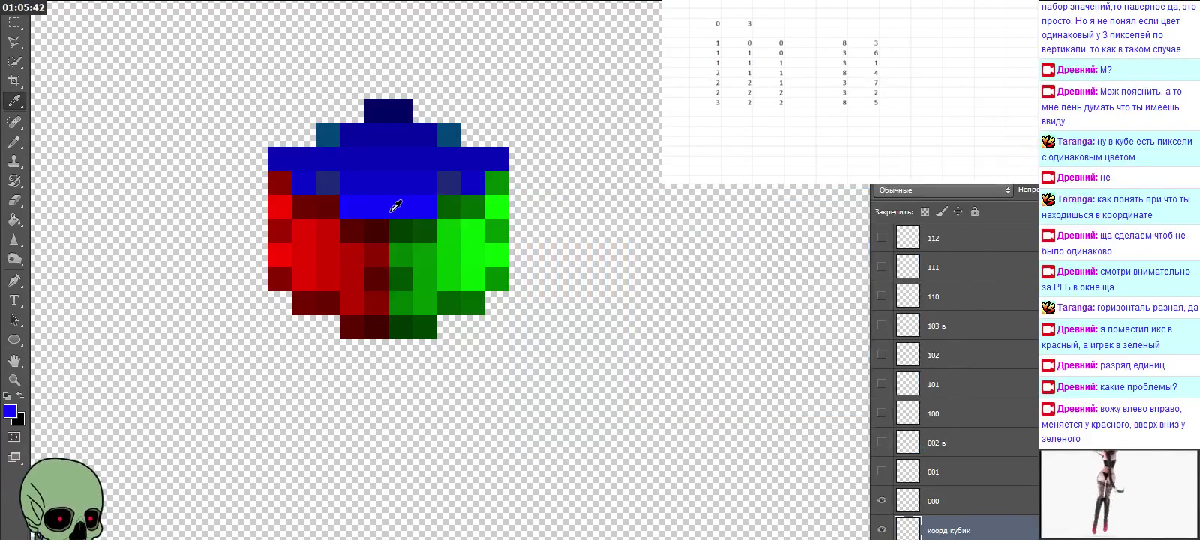
{"action": "left_click", "coordinate": [14, 140]}
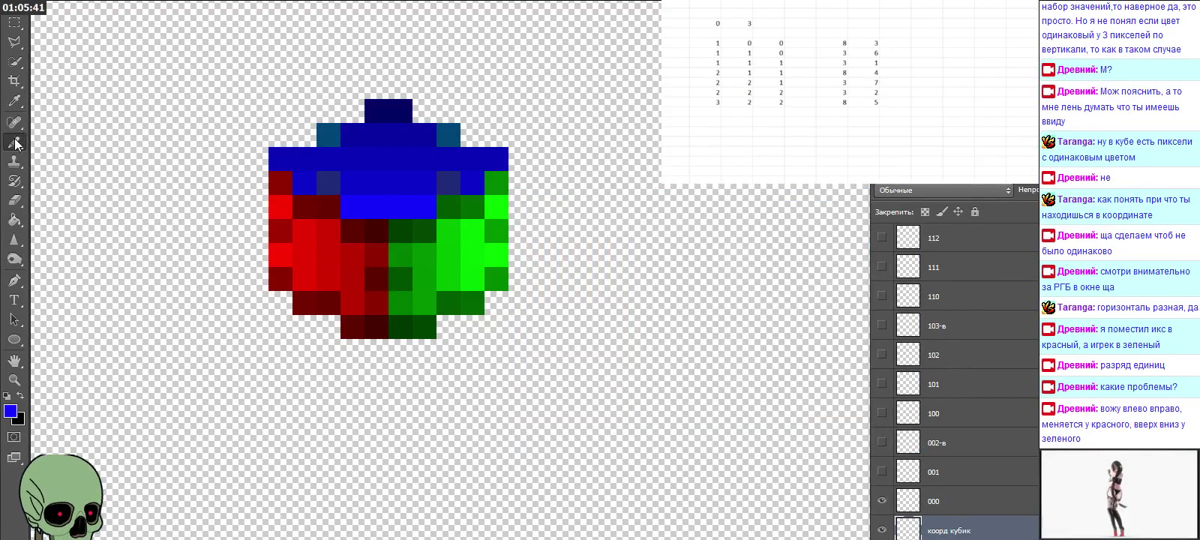
{"action": "left_click", "coordinate": [359, 188]}
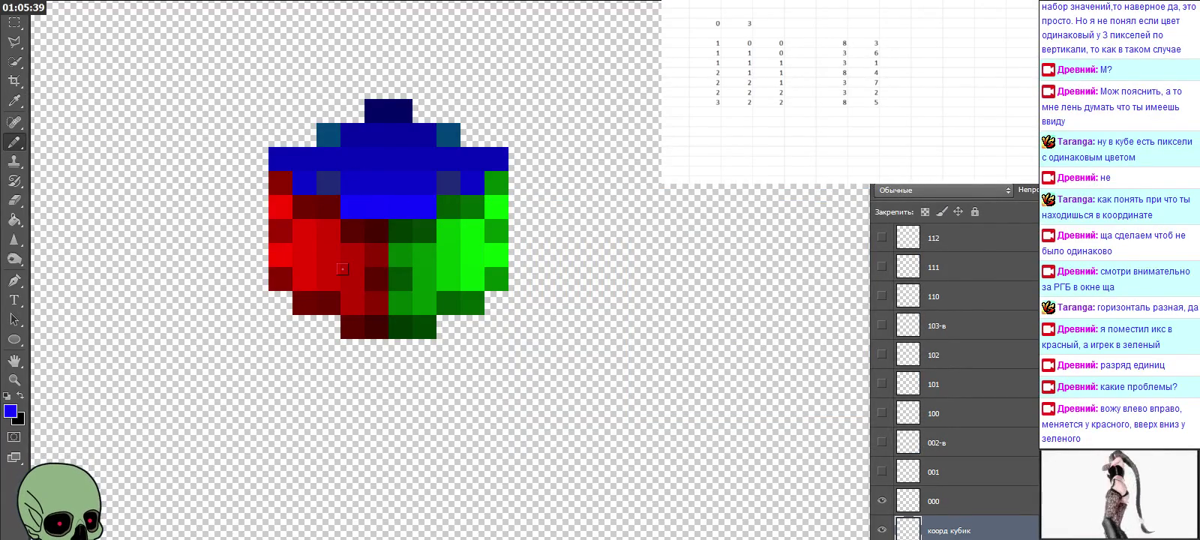
Step: Set the blue's red and green values both to 5, keeping the Pencil selected
{"action": "left_click", "coordinate": [13, 101]}
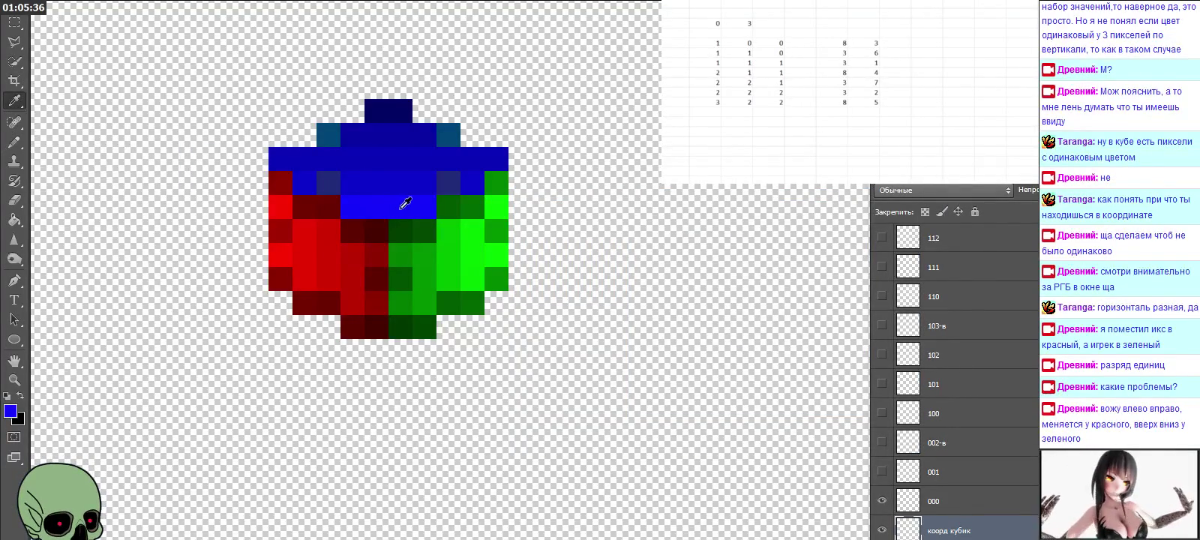
{"action": "left_click", "coordinate": [6, 411]}
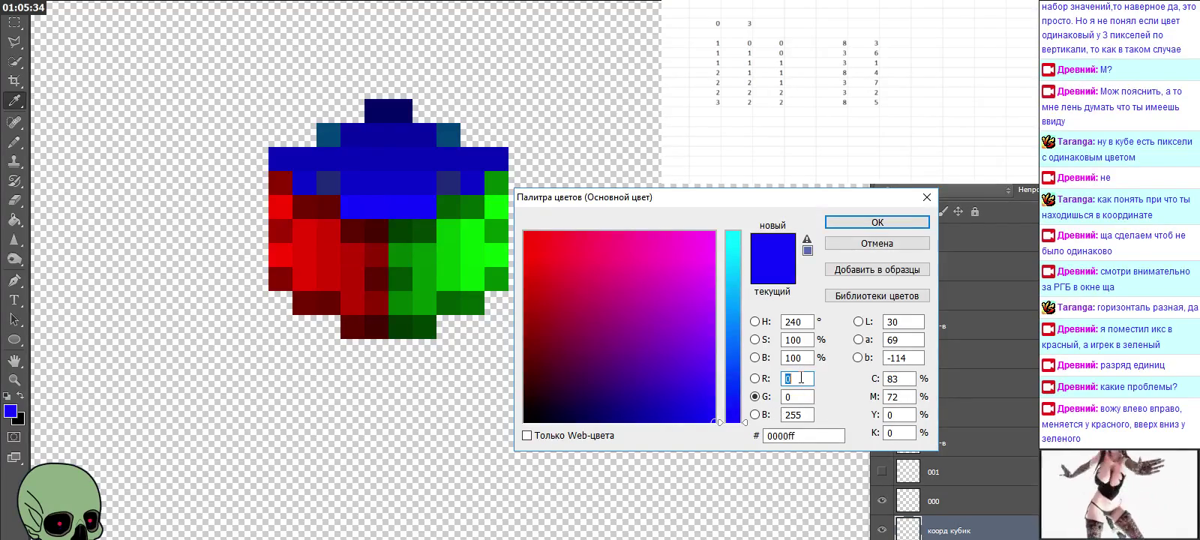
{"action": "type", "text": "5"}
{"action": "key", "text": "Tab"}
{"action": "type", "text": "5"}
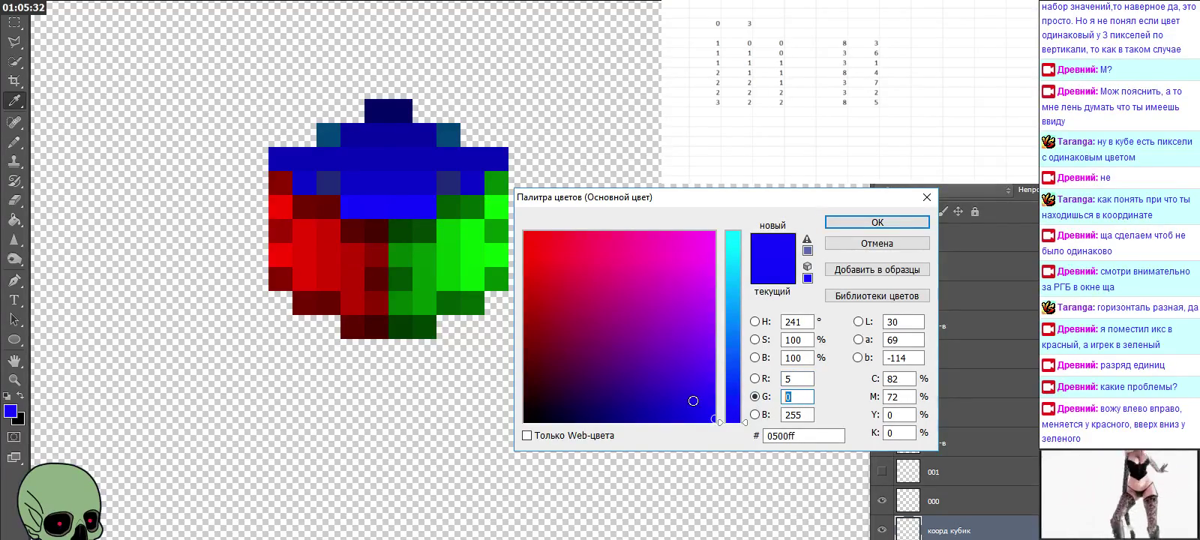
{"action": "left_click", "coordinate": [877, 222]}
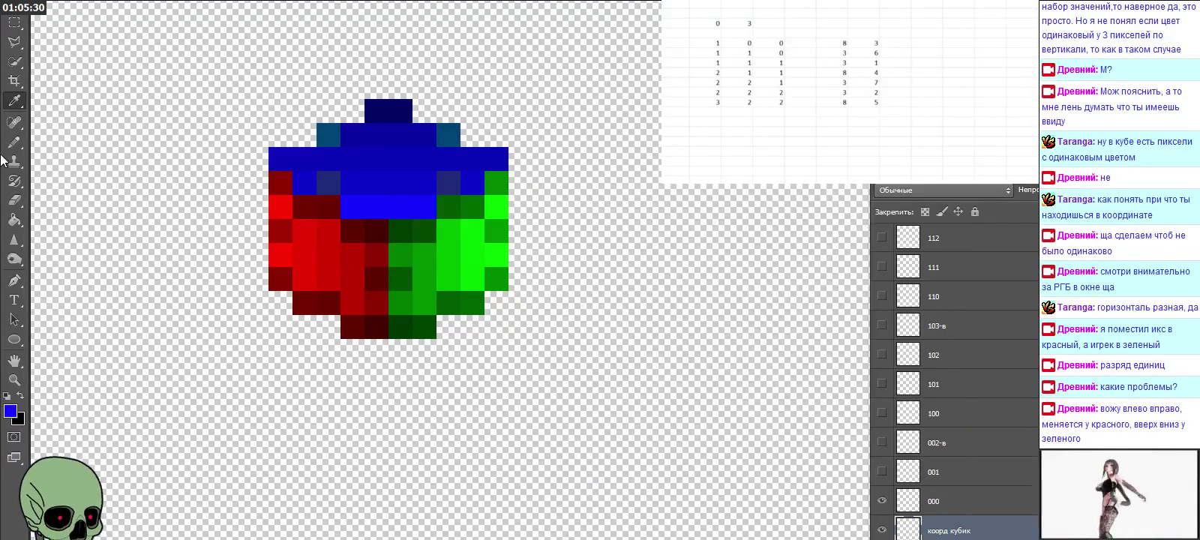
{"action": "left_click", "coordinate": [14, 143]}
{"action": "right_click", "coordinate": [13, 142]}
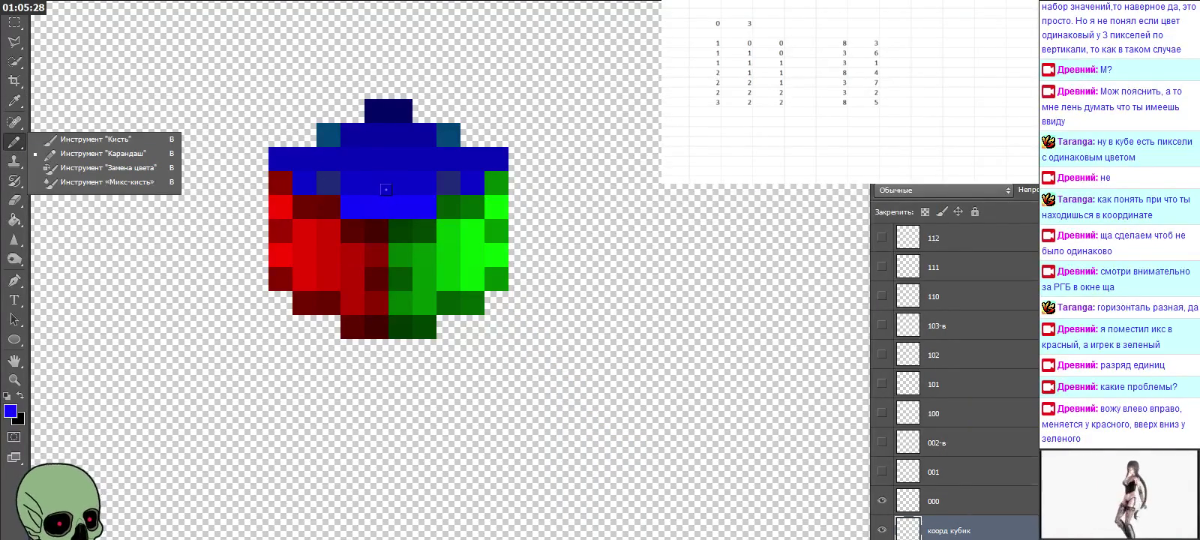
{"action": "left_click", "coordinate": [67, 155]}
Step: Resample the blue and change red to 6, giving the foreground 0605ff
{"action": "left_click", "coordinate": [14, 100]}
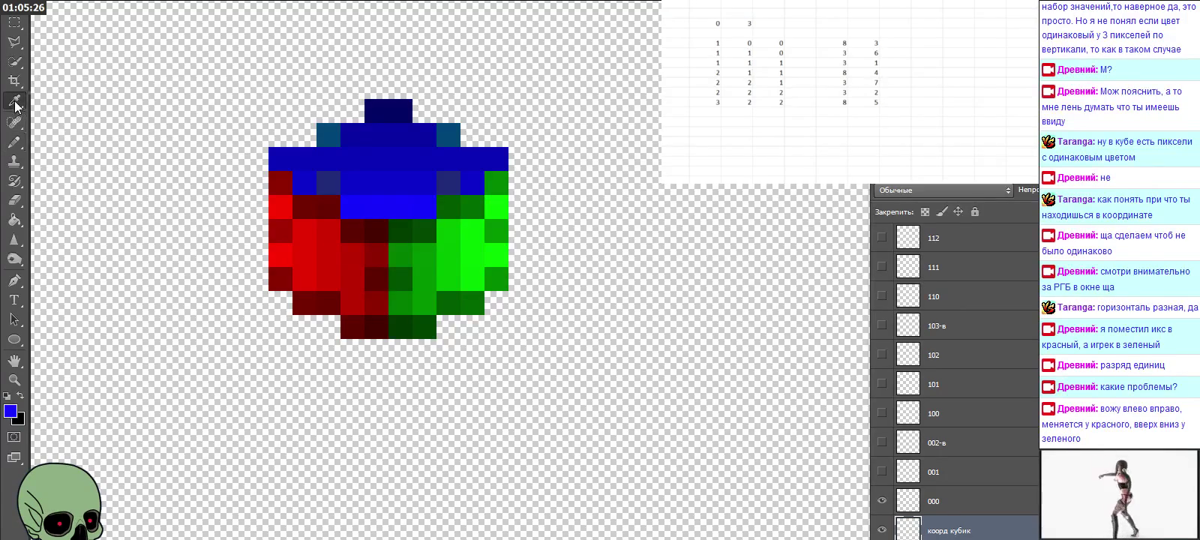
{"action": "left_click", "coordinate": [429, 201]}
{"action": "left_click", "coordinate": [11, 414]}
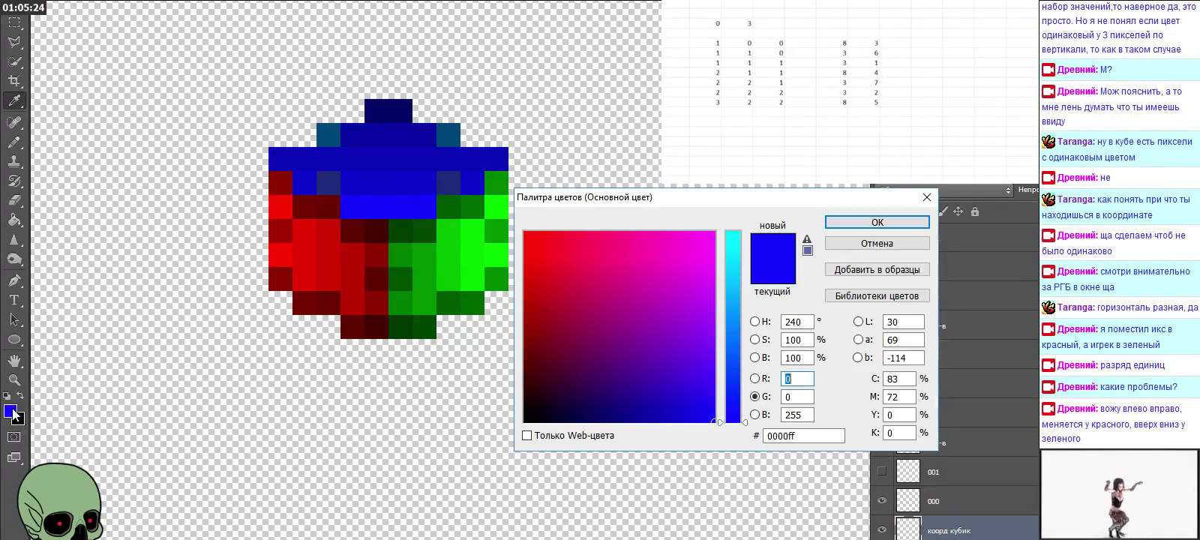
{"action": "left_click", "coordinate": [806, 379]}
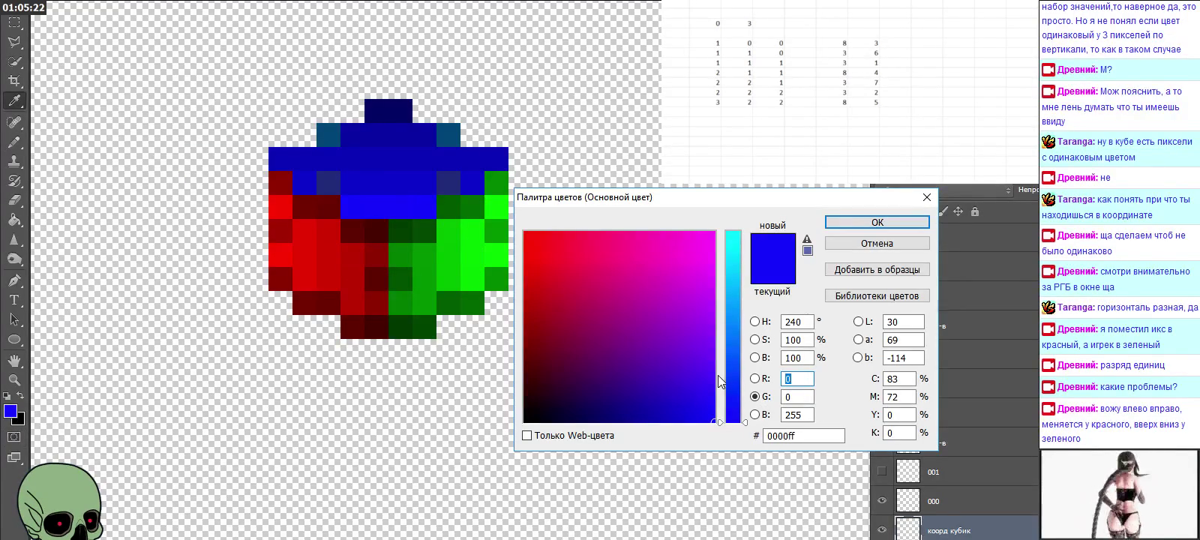
{"action": "type", "text": "6"}
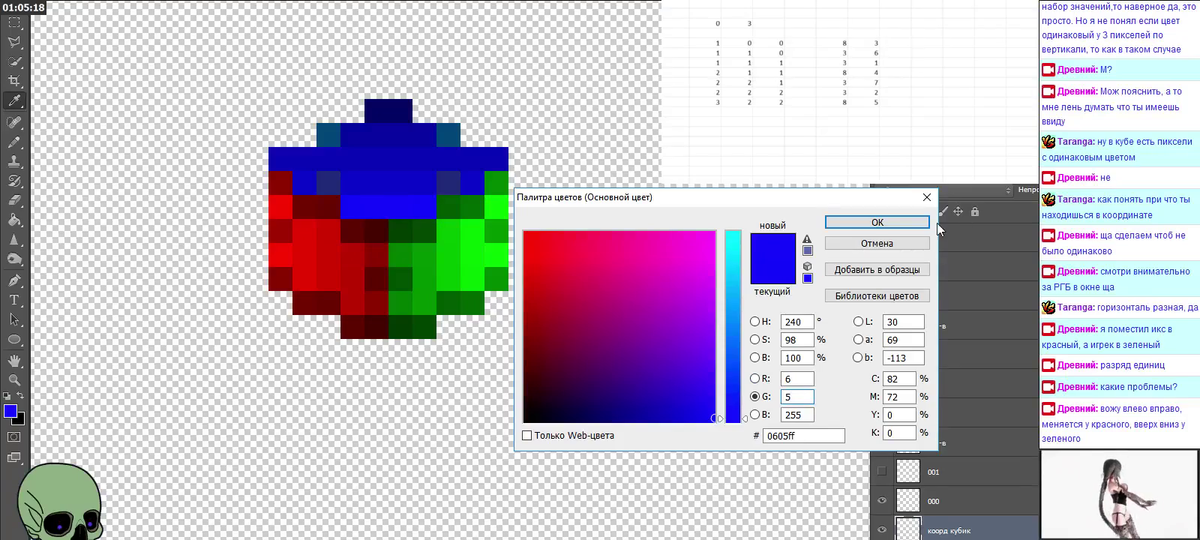
{"action": "left_click", "coordinate": [877, 223]}
{"action": "left_click", "coordinate": [14, 141]}
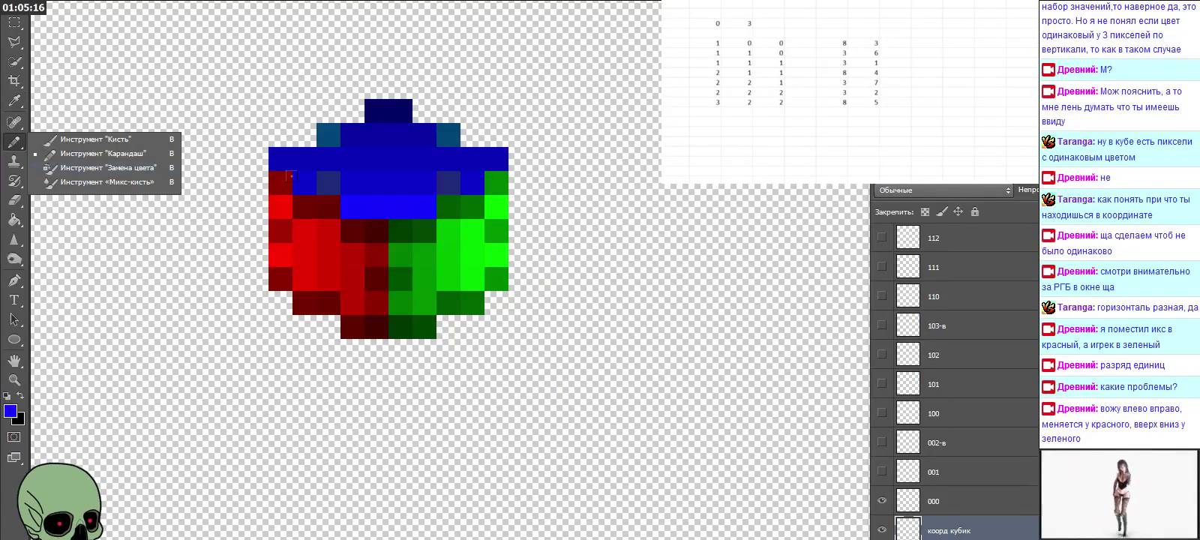
{"action": "left_click", "coordinate": [401, 188]}
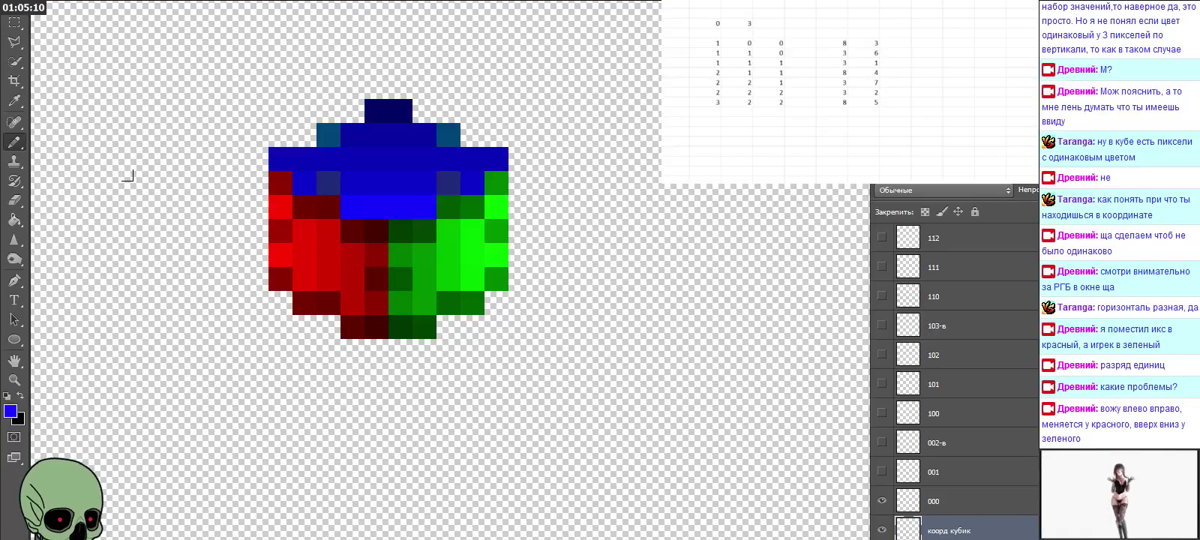
{"action": "left_click", "coordinate": [15, 100]}
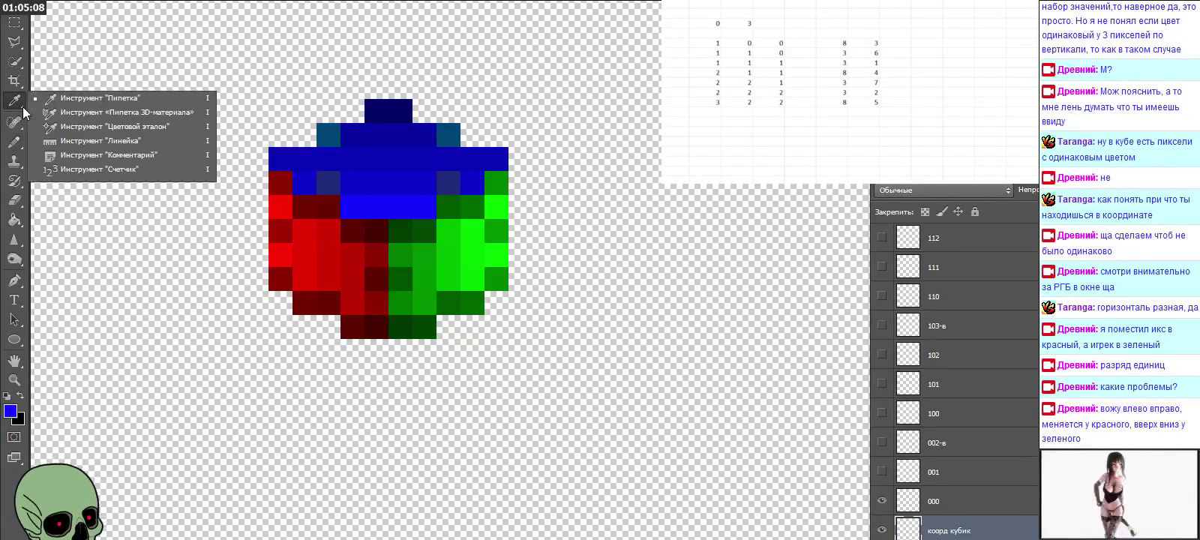
Step: Sample the dark green from the cube and enter 7 in its colour values
{"action": "left_click", "coordinate": [454, 216]}
{"action": "left_click", "coordinate": [9, 412]}
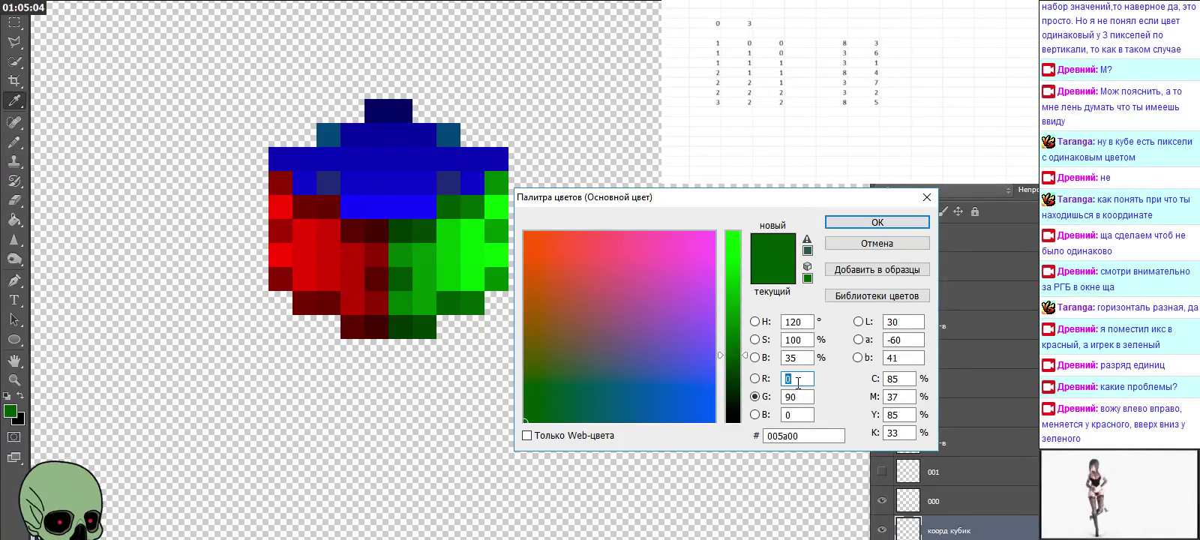
{"action": "type", "text": "7"}
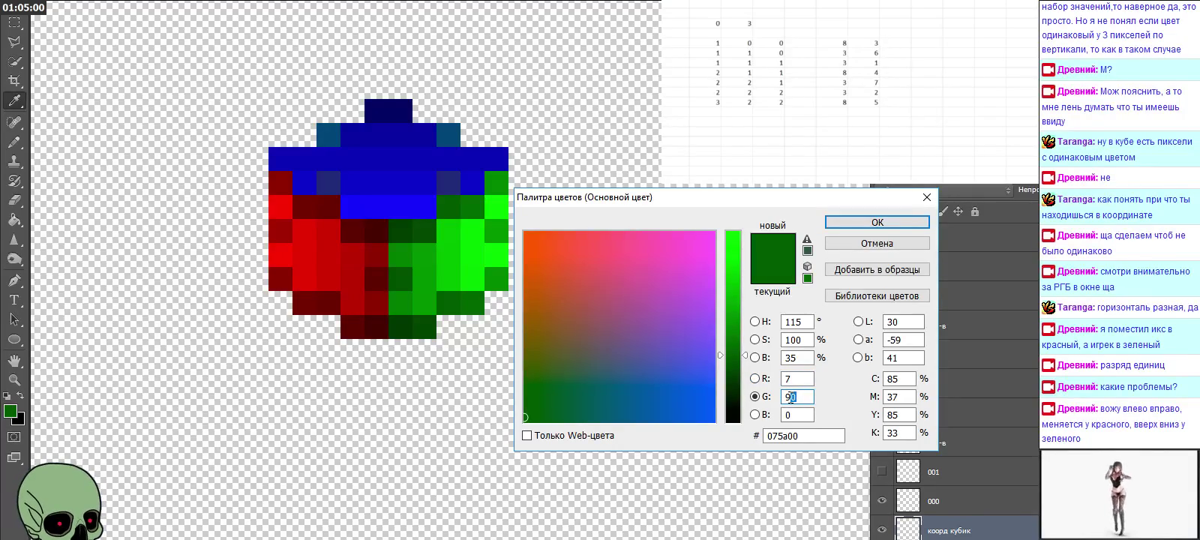
{"action": "key", "text": "Tab"}
{"action": "type", "text": "95"}
{"action": "left_click", "coordinate": [866, 223]}
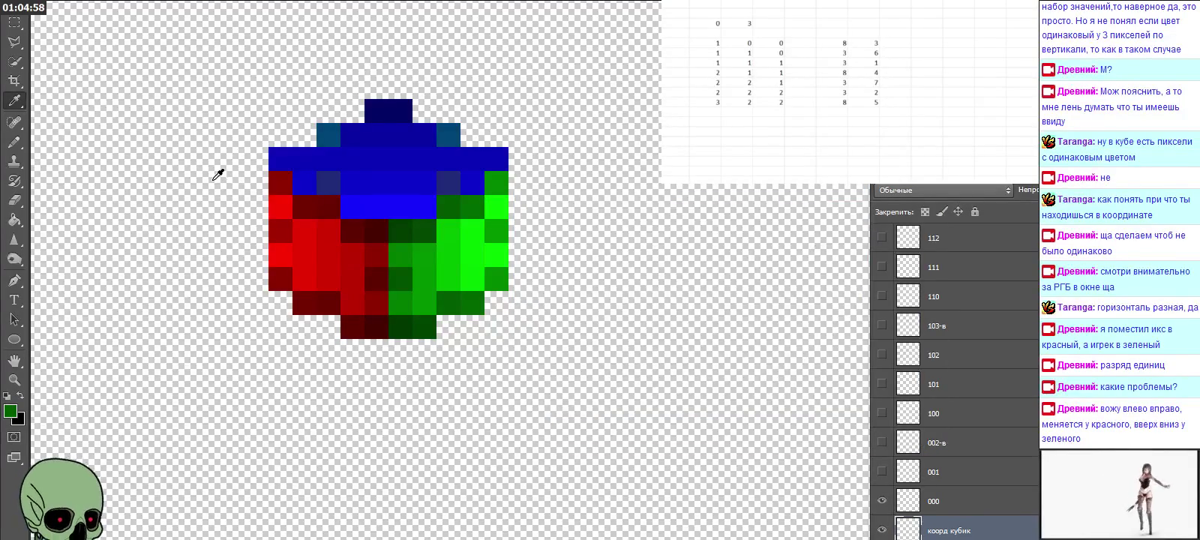
{"action": "left_click", "coordinate": [14, 141]}
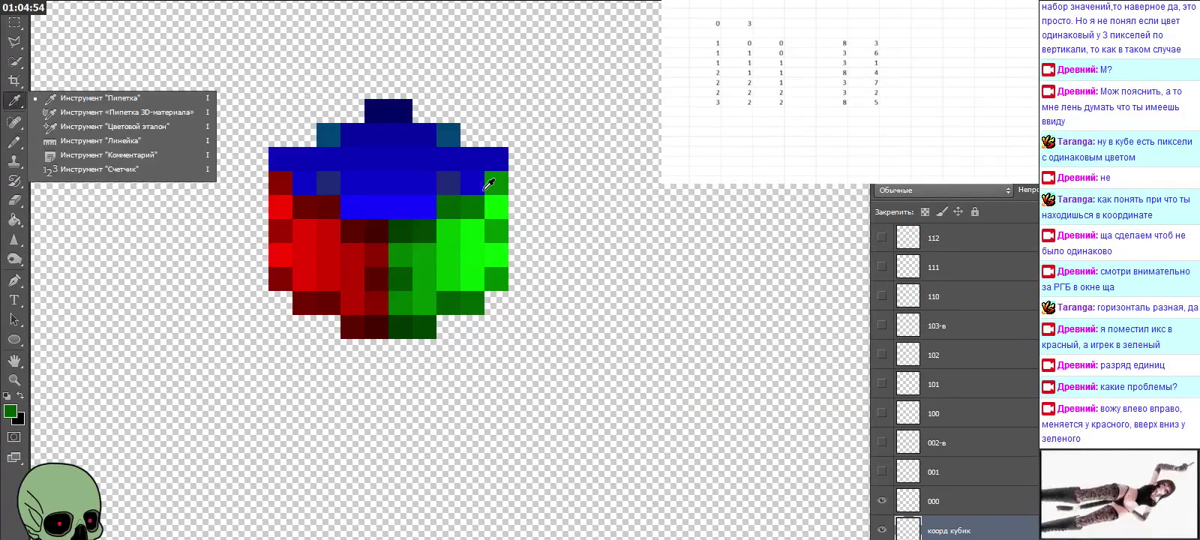
Step: Sample another green pixel, enter 8 in its values, and recheck the result
{"action": "left_click", "coordinate": [477, 199]}
{"action": "left_click", "coordinate": [9, 412]}
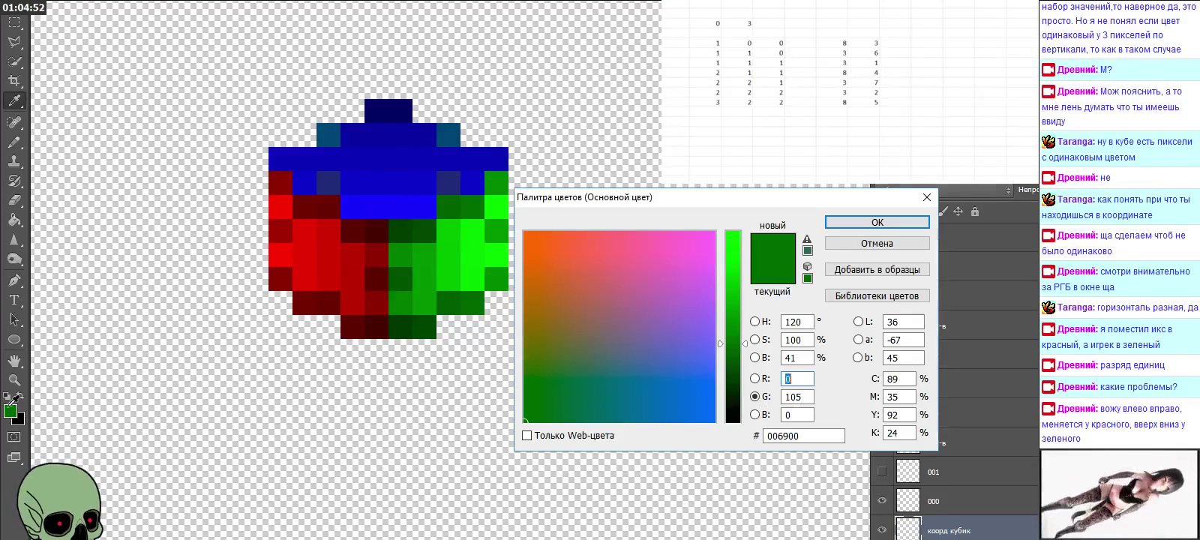
{"action": "type", "text": "8"}
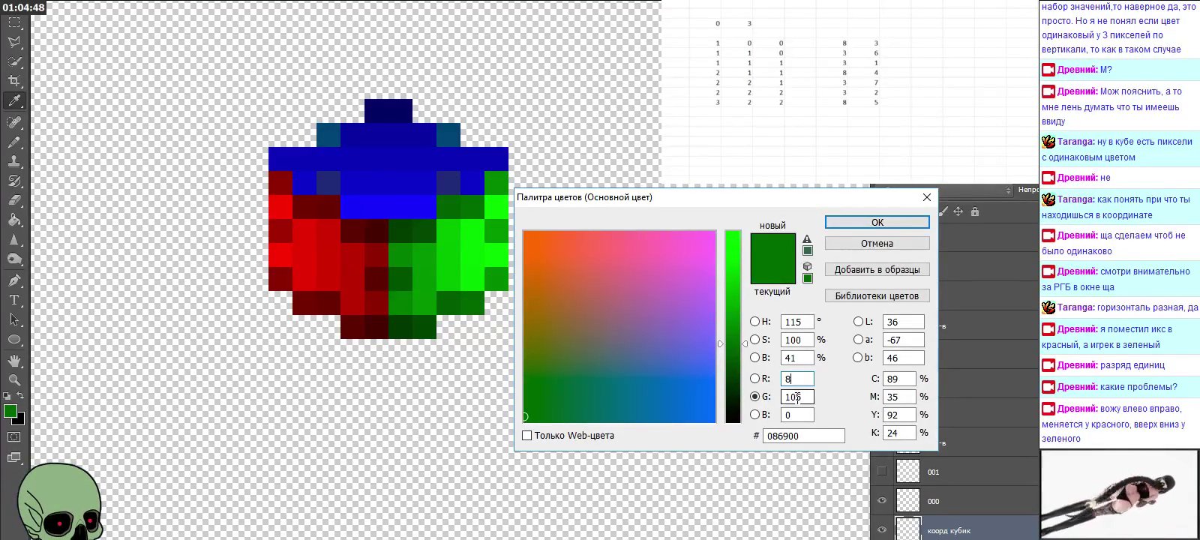
{"action": "left_click", "coordinate": [847, 224]}
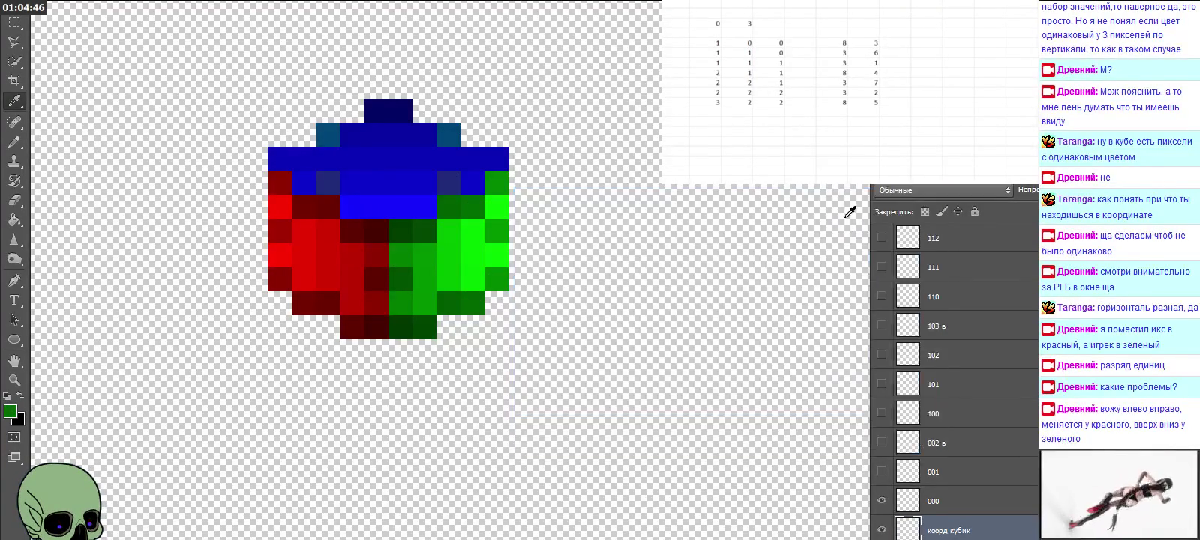
{"action": "left_click", "coordinate": [16, 142]}
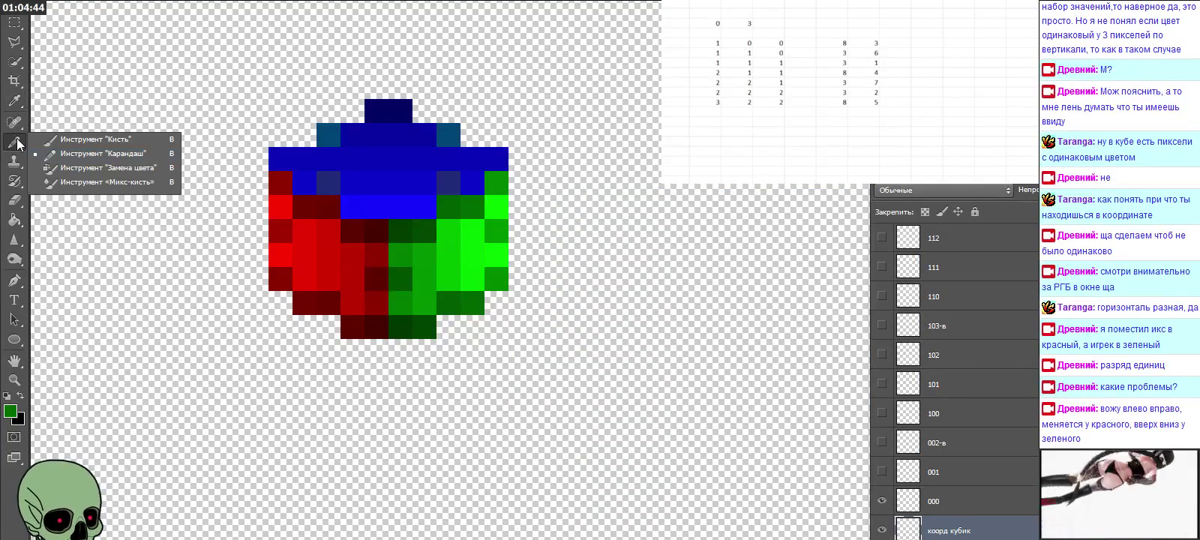
{"action": "left_click", "coordinate": [453, 186]}
{"action": "left_click", "coordinate": [11, 413]}
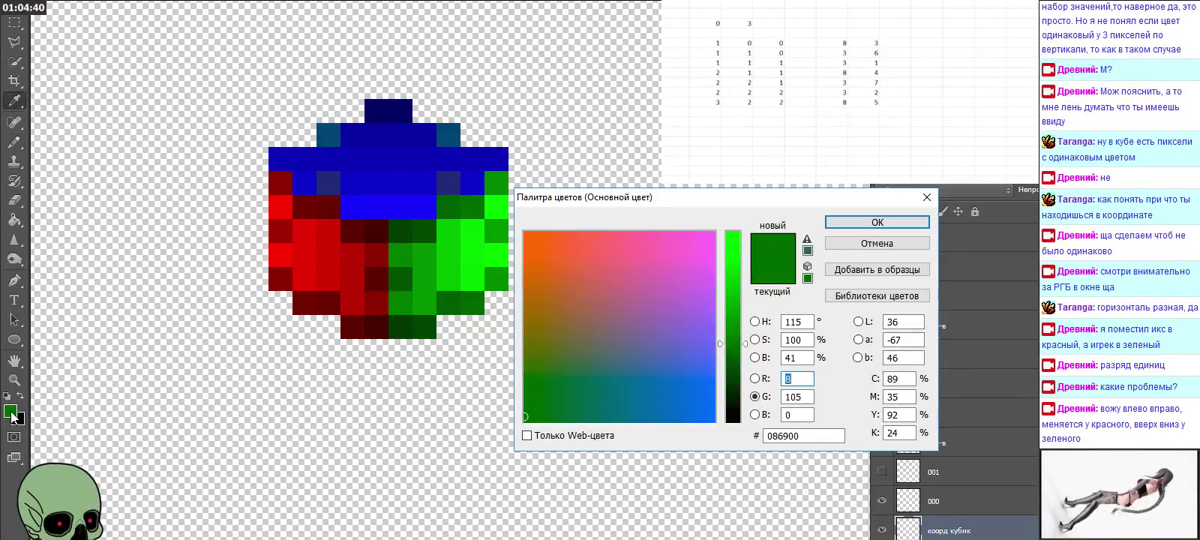
{"action": "left_click", "coordinate": [877, 222]}
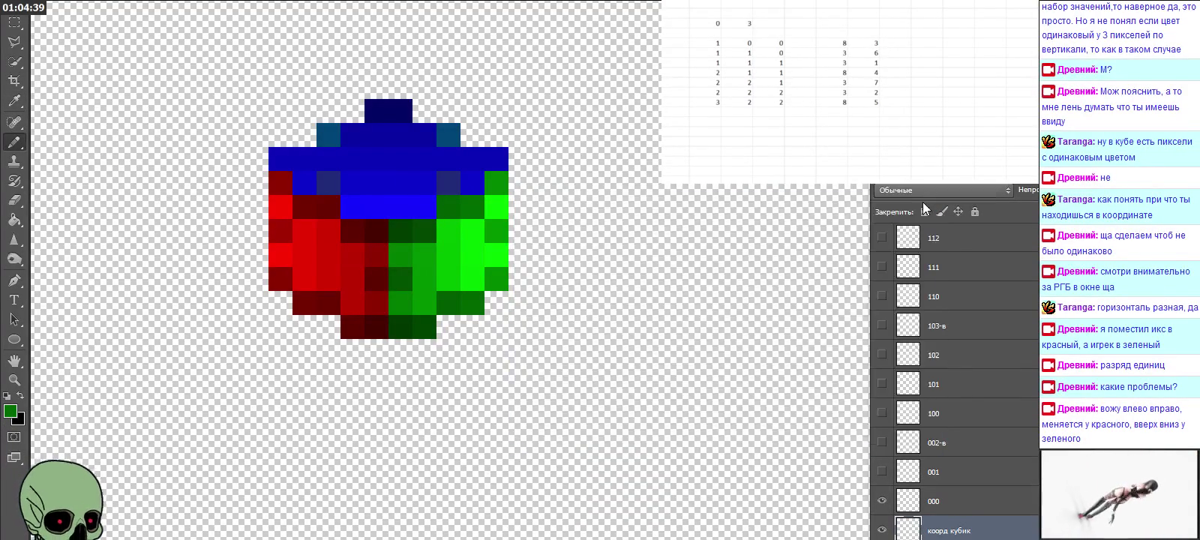
Step: Sample the bright green 09ff00 on the cube's right edge and accept it
{"action": "left_click", "coordinate": [15, 108]}
{"action": "left_click", "coordinate": [504, 200]}
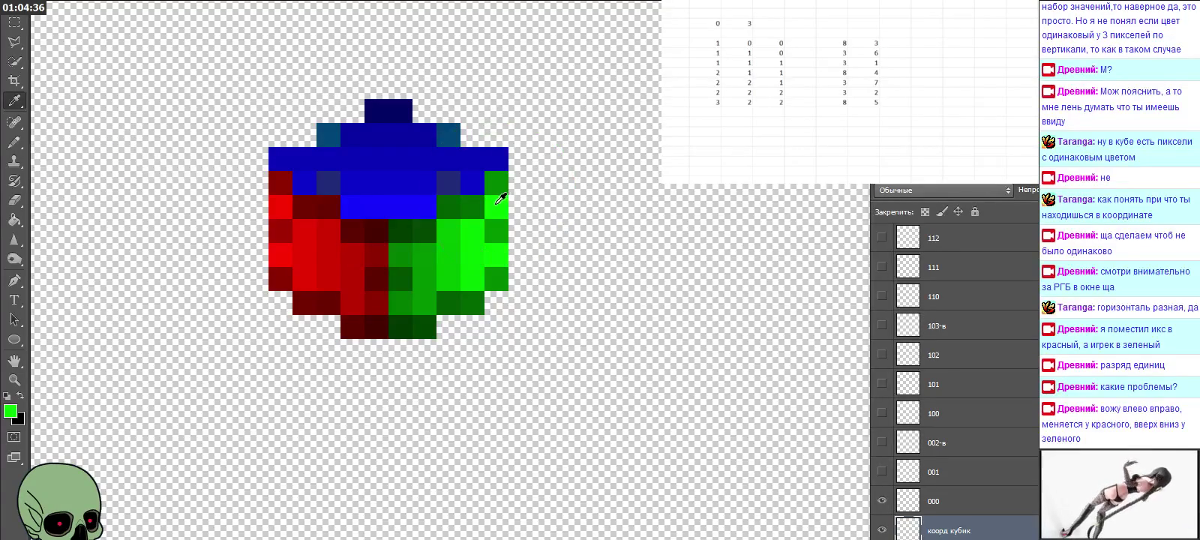
{"action": "left_click", "coordinate": [11, 411]}
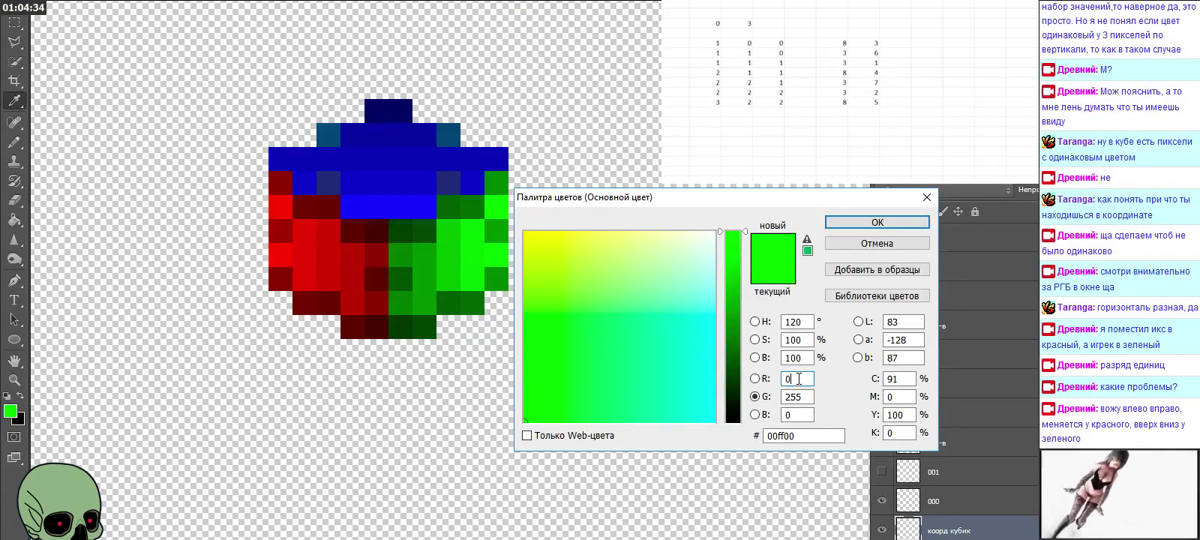
{"action": "left_click", "coordinate": [873, 225]}
{"action": "left_click", "coordinate": [14, 141]}
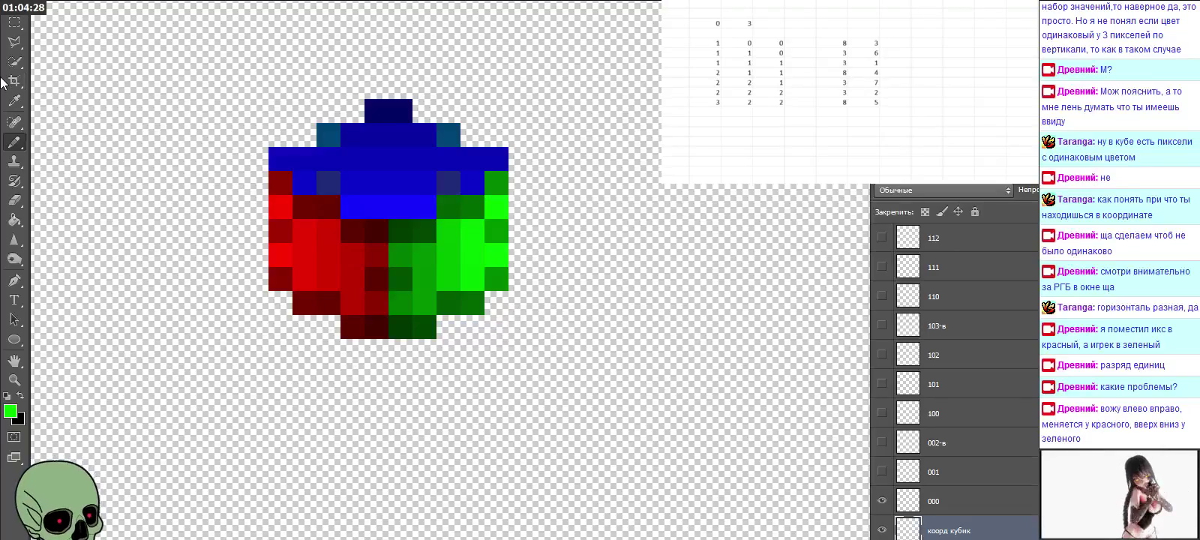
{"action": "left_click", "coordinate": [15, 101]}
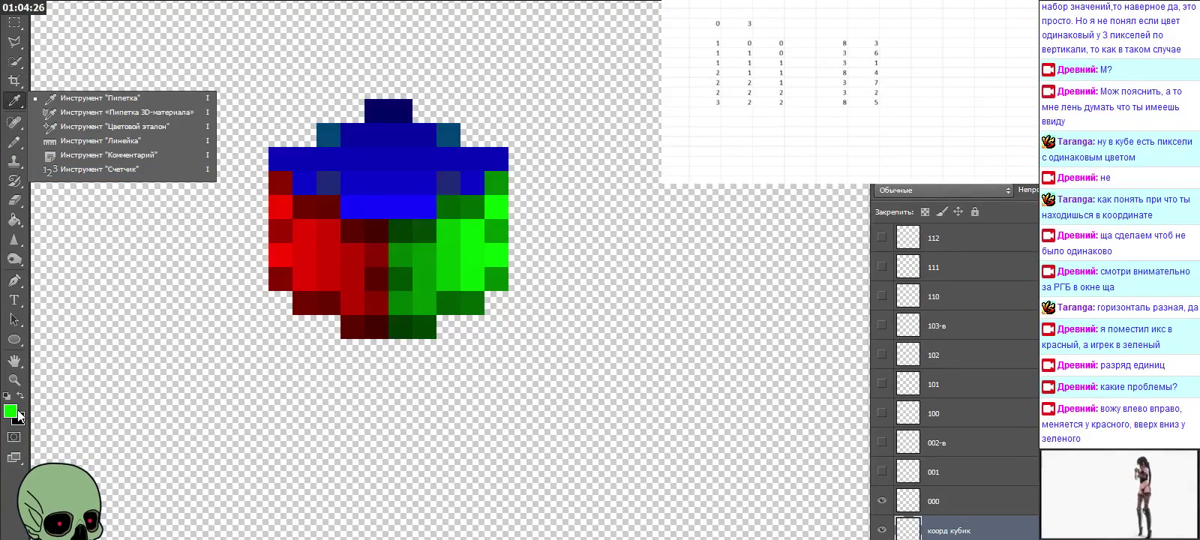
Step: Compare the RGB values of red, blue and green cube pixels, settling on dark red 7d0000
{"action": "left_click", "coordinate": [20, 417]}
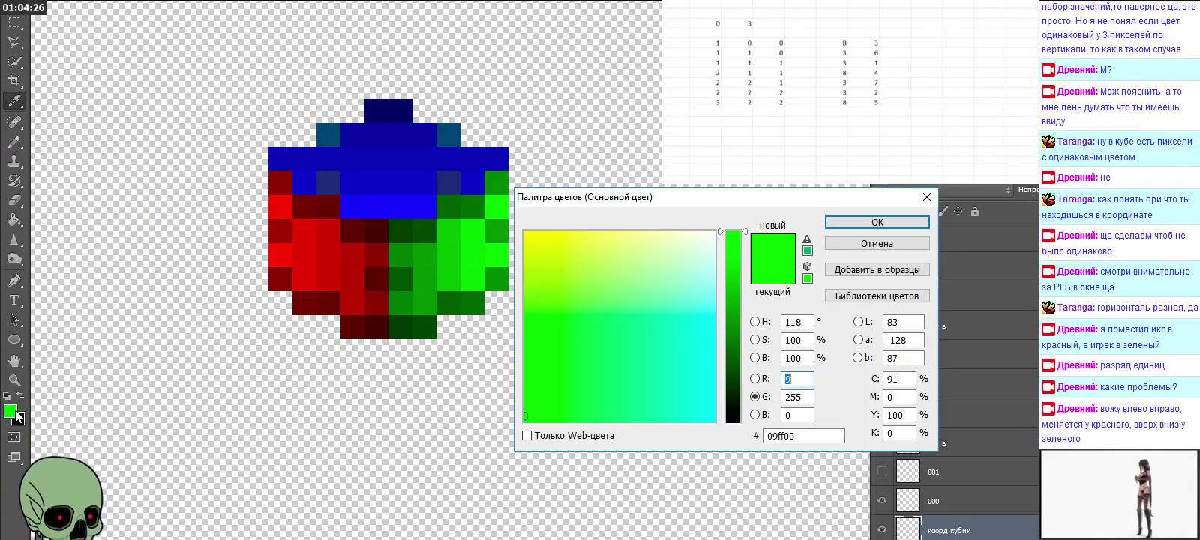
{"action": "left_click", "coordinate": [286, 202]}
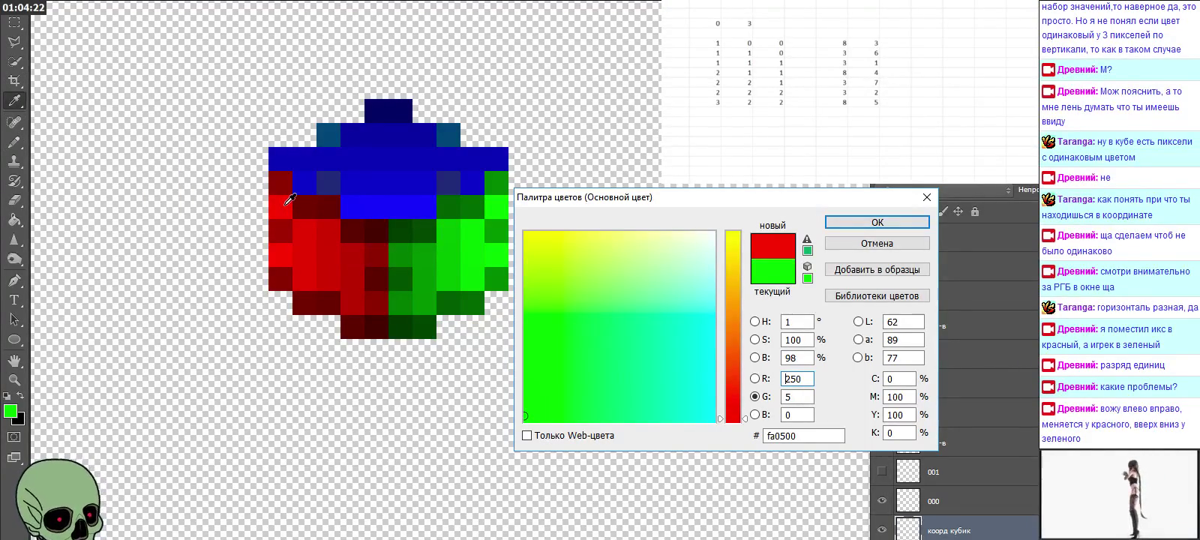
{"action": "left_click", "coordinate": [305, 201]}
{"action": "left_click", "coordinate": [327, 204]}
{"action": "left_click", "coordinate": [352, 205]}
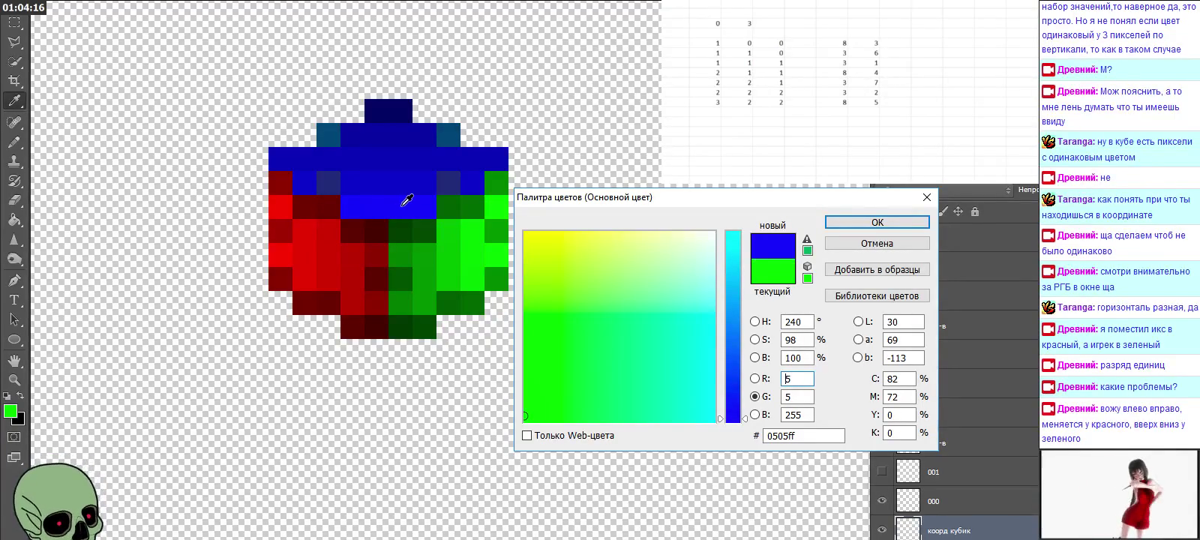
{"action": "left_click", "coordinate": [443, 204]}
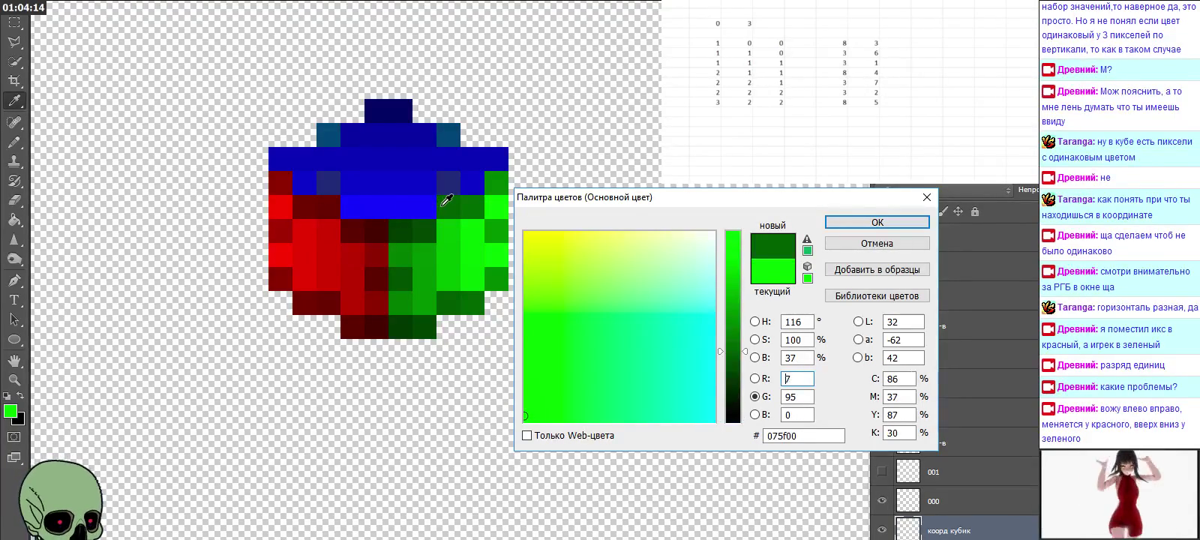
{"action": "left_click", "coordinate": [462, 205]}
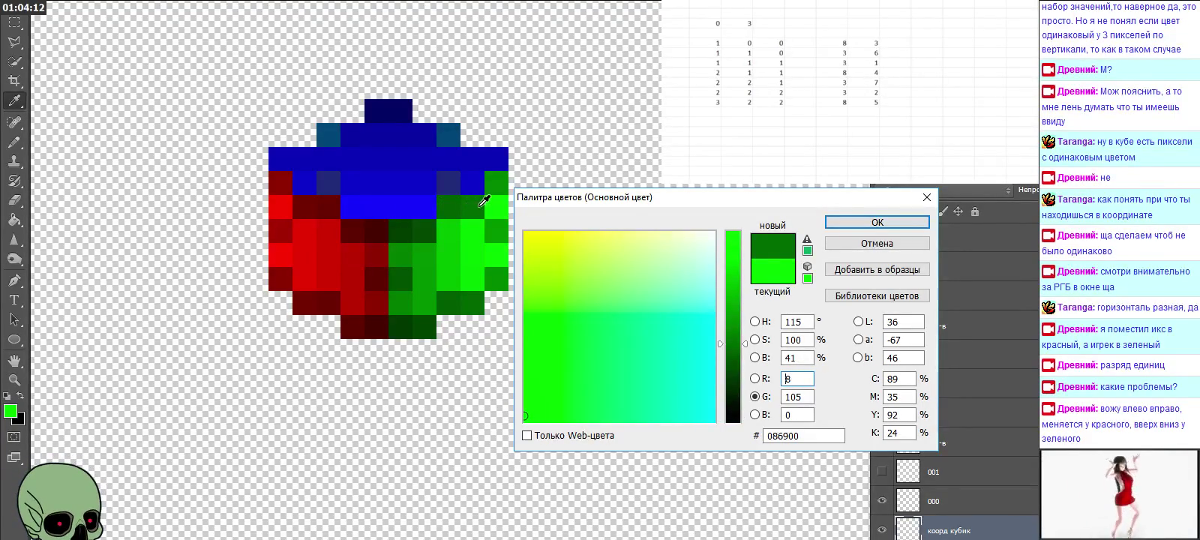
{"action": "left_click", "coordinate": [494, 203]}
{"action": "left_click", "coordinate": [927, 198]}
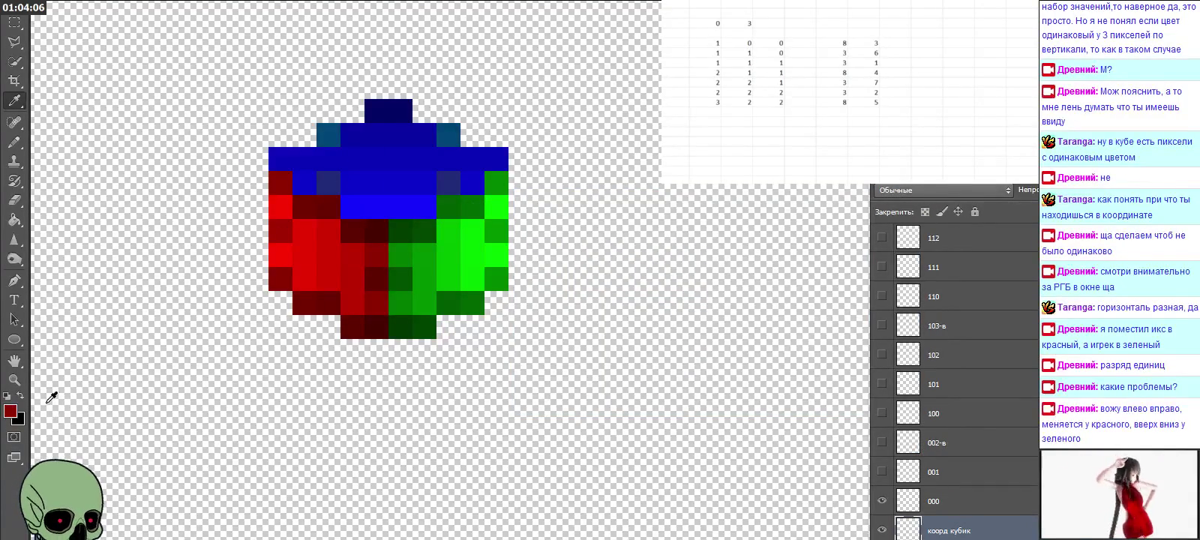
{"action": "left_click", "coordinate": [10, 412]}
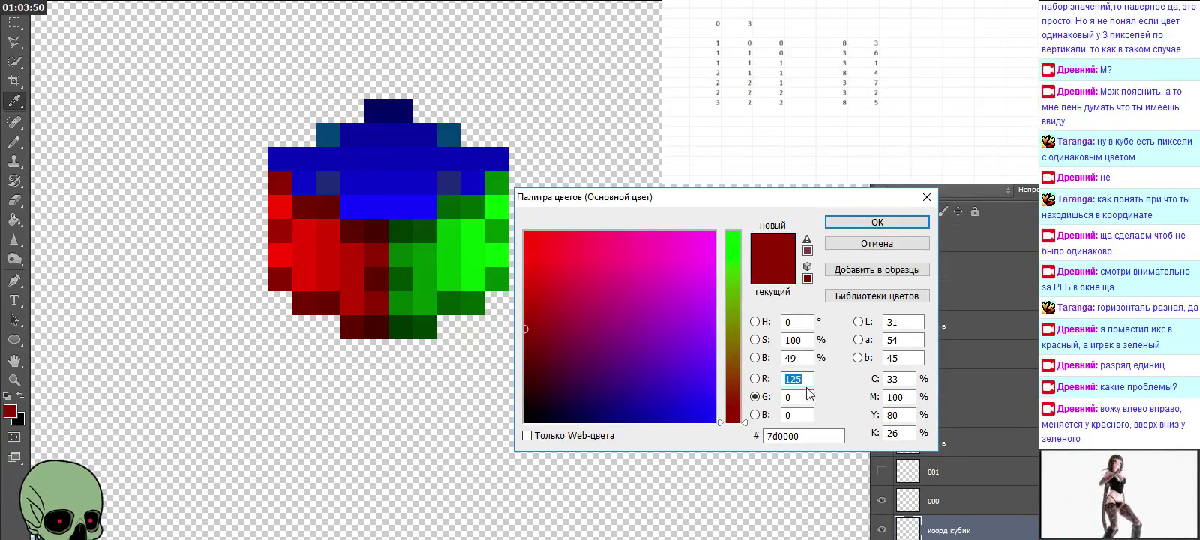
Step: Enter R 120 and G 6 for a foreground of 780600, keeping the Pencil tool
{"action": "type", "text": "120"}
{"action": "key", "text": "Tab"}
{"action": "type", "text": "6"}
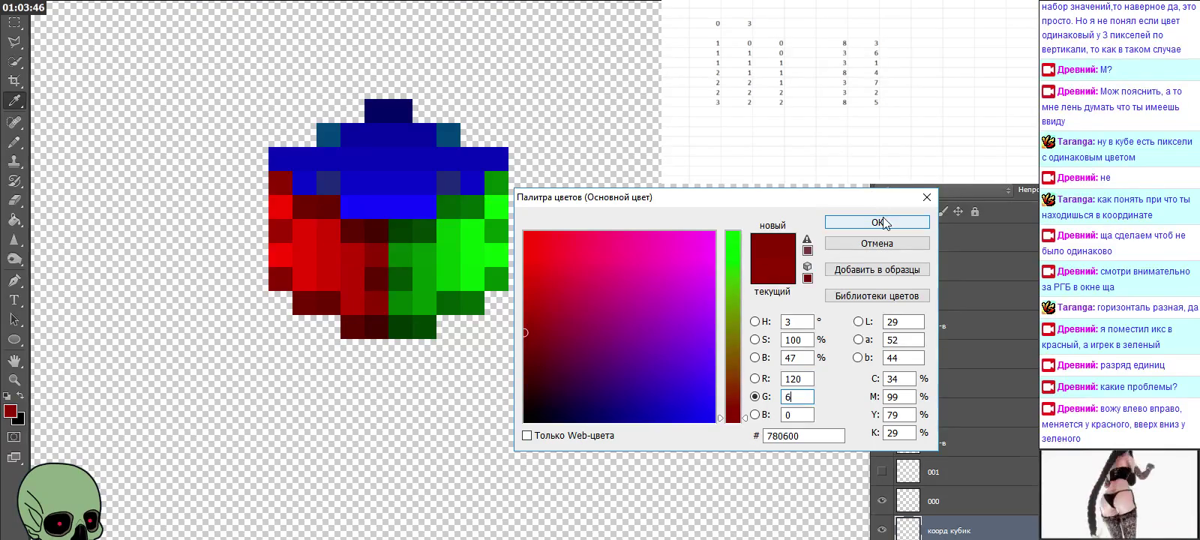
{"action": "left_click", "coordinate": [877, 222]}
{"action": "right_click", "coordinate": [14, 141]}
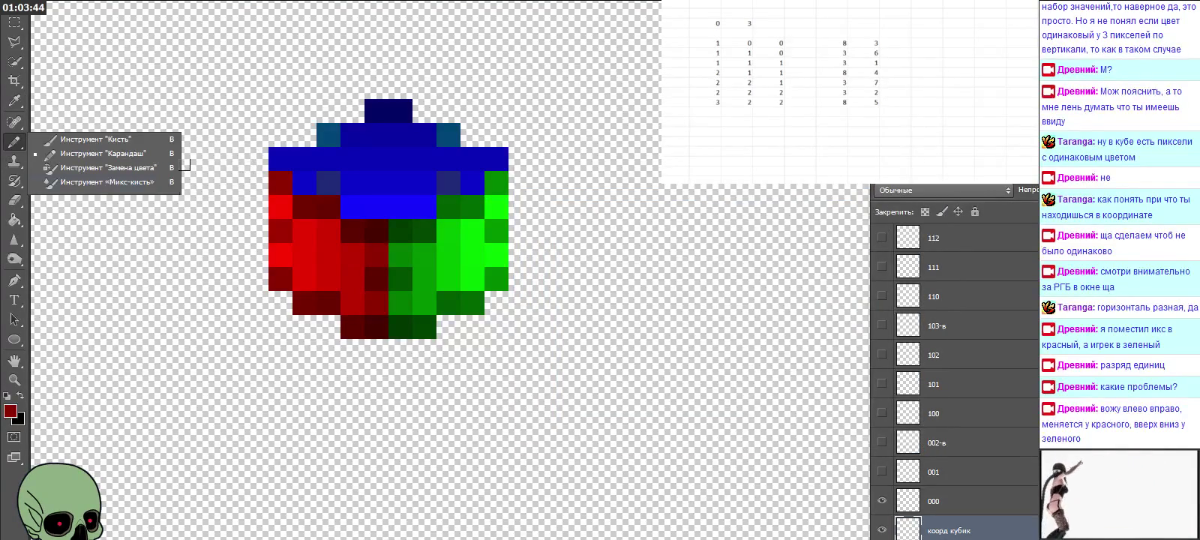
{"action": "left_click", "coordinate": [266, 165]}
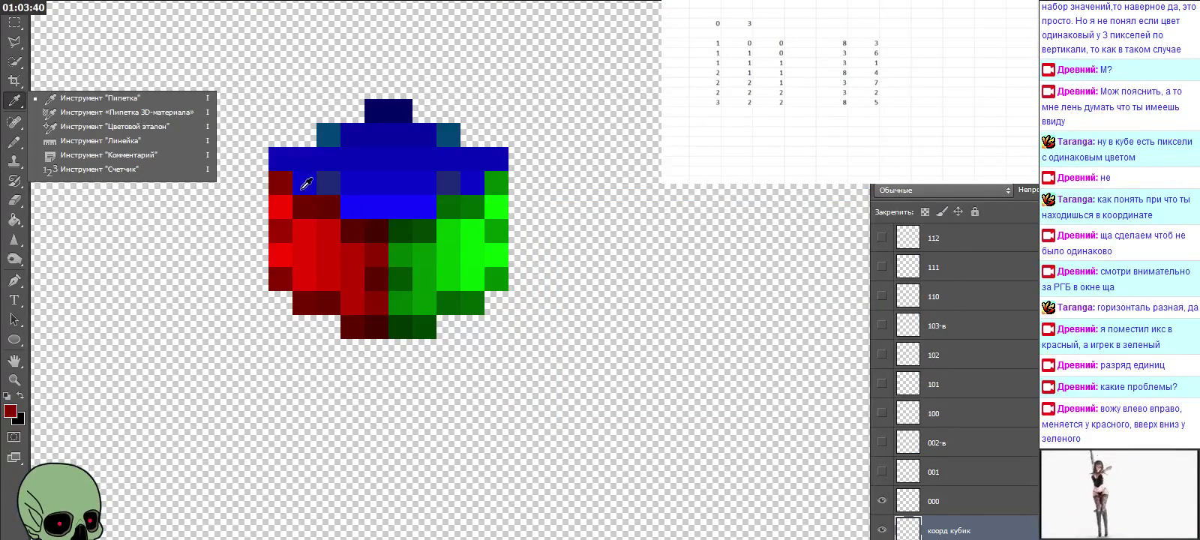
Step: Sample the top-face blue and set its green to 6, giving 0106c8
{"action": "left_click", "coordinate": [302, 188]}
{"action": "left_click", "coordinate": [10, 412]}
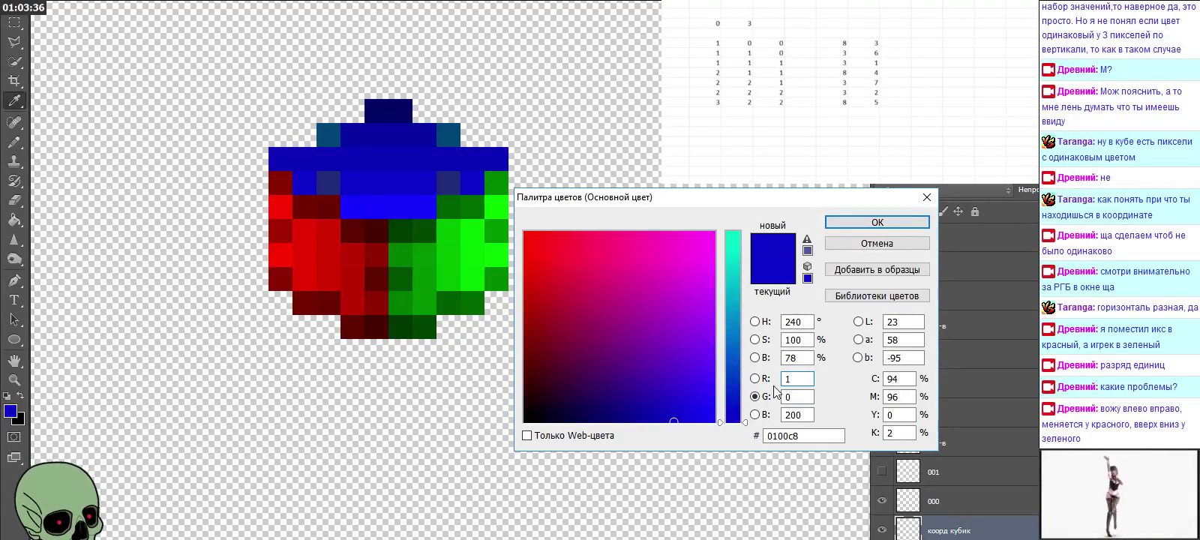
{"action": "key", "text": "Tab"}
{"action": "type", "text": "6"}
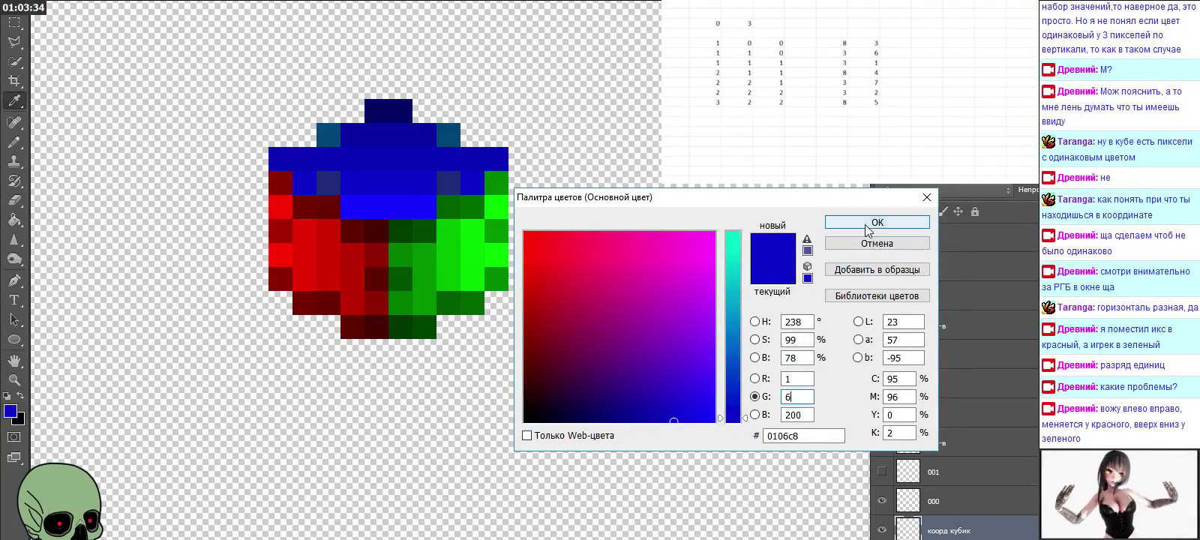
{"action": "left_click", "coordinate": [877, 222]}
{"action": "left_click", "coordinate": [14, 141]}
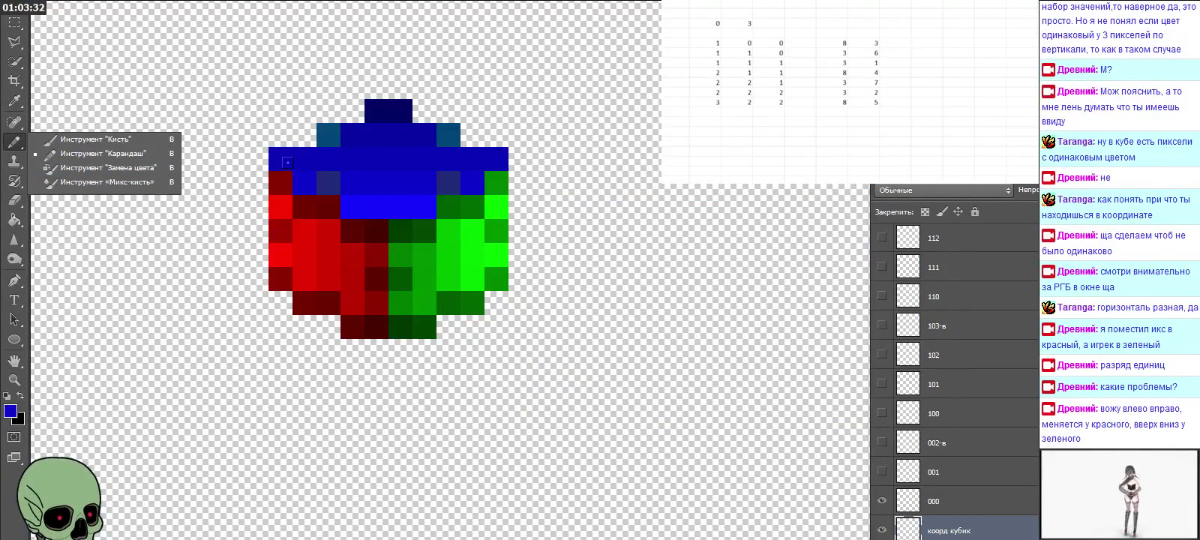
{"action": "left_click", "coordinate": [256, 167]}
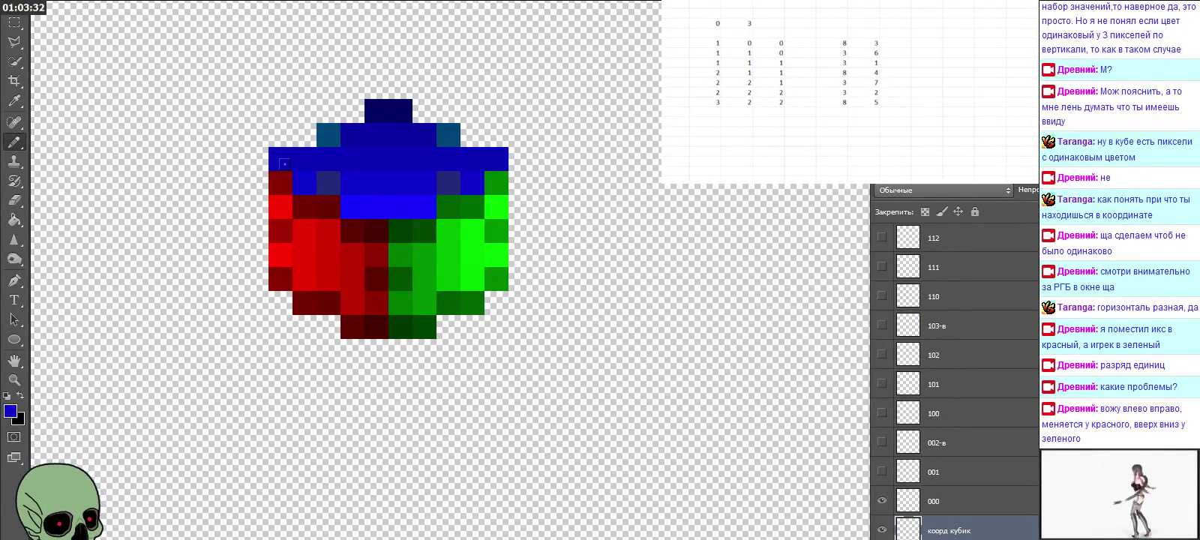
Step: Sample the dark navy pixel and change its red to 42, giving 2a2e78
{"action": "left_click", "coordinate": [14, 101]}
{"action": "left_click", "coordinate": [332, 177]}
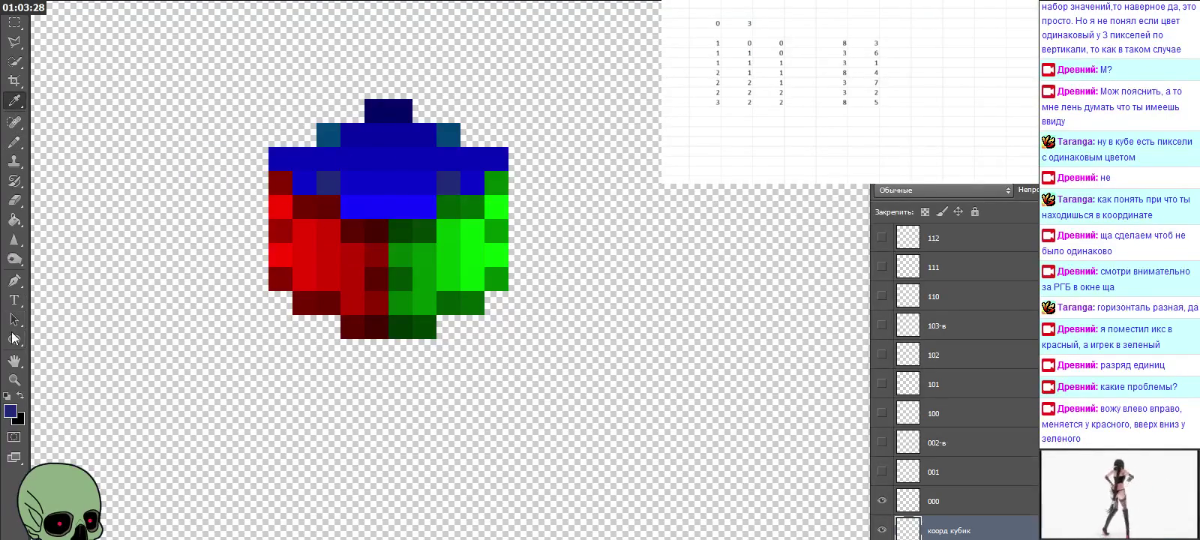
{"action": "left_click", "coordinate": [11, 411]}
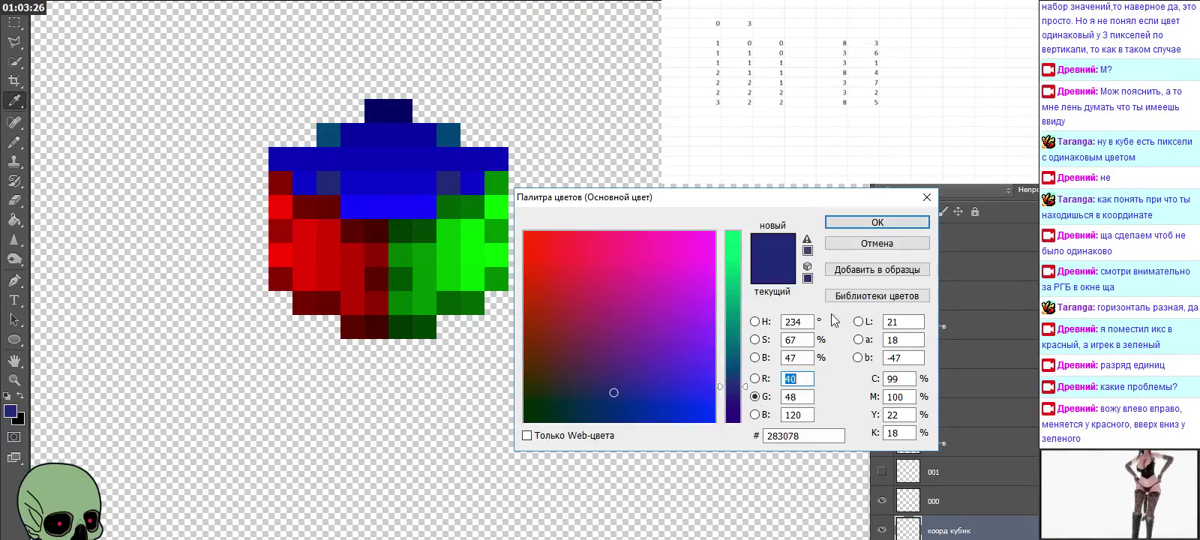
{"action": "left_click_drag", "start_coordinate": [788, 378], "coordinate": [812, 380]}
{"action": "type", "text": "2"}
{"action": "type", "text": "46"}
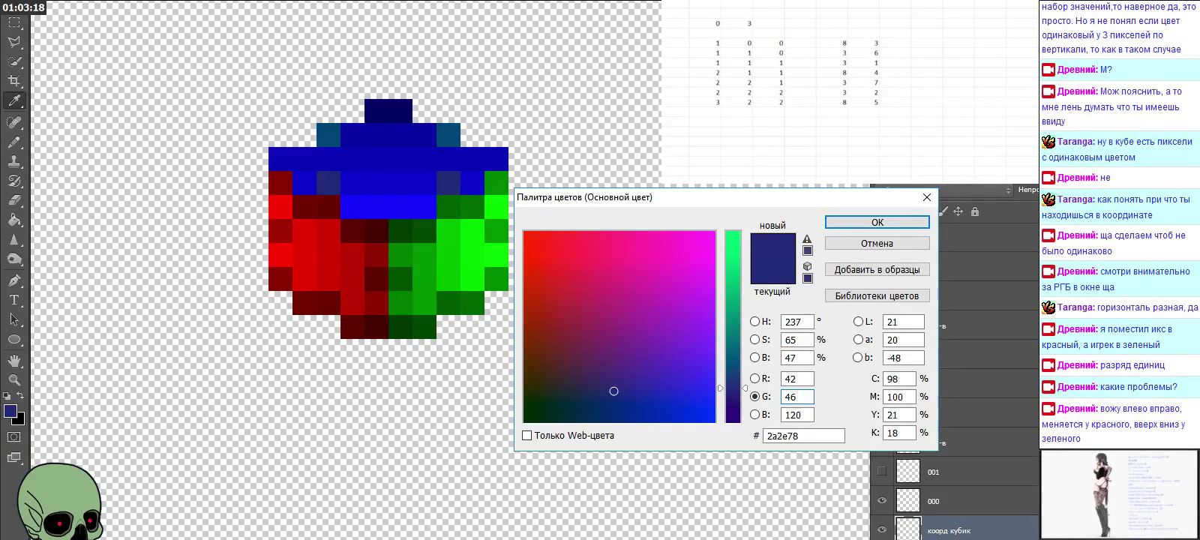
{"action": "left_click", "coordinate": [852, 225]}
{"action": "key", "text": "b"}
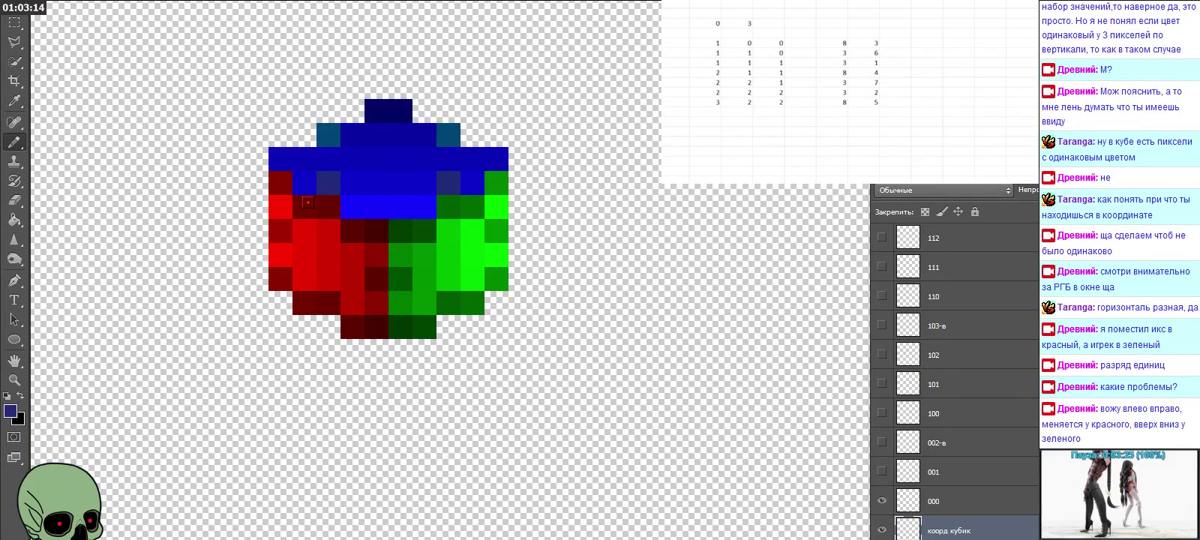
{"action": "left_click", "coordinate": [23, 105]}
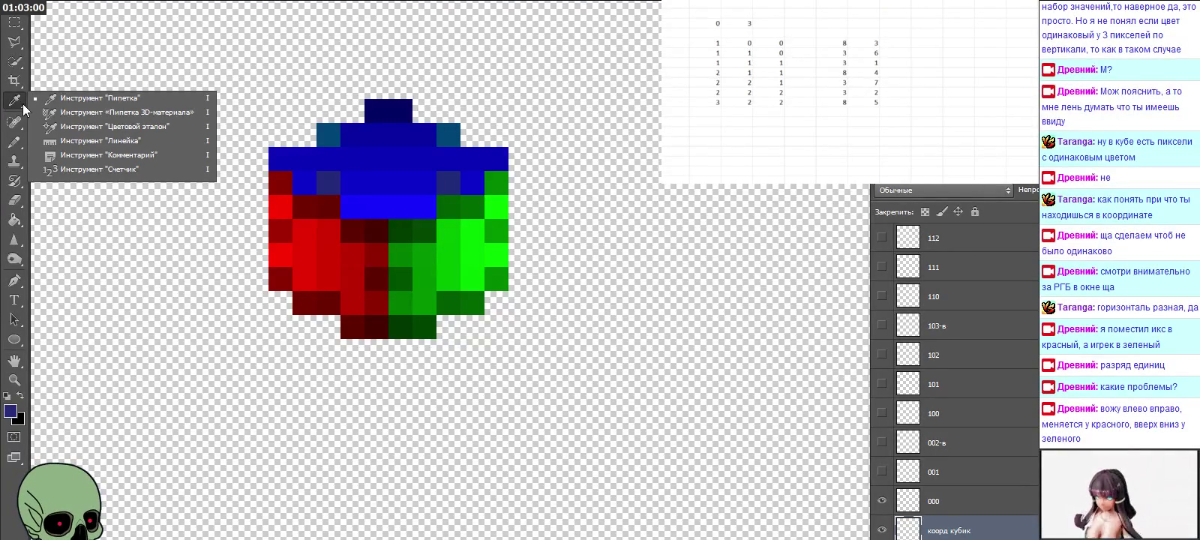
Step: Sample the cube's top-face blue and set its green value to 6 as foreground
{"action": "left_click", "coordinate": [357, 173]}
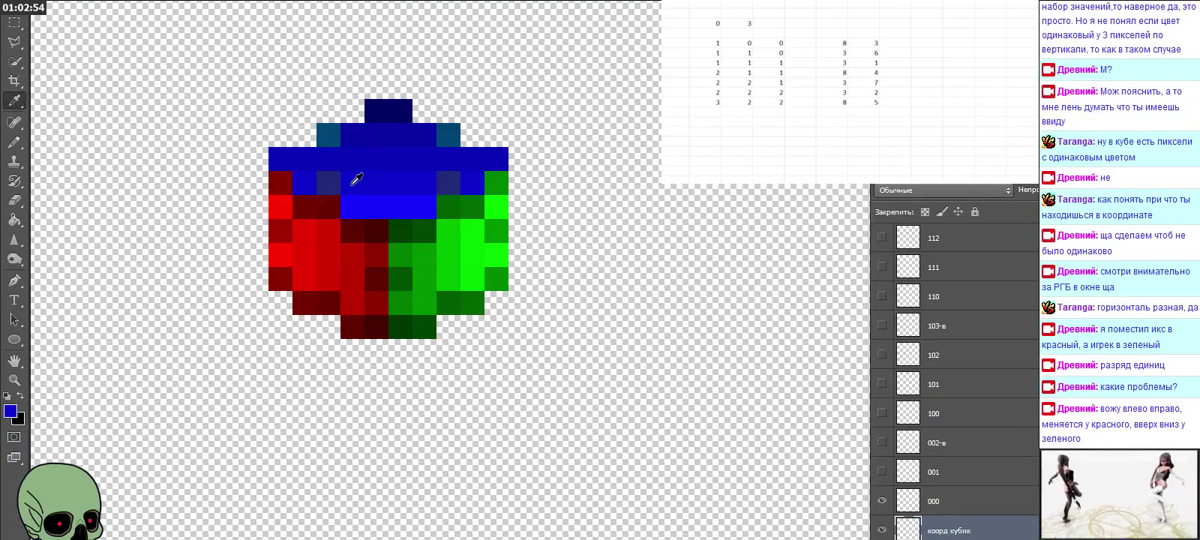
{"action": "left_click", "coordinate": [7, 414]}
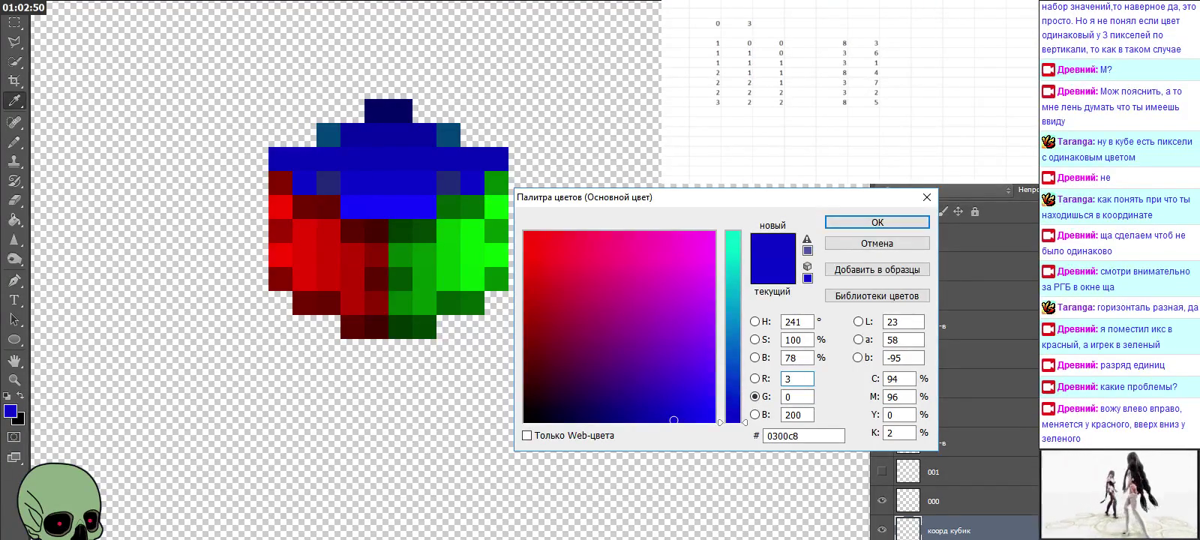
{"action": "key", "text": "Tab"}
{"action": "type", "text": "6"}
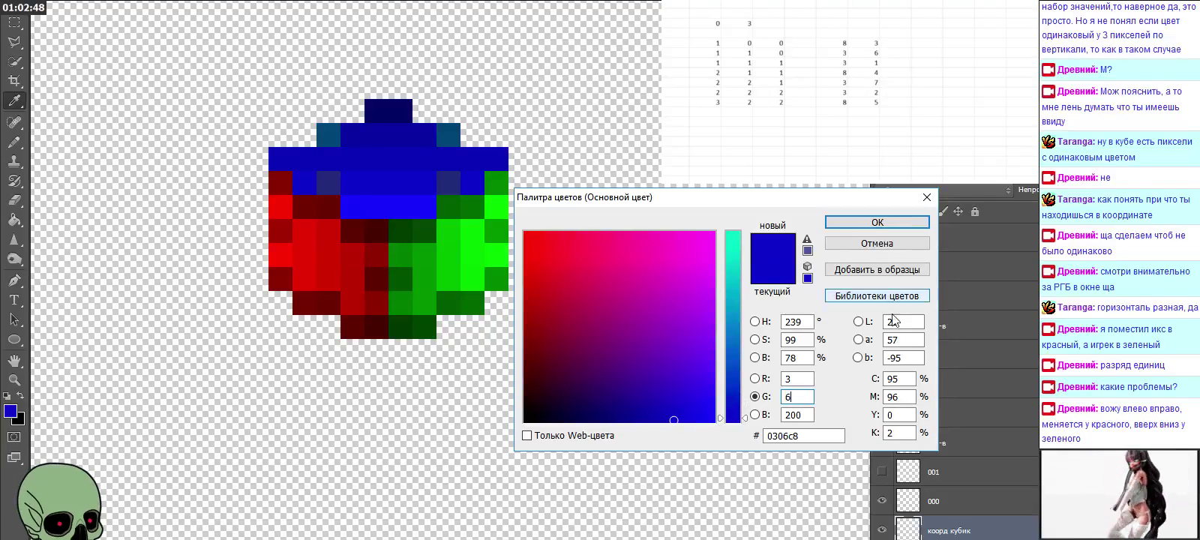
{"action": "left_click", "coordinate": [877, 222]}
Step: Re-sample the canvas blue with the Eyedropper and enter 46 in the foreground Color Picker
{"action": "left_click", "coordinate": [14, 142]}
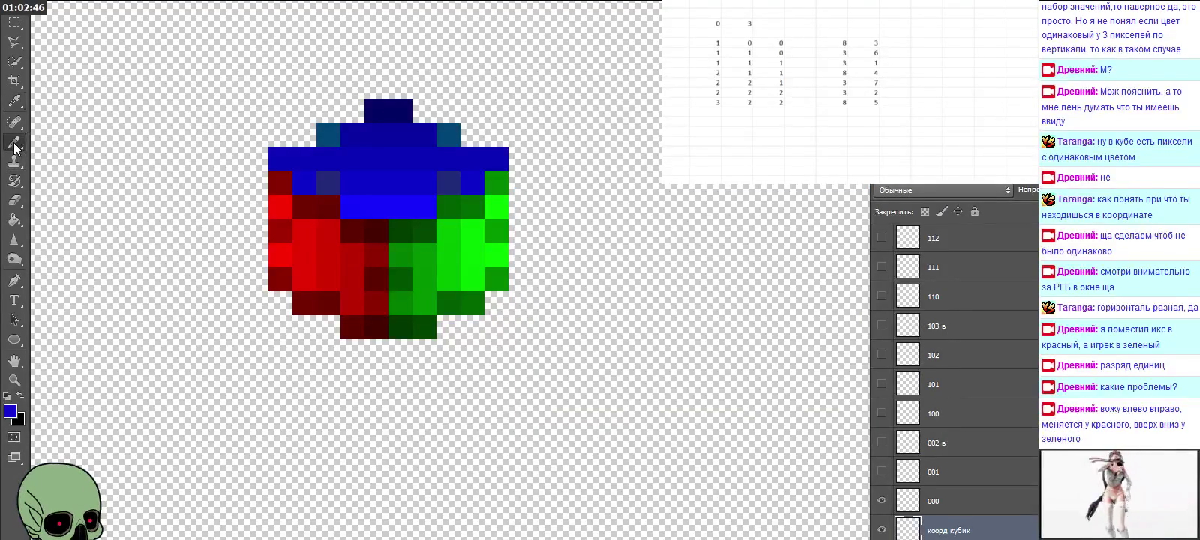
{"action": "right_click", "coordinate": [14, 144]}
{"action": "left_click", "coordinate": [336, 161]}
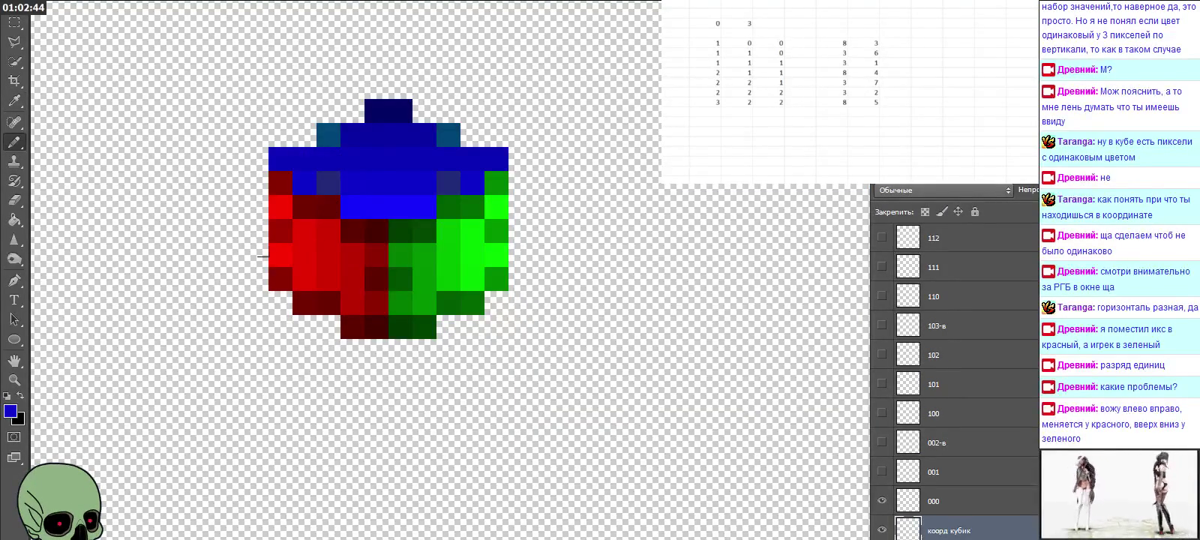
{"action": "left_click", "coordinate": [15, 101]}
{"action": "right_click", "coordinate": [17, 105]}
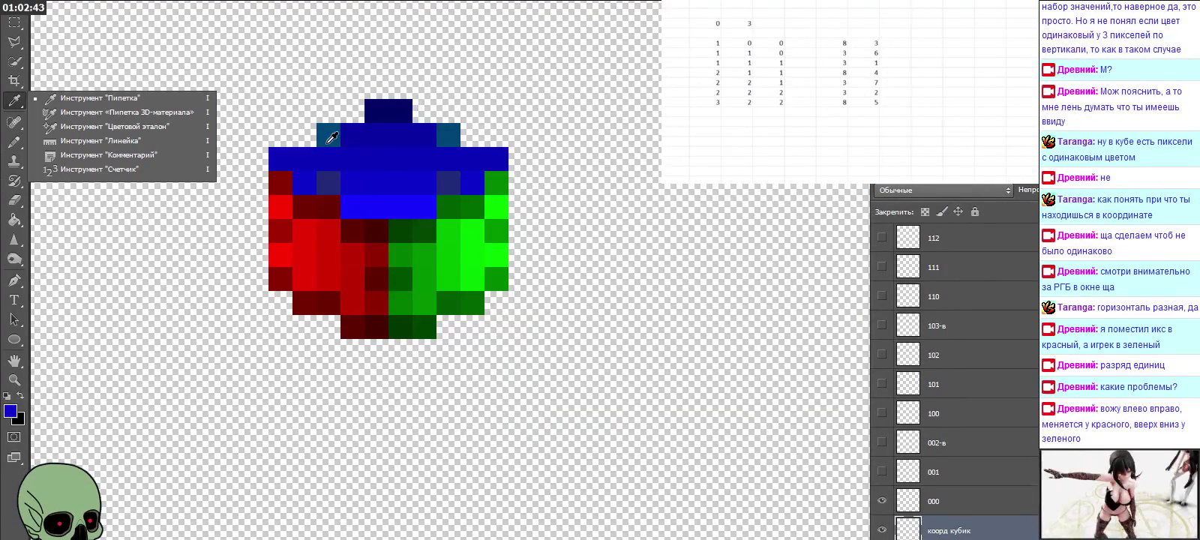
{"action": "left_click", "coordinate": [384, 180]}
{"action": "left_click", "coordinate": [10, 411]}
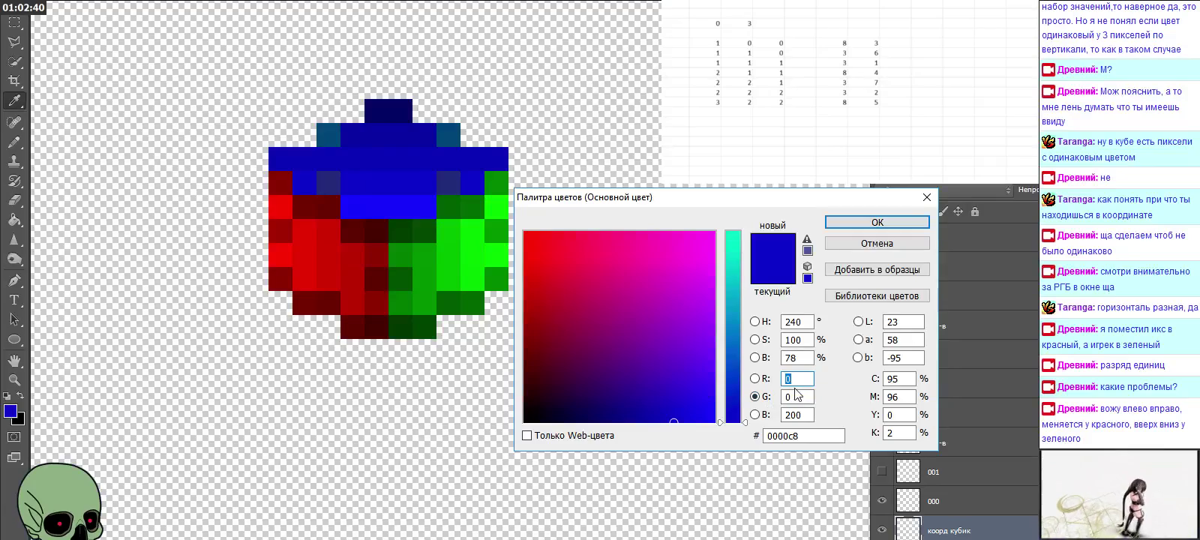
{"action": "type", "text": "4"}
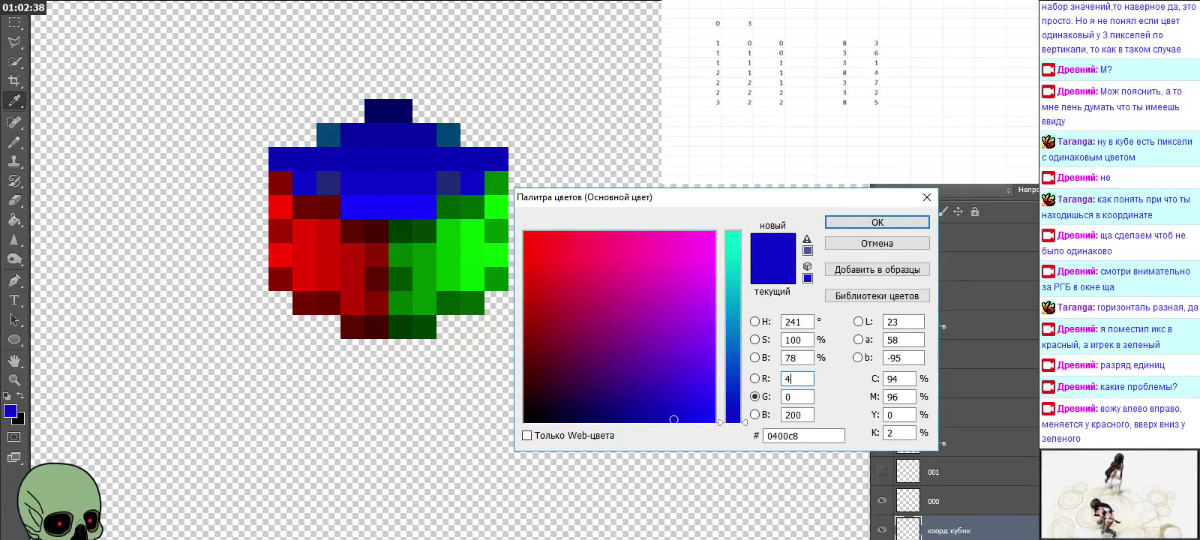
{"action": "type", "text": "6"}
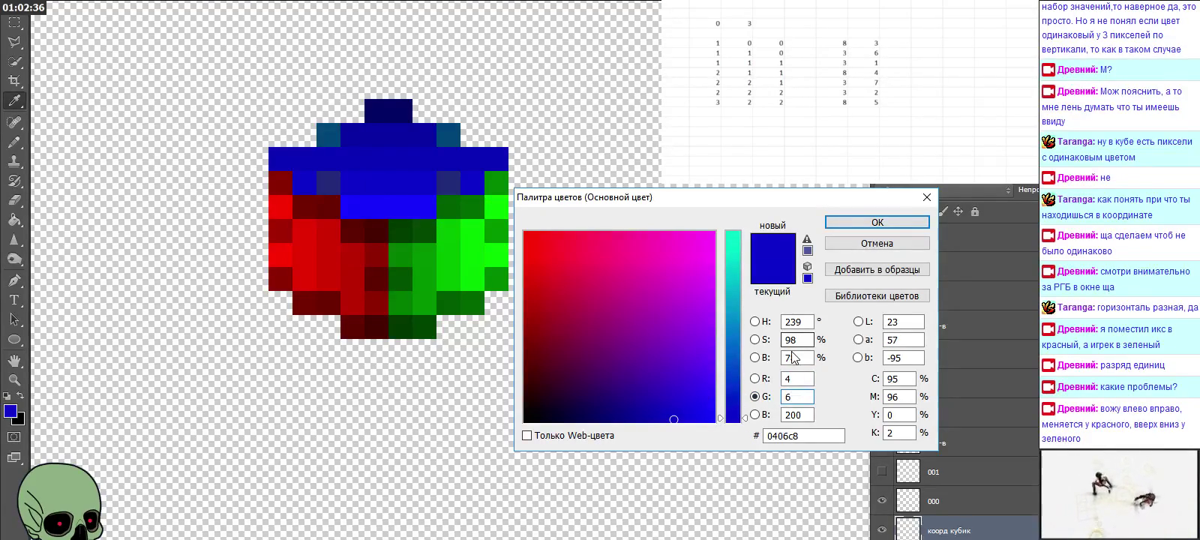
{"action": "left_click", "coordinate": [848, 225]}
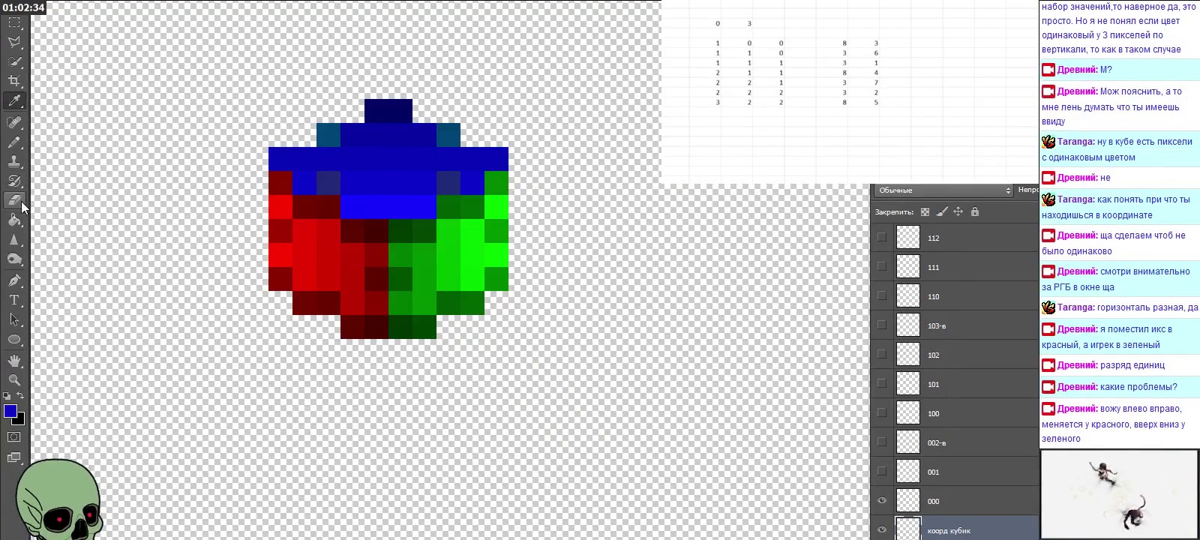
Step: Re-sample the canvas blue and confirm it unchanged in the Color Picker
{"action": "left_click", "coordinate": [16, 142]}
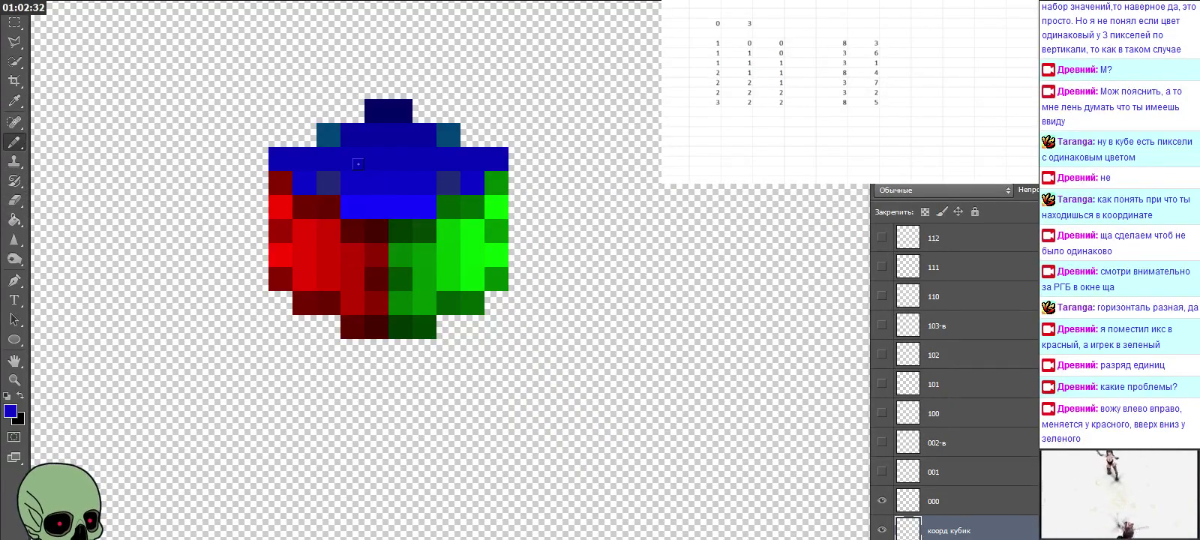
{"action": "right_click", "coordinate": [15, 100]}
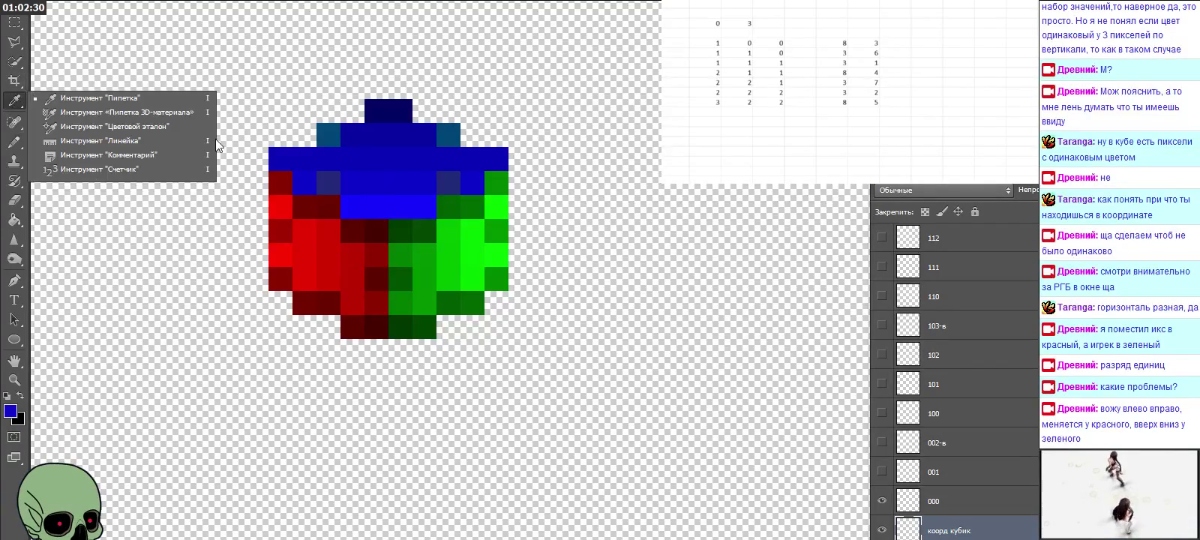
{"action": "left_click", "coordinate": [403, 175]}
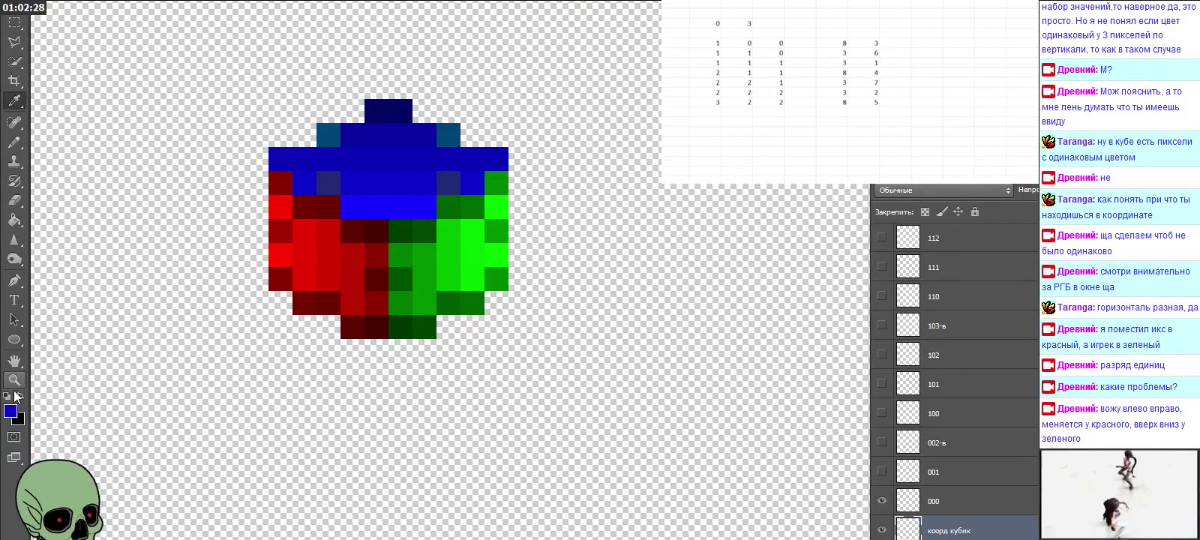
{"action": "left_click", "coordinate": [10, 410]}
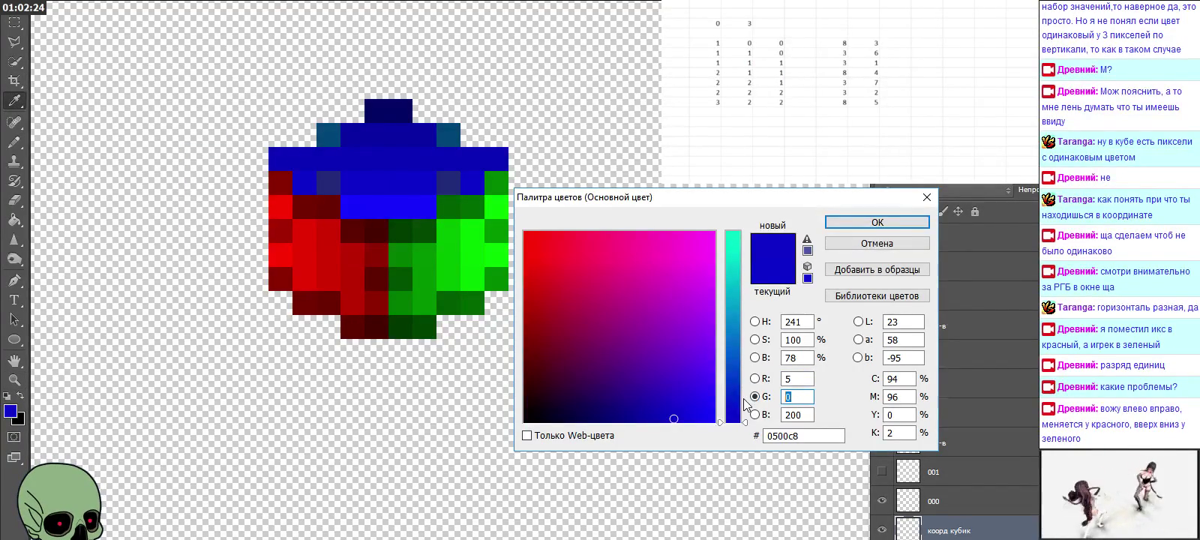
{"action": "left_click", "coordinate": [878, 222]}
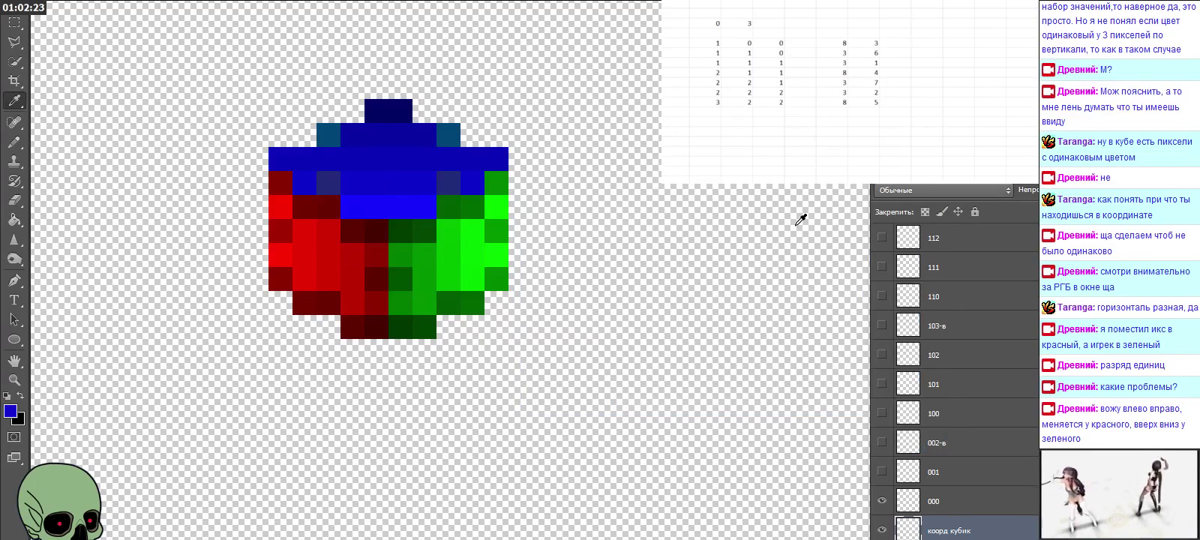
Step: Sample the top-face blue and set the foreground to 0606c8 (R 6, G 6) for the Pencil
{"action": "right_click", "coordinate": [15, 141]}
{"action": "left_click", "coordinate": [60, 154]}
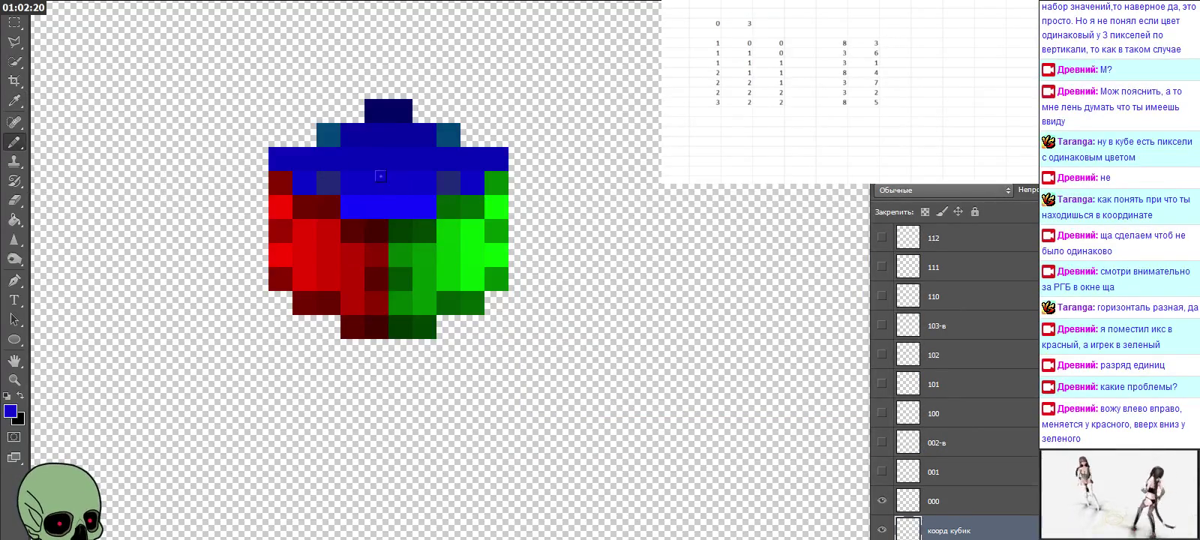
{"action": "left_click", "coordinate": [15, 101]}
{"action": "left_click", "coordinate": [435, 171]}
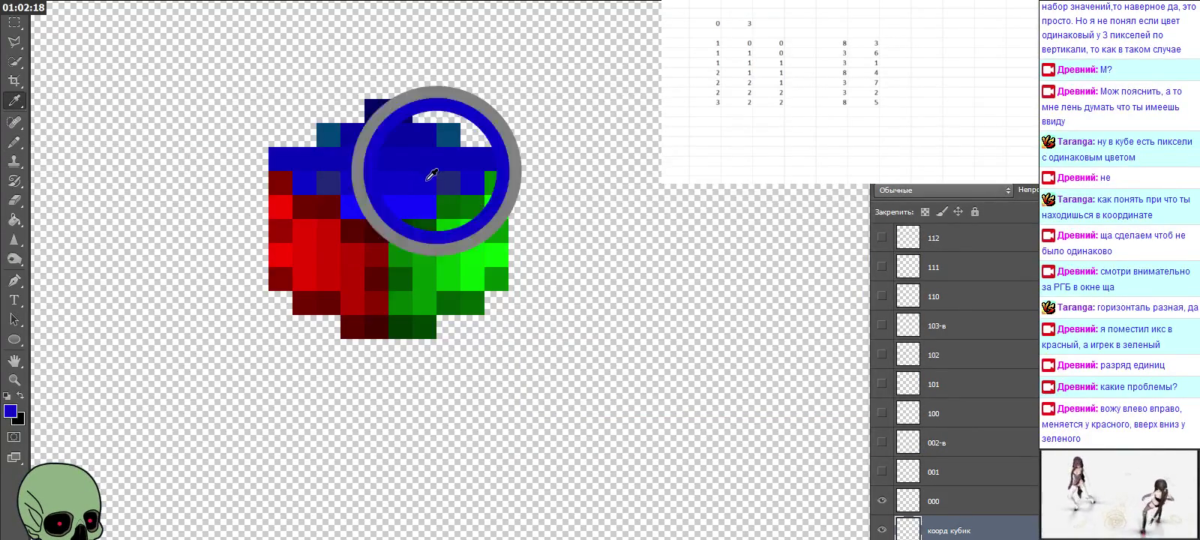
{"action": "left_click", "coordinate": [10, 410]}
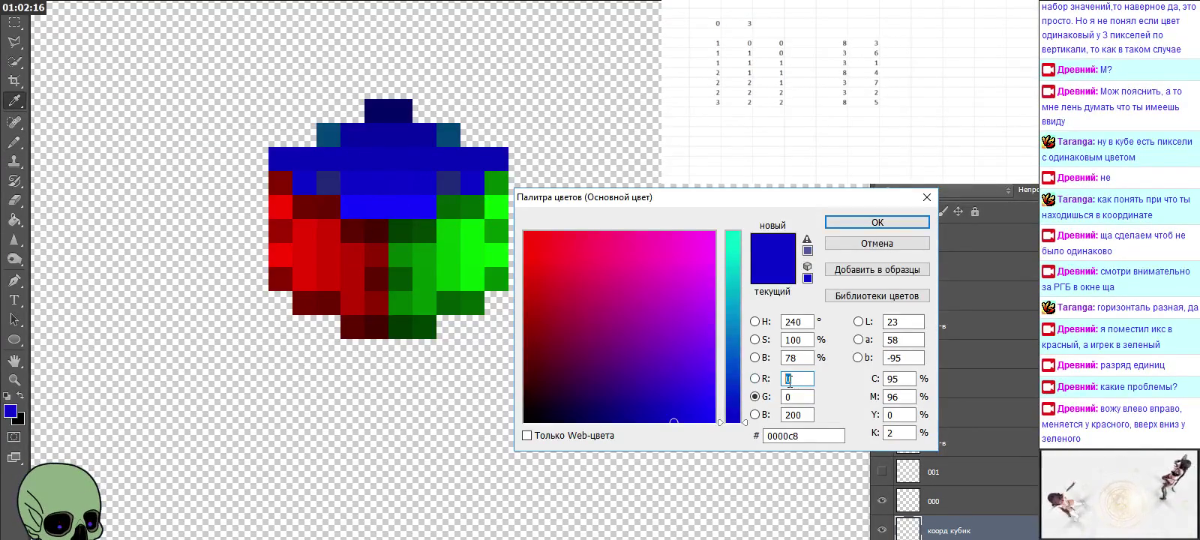
{"action": "type", "text": "6"}
{"action": "key", "text": "Tab"}
{"action": "type", "text": "6"}
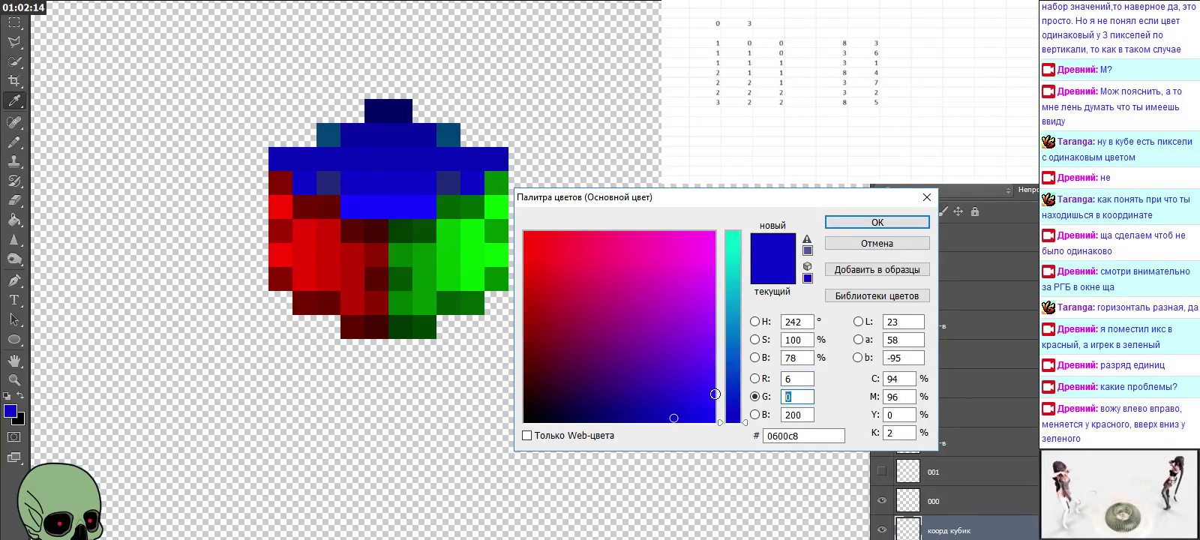
{"action": "left_click", "coordinate": [878, 222]}
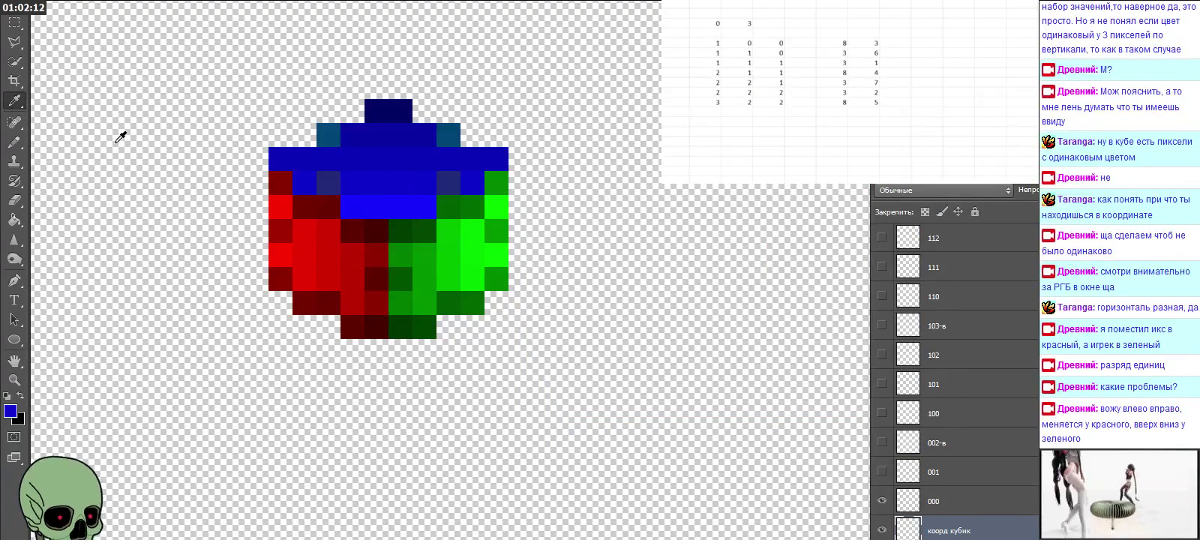
{"action": "left_click", "coordinate": [21, 142]}
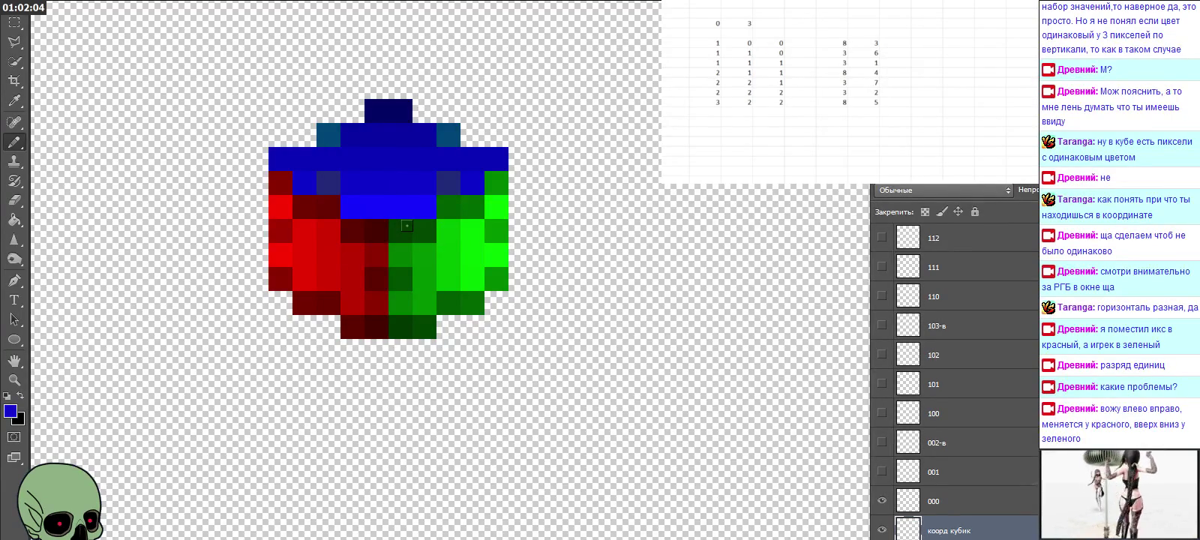
Step: Sample the cube's darker blue and set R to 47, giving foreground 2f2e78
{"action": "key", "text": "i"}
{"action": "right_click", "coordinate": [46, 93]}
{"action": "left_click", "coordinate": [406, 198]}
{"action": "left_click", "coordinate": [12, 411]}
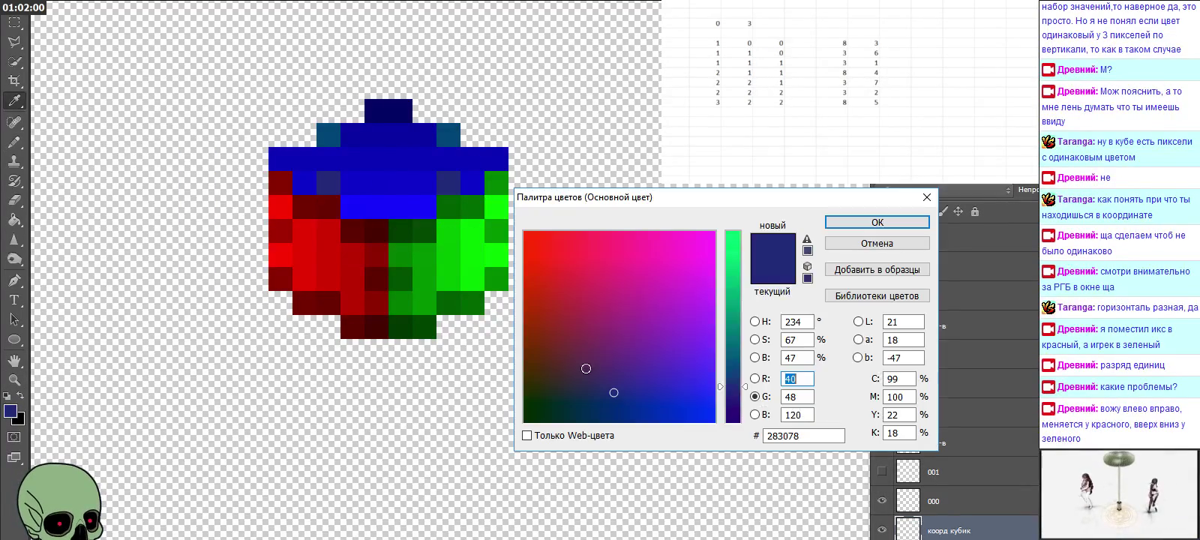
{"action": "type", "text": "47"}
{"action": "left_click", "coordinate": [812, 400]}
{"action": "type", "text": "46"}
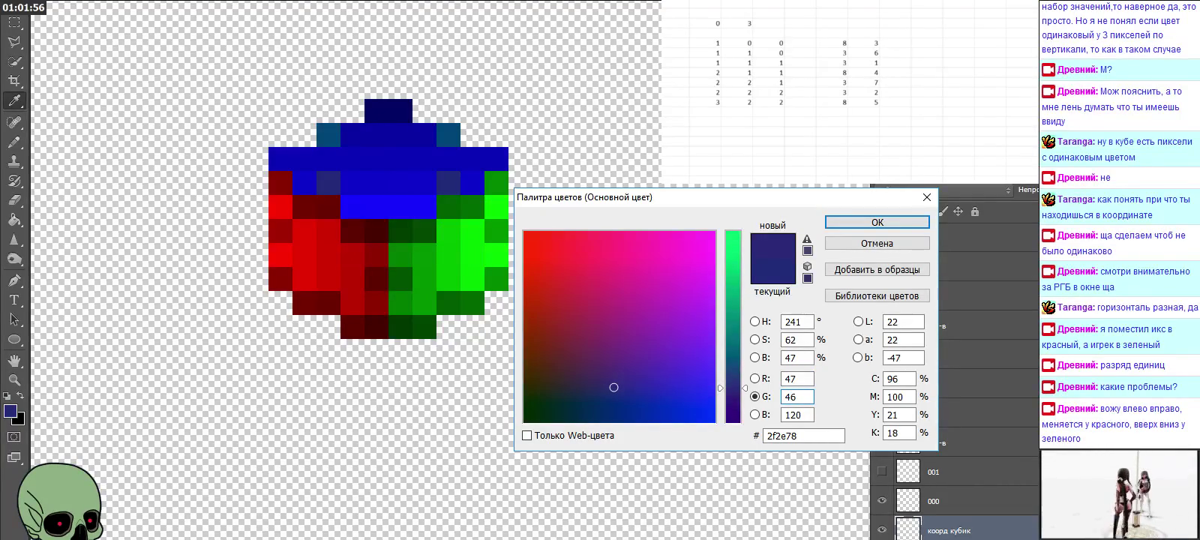
{"action": "left_click", "coordinate": [863, 224]}
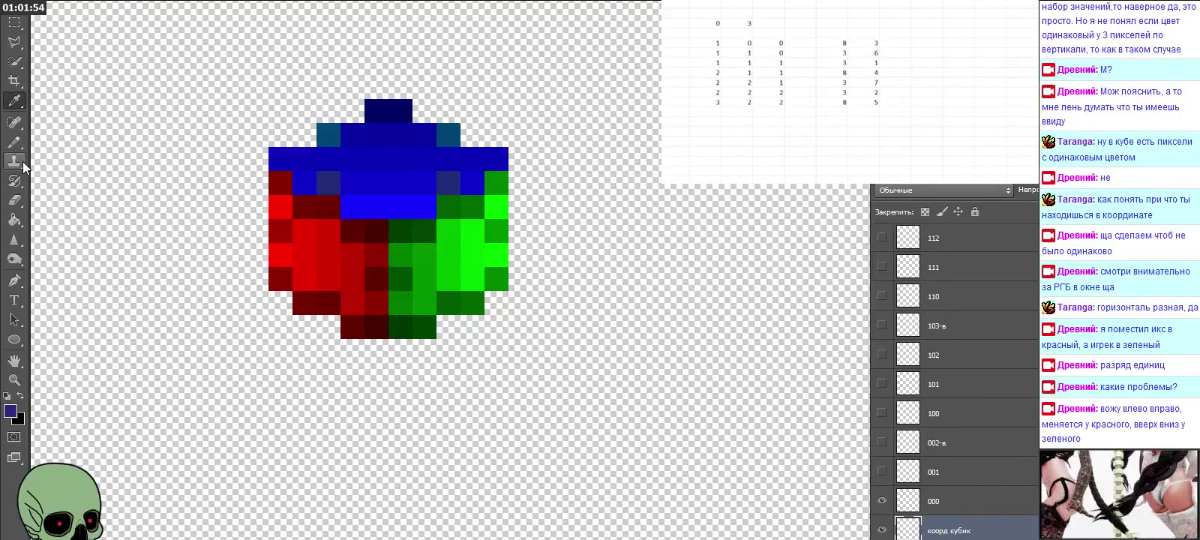
Step: Re-sample the cube's blue and adjust the foreground to 0806c8
{"action": "right_click", "coordinate": [14, 141]}
{"action": "left_click", "coordinate": [430, 162]}
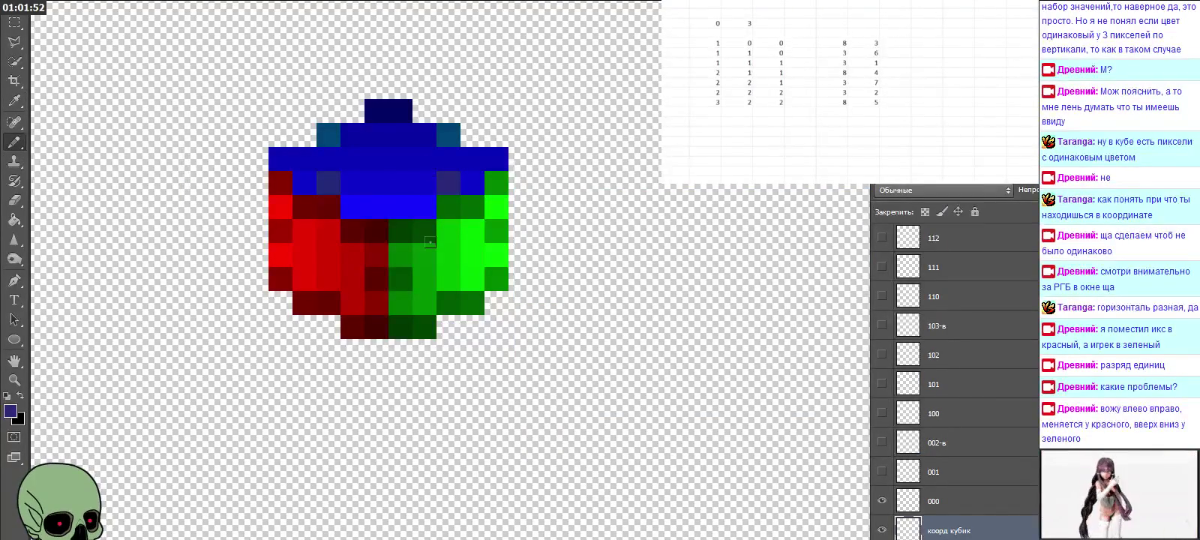
{"action": "left_click", "coordinate": [13, 100]}
{"action": "left_click", "coordinate": [472, 185]}
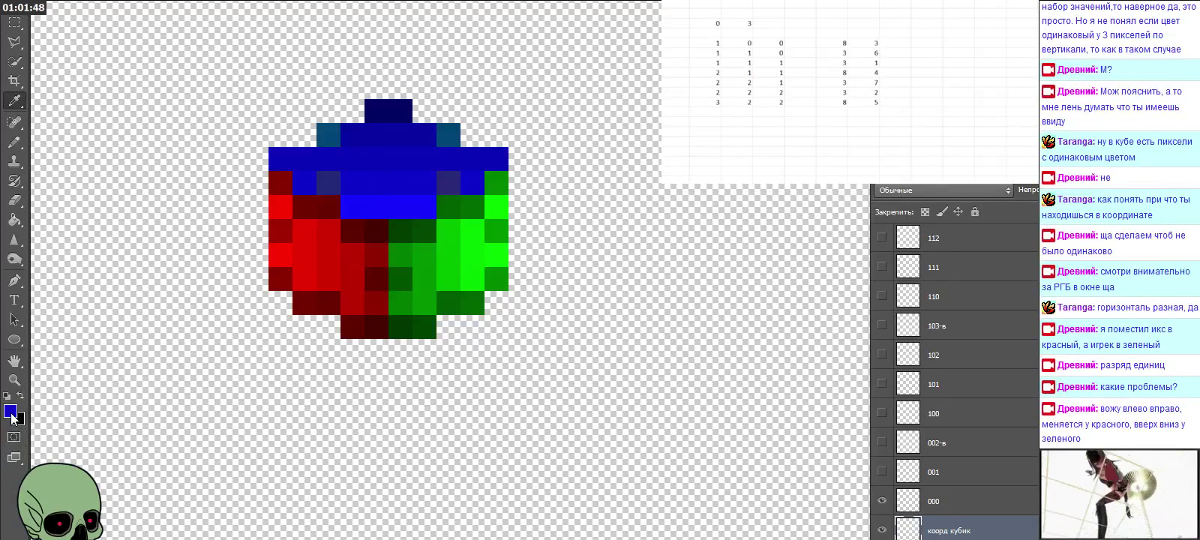
{"action": "left_click", "coordinate": [10, 413]}
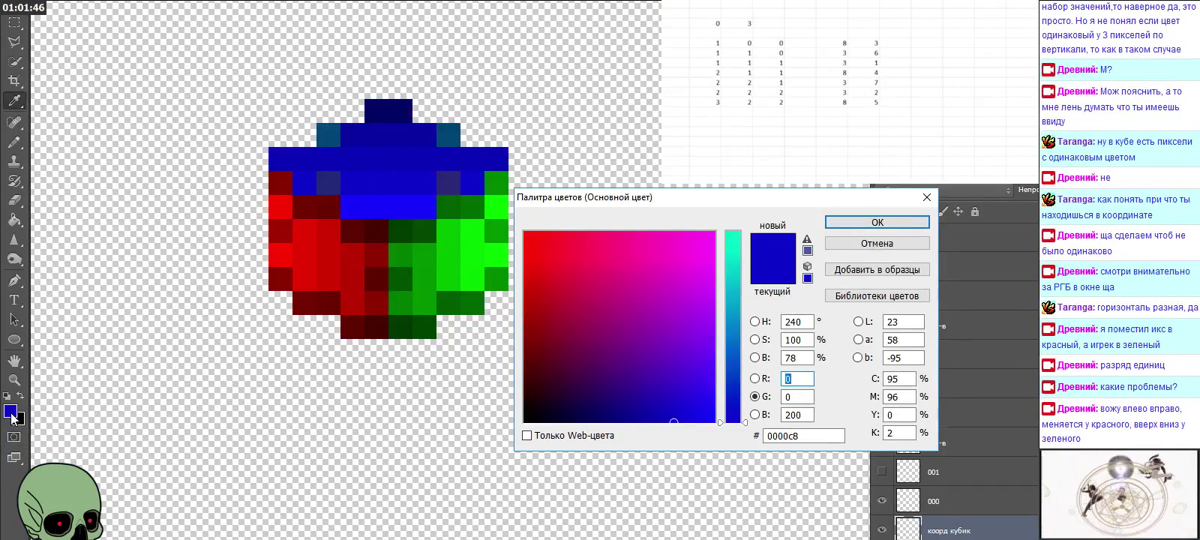
{"action": "type", "text": "8"}
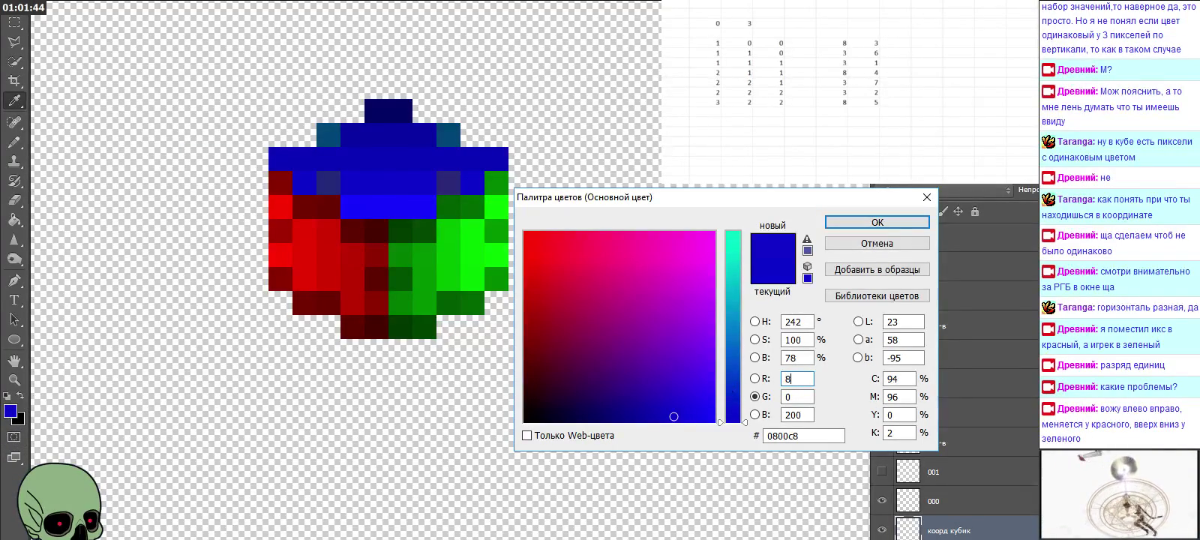
{"action": "left_click", "coordinate": [786, 396]}
{"action": "type", "text": "6"}
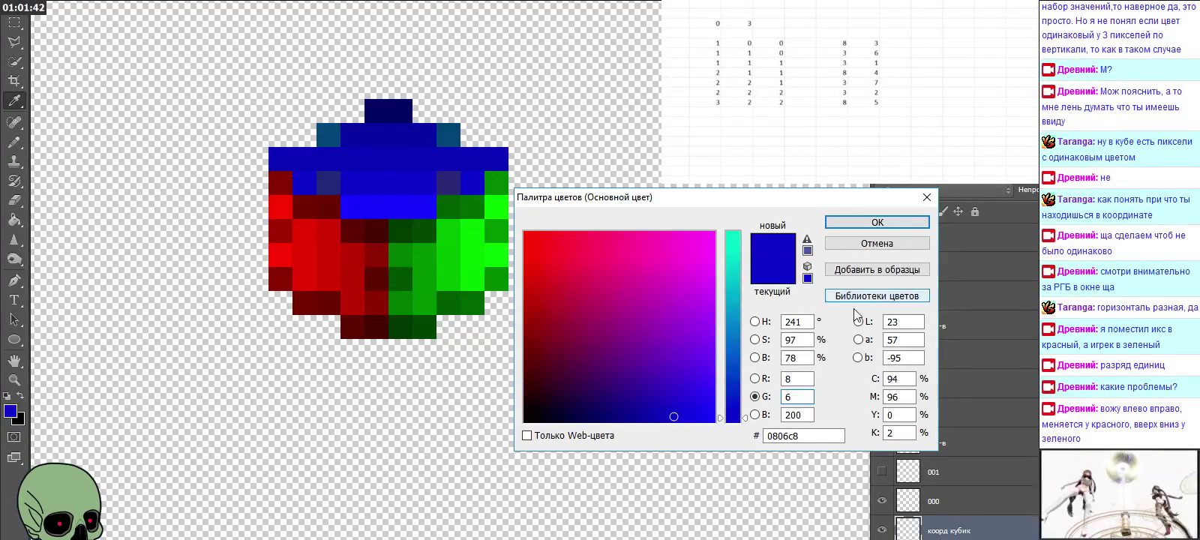
{"action": "left_click", "coordinate": [877, 222]}
Step: Sample the green from the cube's green face as the foreground colour
{"action": "left_click", "coordinate": [10, 150]}
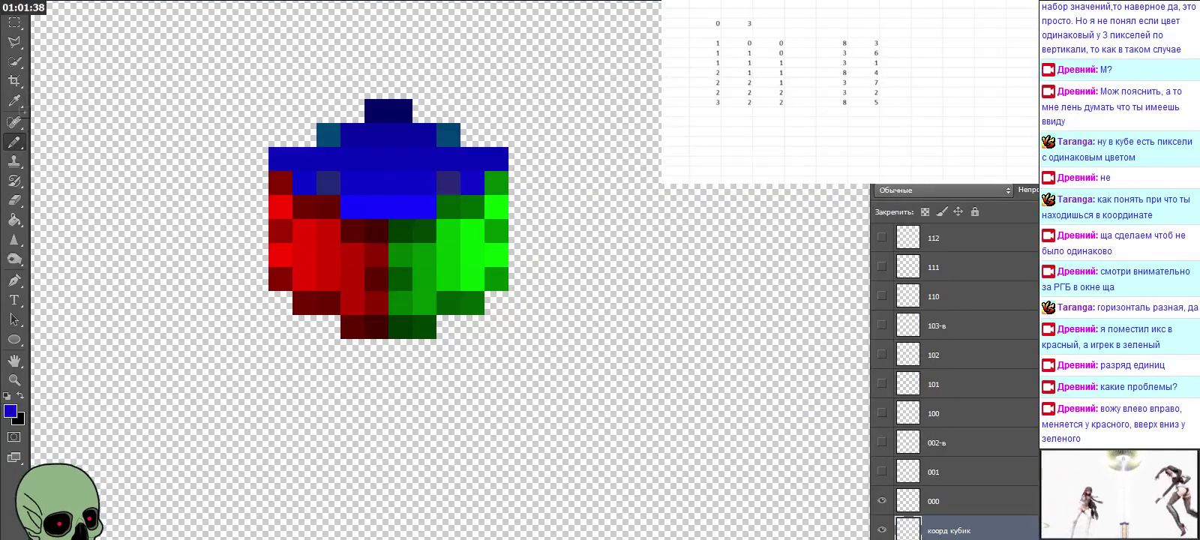
{"action": "left_click", "coordinate": [13, 101]}
{"action": "left_click", "coordinate": [468, 196]}
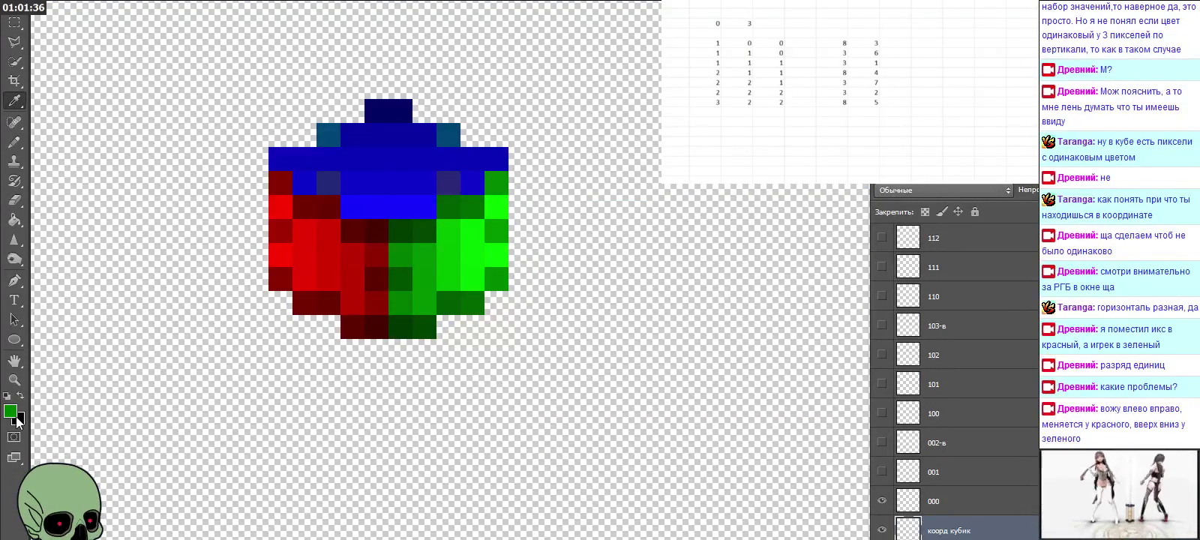
Step: Set the foreground green to 098800 with R 9 in the Color Picker
{"action": "left_click", "coordinate": [10, 411]}
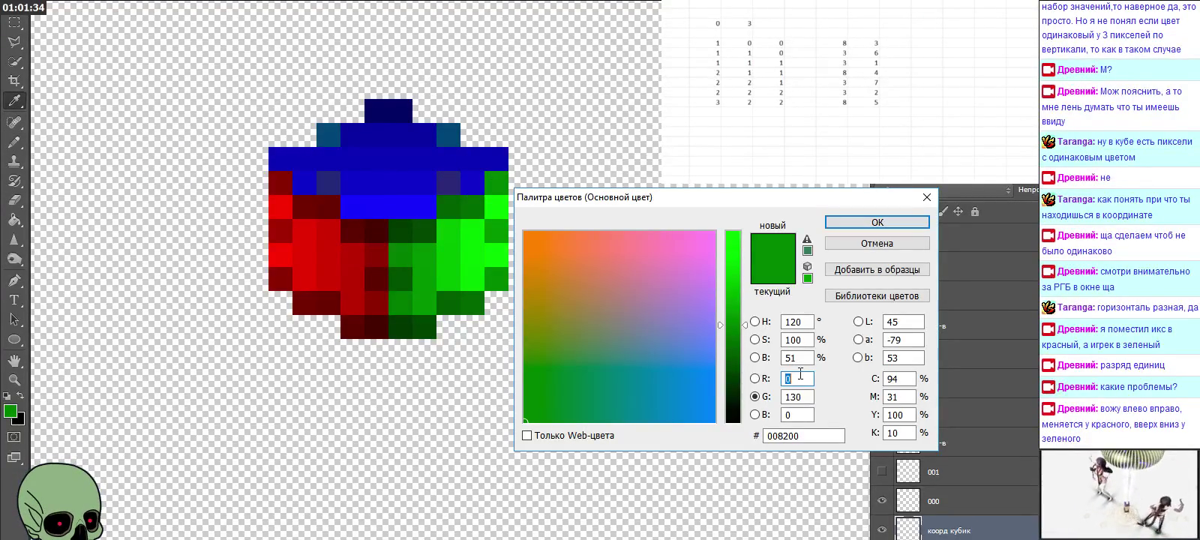
{"action": "type", "text": "9"}
{"action": "key", "text": "Tab"}
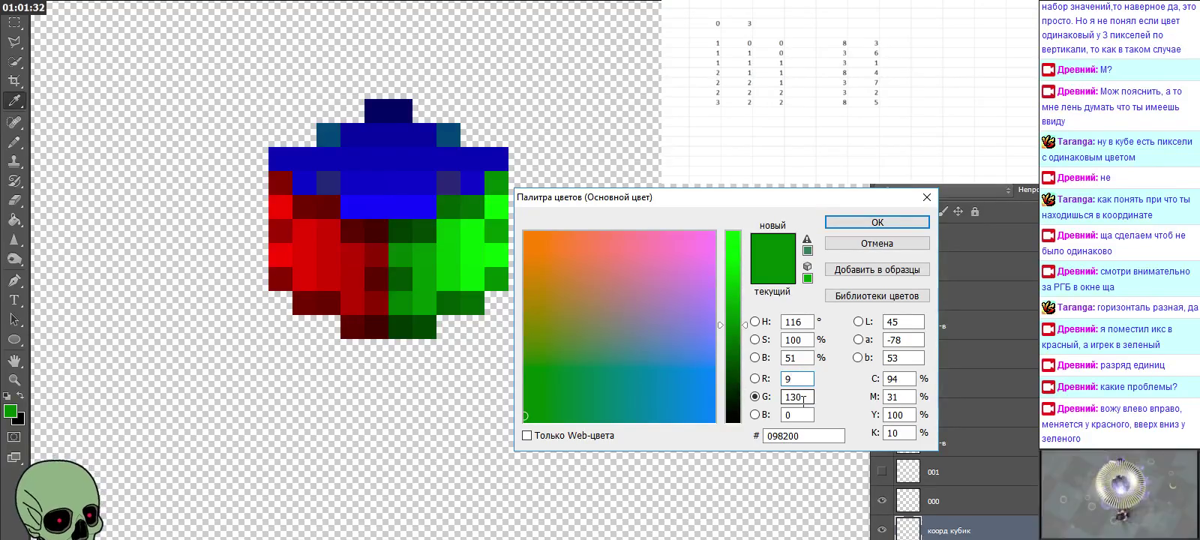
{"action": "left_click_drag", "start_coordinate": [797, 396], "coordinate": [814, 398]}
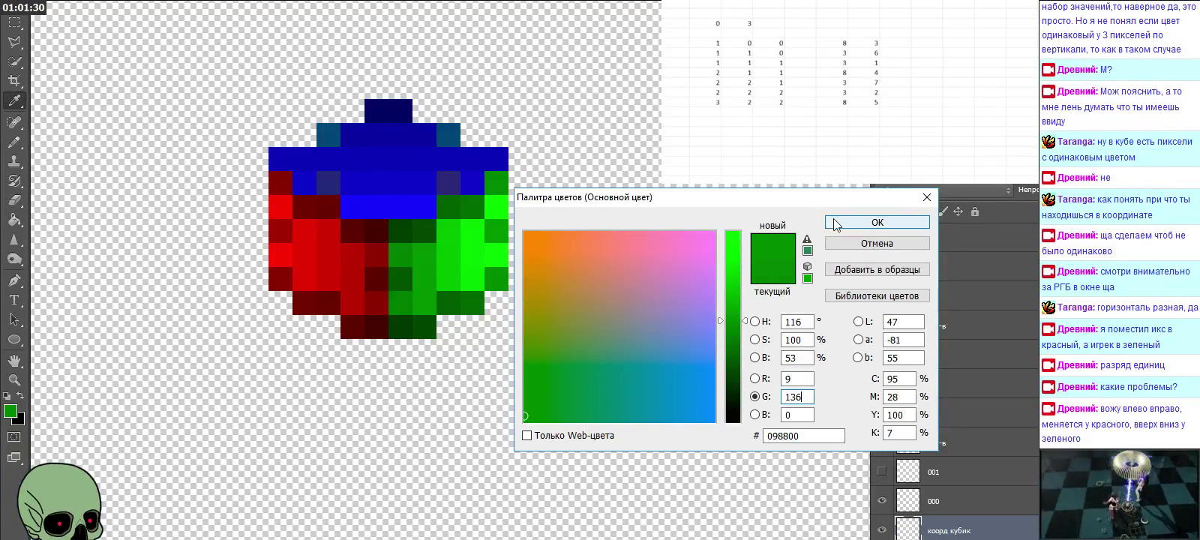
{"action": "left_click", "coordinate": [878, 222]}
Step: Sample the cube's dark red, compare several blue pixel values in the Color Picker, then cancel
{"action": "left_click", "coordinate": [13, 143]}
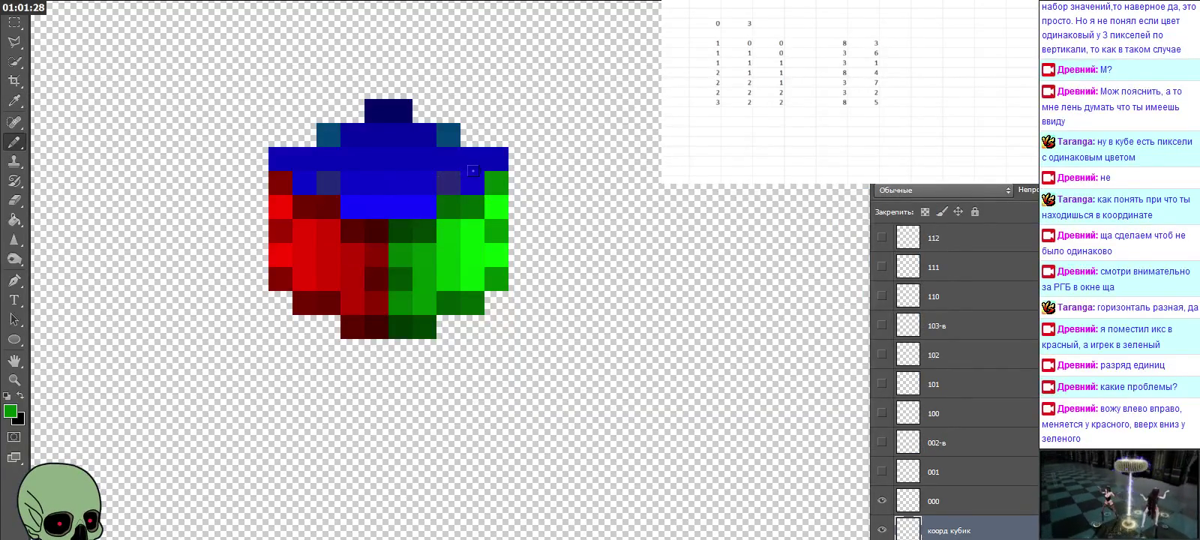
{"action": "left_click", "coordinate": [14, 101]}
{"action": "left_click", "coordinate": [278, 181]}
{"action": "left_click", "coordinate": [9, 410]}
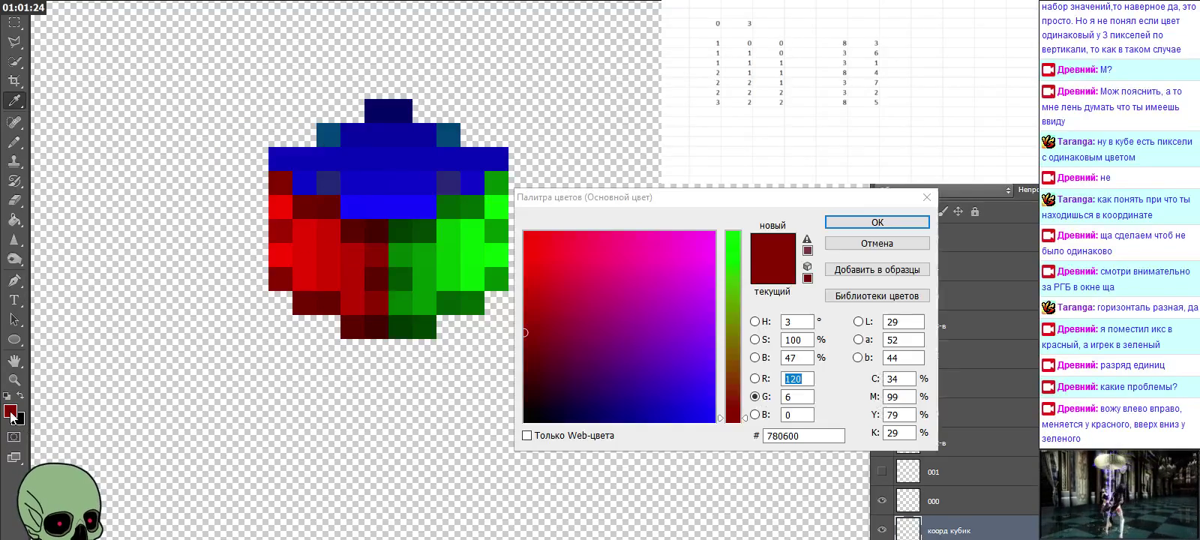
{"action": "left_click", "coordinate": [296, 178]}
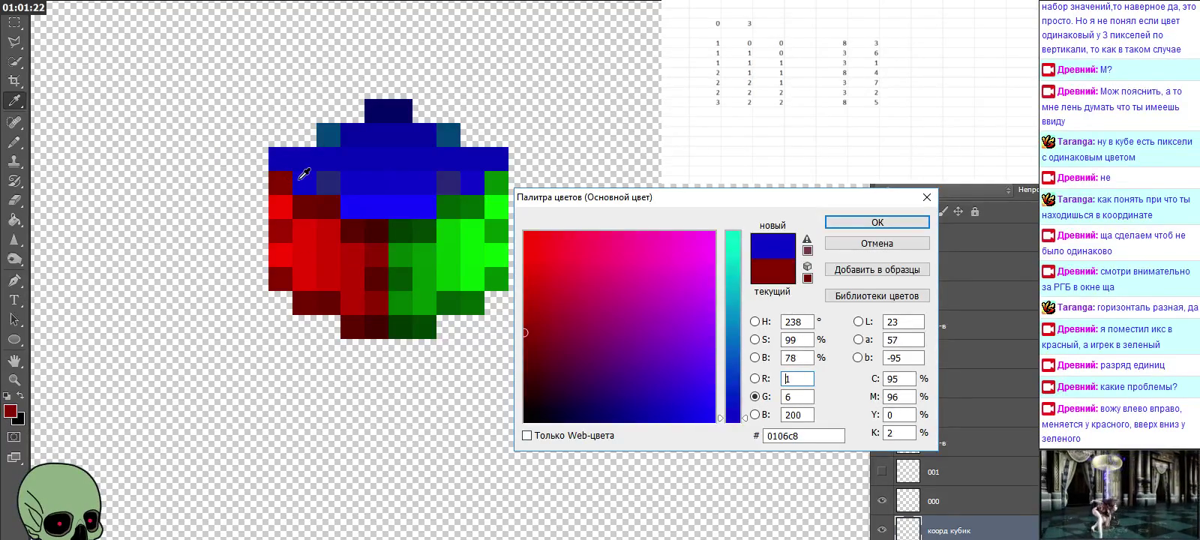
{"action": "left_click_drag", "start_coordinate": [314, 180], "coordinate": [348, 182]}
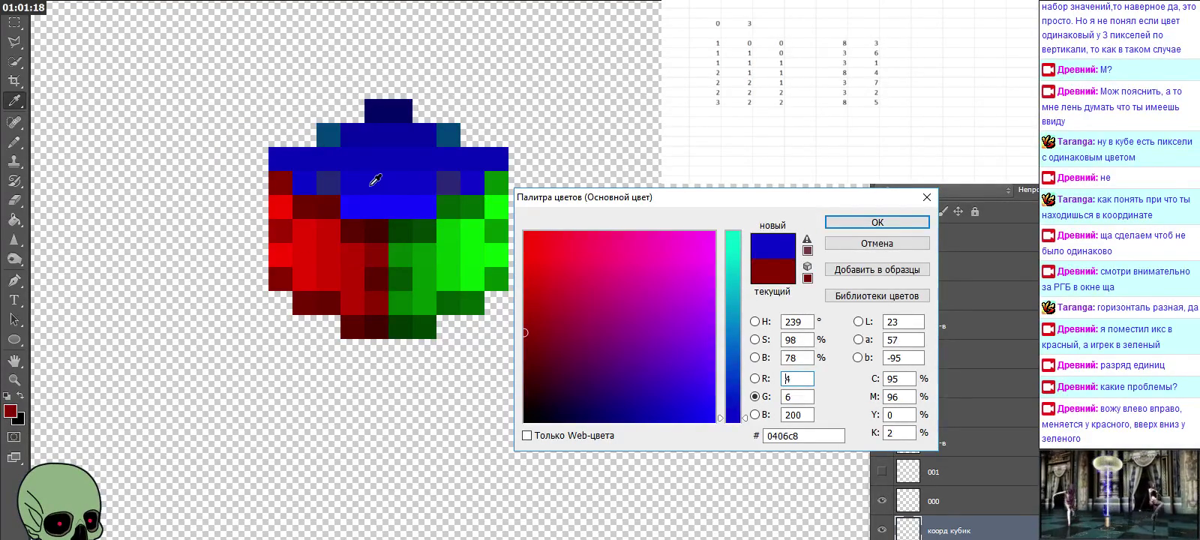
{"action": "left_click_drag", "start_coordinate": [375, 181], "coordinate": [487, 172]}
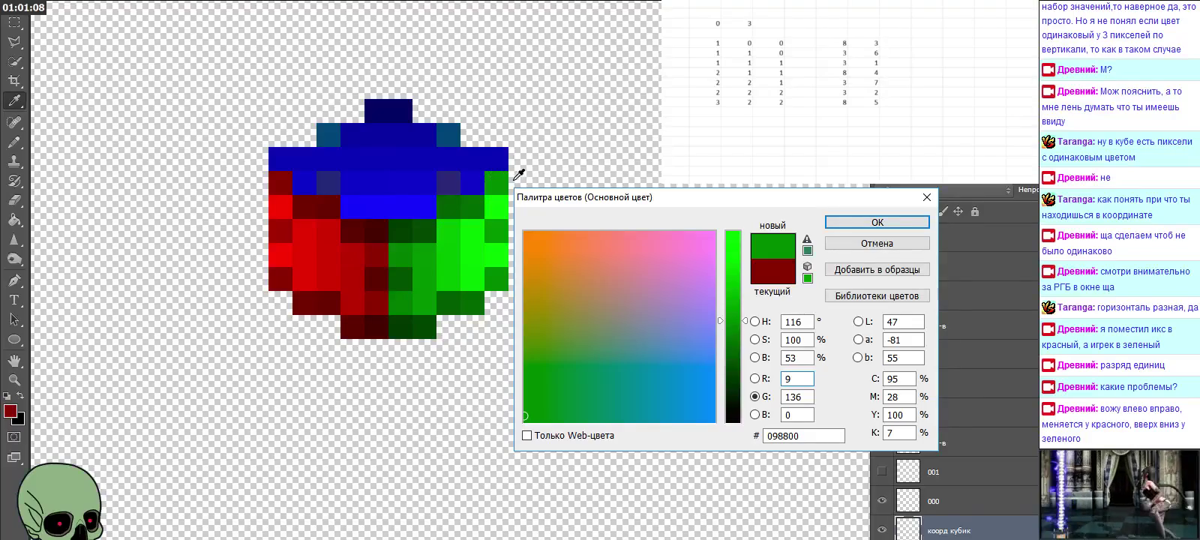
{"action": "left_click", "coordinate": [927, 197]}
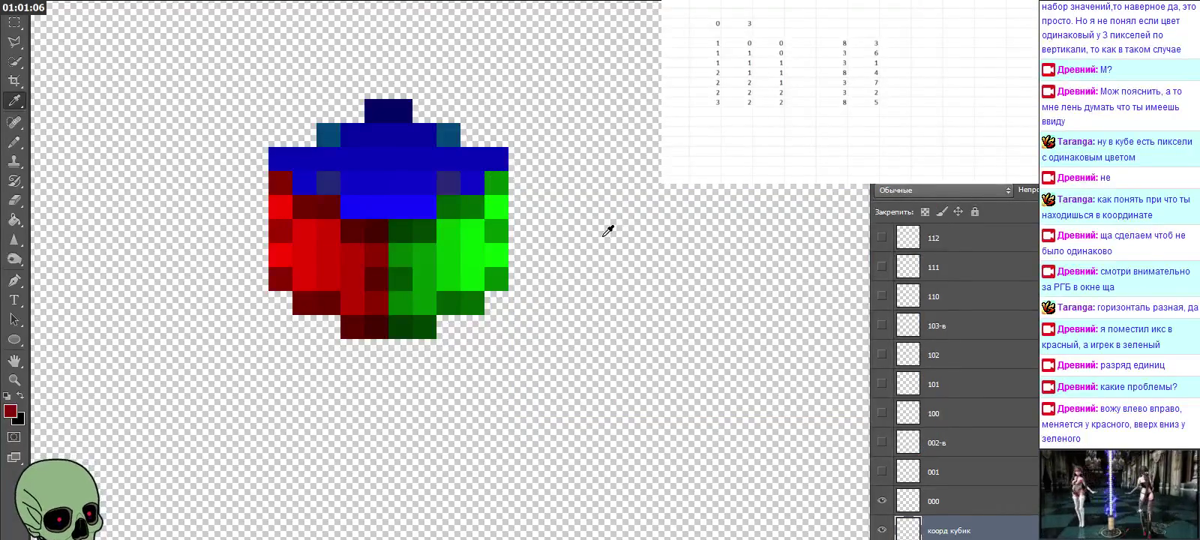
Step: Take the cube's blue as foreground and set its green value to 7
{"action": "left_click", "coordinate": [292, 158]}
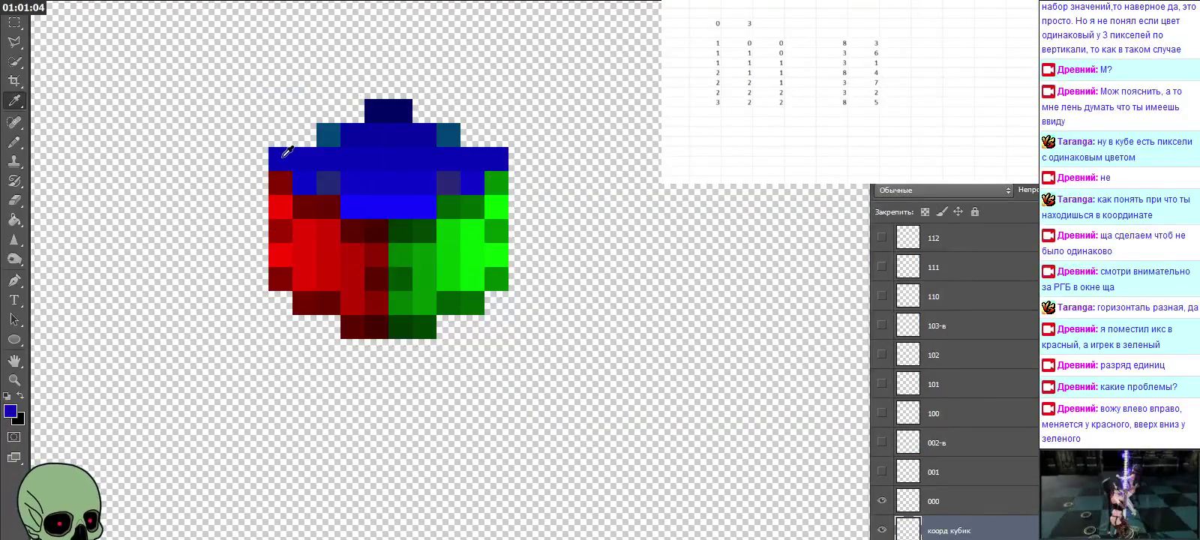
{"action": "left_click", "coordinate": [12, 142]}
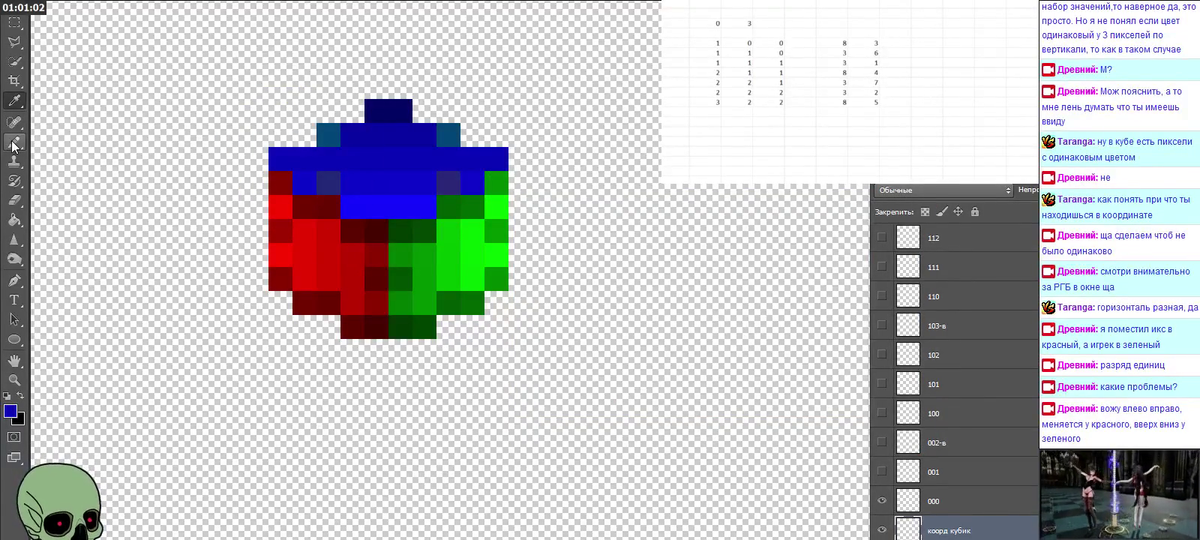
{"action": "left_click", "coordinate": [11, 142]}
{"action": "left_click", "coordinate": [10, 411]}
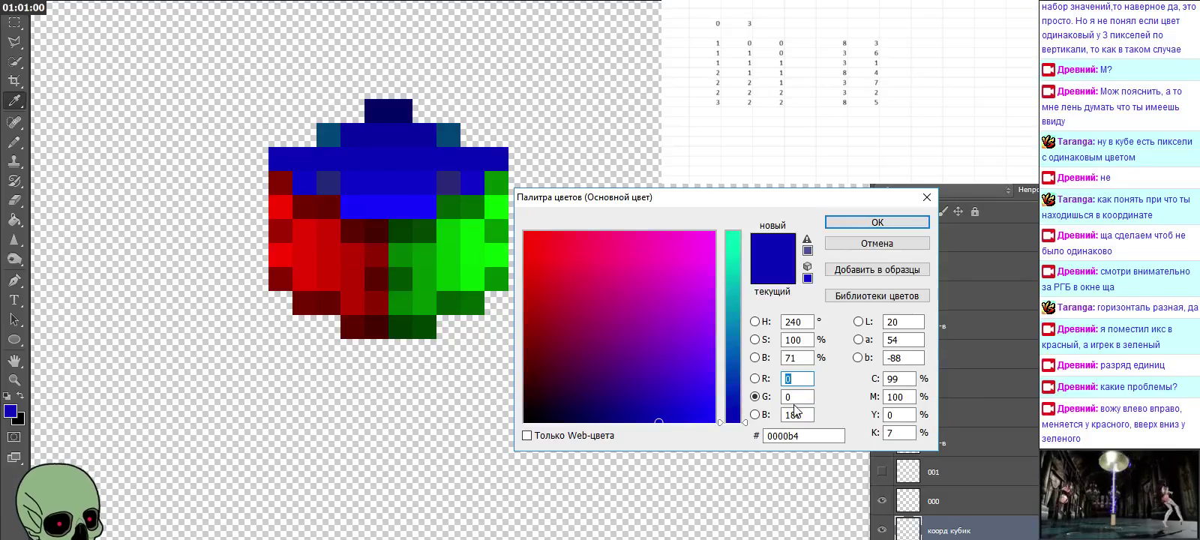
{"action": "type", "text": "7"}
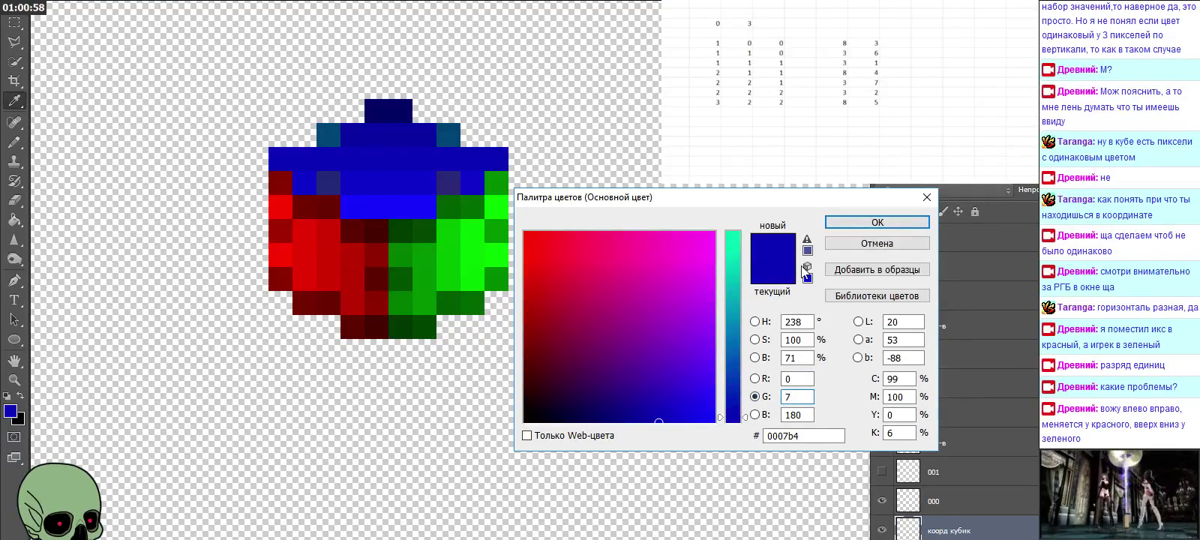
{"action": "left_click", "coordinate": [877, 222]}
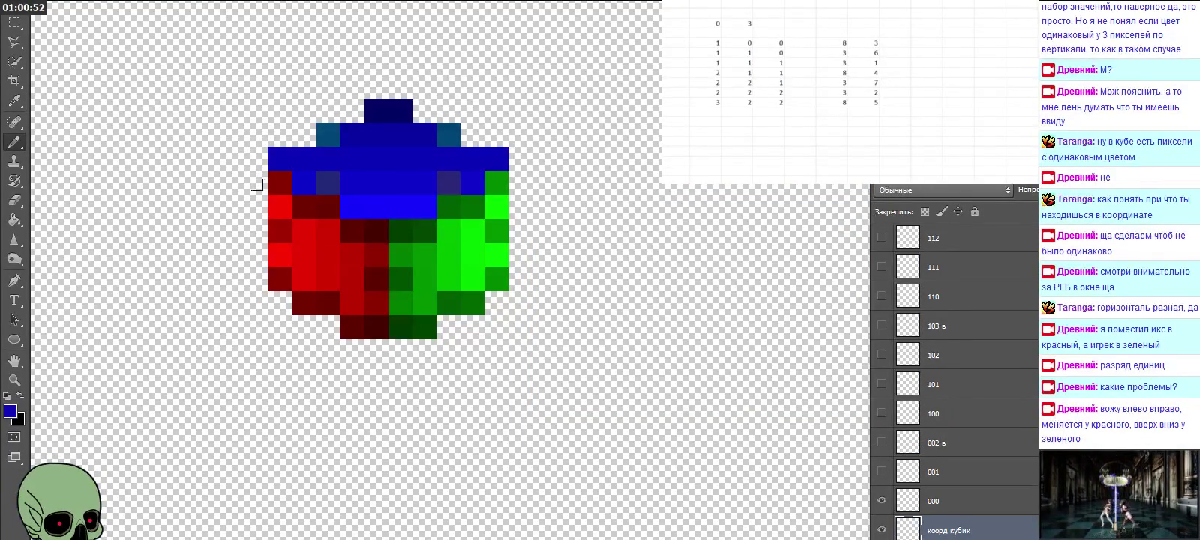
Step: Adjust the foreground blue to R 1, G 7
{"action": "right_click", "coordinate": [24, 106]}
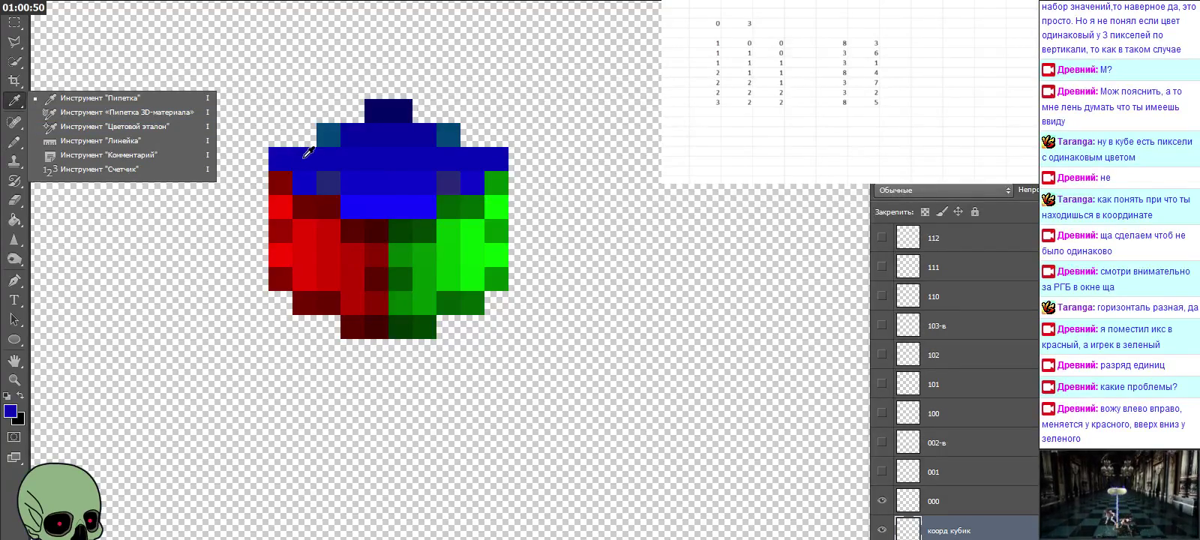
{"action": "key", "text": "i"}
{"action": "left_click", "coordinate": [10, 410]}
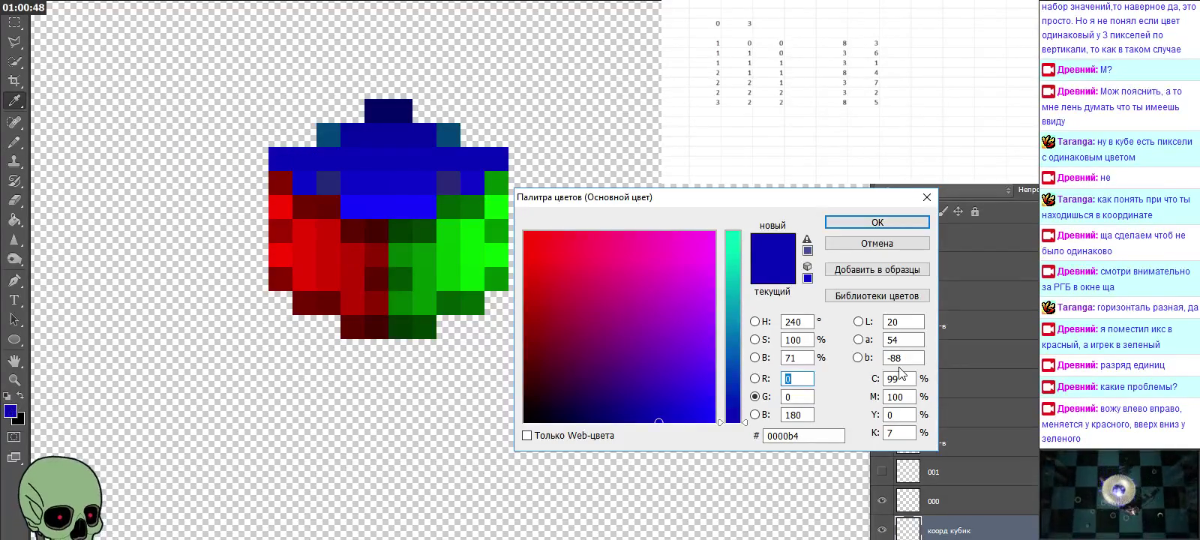
{"action": "type", "text": "1"}
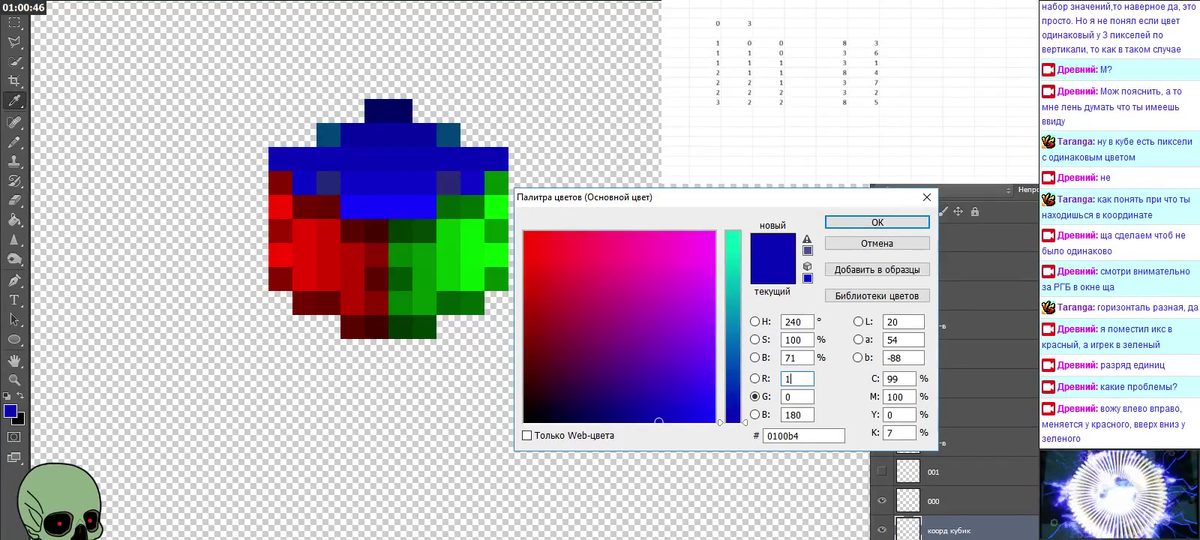
{"action": "key", "text": "Tab"}
{"action": "type", "text": "7"}
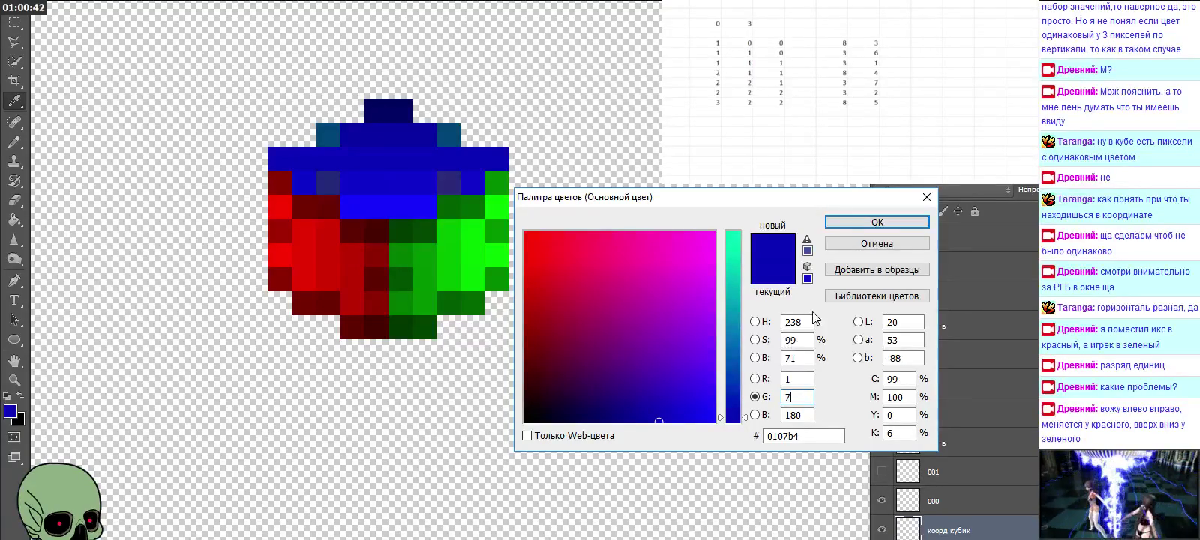
{"action": "left_click", "coordinate": [878, 222]}
Step: Re-sample the cube's blue and set R 2, G 7, giving foreground 0207b4
{"action": "right_click", "coordinate": [15, 142]}
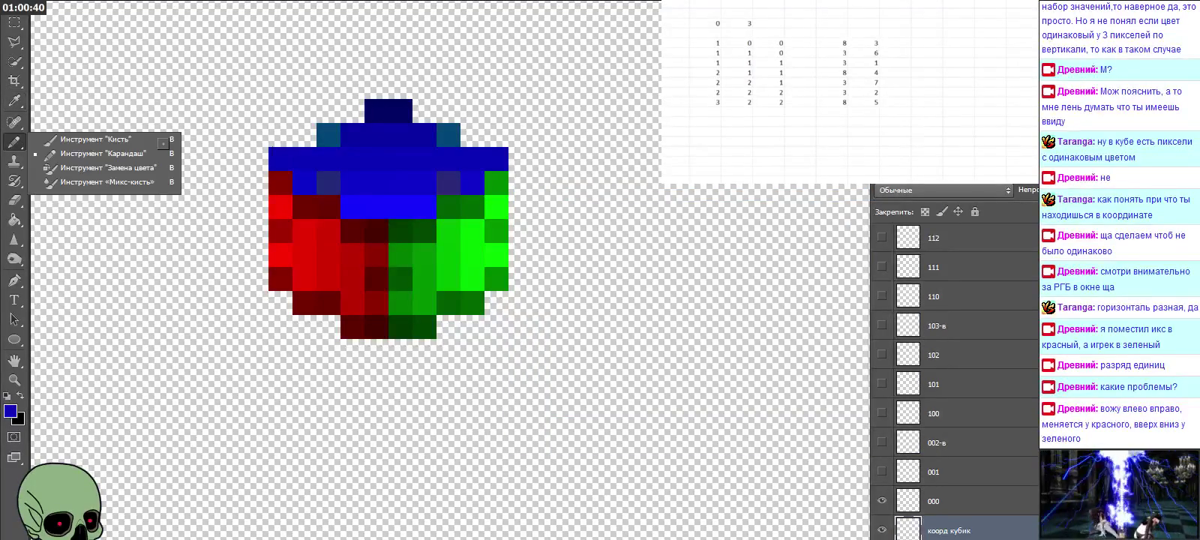
{"action": "left_click", "coordinate": [292, 141]}
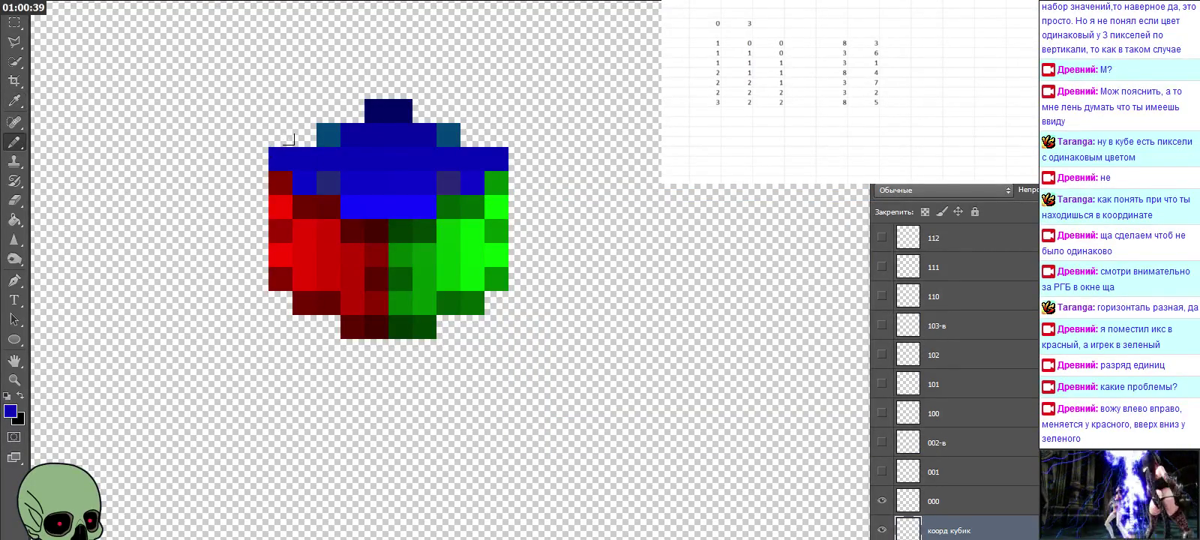
{"action": "right_click", "coordinate": [20, 100]}
{"action": "left_click", "coordinate": [336, 147]}
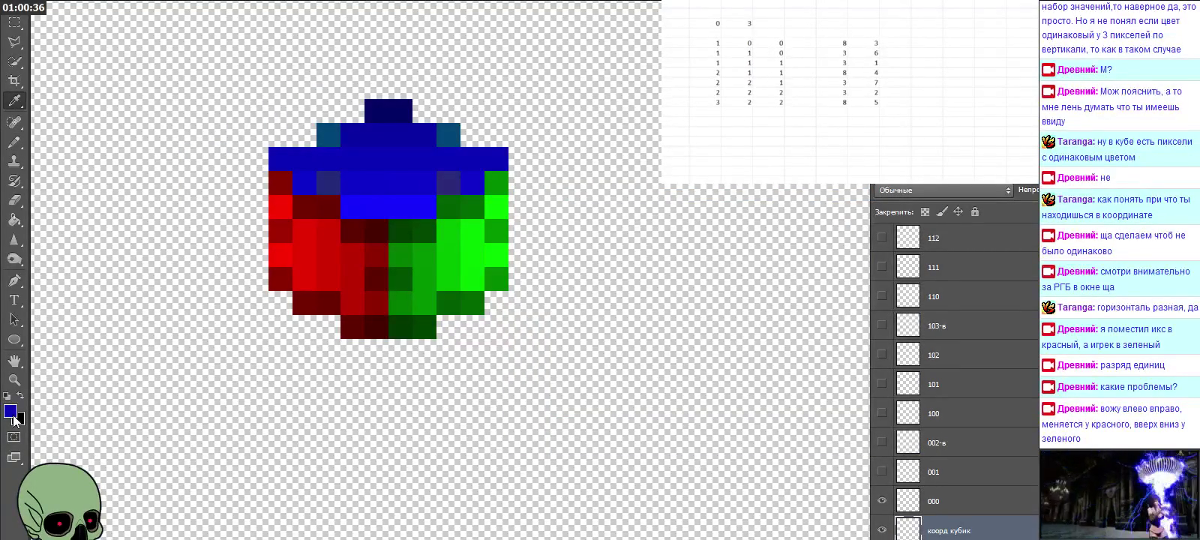
{"action": "left_click", "coordinate": [14, 419]}
{"action": "type", "text": "2"}
{"action": "key", "text": "Tab"}
{"action": "type", "text": "7"}
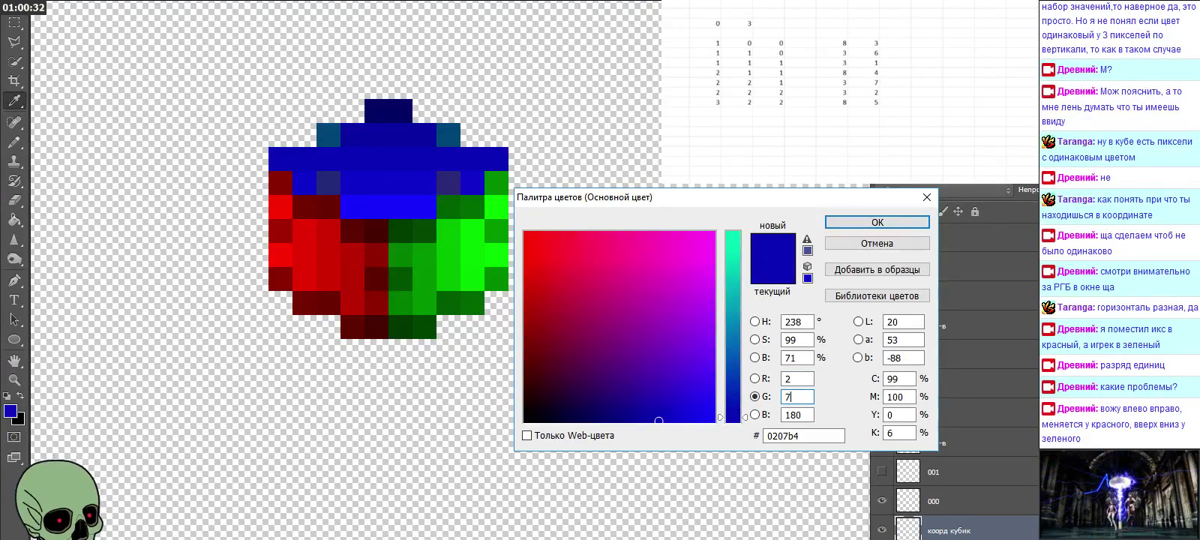
{"action": "left_click", "coordinate": [877, 222]}
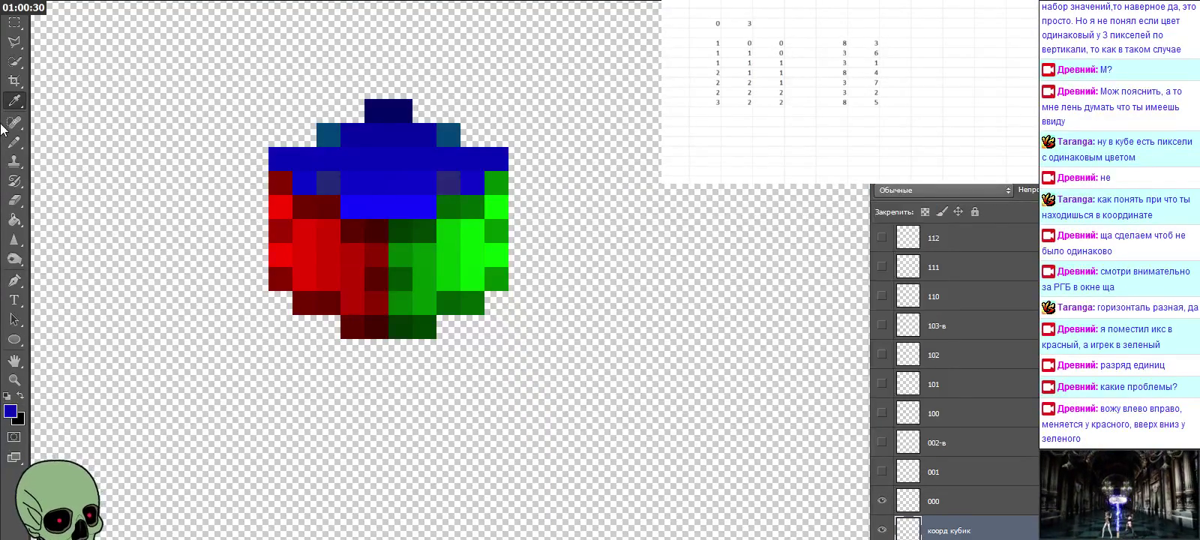
Step: Check the File menu without choosing a command and return to the Eyedropper
{"action": "left_click", "coordinate": [14, 141]}
{"action": "left_click", "coordinate": [309, 140]}
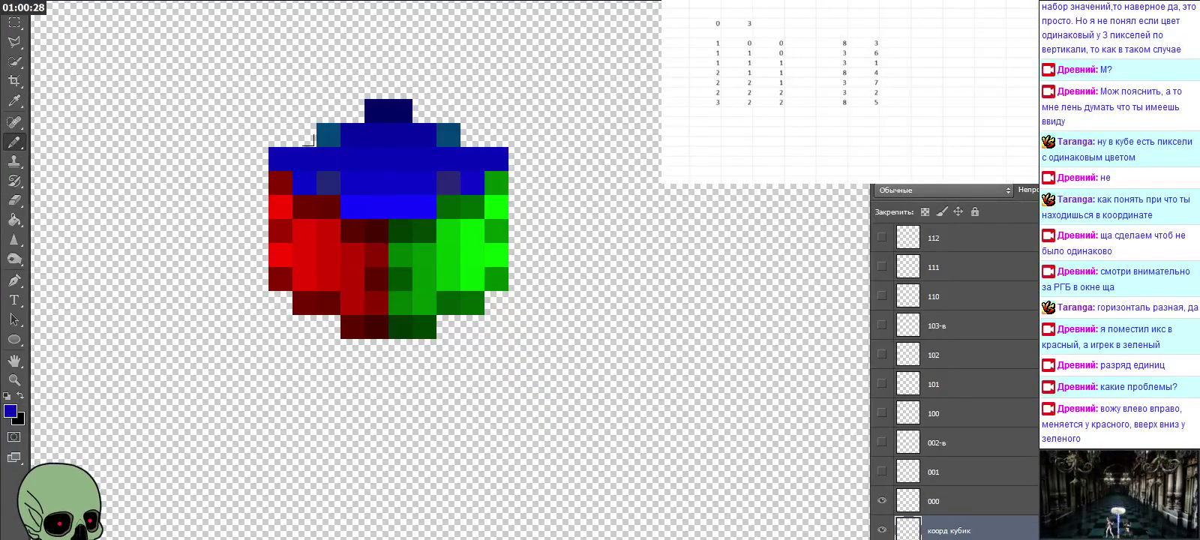
{"action": "left_click", "coordinate": [41, 3]}
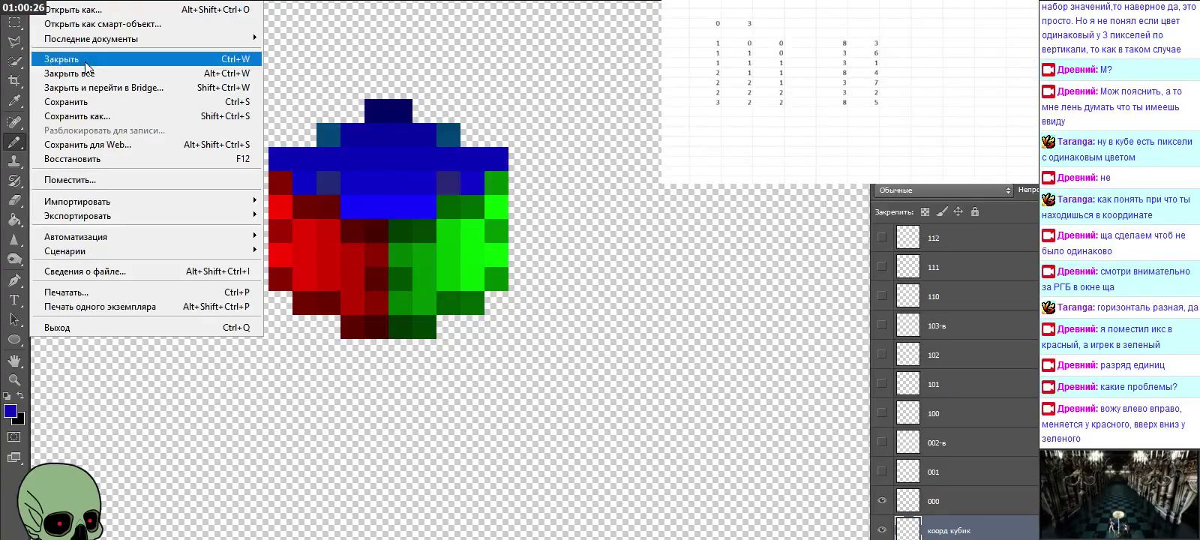
{"action": "left_click", "coordinate": [94, 105]}
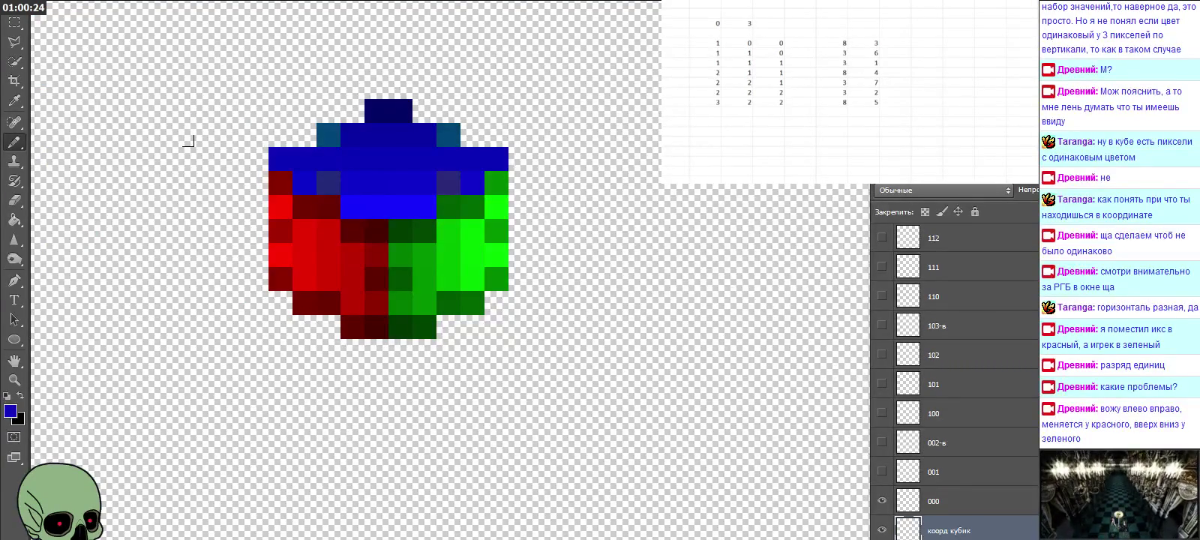
{"action": "left_click", "coordinate": [14, 101]}
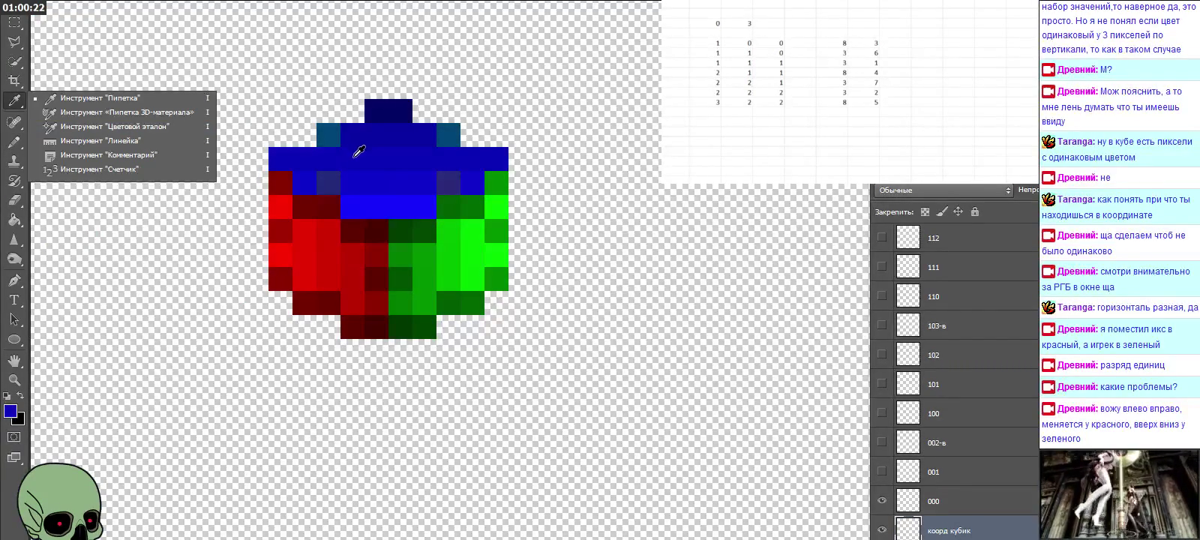
Step: Sample a cube blue pixel and set the foreground to R 3, G 7
{"action": "left_click", "coordinate": [359, 151]}
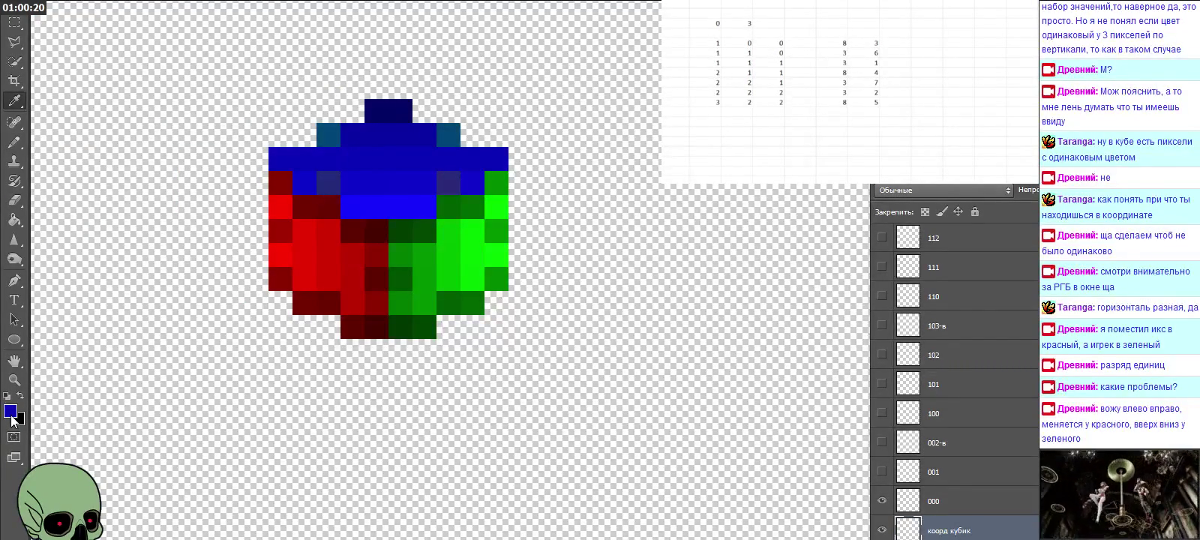
{"action": "left_click", "coordinate": [12, 415]}
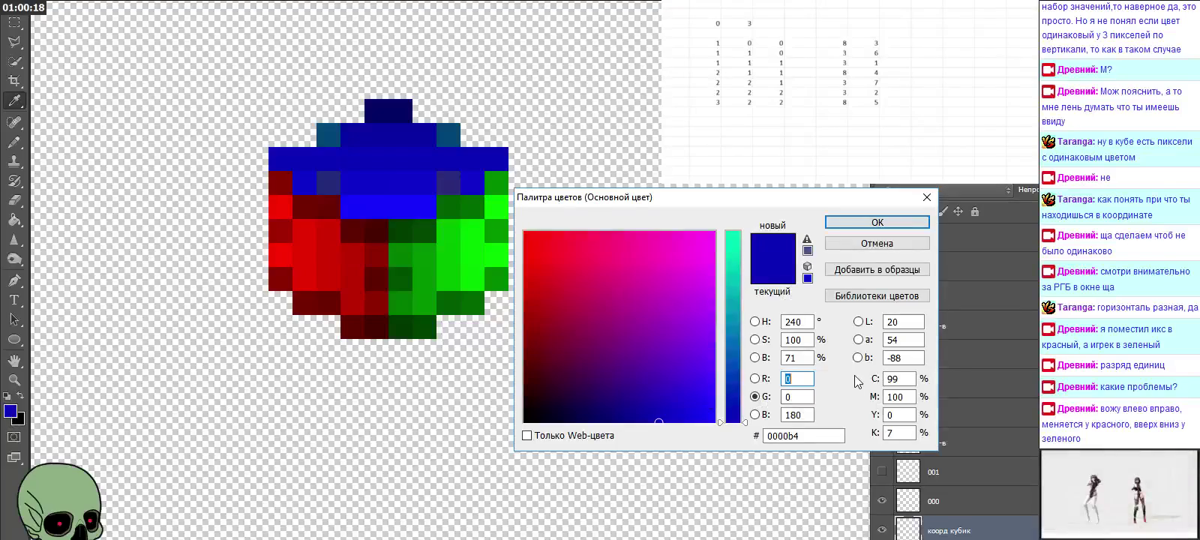
{"action": "type", "text": "3"}
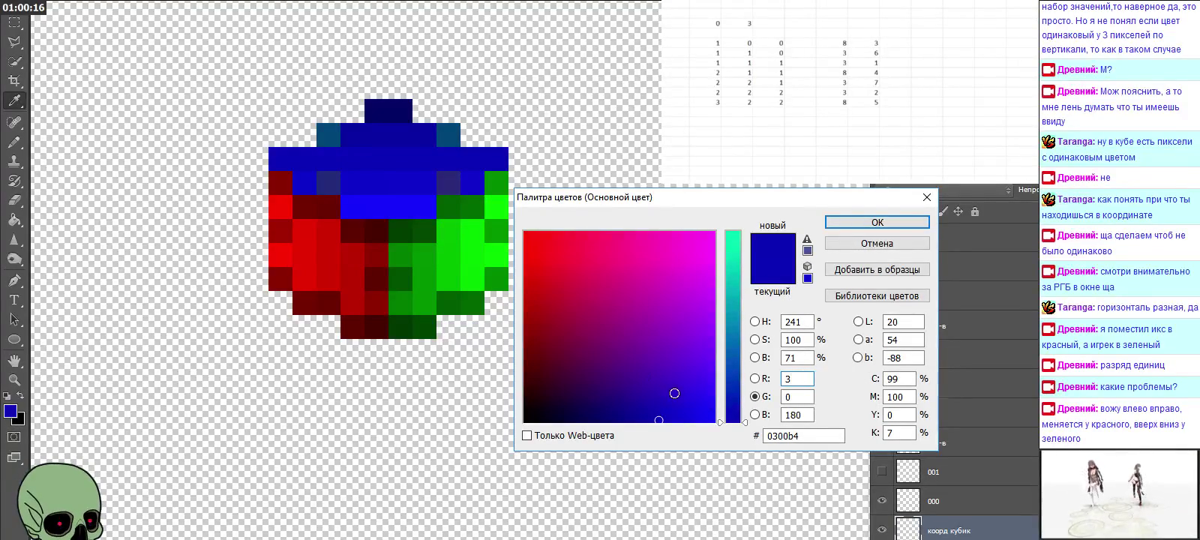
{"action": "key", "text": "Tab"}
{"action": "type", "text": "7"}
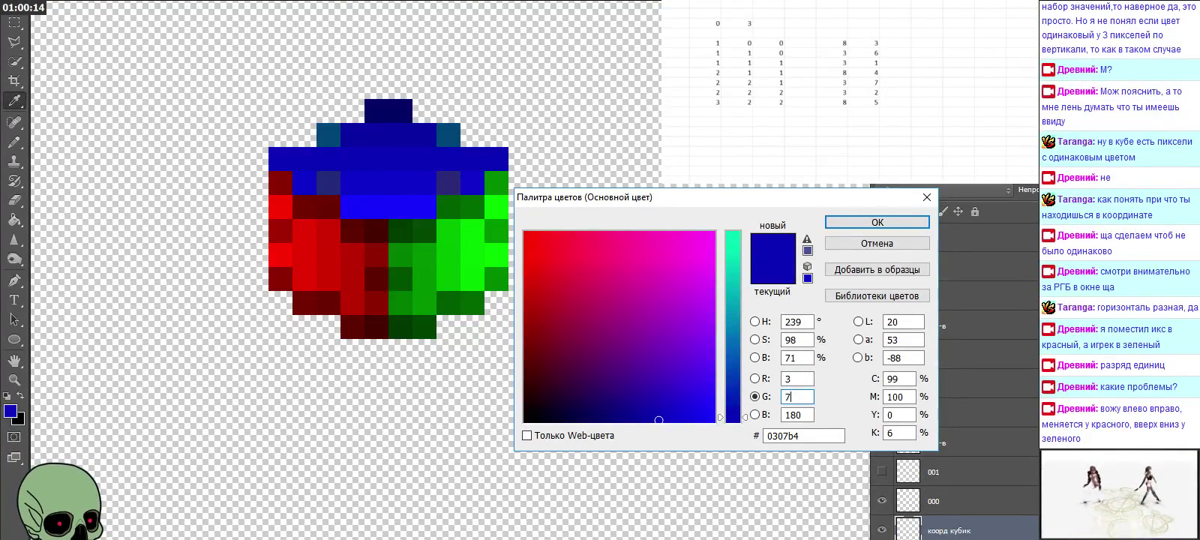
{"action": "left_click", "coordinate": [911, 226]}
Step: Re-sample the top-face blue and finalize the foreground as 0407b4 (R 4, G 7, B 180)
{"action": "left_click", "coordinate": [14, 141]}
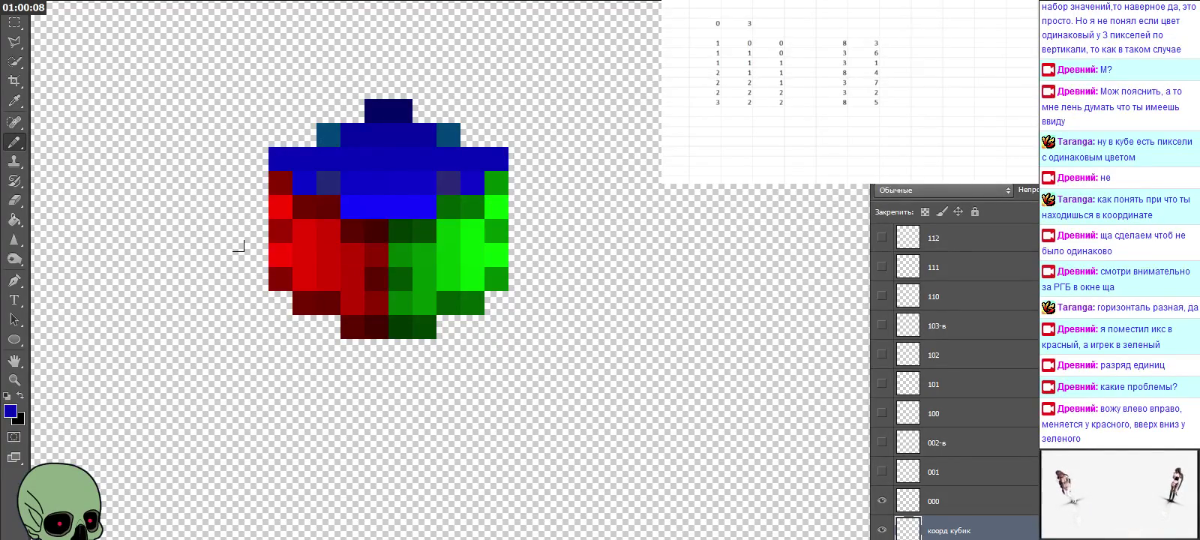
{"action": "left_click", "coordinate": [14, 101]}
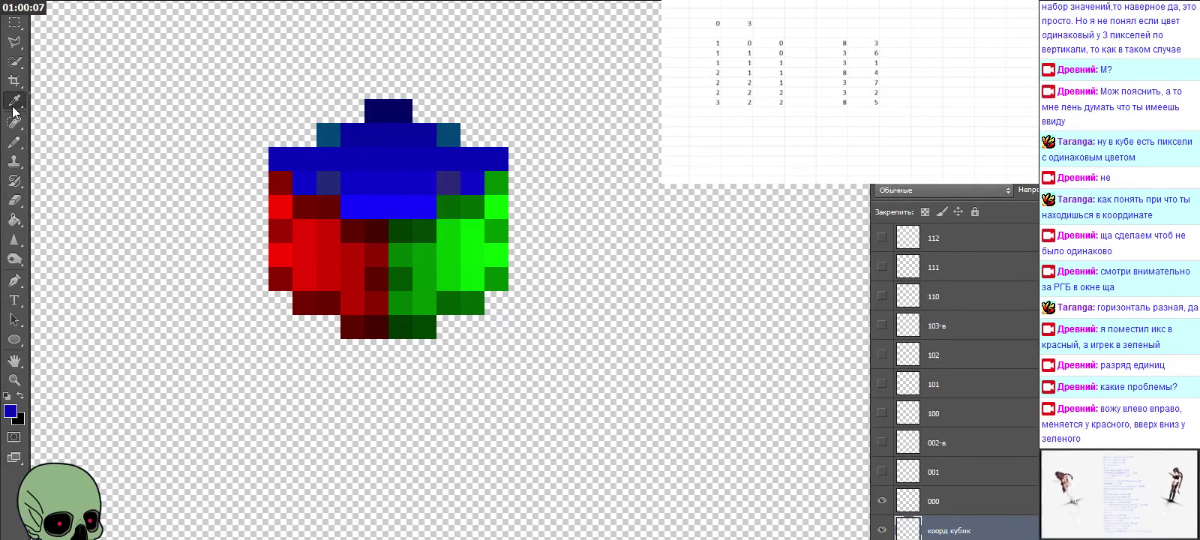
{"action": "left_click", "coordinate": [381, 150]}
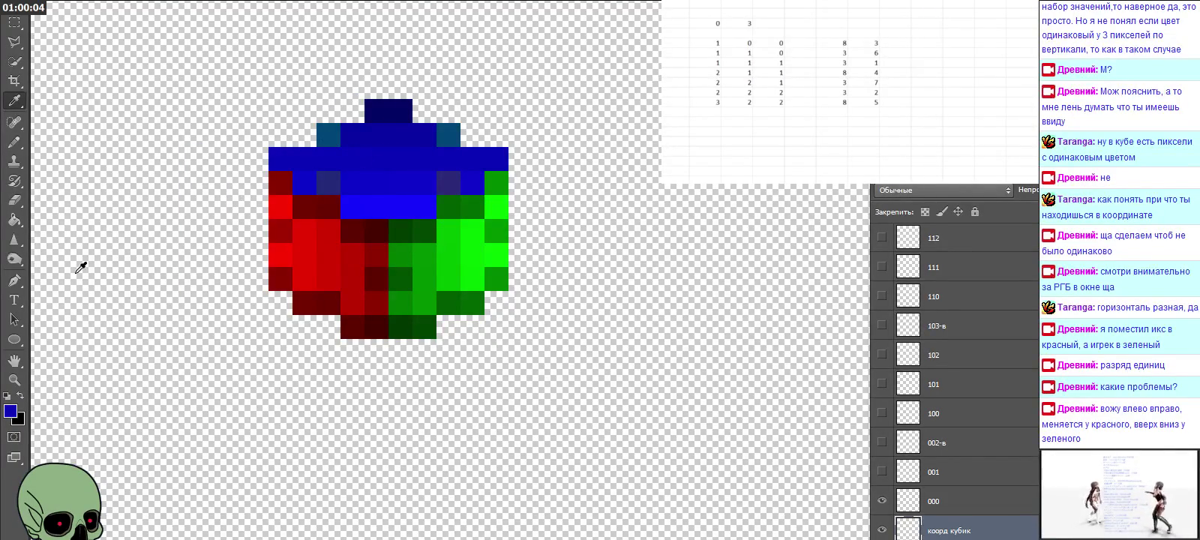
{"action": "left_click", "coordinate": [11, 411]}
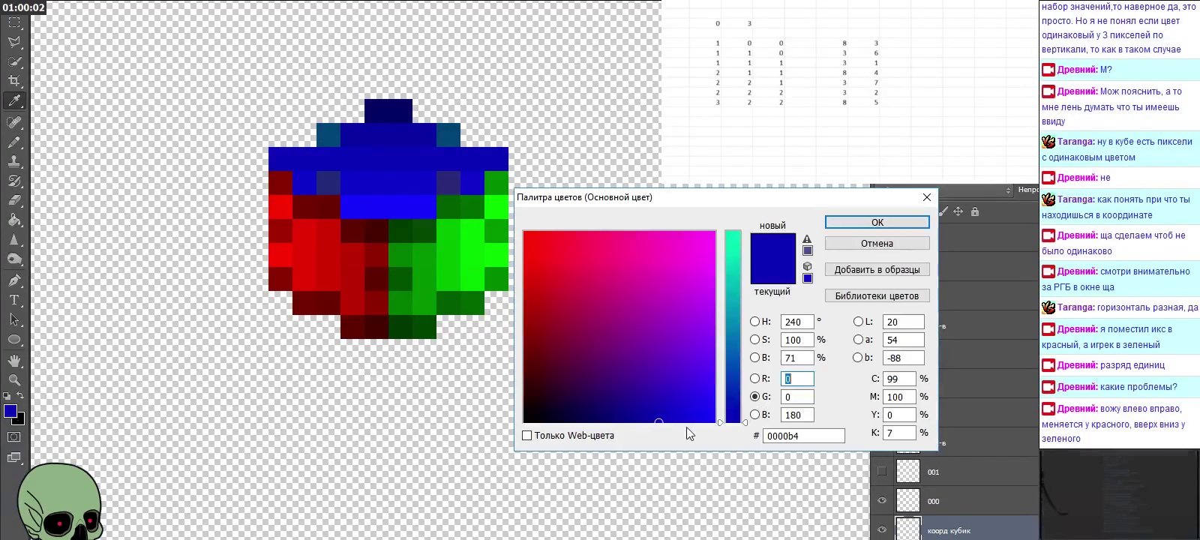
{"action": "type", "text": "4"}
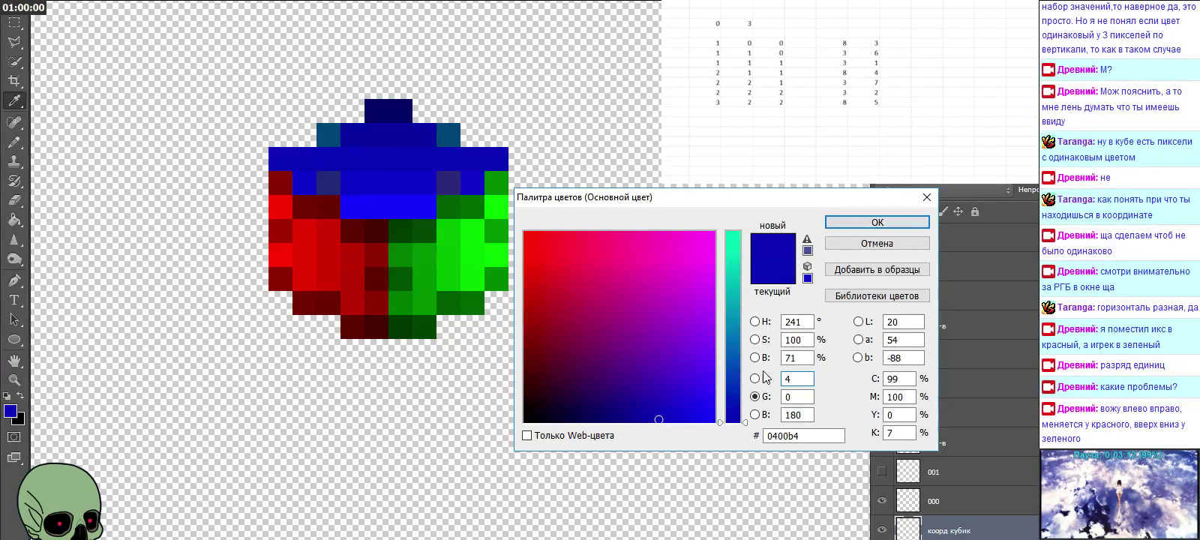
{"action": "type", "text": "8"}
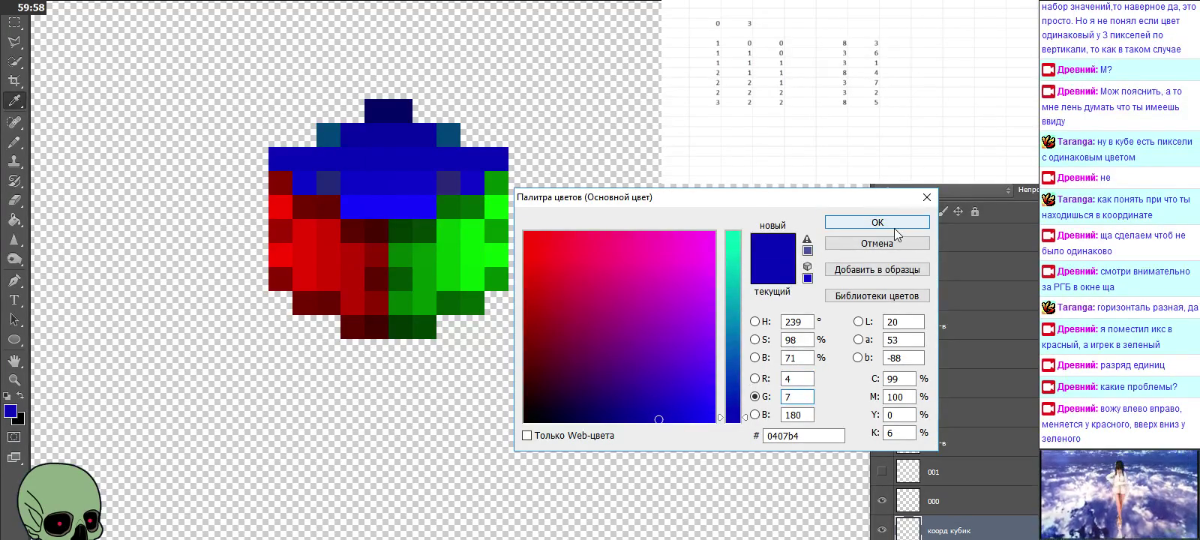
{"action": "left_click", "coordinate": [881, 224]}
Step: Colour a pixel on the cube's blue top with the Pencil, then return to the Eyedropper
{"action": "left_click", "coordinate": [13, 141]}
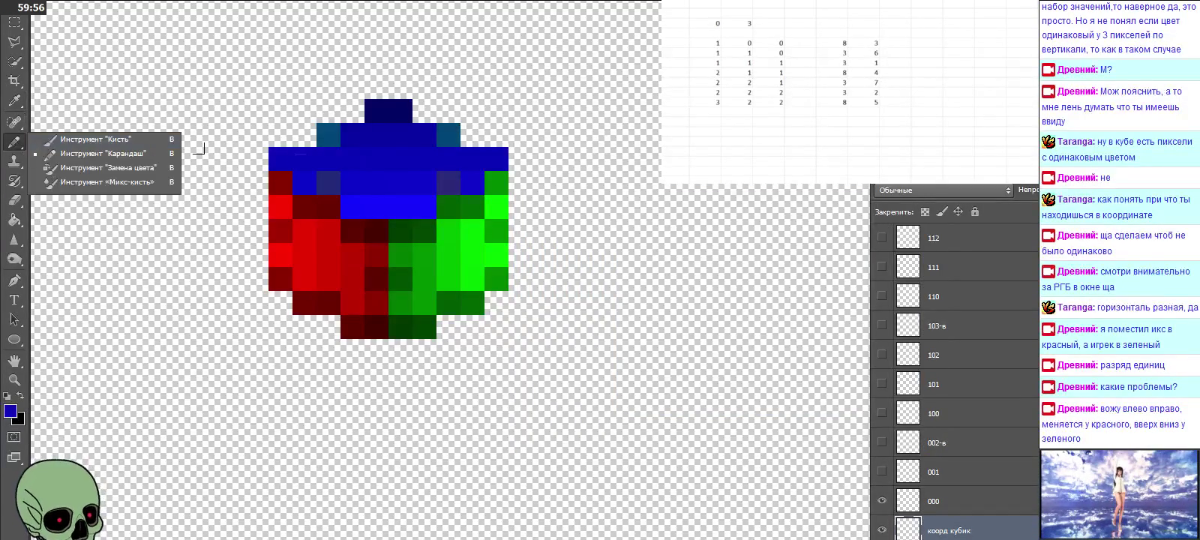
{"action": "left_click", "coordinate": [350, 141]}
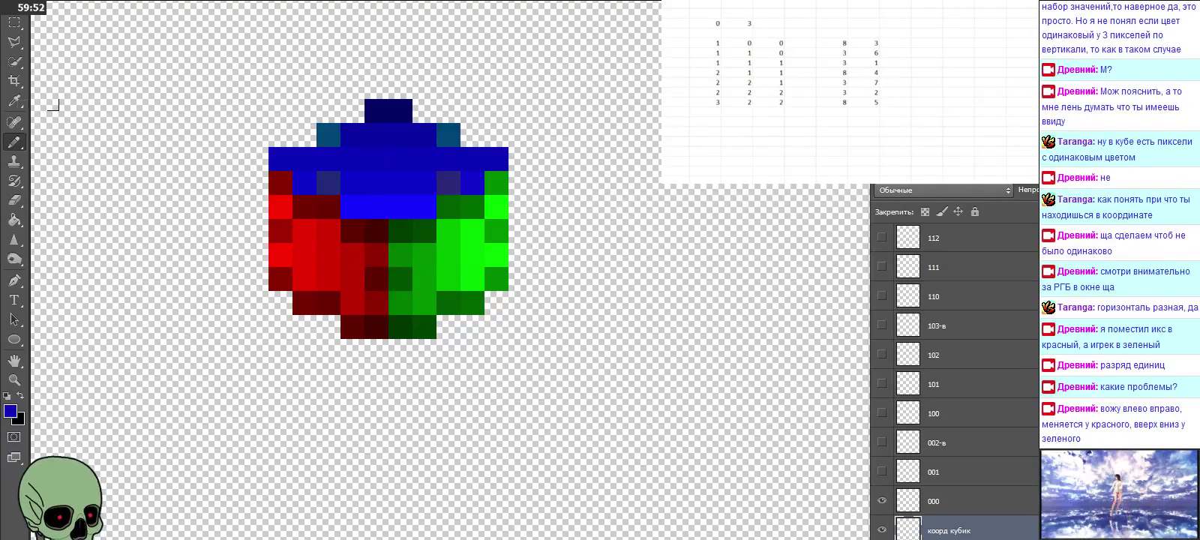
{"action": "left_click", "coordinate": [15, 102]}
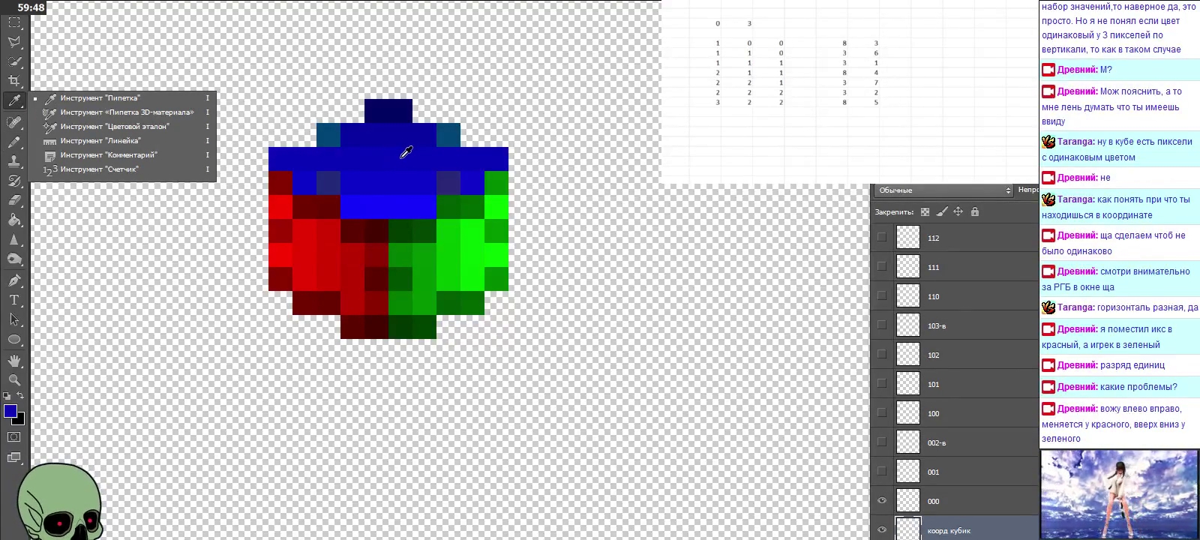
Step: Sample the cube's top blue, adjust it to 0507b4, and pencil a pixel on the top face
{"action": "left_click", "coordinate": [406, 153]}
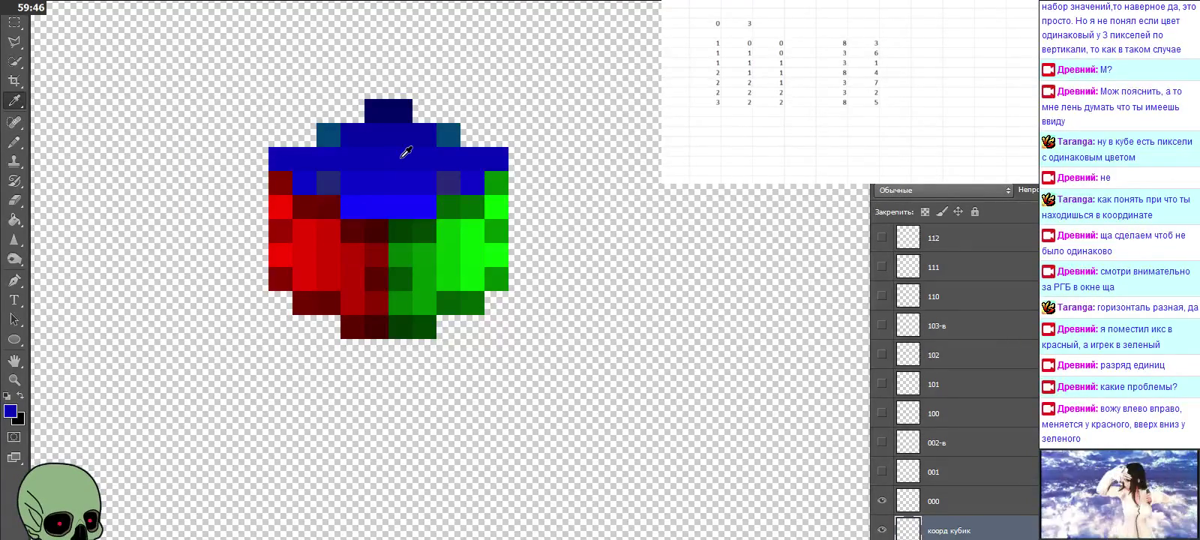
{"action": "left_click", "coordinate": [13, 413]}
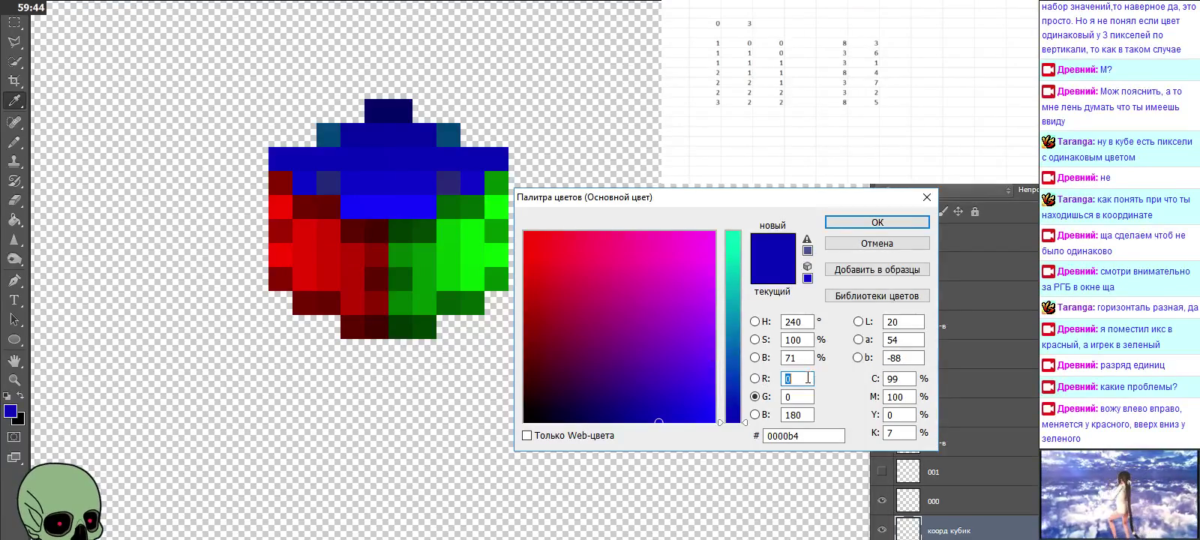
{"action": "type", "text": "5"}
{"action": "left_click", "coordinate": [794, 396]}
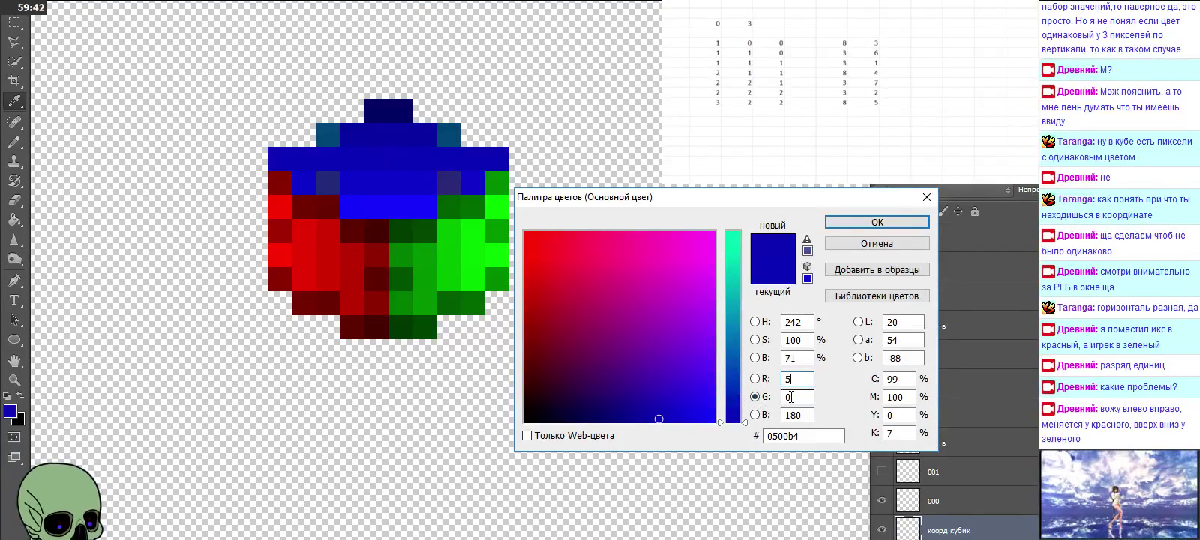
{"action": "type", "text": "7"}
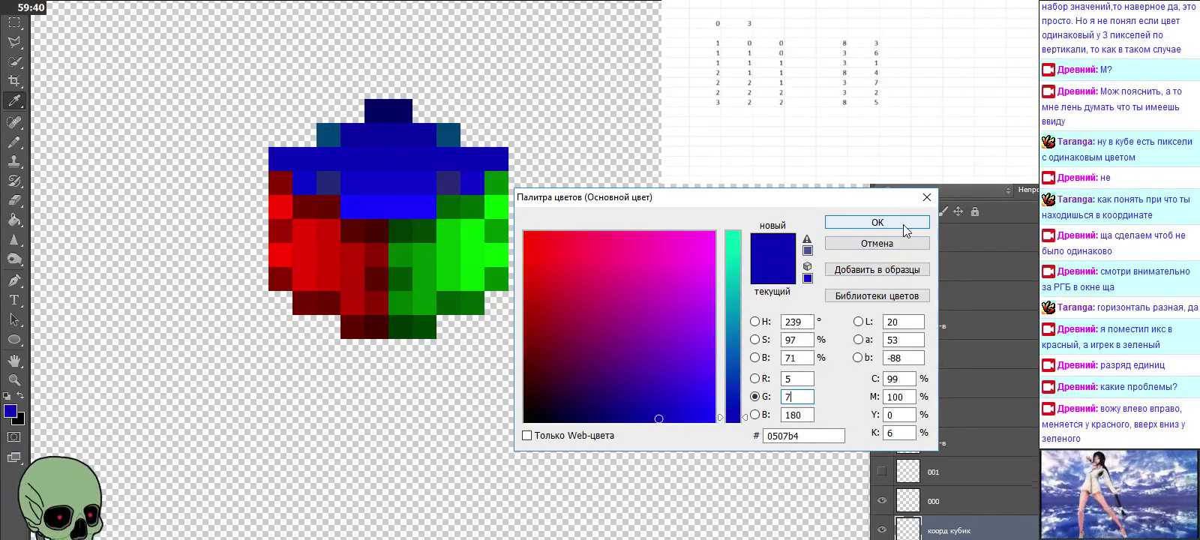
{"action": "left_click", "coordinate": [903, 225]}
{"action": "left_click", "coordinate": [13, 141]}
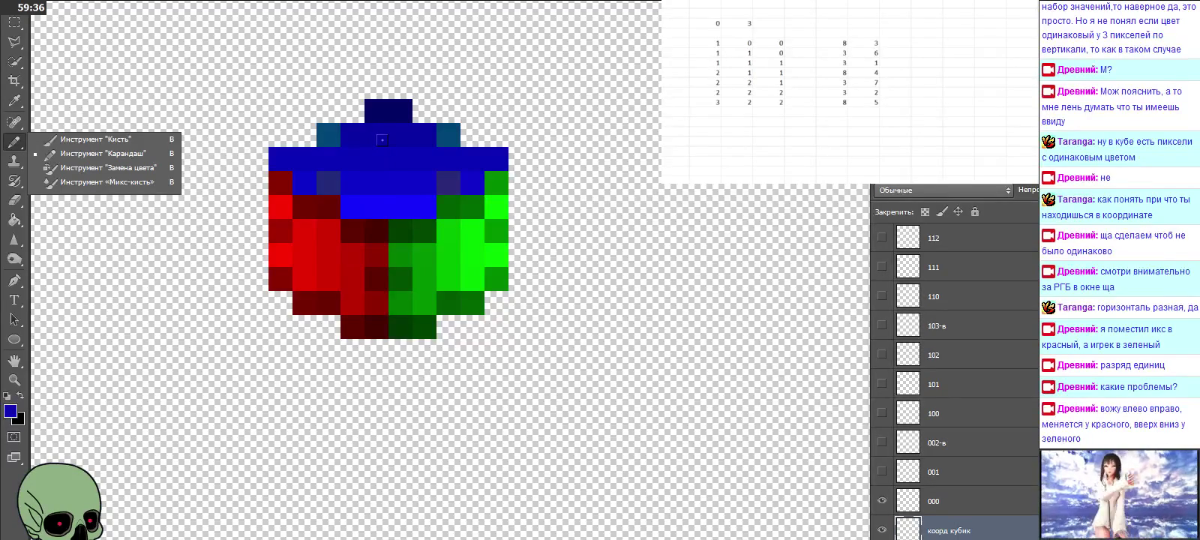
{"action": "left_click", "coordinate": [382, 139]}
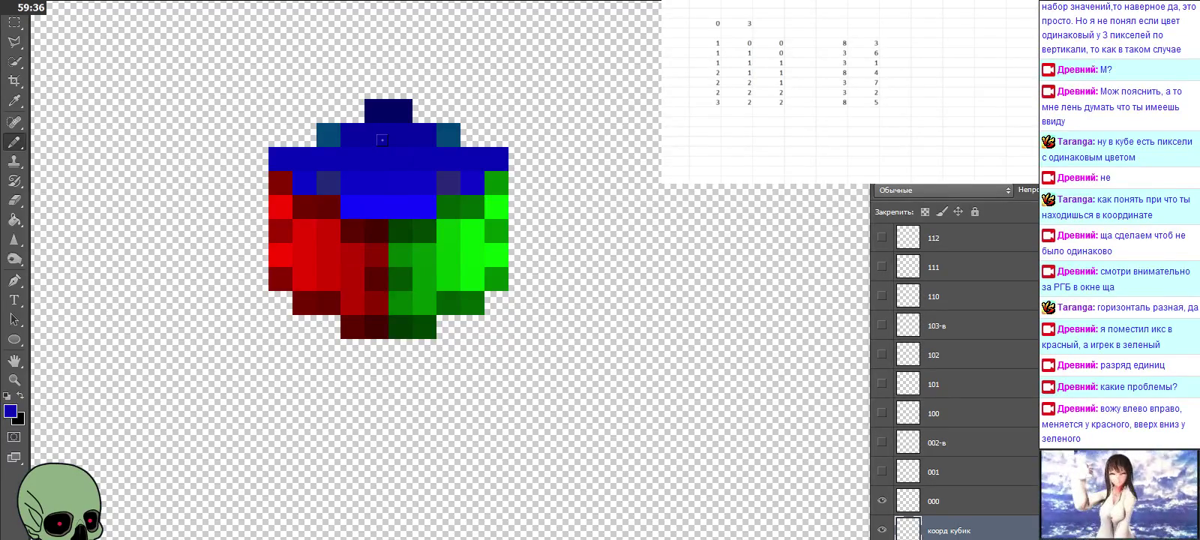
Step: Resample the top-face blue, set the foreground to 0607b4, and paint another top pixel
{"action": "left_click", "coordinate": [14, 100]}
{"action": "left_click", "coordinate": [427, 157]}
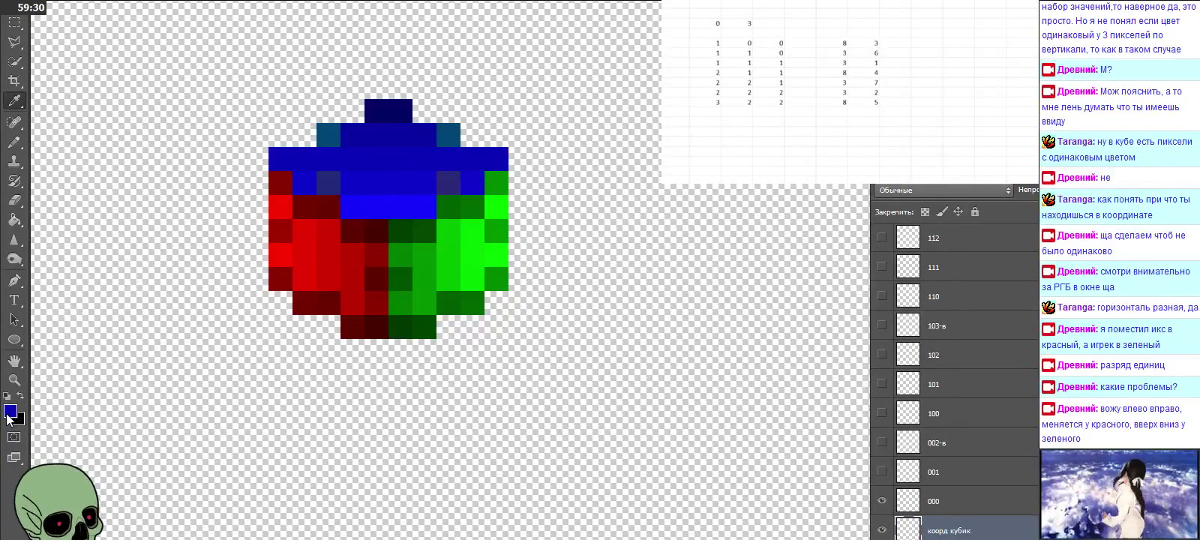
{"action": "left_click", "coordinate": [9, 412]}
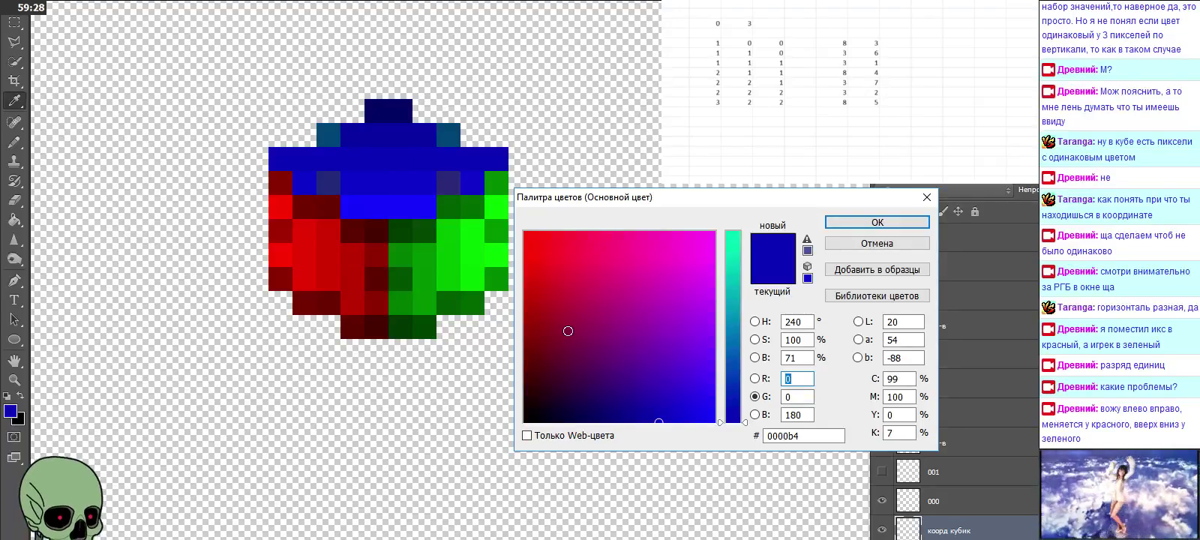
{"action": "key", "text": "Tab"}
{"action": "type", "text": "7"}
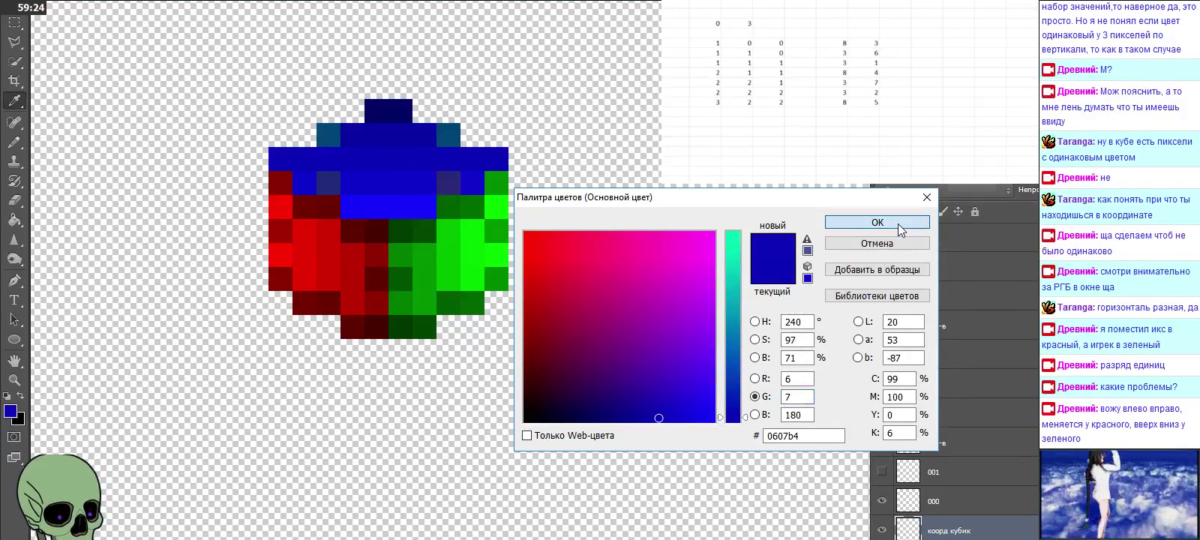
{"action": "left_click", "coordinate": [898, 223]}
{"action": "left_click", "coordinate": [22, 143]}
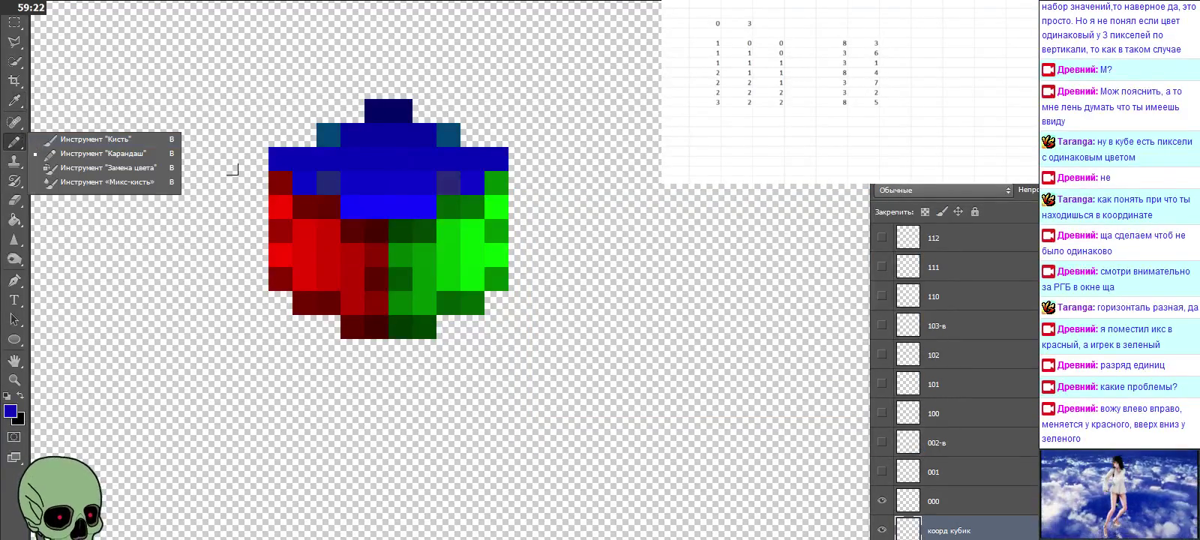
{"action": "left_click", "coordinate": [405, 139]}
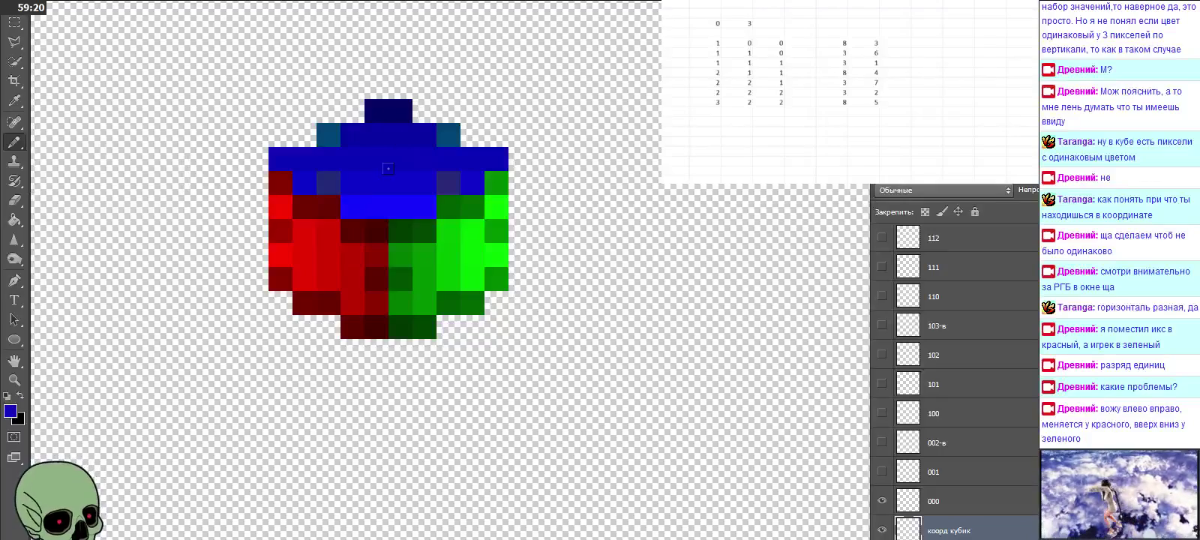
Step: Resample the top-face blue, set the foreground to 0707b4, and paint the next top pixel
{"action": "left_click", "coordinate": [14, 100]}
{"action": "left_click", "coordinate": [454, 150]}
{"action": "left_click", "coordinate": [10, 411]}
{"action": "left_click", "coordinate": [799, 379]}
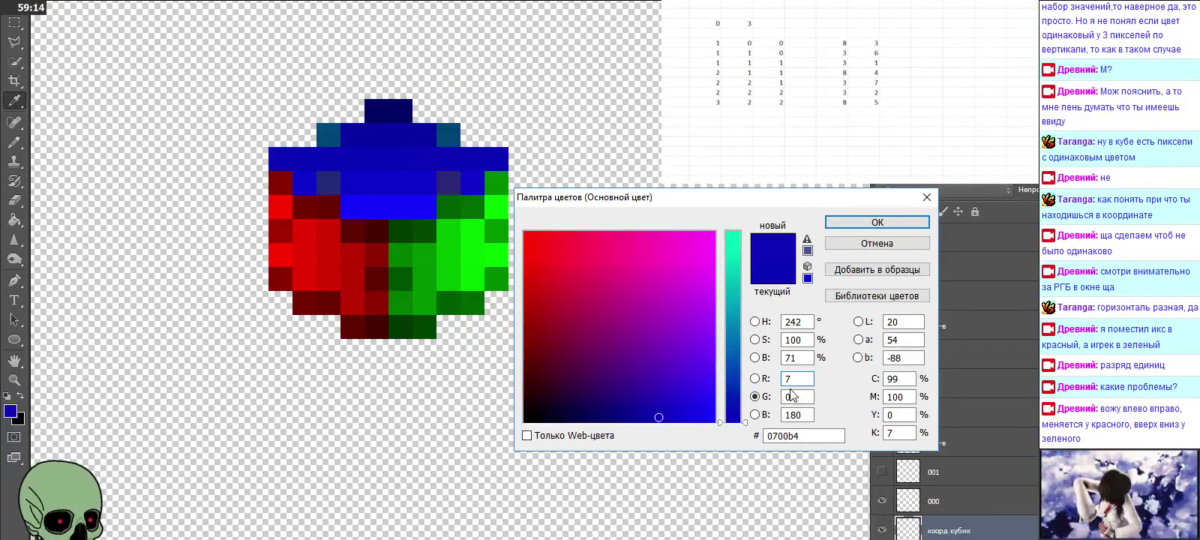
{"action": "type", "text": "7"}
{"action": "key", "text": "Tab"}
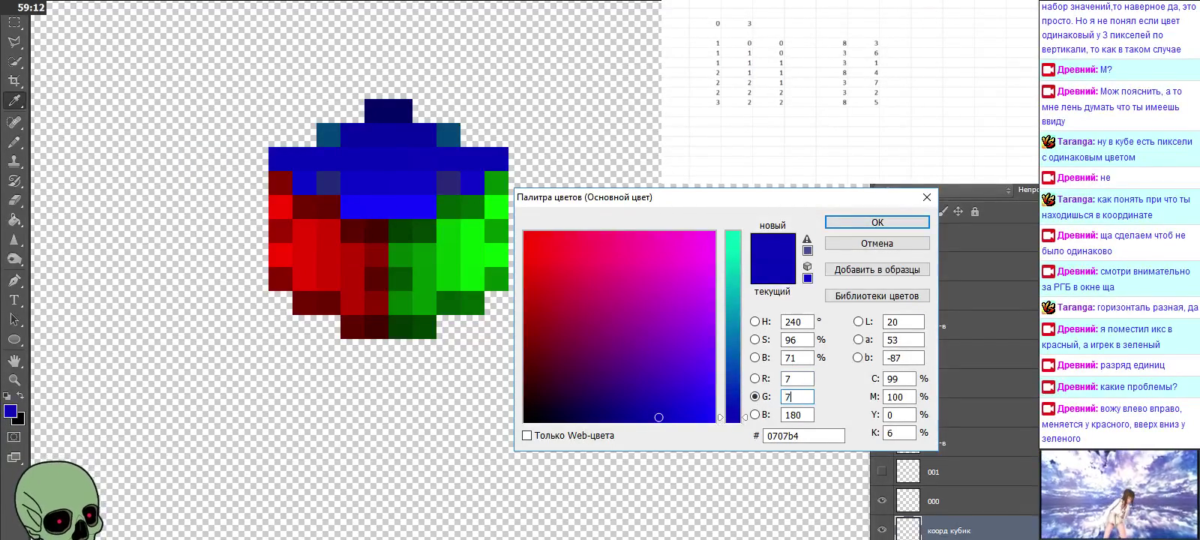
{"action": "left_click", "coordinate": [873, 220]}
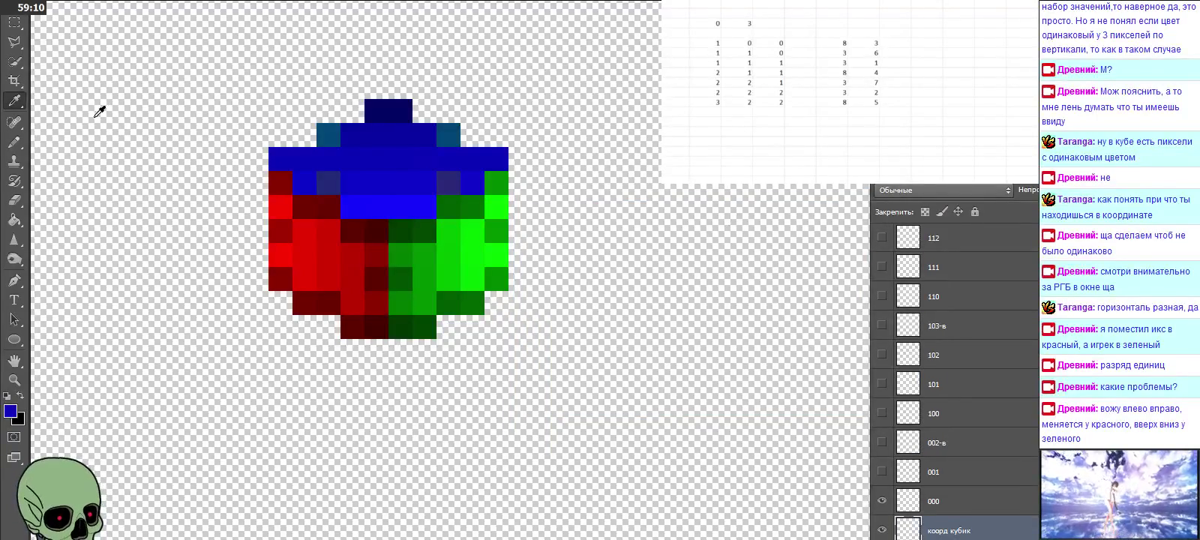
{"action": "left_click", "coordinate": [14, 141]}
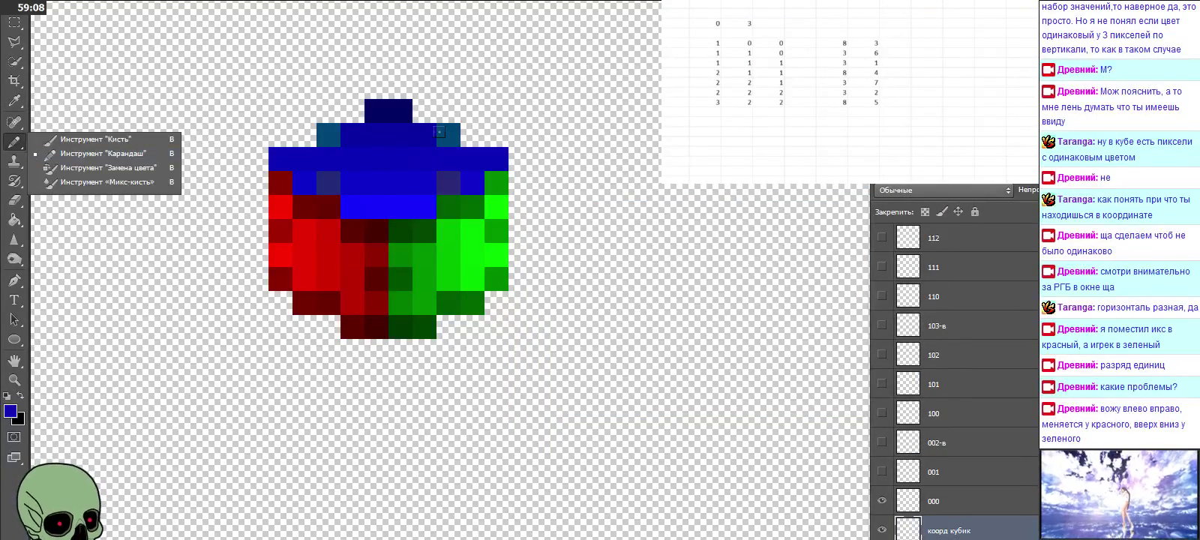
{"action": "left_click", "coordinate": [428, 141]}
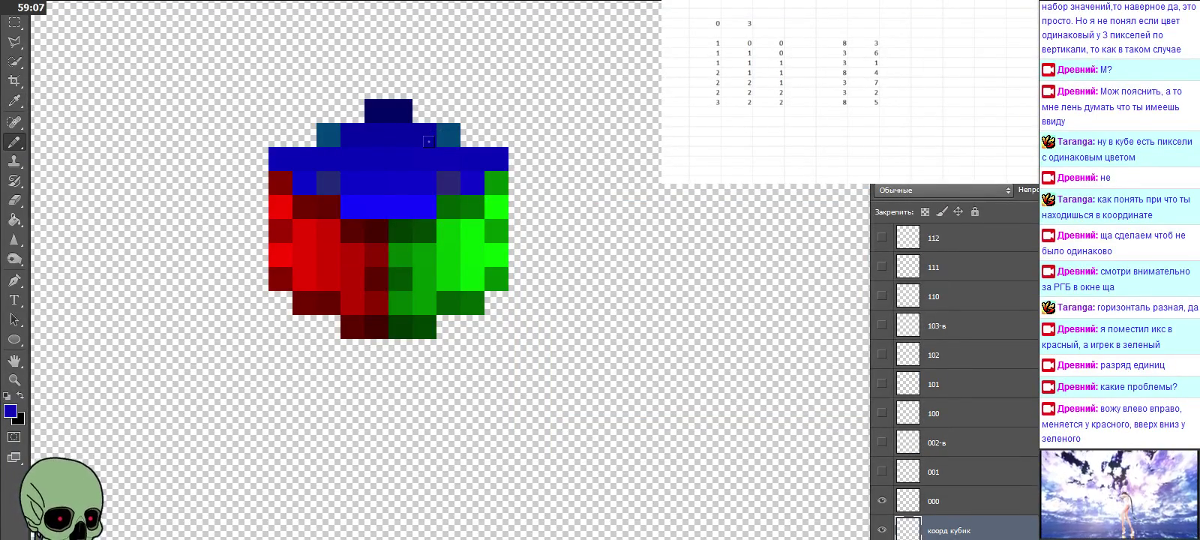
Step: Resample the cube's blue and set the foreground colour to 0807b4
{"action": "left_click", "coordinate": [13, 100]}
{"action": "left_click", "coordinate": [472, 159]}
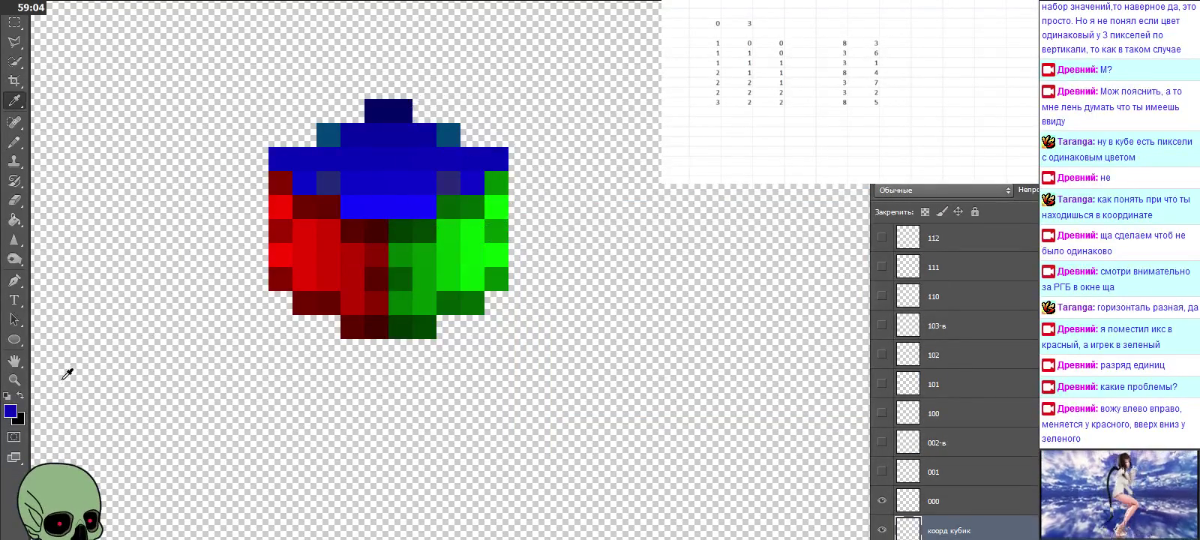
{"action": "left_click", "coordinate": [11, 417]}
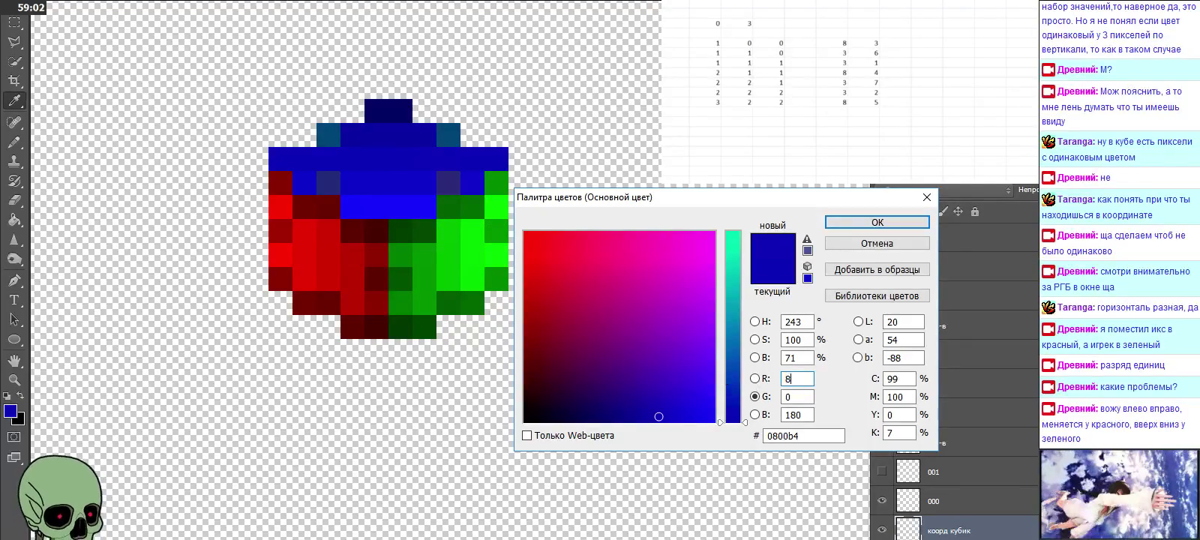
{"action": "key", "text": "Tab"}
{"action": "type", "text": "7"}
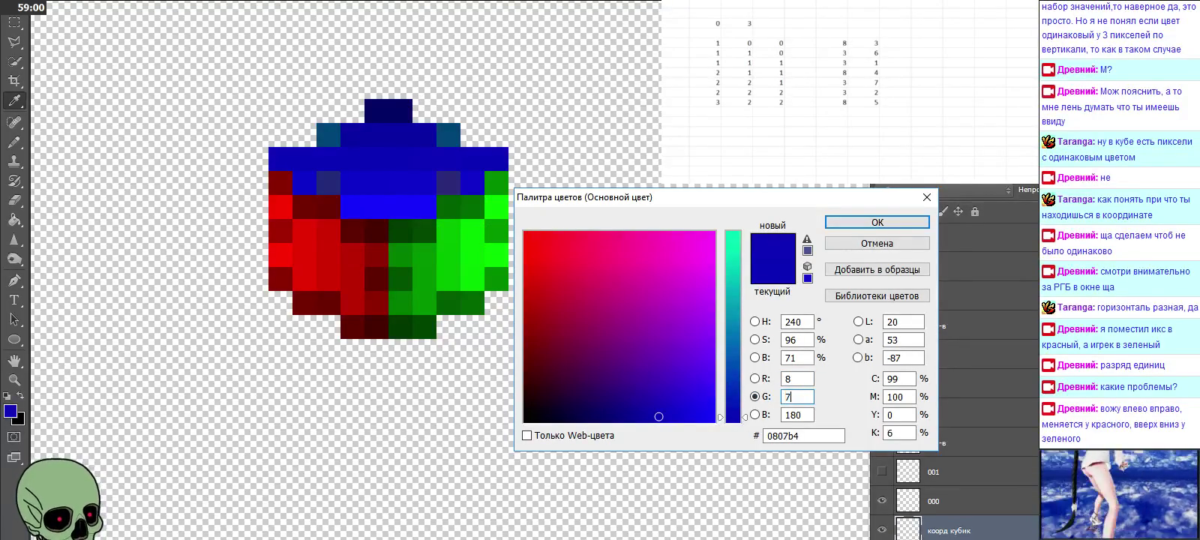
{"action": "left_click", "coordinate": [875, 222]}
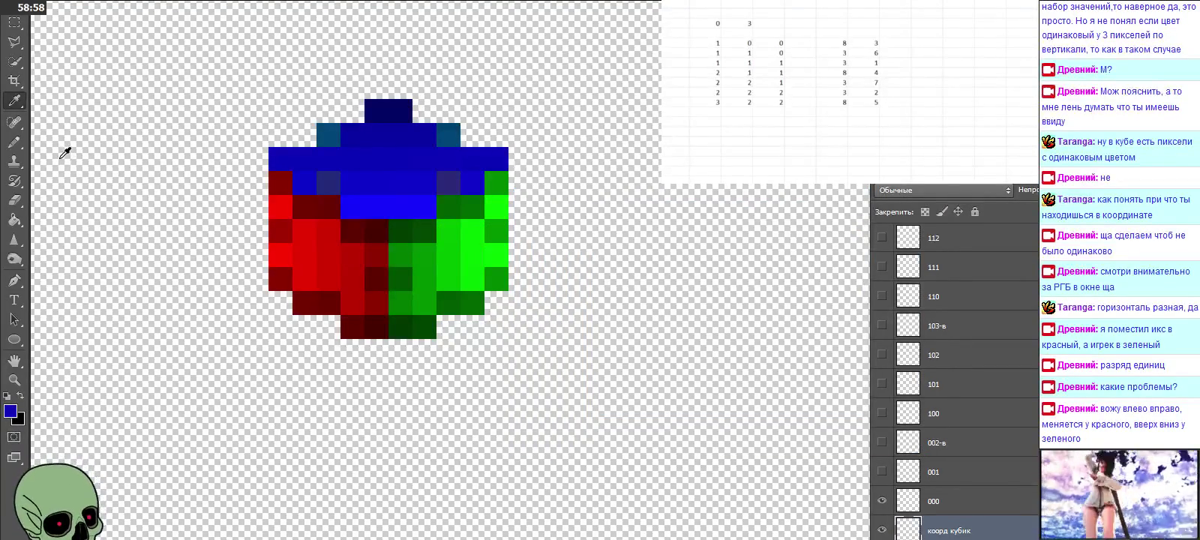
{"action": "left_click", "coordinate": [18, 141]}
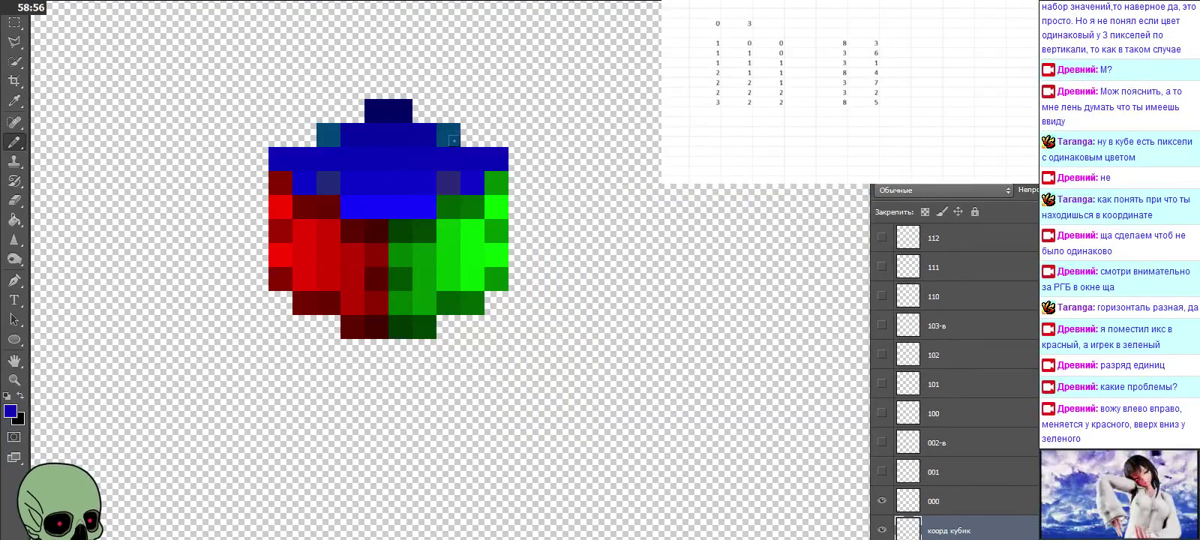
Step: Sample the top-row blue, set the foreground to 0907b4, and paint a top-face pixel
{"action": "left_click", "coordinate": [14, 100]}
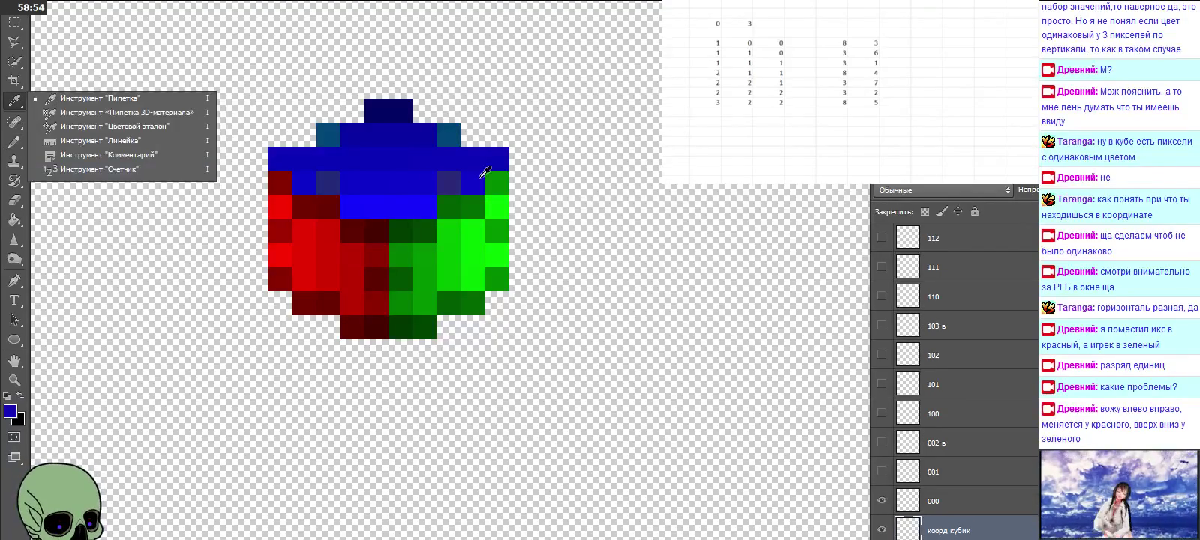
{"action": "left_click", "coordinate": [507, 158]}
{"action": "left_click", "coordinate": [10, 411]}
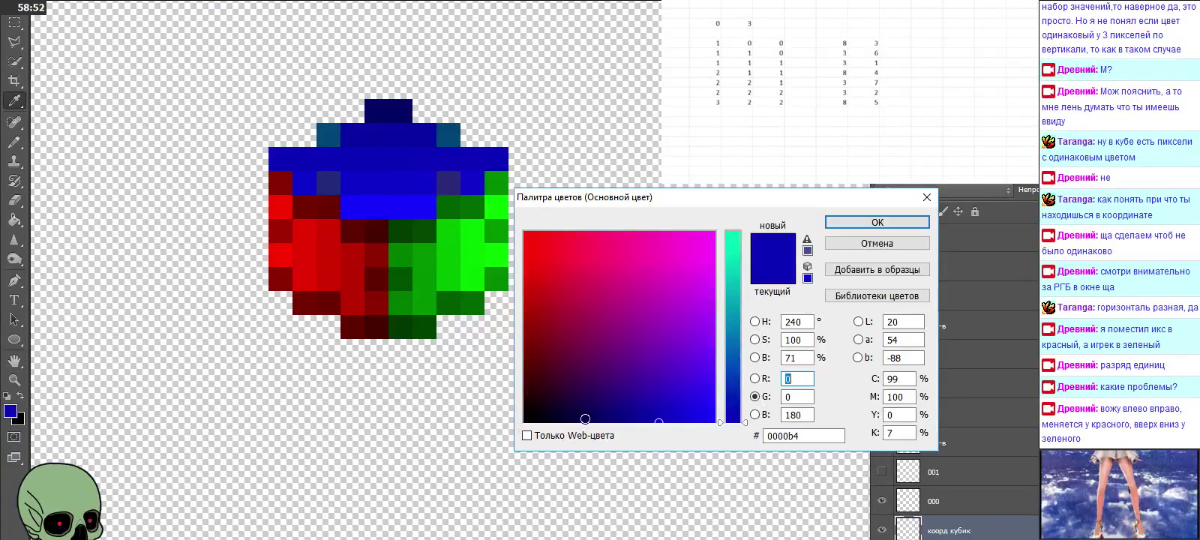
{"action": "type", "text": "9"}
{"action": "key", "text": "Tab"}
{"action": "type", "text": "7"}
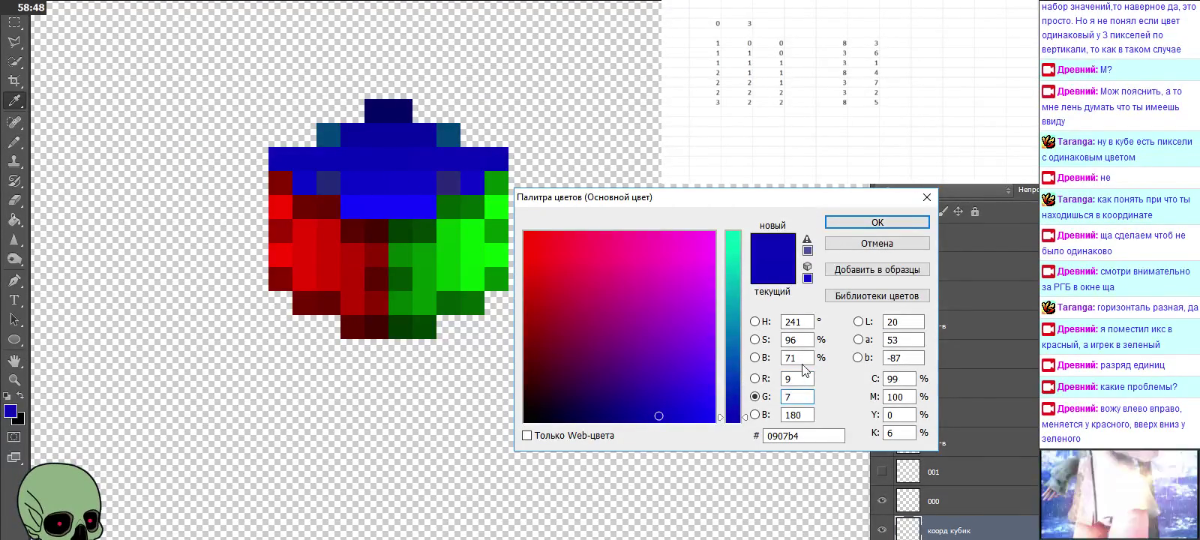
{"action": "left_click", "coordinate": [878, 222]}
{"action": "left_click", "coordinate": [13, 141]}
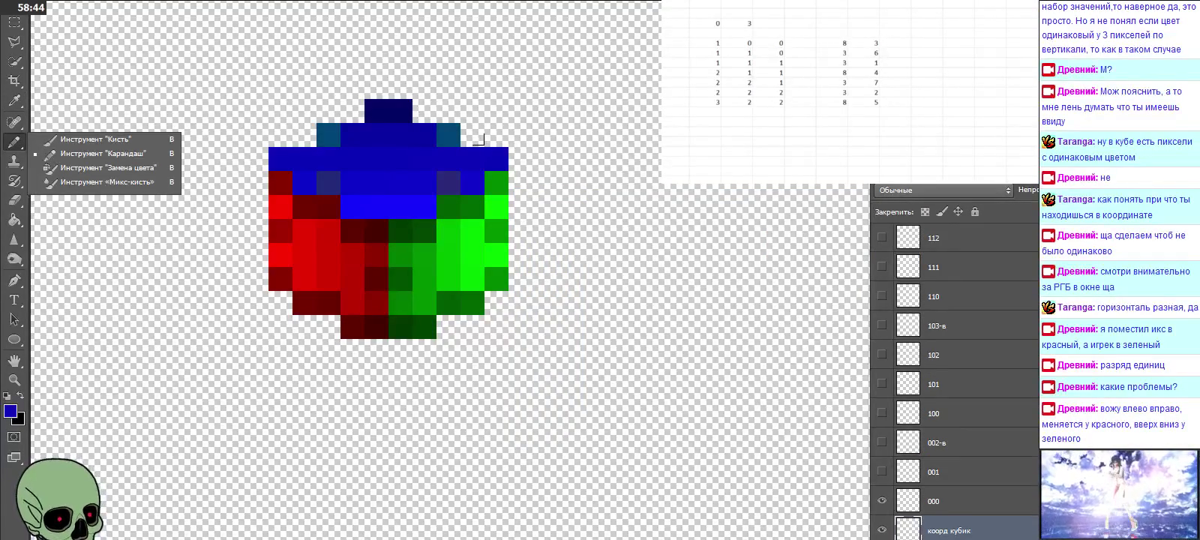
{"action": "left_click", "coordinate": [477, 140]}
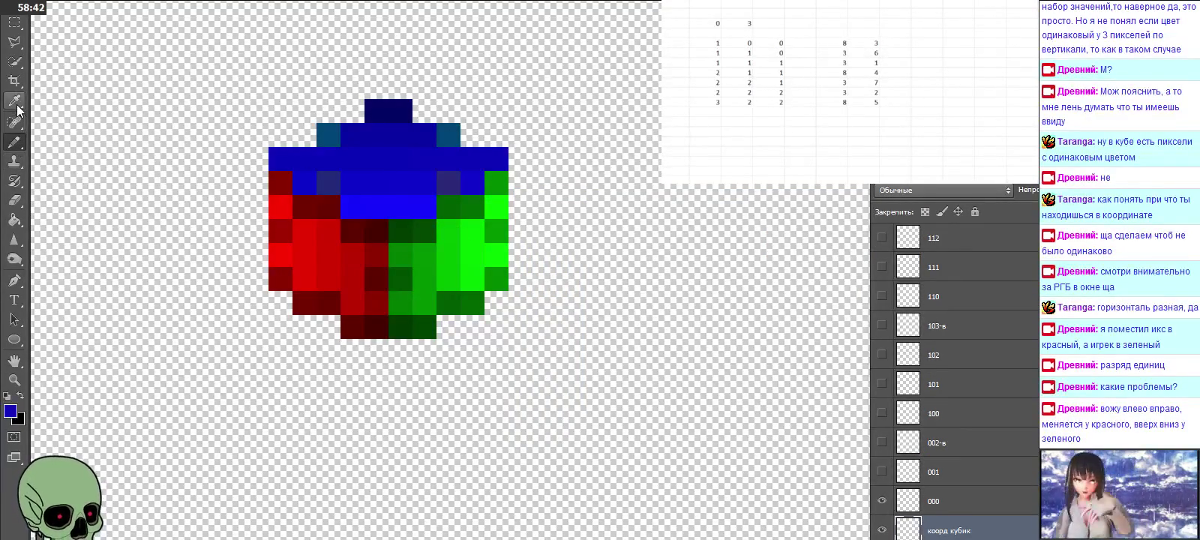
Step: Sample the dark teal pixel at the cube's top left, giving foreground #284878
{"action": "left_click", "coordinate": [14, 100]}
{"action": "left_click", "coordinate": [10, 411]}
{"action": "left_click", "coordinate": [282, 157]}
{"action": "type", "text": "1"}
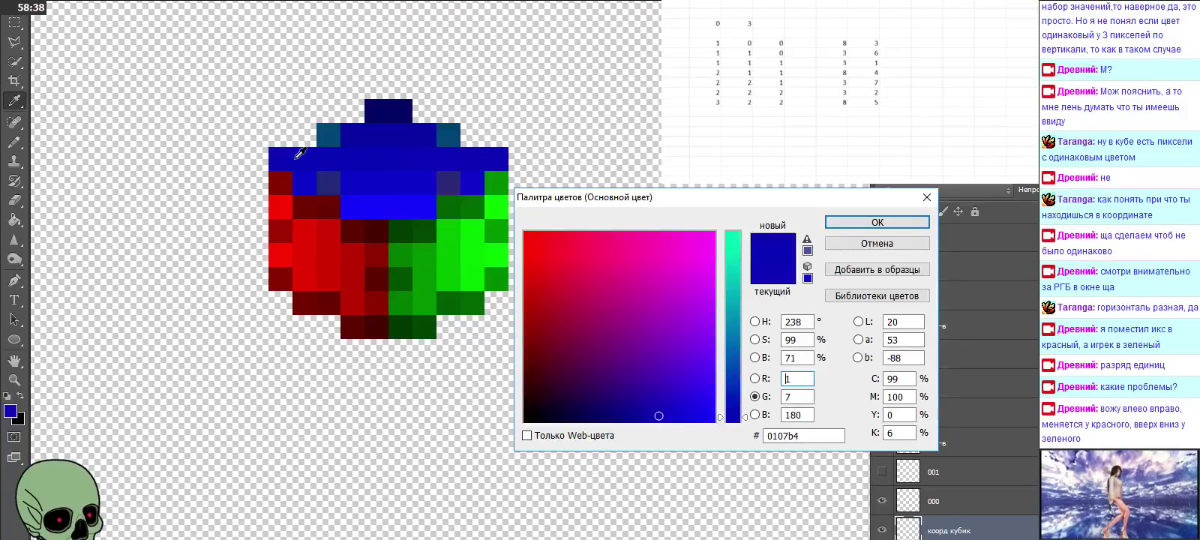
{"action": "key", "text": "Up"}
{"action": "key", "text": "Up"}
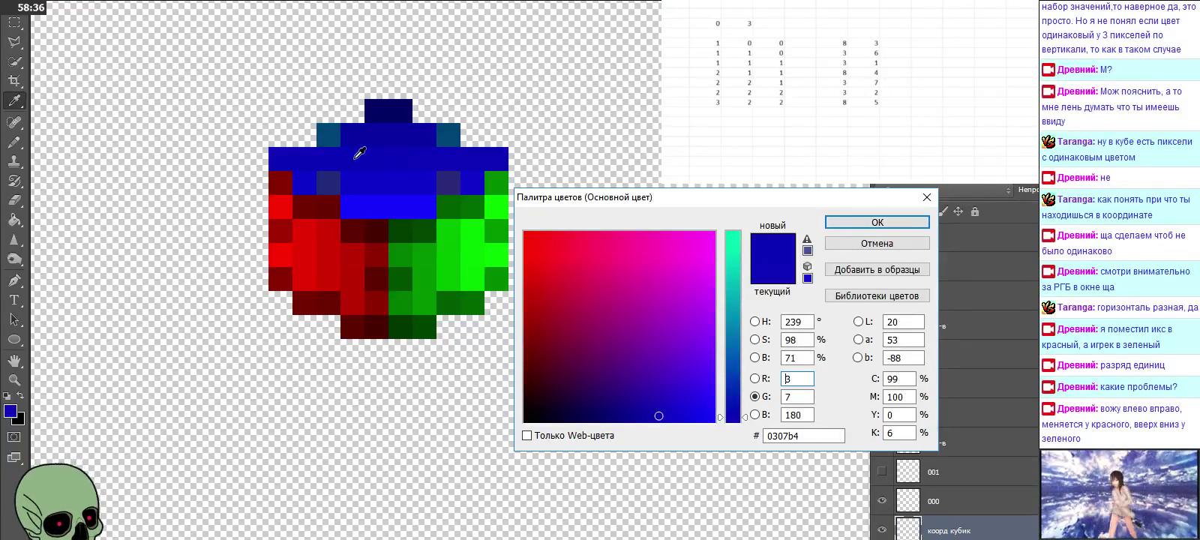
{"action": "key", "text": "Up"}
{"action": "key", "text": "Up"}
{"action": "key", "text": "Up"}
{"action": "key", "text": "Up"}
{"action": "key", "text": "Up"}
{"action": "key", "text": "Up"}
{"action": "key", "text": "Up"}
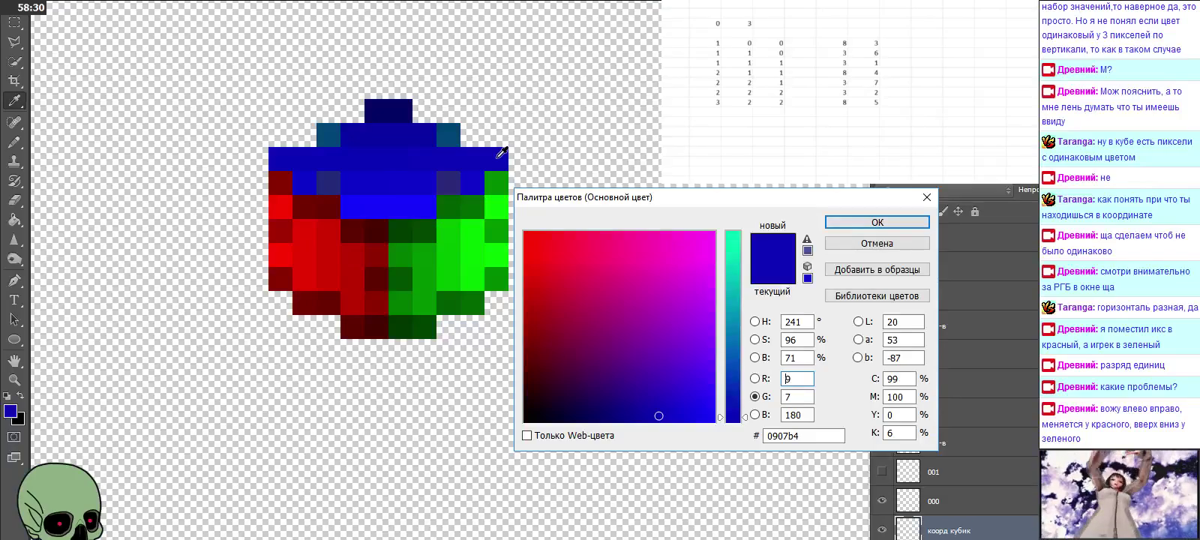
{"action": "left_click", "coordinate": [853, 218]}
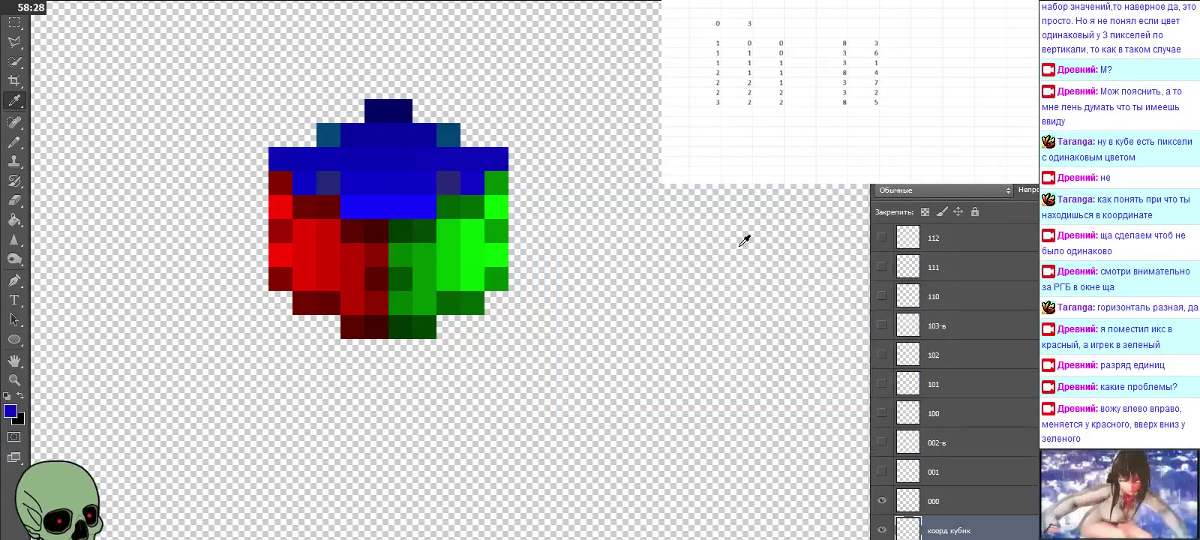
{"action": "left_click", "coordinate": [329, 134]}
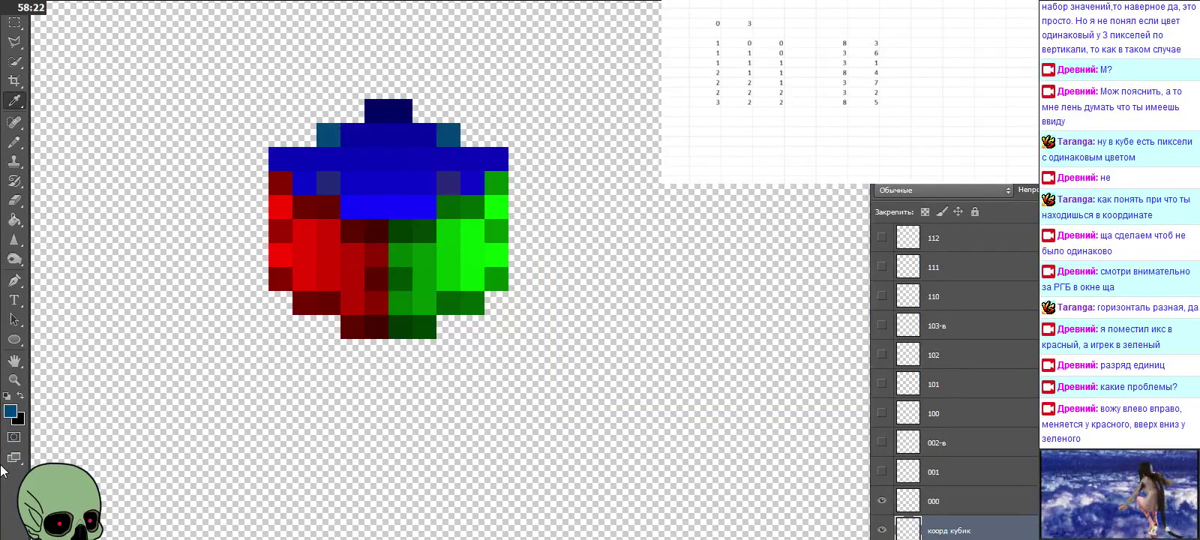
{"action": "left_click", "coordinate": [10, 410]}
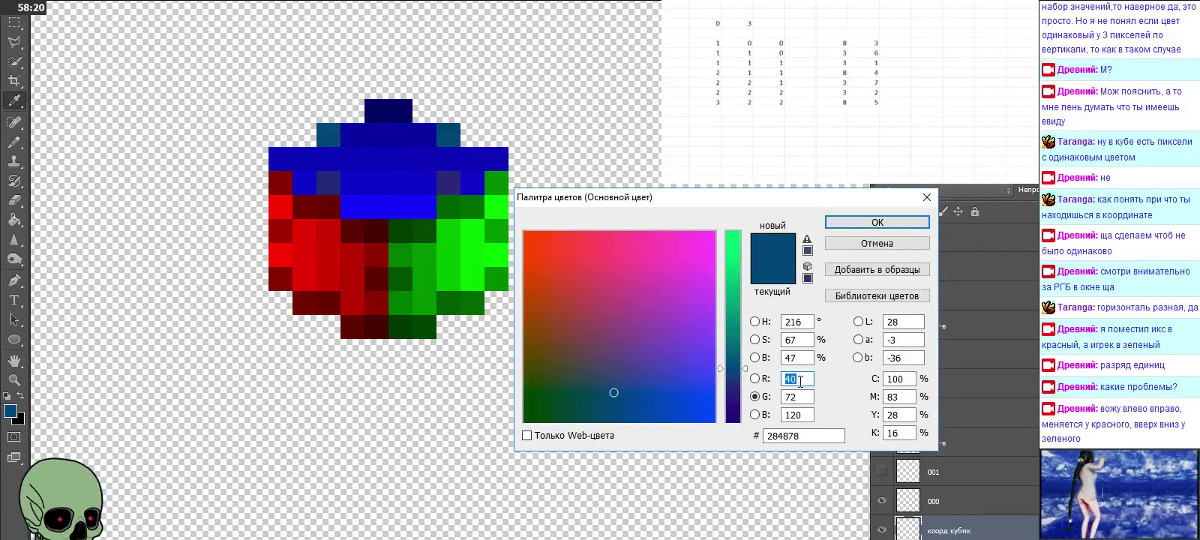
Step: Adjust the sampled teal foreground colour to 2a4e78
{"action": "left_click_drag", "start_coordinate": [791, 380], "coordinate": [810, 382]}
{"action": "type", "text": "2"}
{"action": "key", "text": "Tab"}
{"action": "type", "text": "78"}
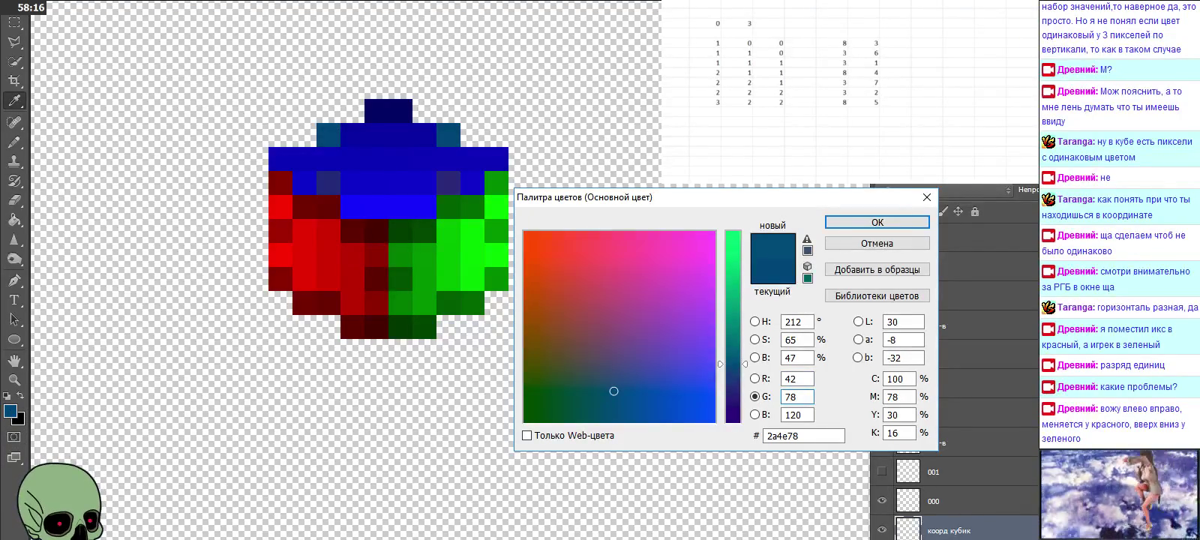
{"action": "left_click", "coordinate": [856, 220]}
{"action": "left_click", "coordinate": [14, 141]}
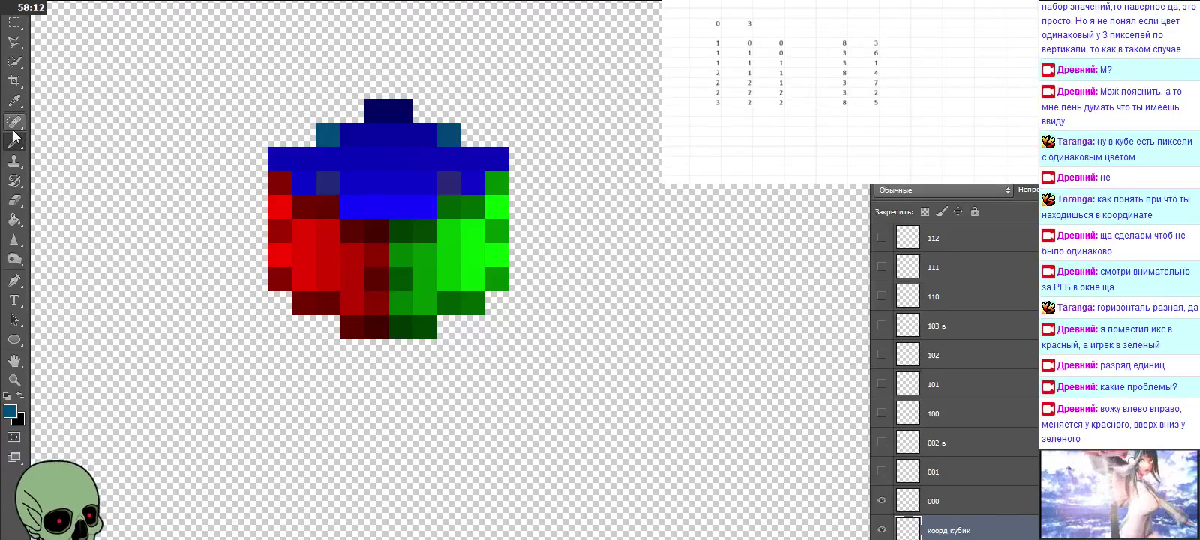
Step: Resample the cube's blue and set the foreground colour to 0308a0
{"action": "left_click", "coordinate": [14, 101]}
{"action": "left_click", "coordinate": [347, 124]}
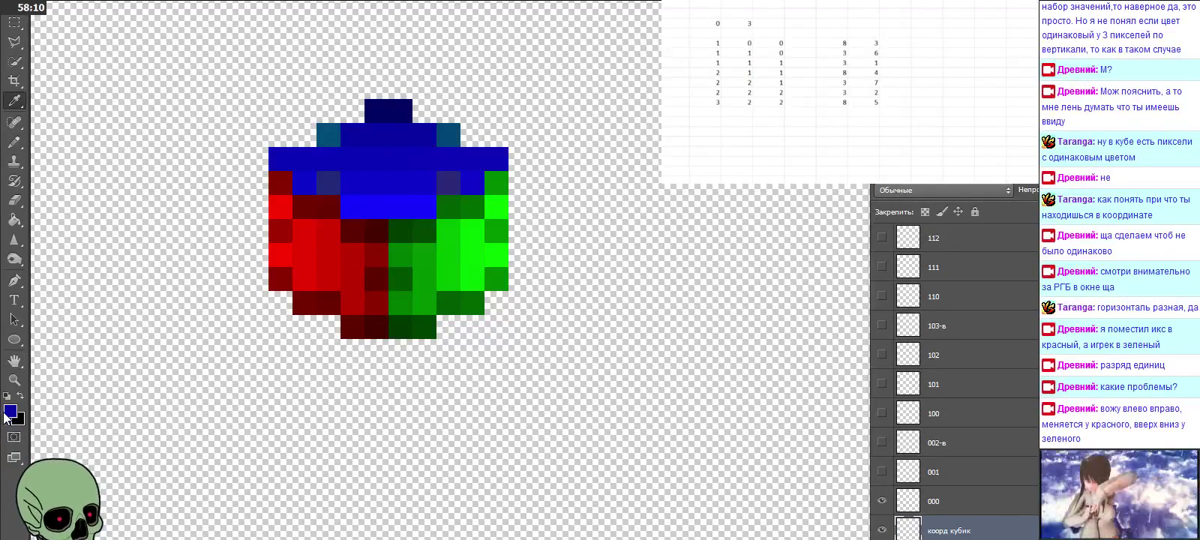
{"action": "left_click", "coordinate": [10, 411]}
{"action": "type", "text": "3"}
{"action": "key", "text": "Tab"}
{"action": "type", "text": "8"}
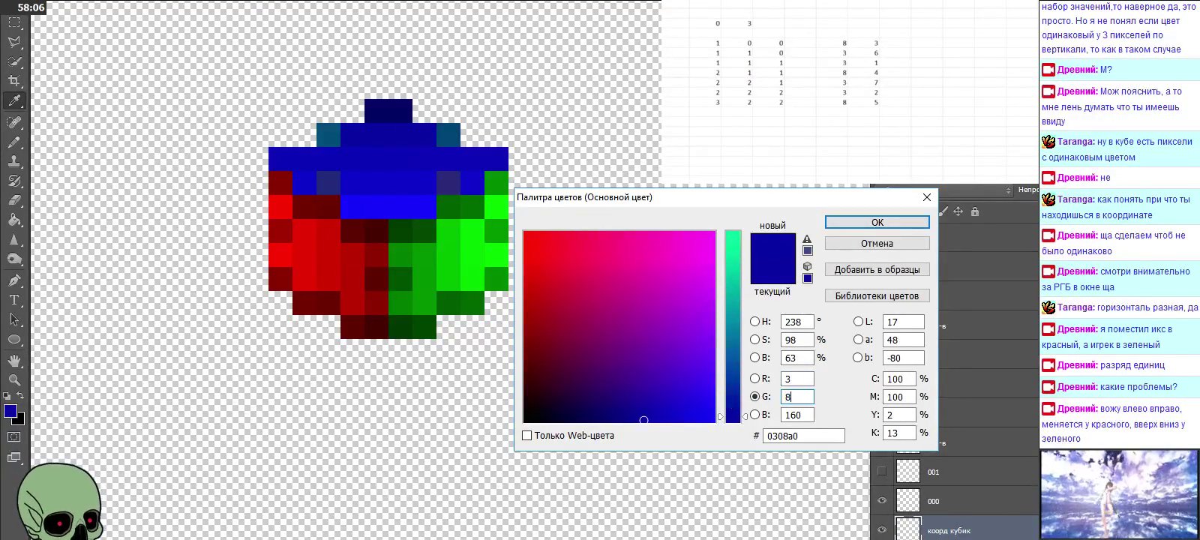
{"action": "left_click", "coordinate": [879, 223]}
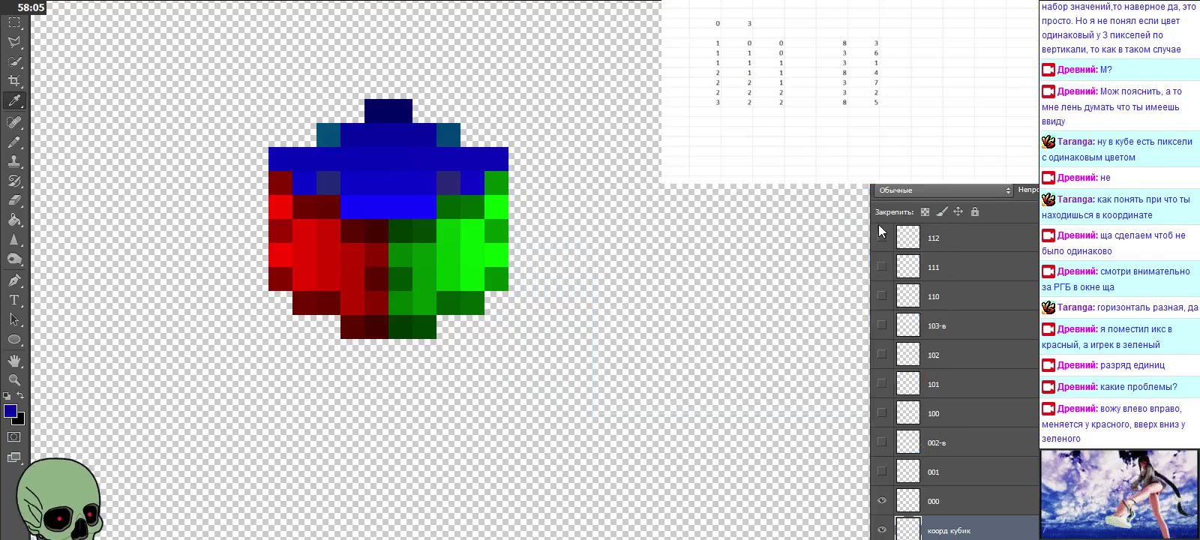
{"action": "left_click", "coordinate": [13, 141]}
{"action": "left_click", "coordinate": [335, 116]}
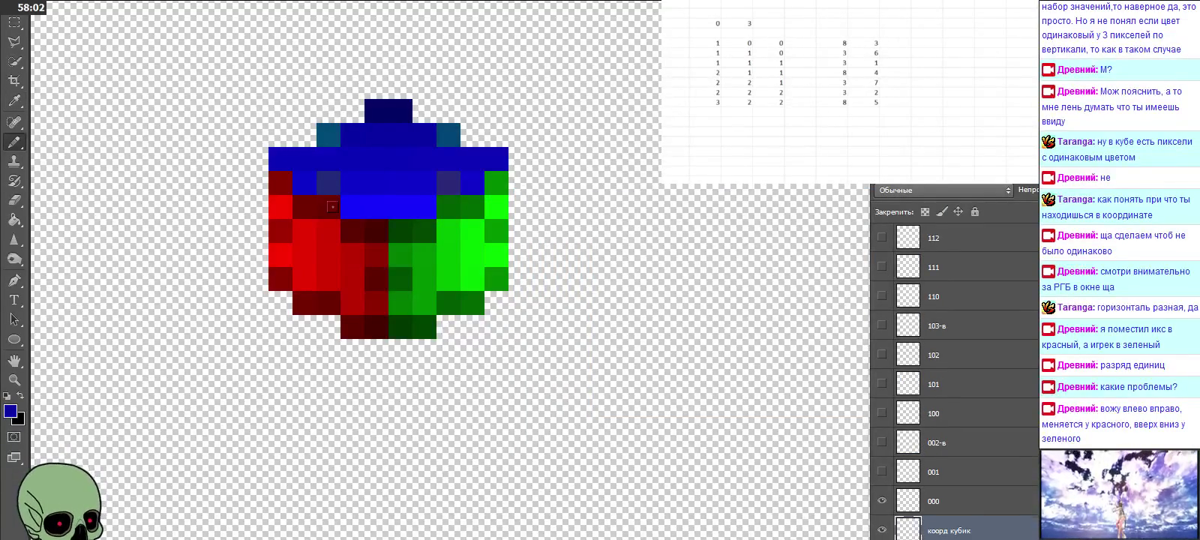
Step: Eyedrop the dark blue 0000a0 at the cube's top and bring it up in the Color Picker
{"action": "left_click", "coordinate": [14, 101]}
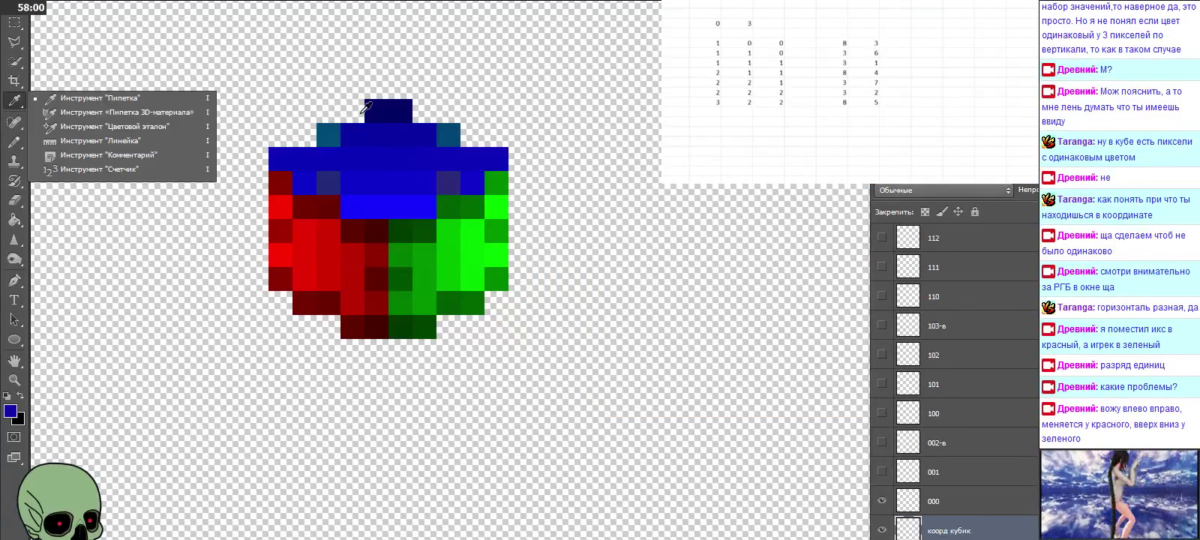
{"action": "left_click", "coordinate": [377, 170]}
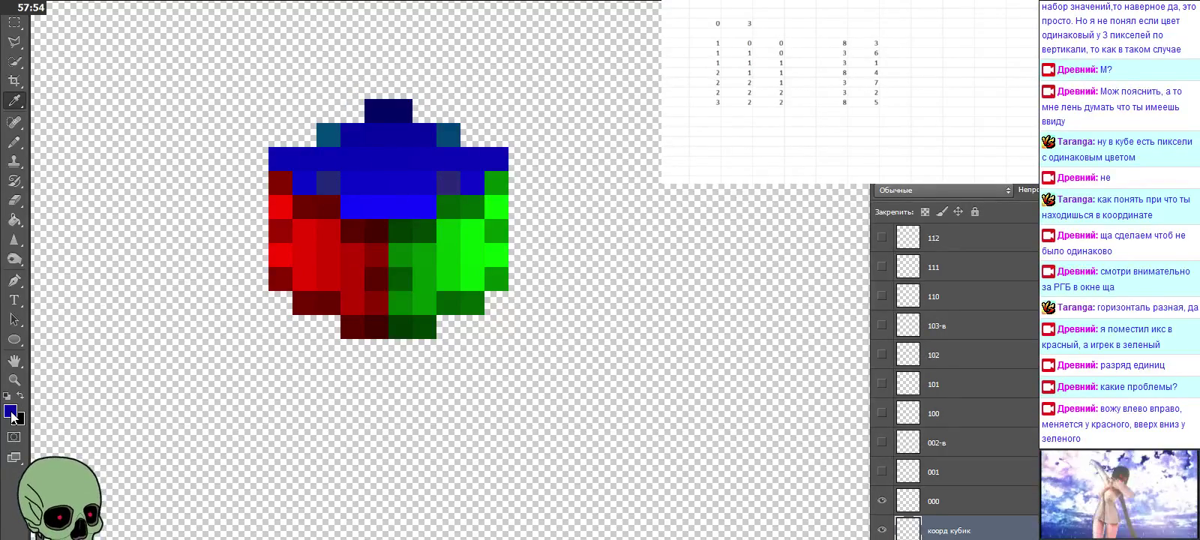
{"action": "left_click", "coordinate": [12, 414]}
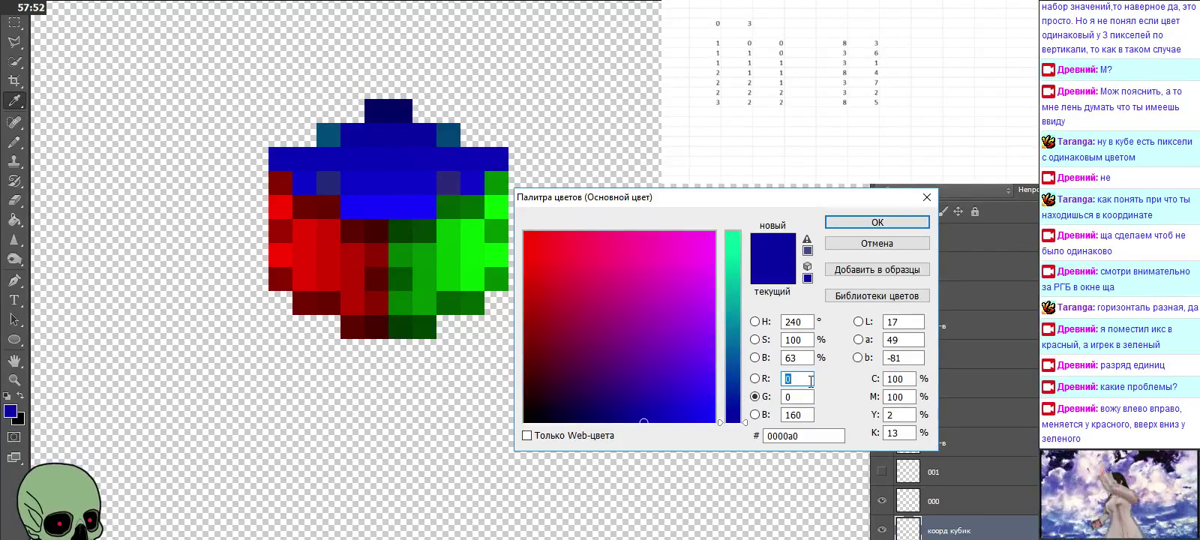
Step: Set the foreground colour to the adjusted blue 0408a0
{"action": "type", "text": "4"}
{"action": "key", "text": "Tab"}
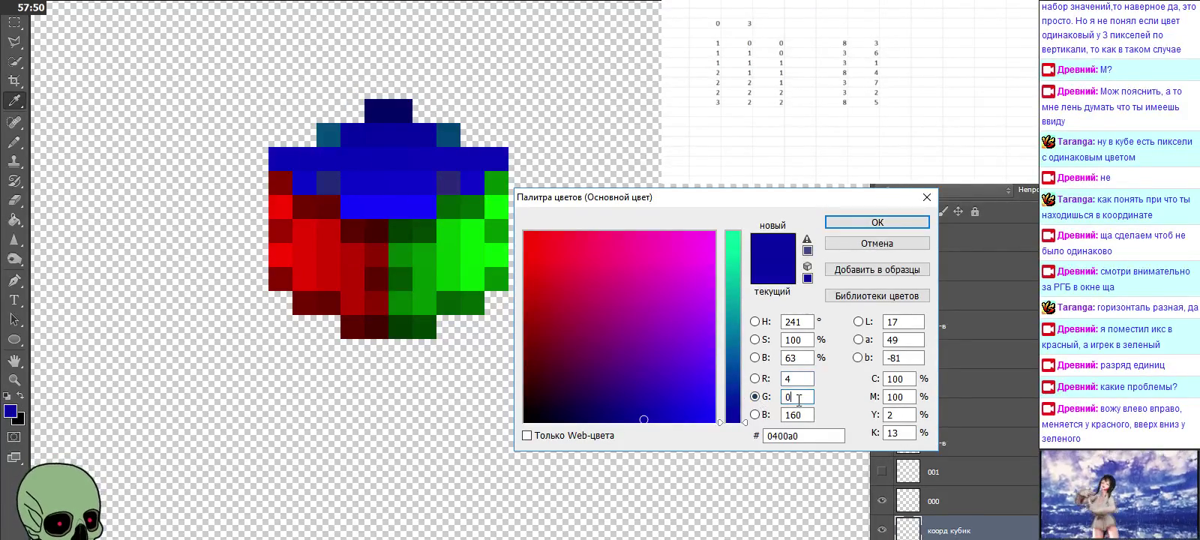
{"action": "type", "text": "8"}
{"action": "left_click", "coordinate": [878, 223]}
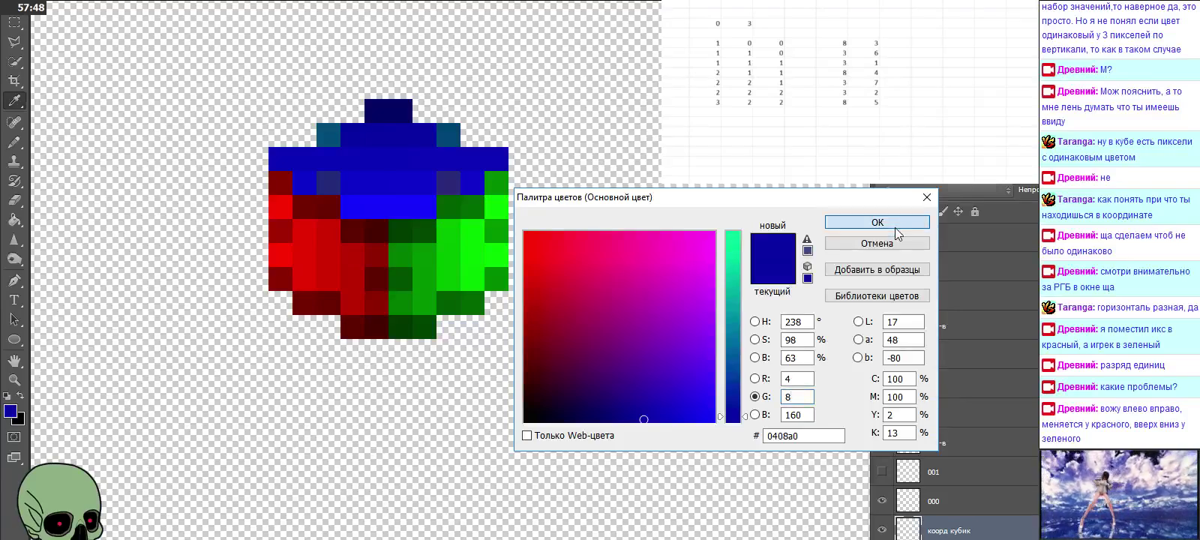
{"action": "left_click", "coordinate": [18, 143]}
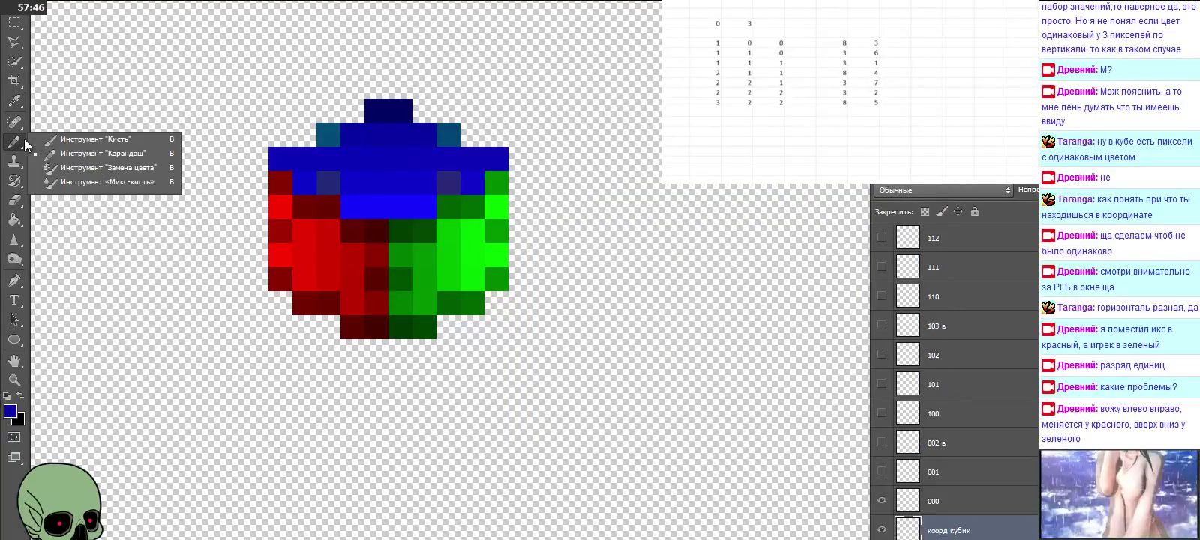
Step: Resample the dark blue at the cube's top and set the foreground to 0508a0
{"action": "left_click", "coordinate": [14, 101]}
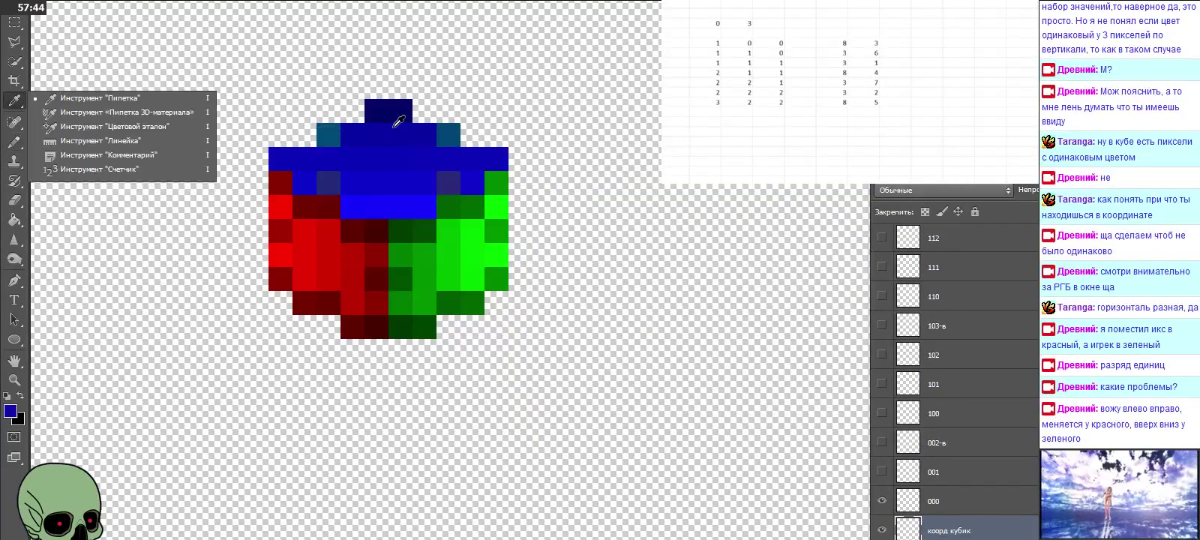
{"action": "left_click", "coordinate": [402, 131]}
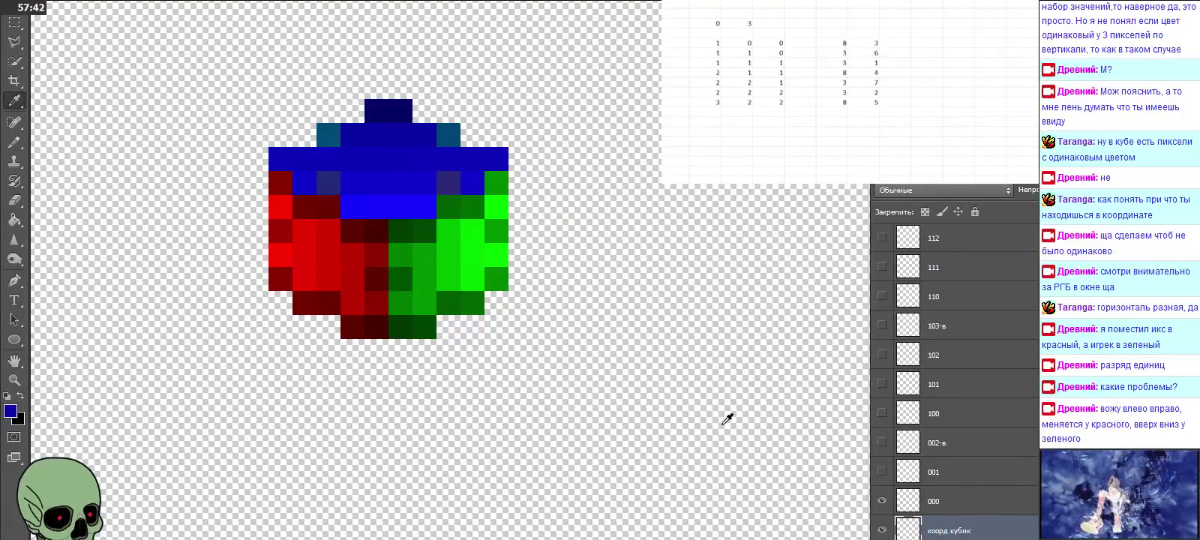
{"action": "left_click", "coordinate": [10, 411]}
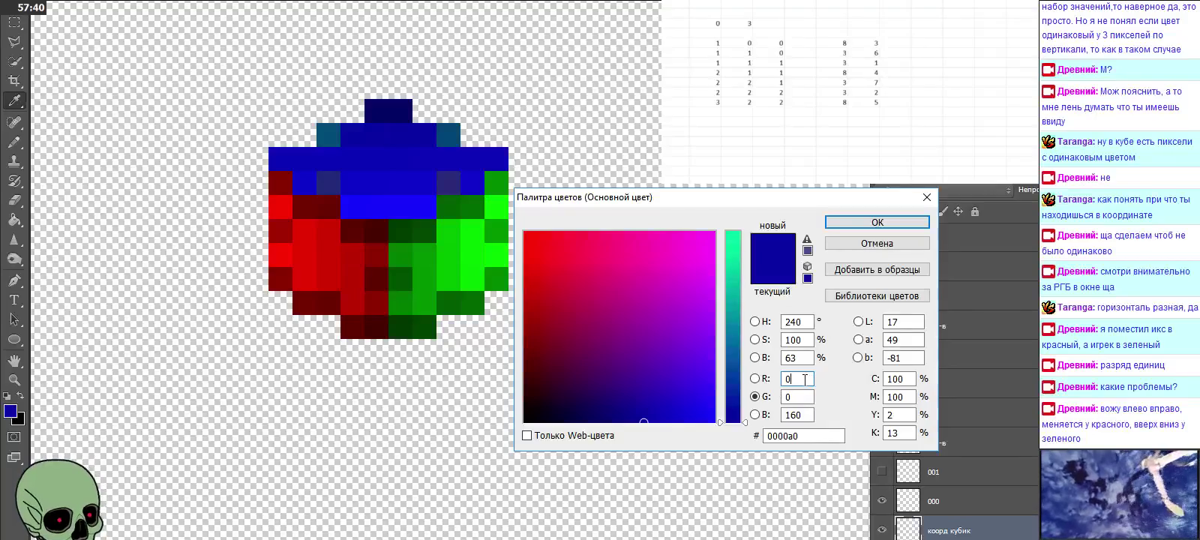
{"action": "type", "text": "5"}
{"action": "key", "text": "Tab"}
{"action": "type", "text": "8"}
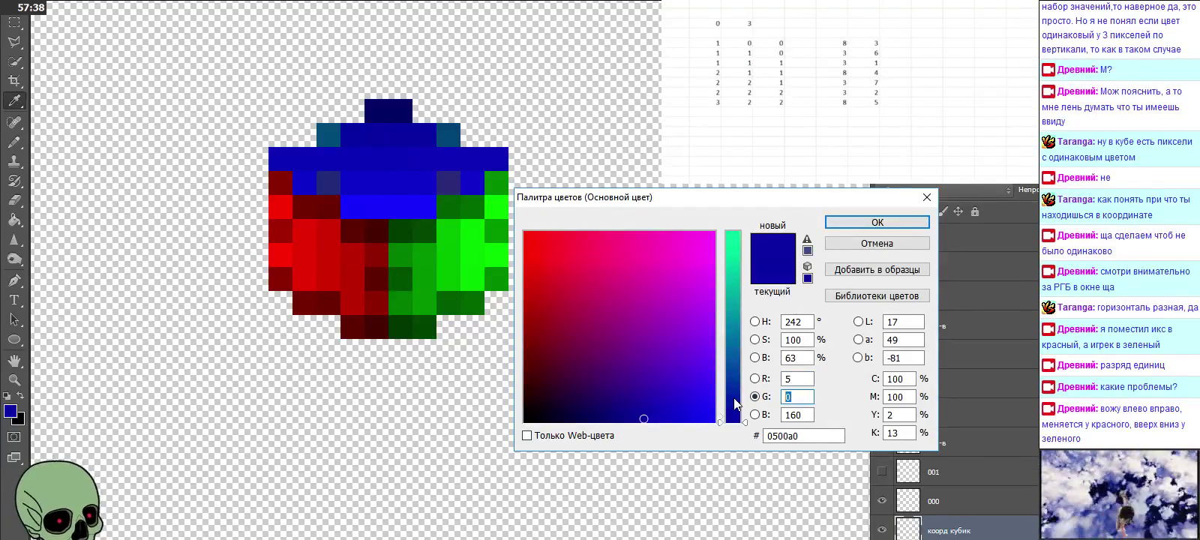
{"action": "left_click", "coordinate": [854, 225]}
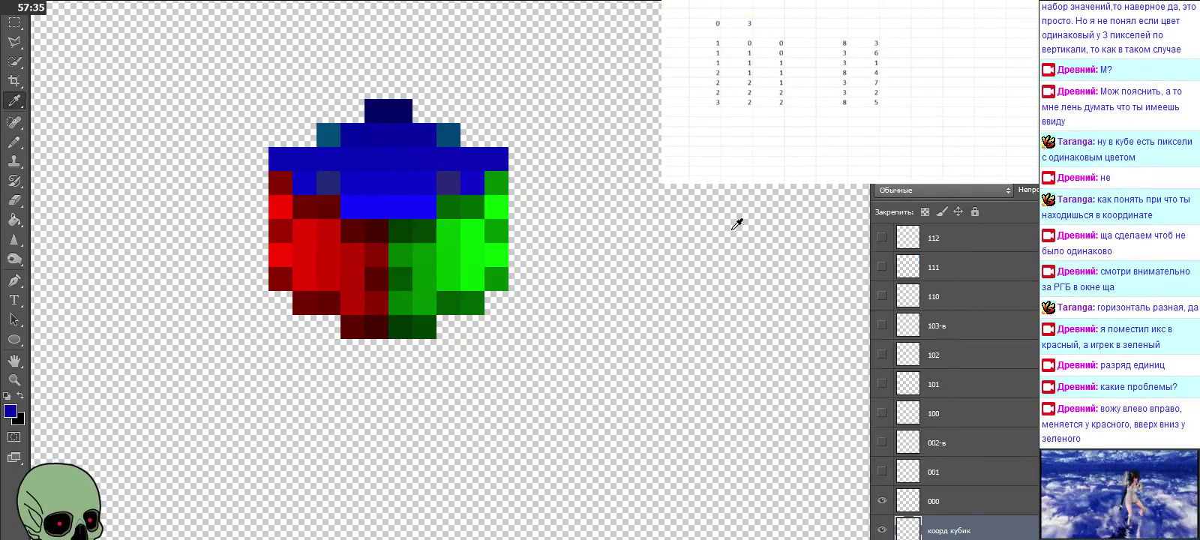
{"action": "left_click", "coordinate": [15, 142]}
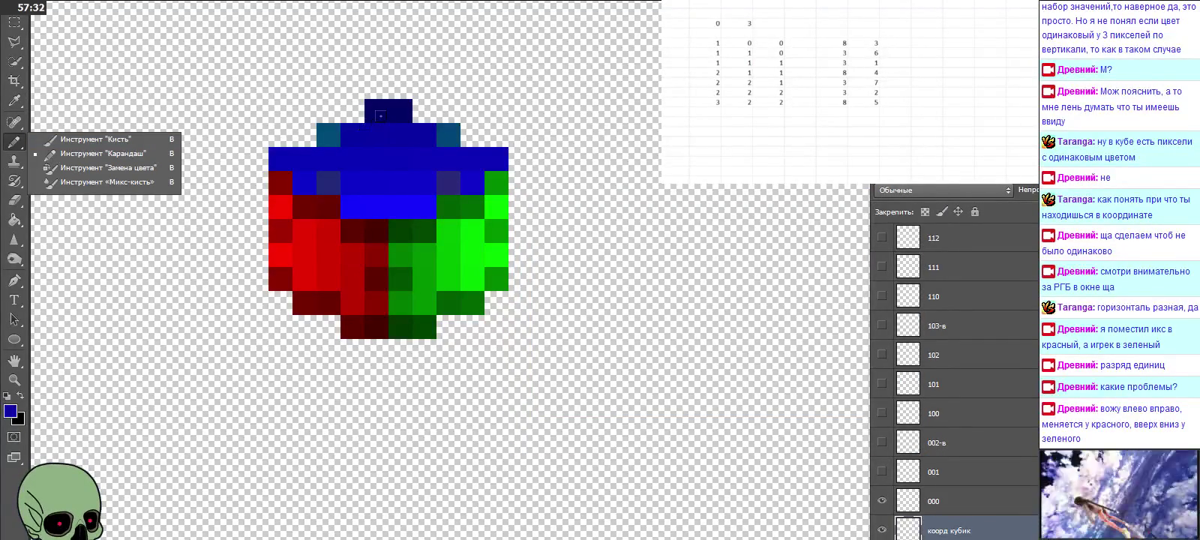
{"action": "left_click", "coordinate": [381, 114]}
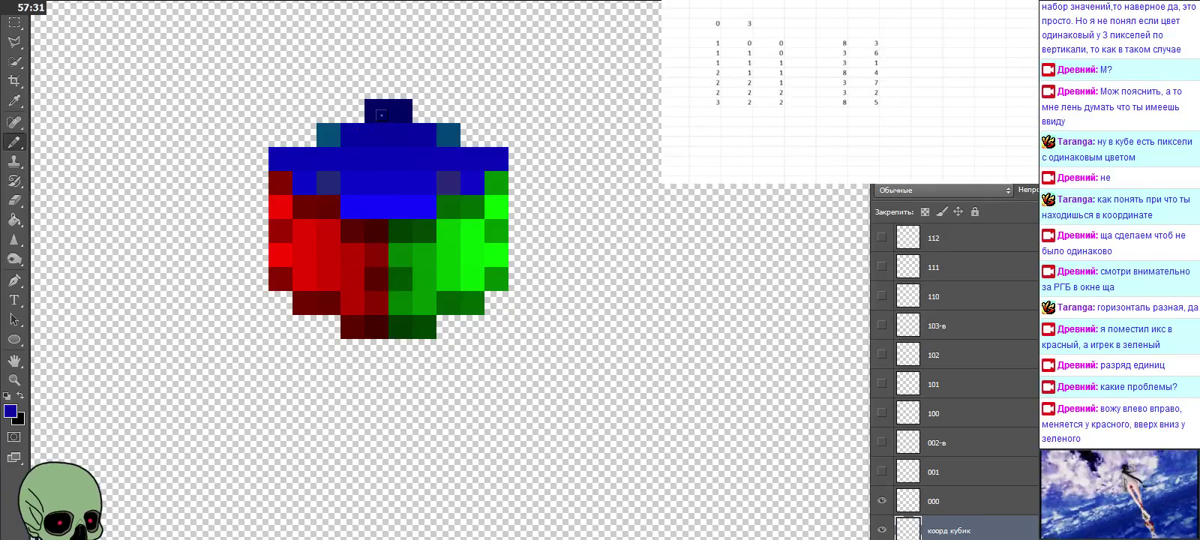
Step: Sample the cube's blue again and accept the foreground as 0608a0
{"action": "right_click", "coordinate": [14, 101]}
{"action": "left_click", "coordinate": [429, 127]}
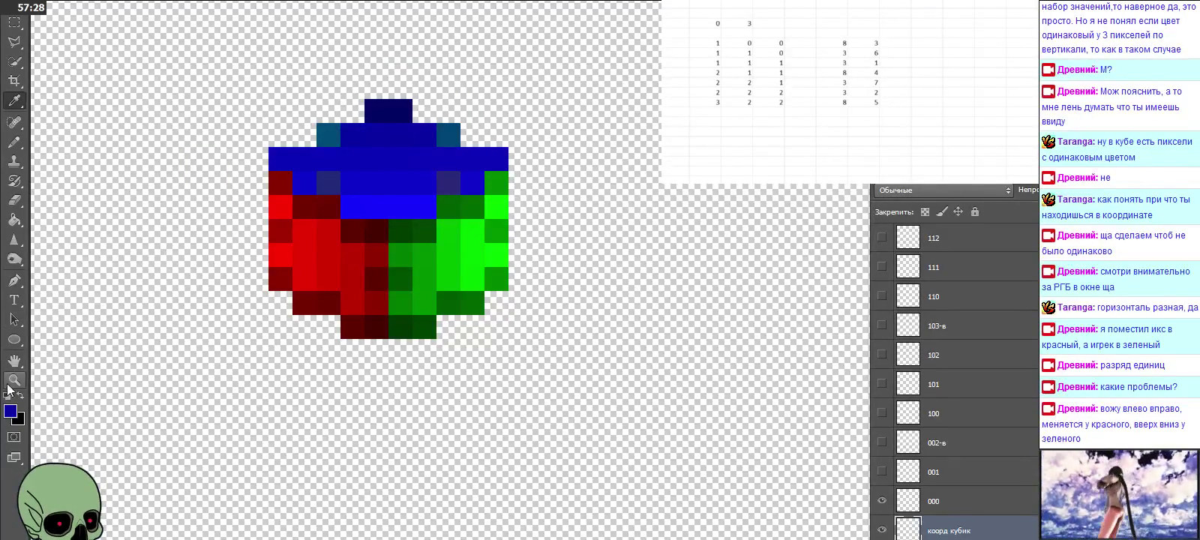
{"action": "left_click", "coordinate": [10, 411]}
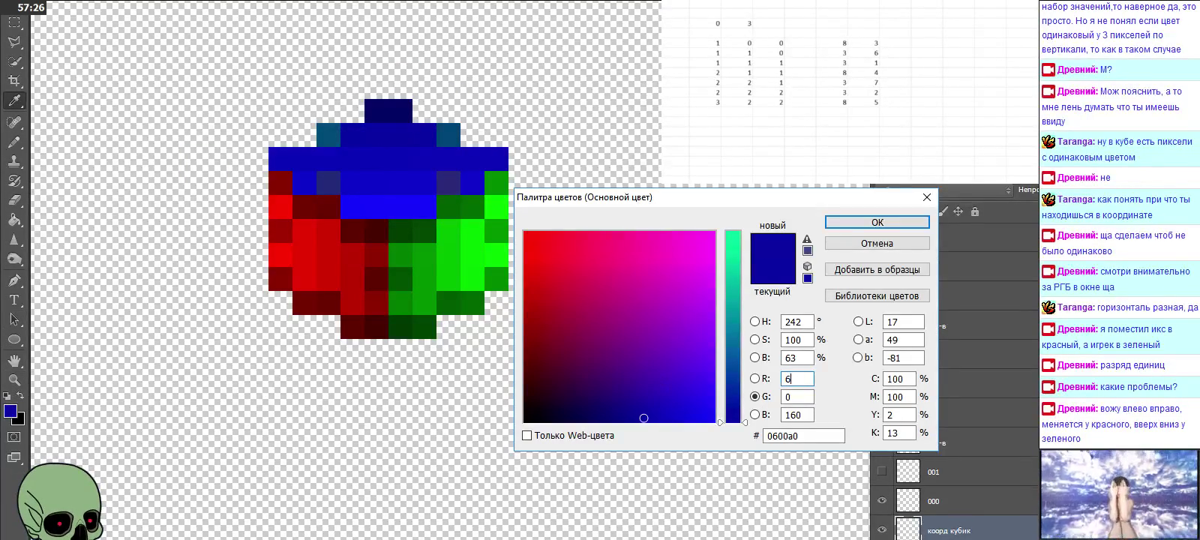
{"action": "double_click", "coordinate": [787, 397]}
{"action": "type", "text": "8"}
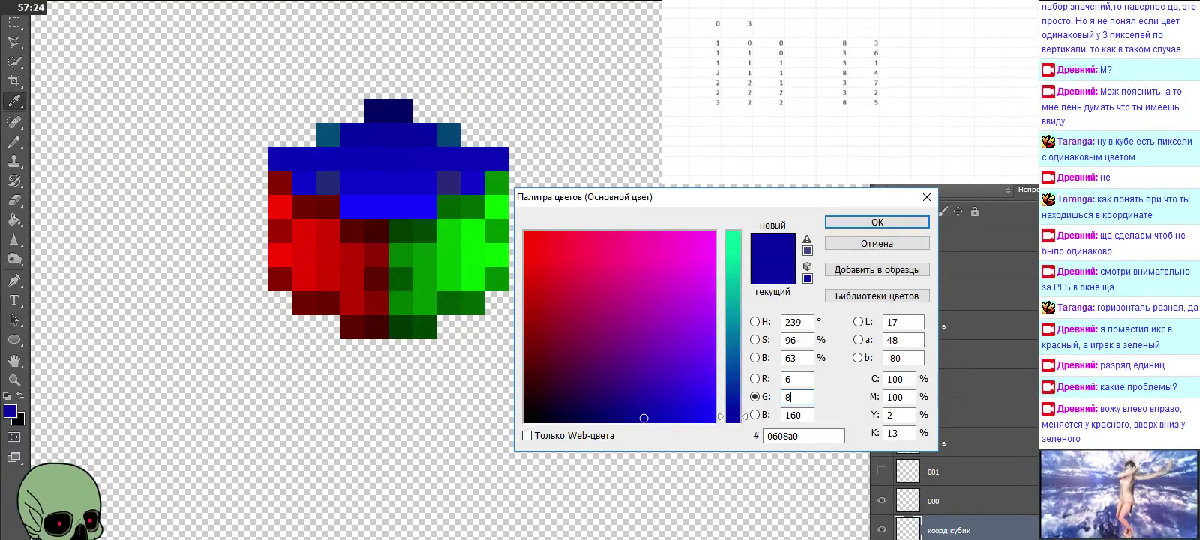
{"action": "left_click", "coordinate": [903, 226]}
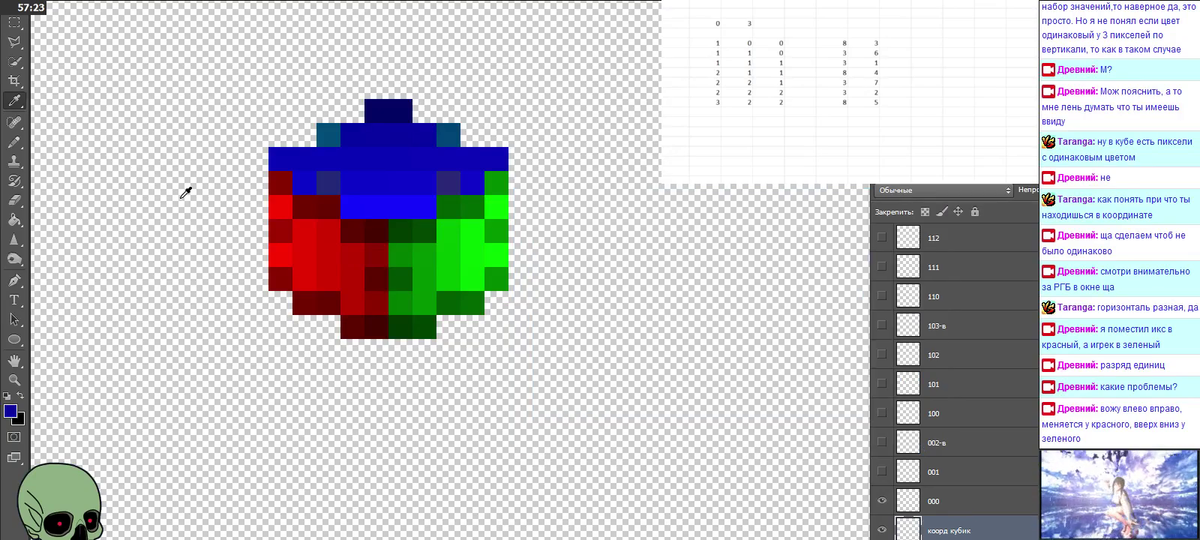
{"action": "right_click", "coordinate": [13, 141]}
{"action": "key", "text": "Escape"}
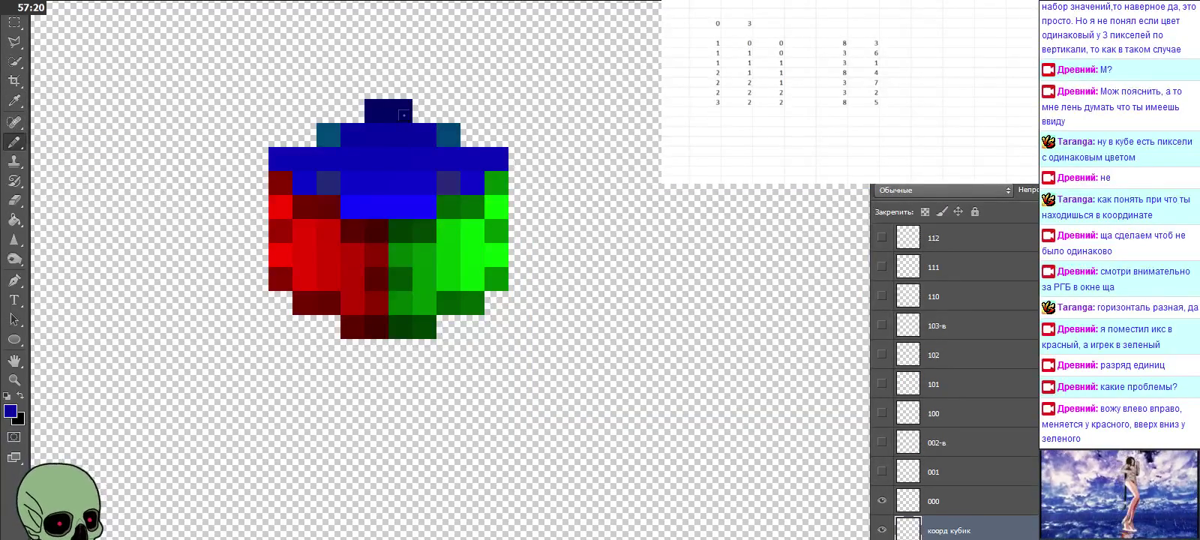
Step: Sample a teal pixel and confirm a slightly adjusted teal foreground shade
{"action": "left_click", "coordinate": [14, 101]}
{"action": "left_click", "coordinate": [457, 134]}
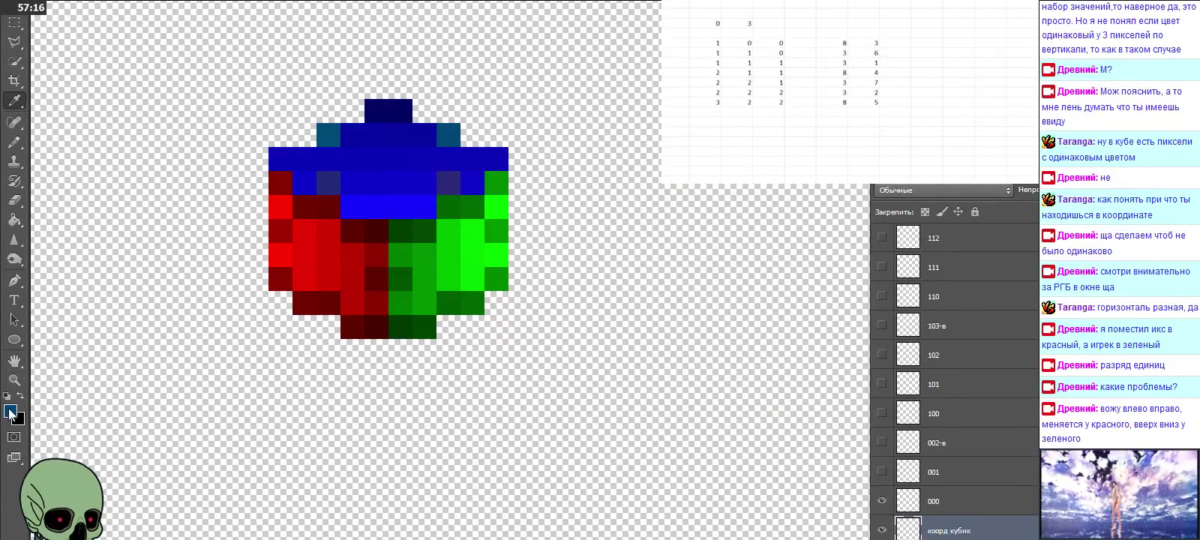
{"action": "left_click", "coordinate": [10, 411]}
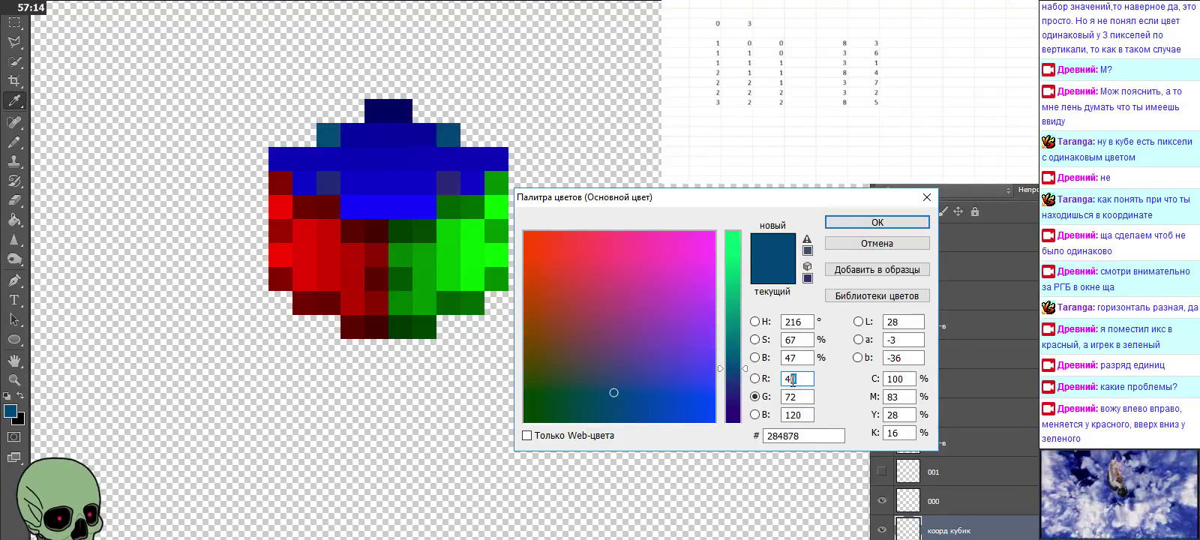
{"action": "type", "text": "7"}
{"action": "left_click_drag", "start_coordinate": [791, 397], "coordinate": [804, 402]}
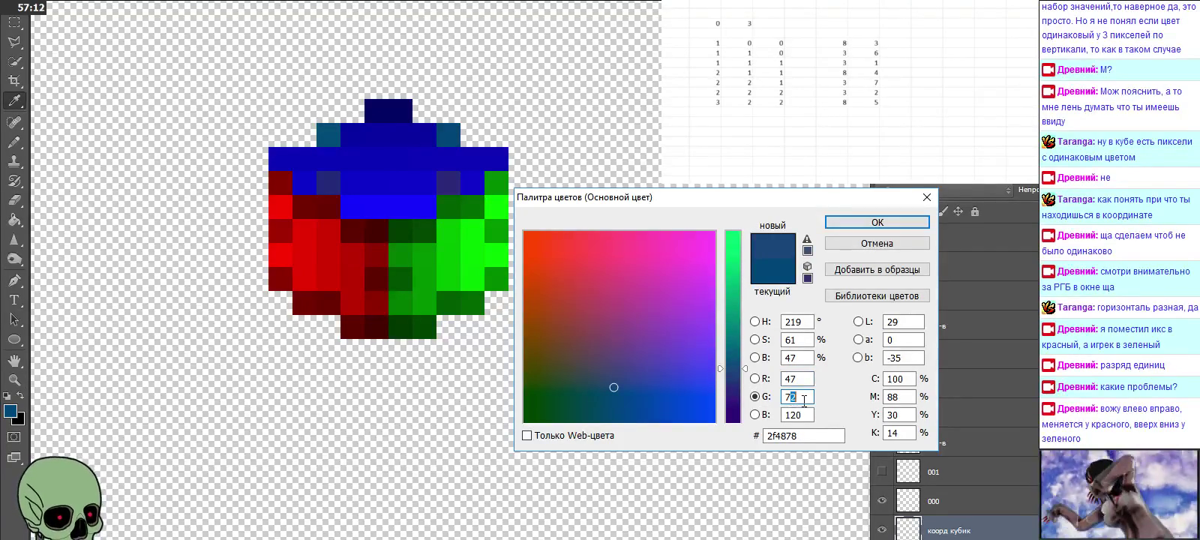
{"action": "type", "text": "8"}
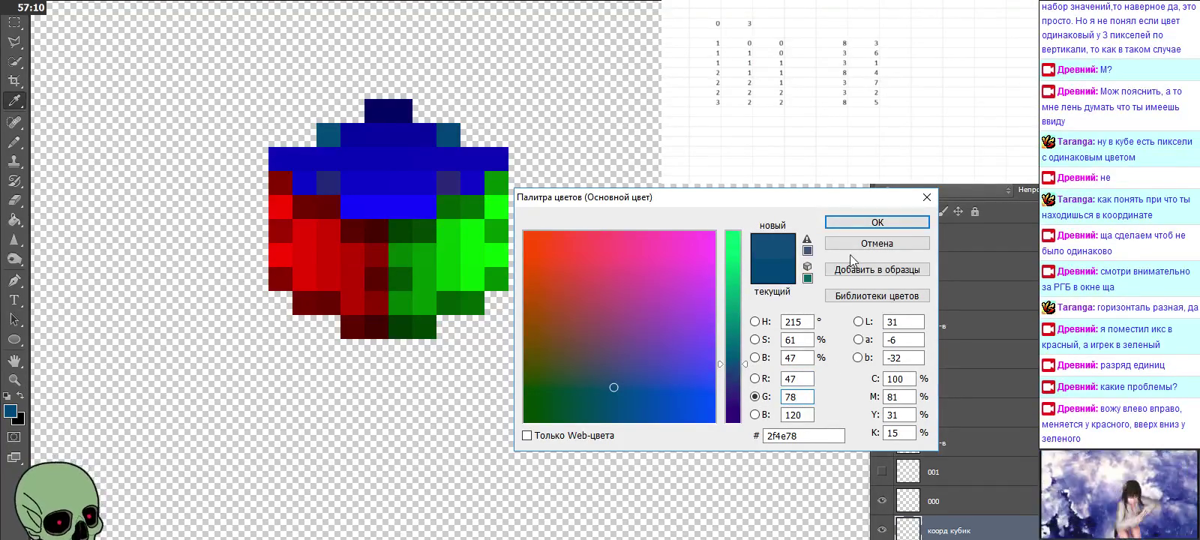
{"action": "left_click", "coordinate": [854, 224]}
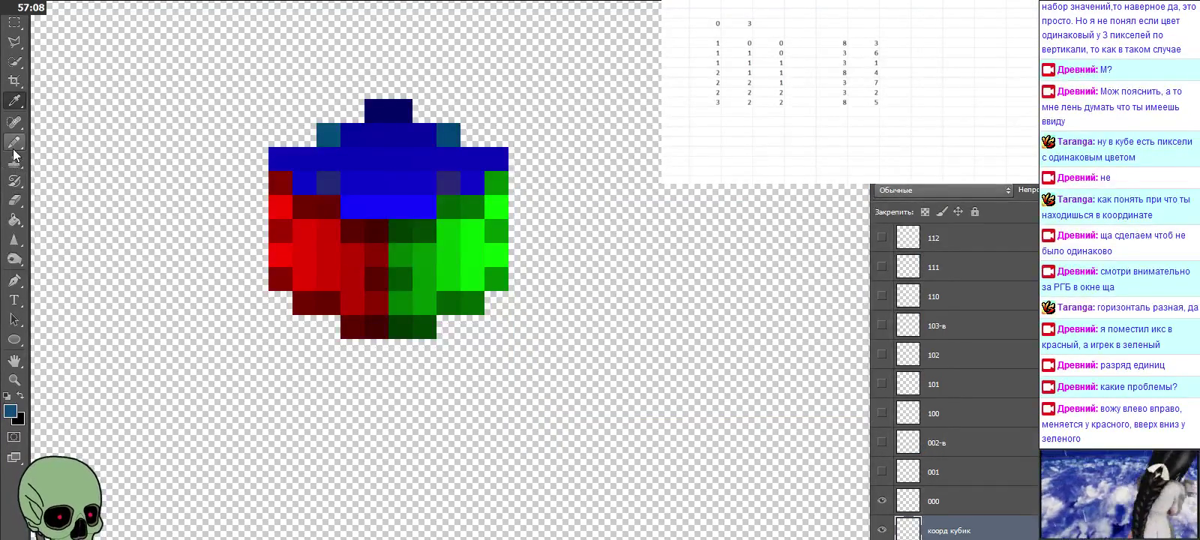
{"action": "left_click", "coordinate": [14, 141]}
{"action": "left_click", "coordinate": [429, 115]}
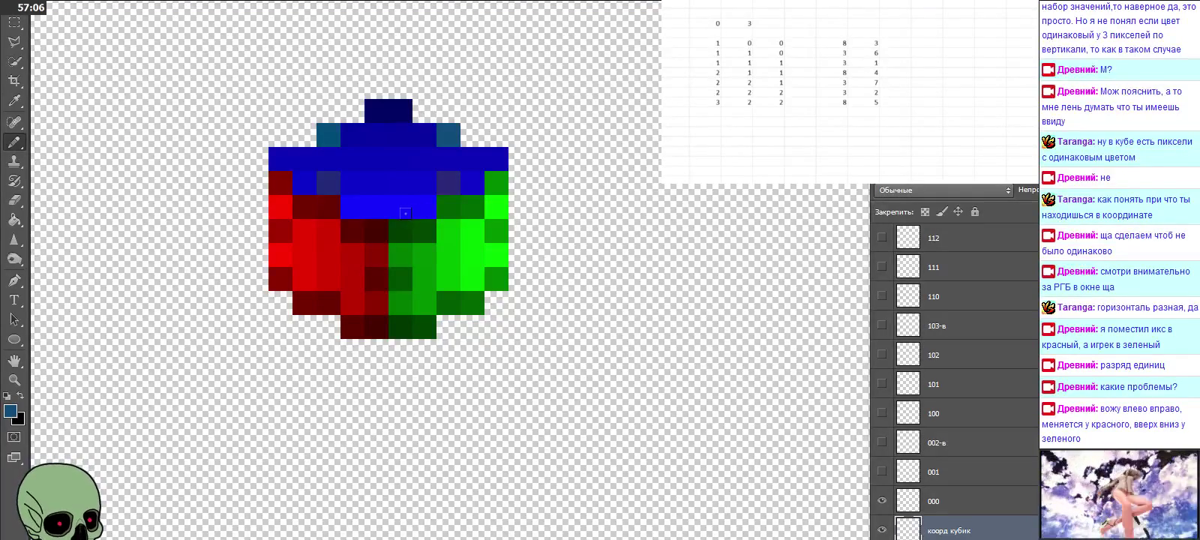
Step: With the Color Picker open, sample the dark blue and teal pixels and accept the teal
{"action": "left_click", "coordinate": [13, 100]}
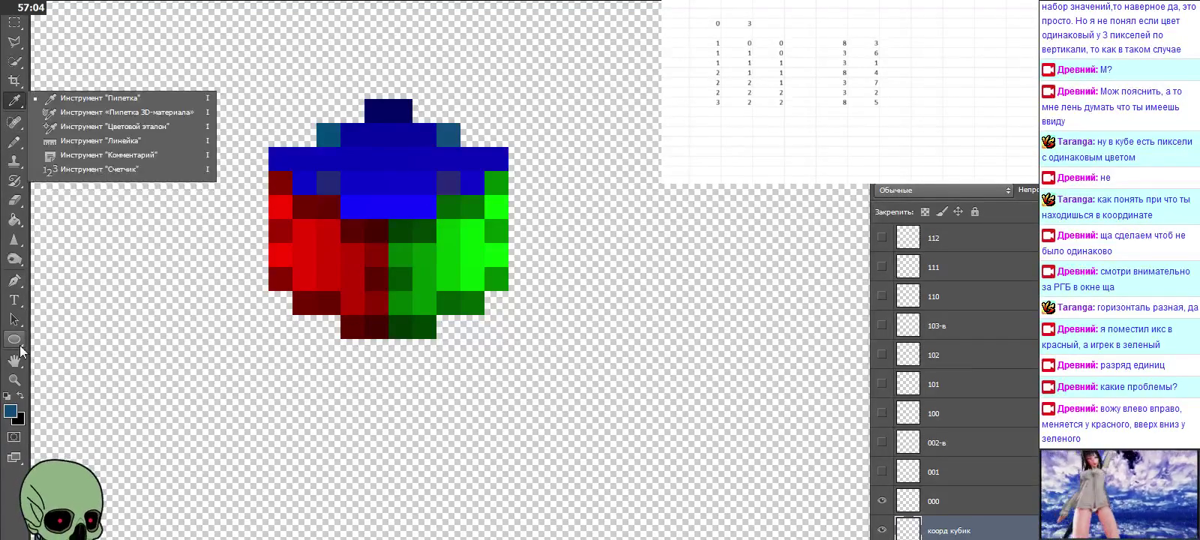
{"action": "left_click", "coordinate": [12, 409]}
{"action": "type", "text": "42"}
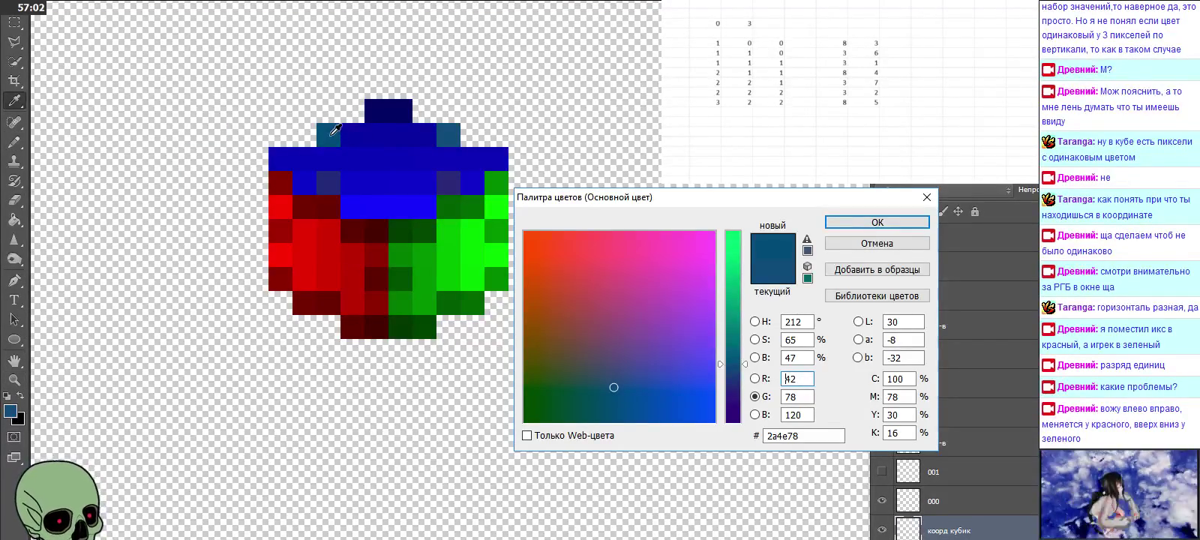
{"action": "left_click", "coordinate": [350, 132]}
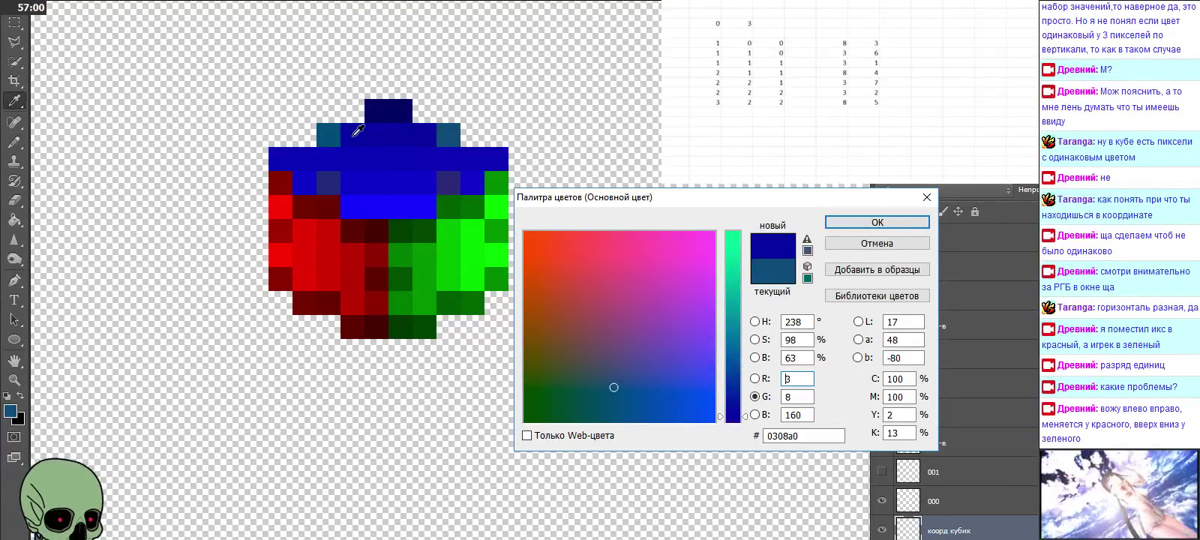
{"action": "key", "text": "Up"}
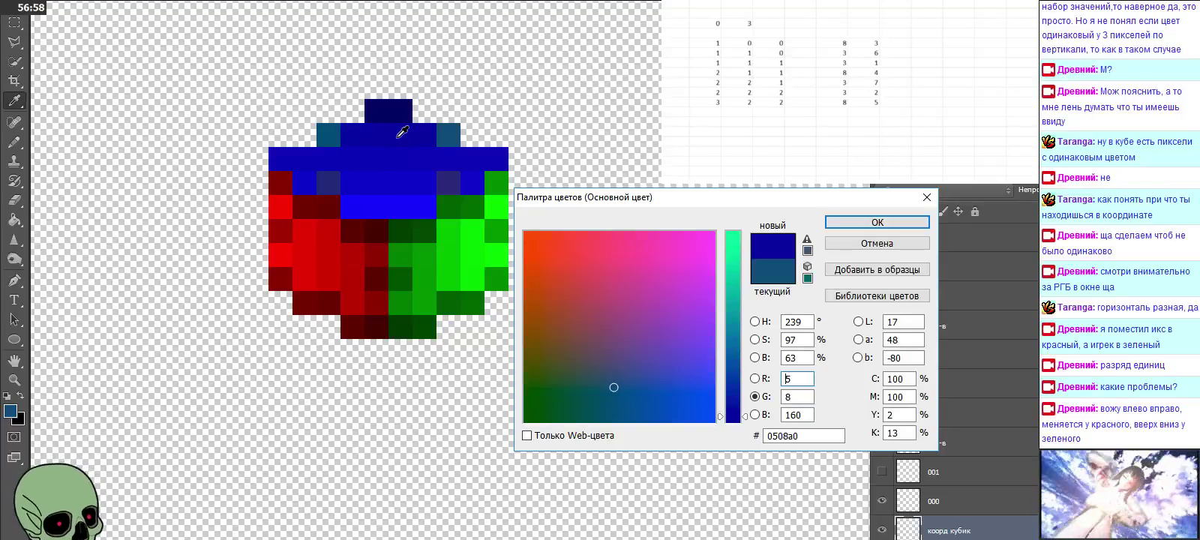
{"action": "left_click", "coordinate": [450, 136]}
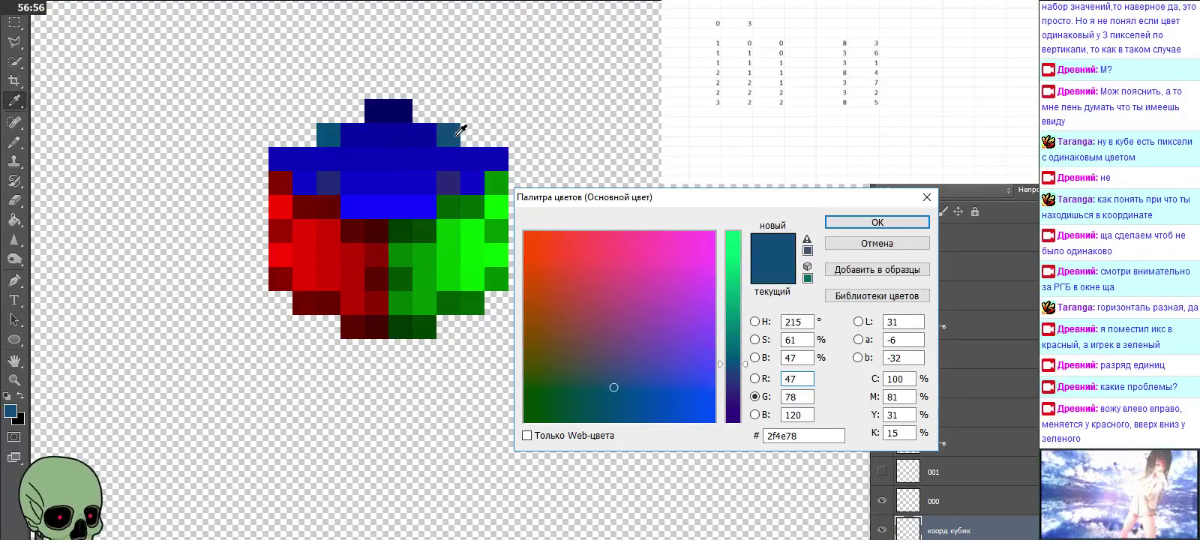
{"action": "left_click", "coordinate": [899, 223]}
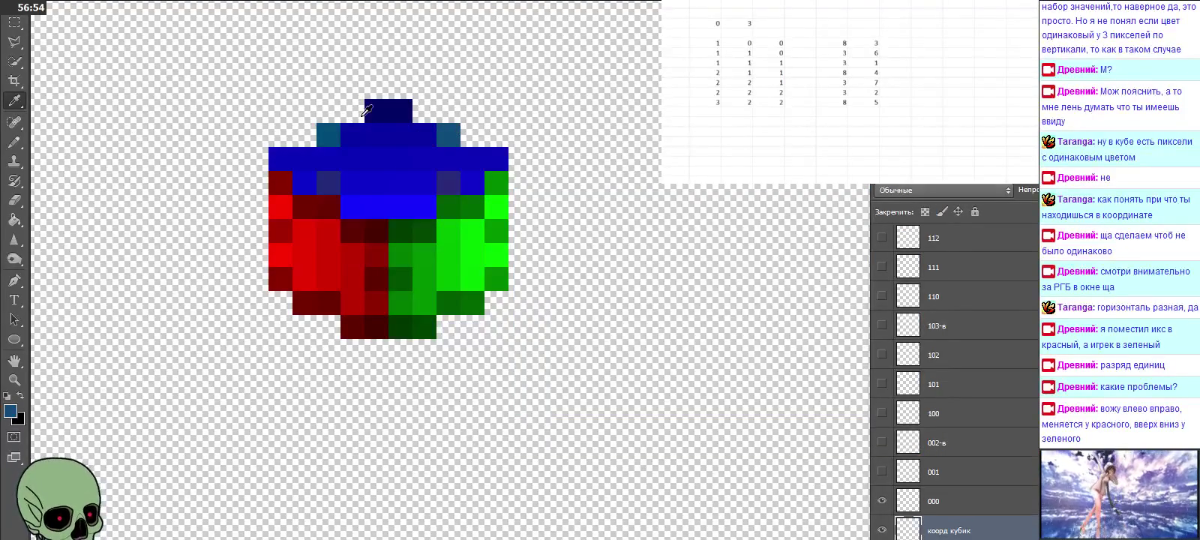
Step: Set the foreground colour to the navy shade 040964
{"action": "left_click", "coordinate": [10, 411]}
{"action": "type", "text": "4"}
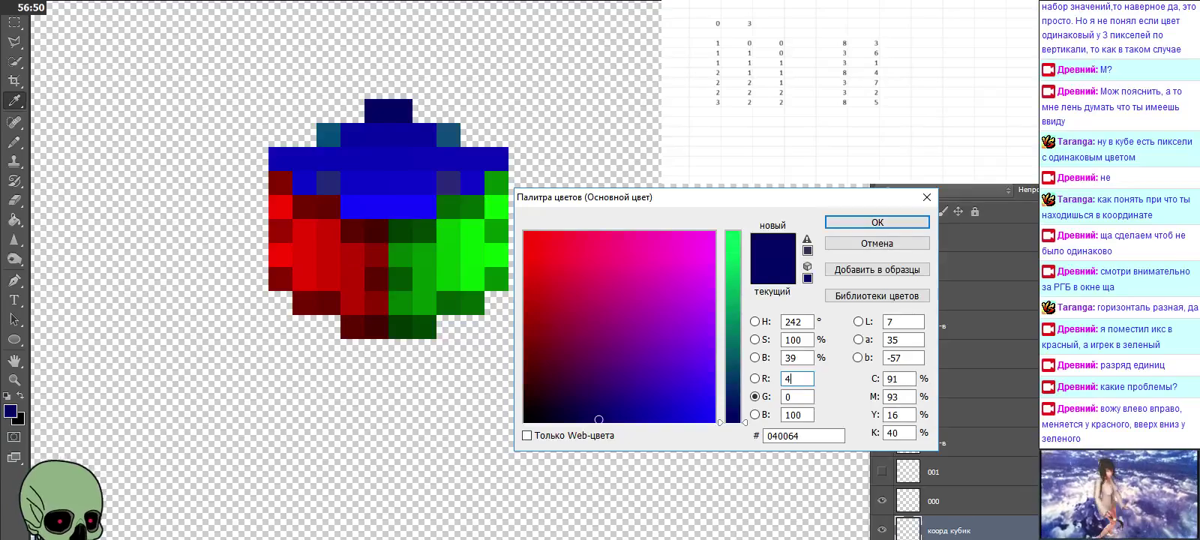
{"action": "left_click", "coordinate": [756, 397]}
{"action": "type", "text": "9"}
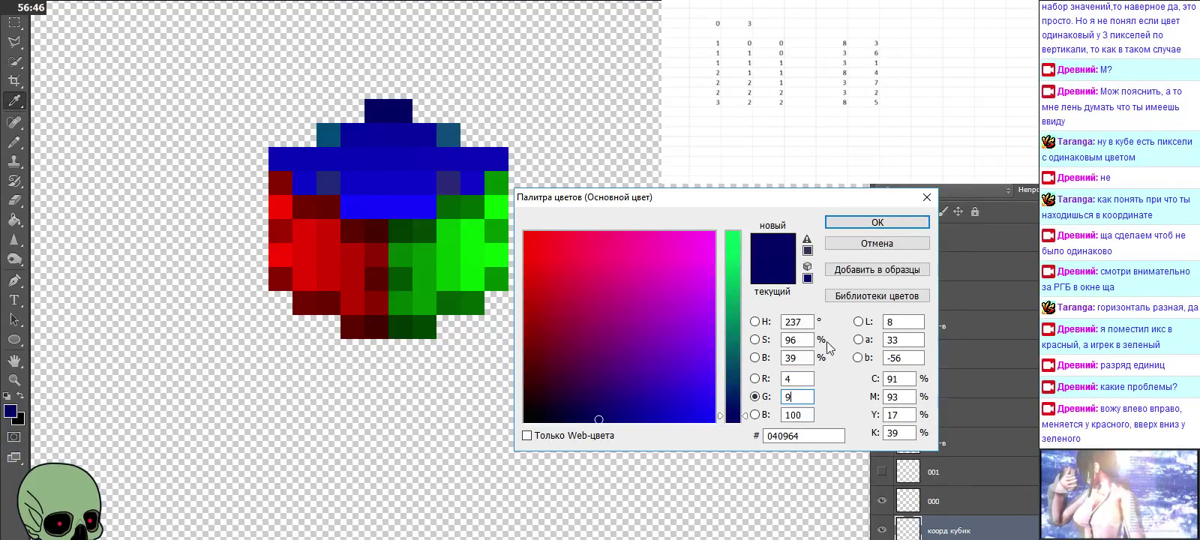
{"action": "left_click", "coordinate": [877, 222]}
{"action": "left_click", "coordinate": [13, 141]}
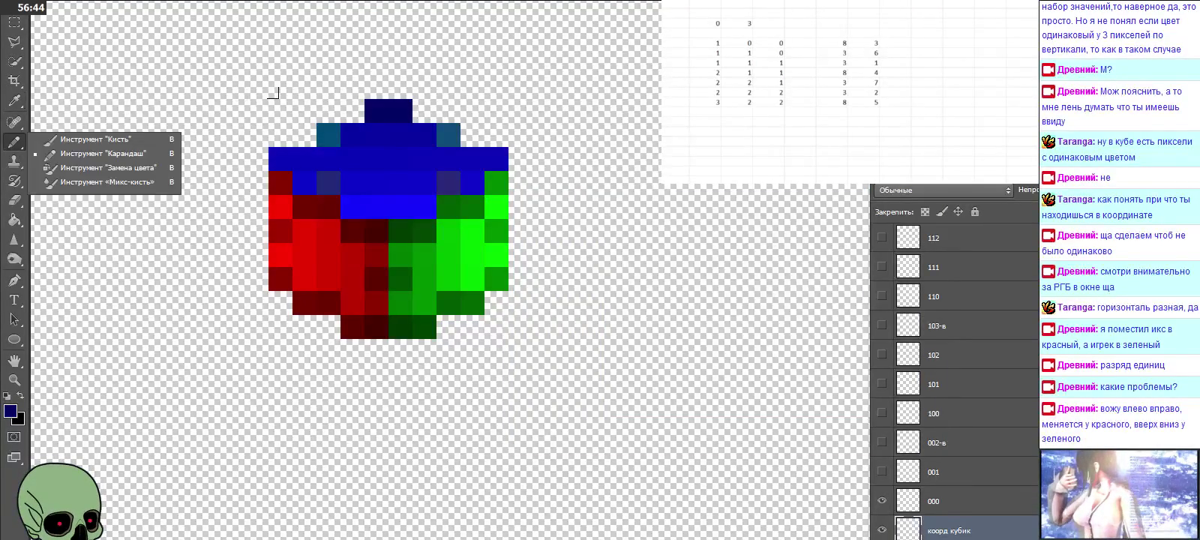
{"action": "left_click", "coordinate": [357, 91]}
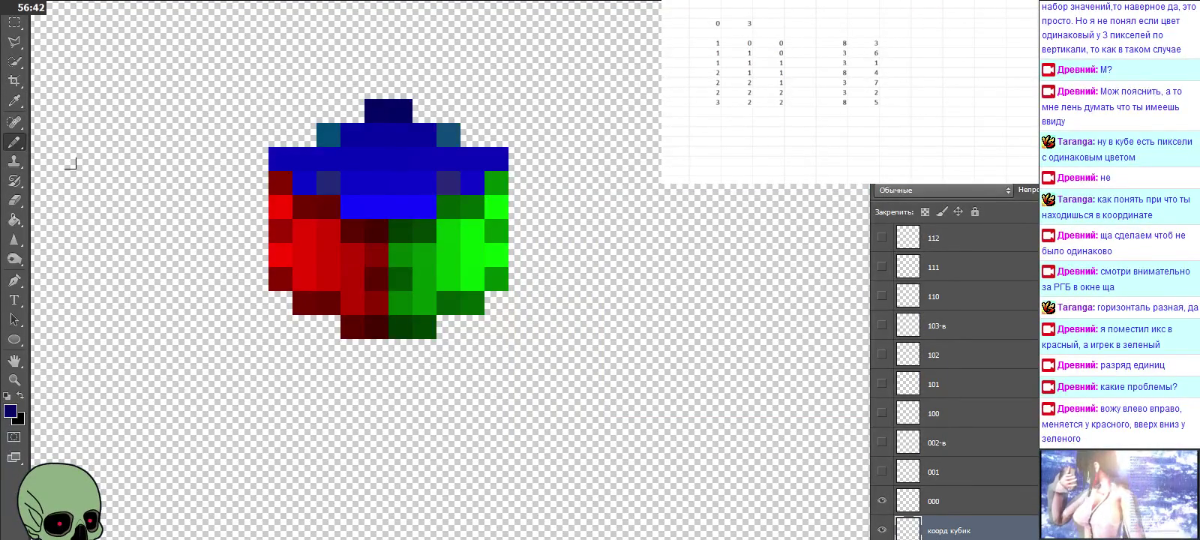
Step: Resample the dark blue top pixel and set the foreground to navy 050964
{"action": "left_click", "coordinate": [18, 107]}
{"action": "left_click", "coordinate": [408, 112]}
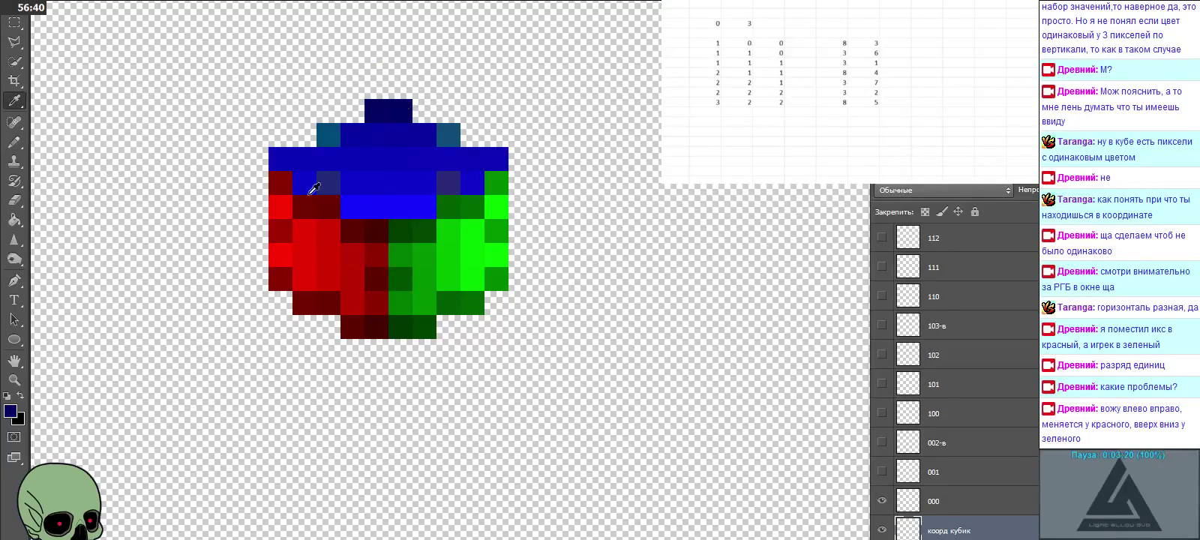
{"action": "left_click", "coordinate": [9, 412]}
{"action": "left_click", "coordinate": [798, 380]}
{"action": "type", "text": "5"}
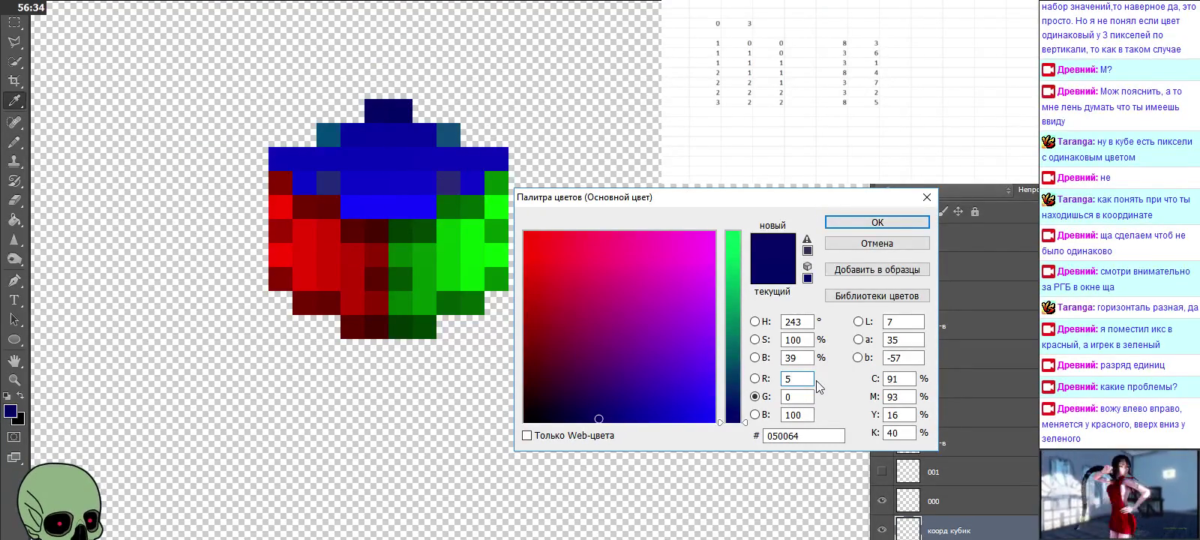
{"action": "key", "text": "Tab"}
{"action": "type", "text": "9"}
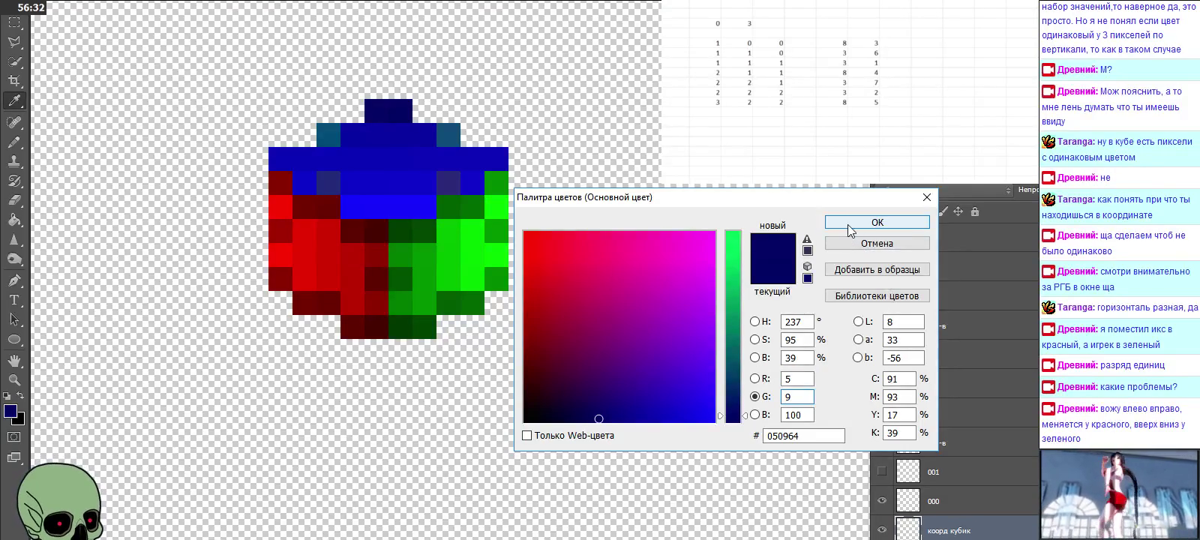
{"action": "left_click", "coordinate": [850, 225]}
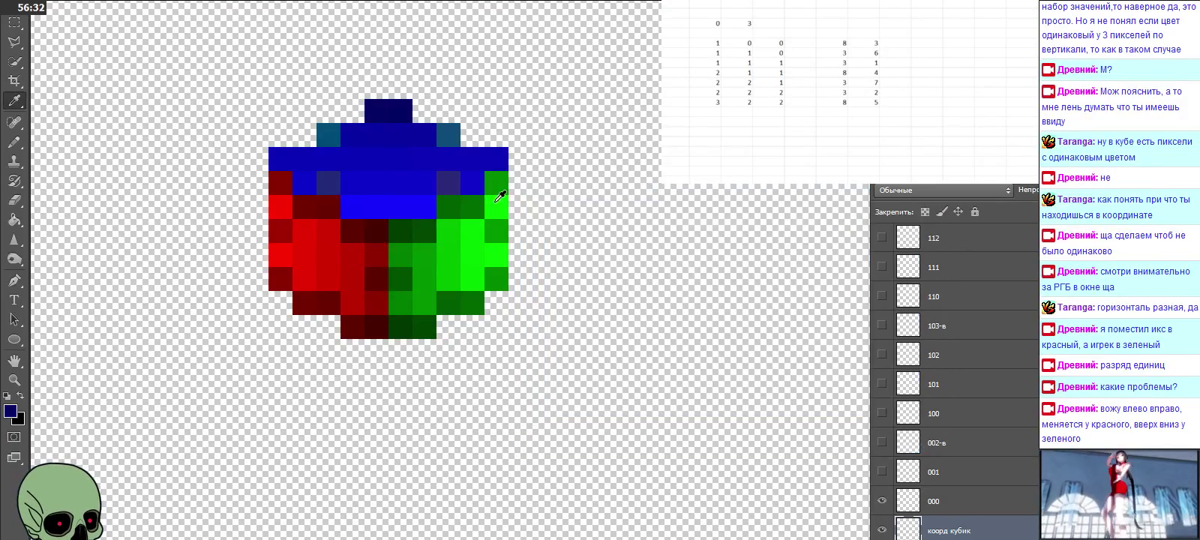
{"action": "left_click", "coordinate": [20, 148]}
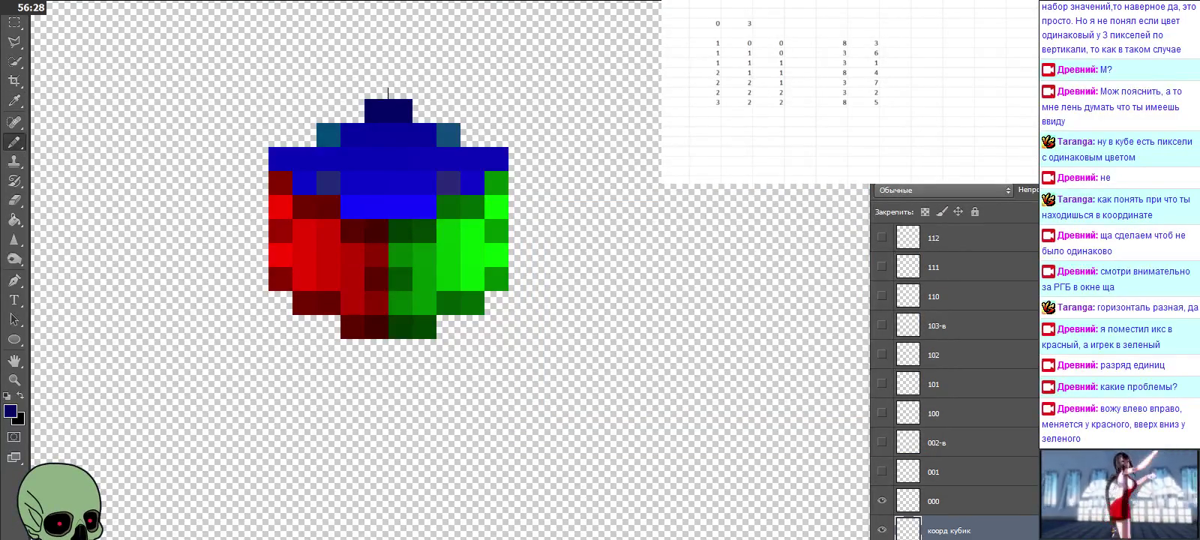
{"action": "left_click", "coordinate": [10, 414]}
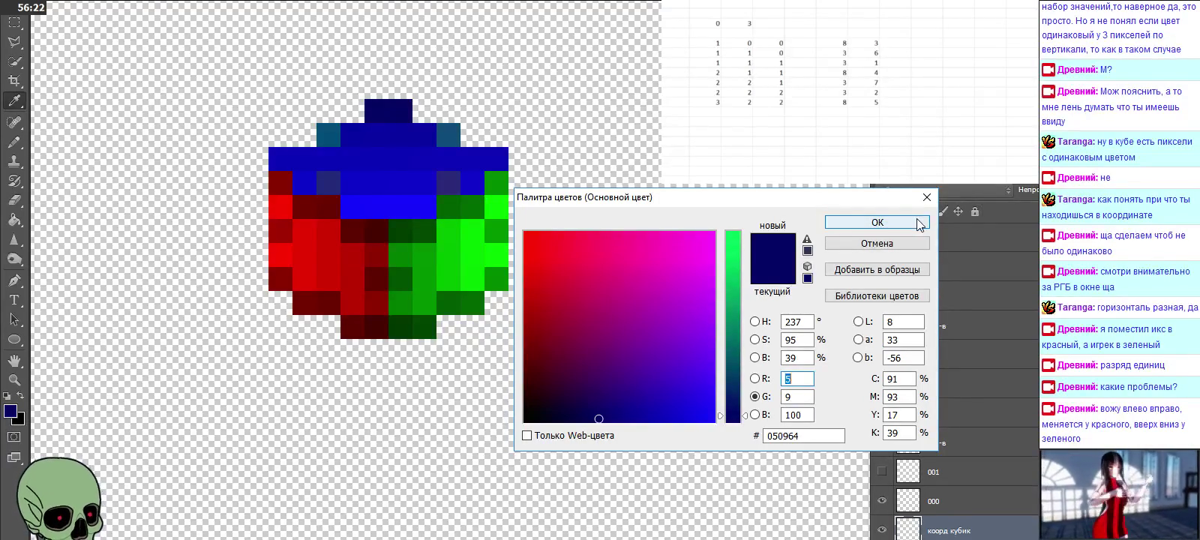
{"action": "left_click", "coordinate": [877, 222]}
{"action": "scroll", "coordinate": [639, 282], "scroll_direction": "up", "scroll_amount": 2}
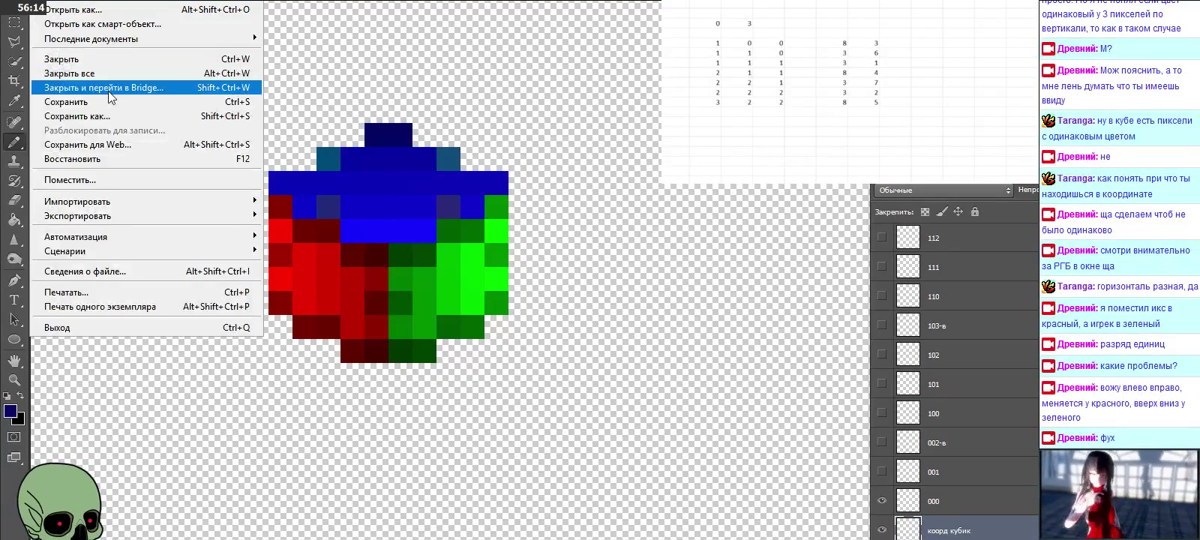
Step: Open the File menu, then sample across the cube's faces with the picker open, ending on red fa0300
{"action": "left_click", "coordinate": [93, 101]}
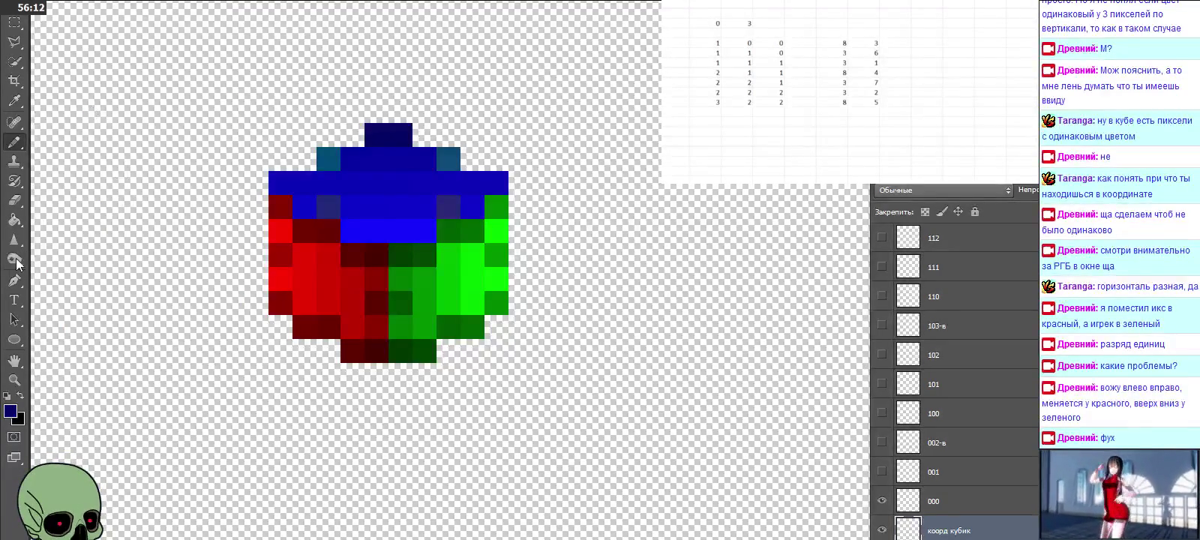
{"action": "left_click", "coordinate": [13, 100]}
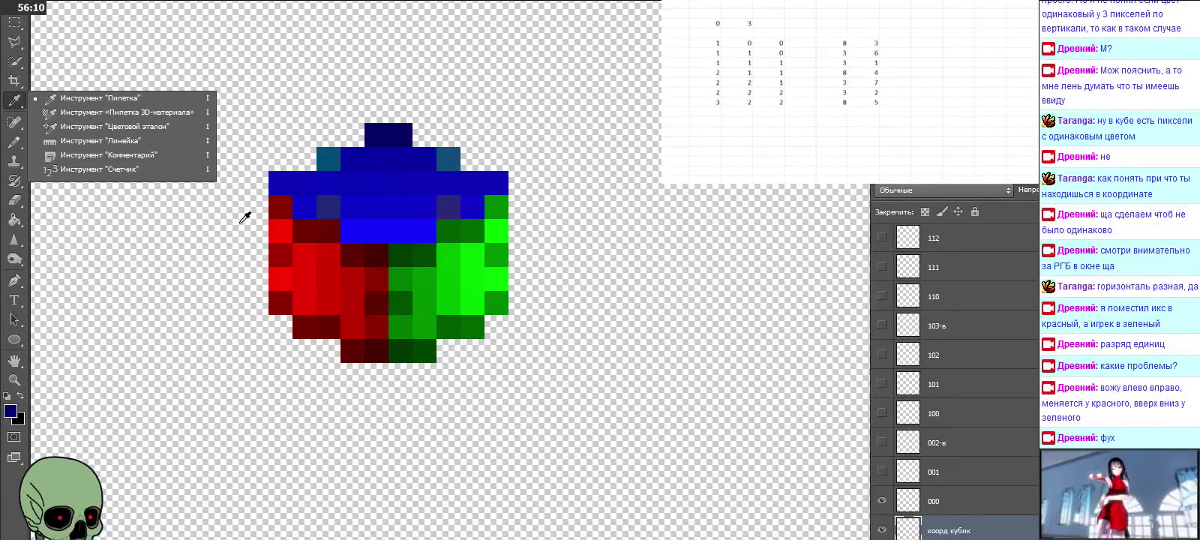
{"action": "left_click", "coordinate": [10, 411]}
{"action": "mouse_move", "coordinate": [363, 253]}
{"action": "left_mouse_down"}
{"action": "mouse_move", "coordinate": [390, 203]}
{"action": "mouse_move", "coordinate": [351, 253]}
{"action": "mouse_move", "coordinate": [401, 246]}
{"action": "mouse_move", "coordinate": [350, 271]}
{"action": "mouse_move", "coordinate": [329, 340]}
{"action": "mouse_move", "coordinate": [420, 346]}
{"action": "mouse_move", "coordinate": [366, 343]}
{"action": "mouse_move", "coordinate": [307, 316]}
{"action": "mouse_move", "coordinate": [465, 325]}
{"action": "mouse_move", "coordinate": [279, 302]}
{"action": "mouse_move", "coordinate": [497, 299]}
{"action": "left_mouse_up"}
{"action": "left_click", "coordinate": [285, 279]}
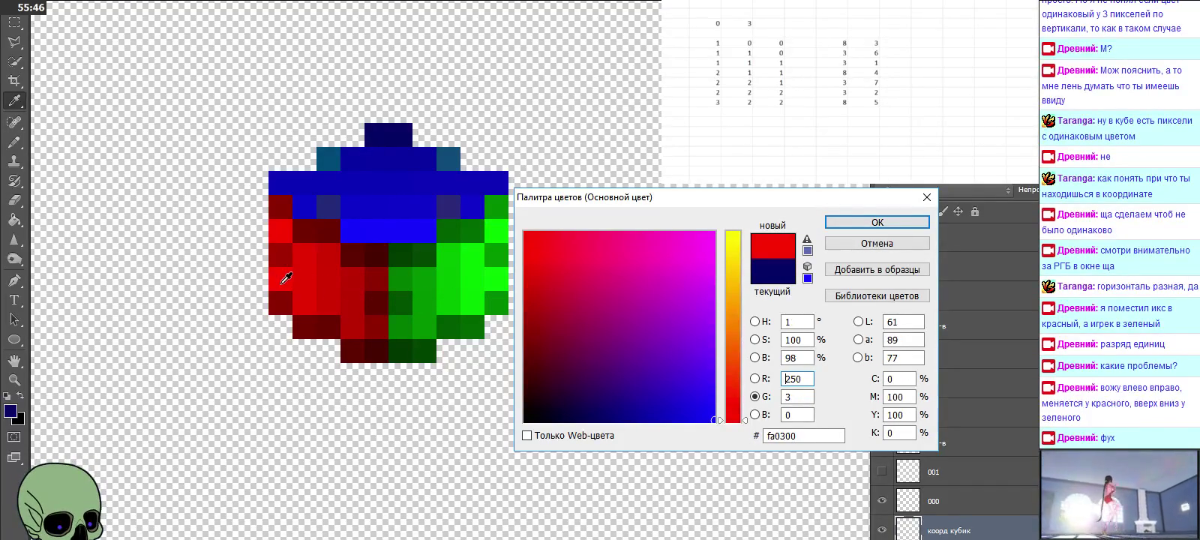
{"action": "mouse_move", "coordinate": [285, 279]}
{"action": "left_mouse_down"}
{"action": "mouse_move", "coordinate": [356, 343]}
{"action": "mouse_move", "coordinate": [348, 185]}
{"action": "left_mouse_up"}
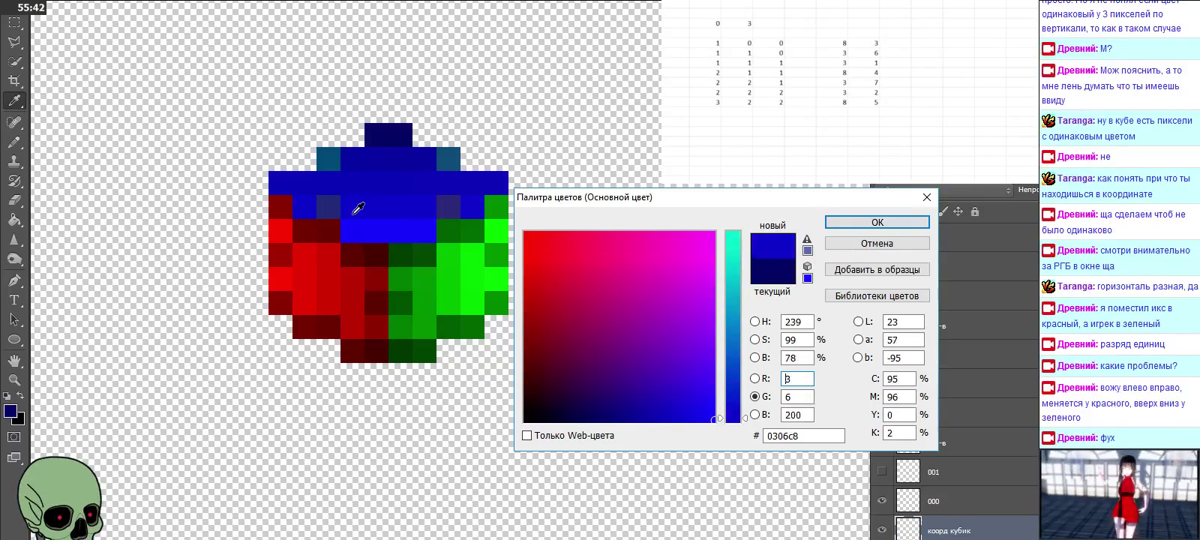
{"action": "left_click_drag", "start_coordinate": [291, 289], "coordinate": [289, 185]}
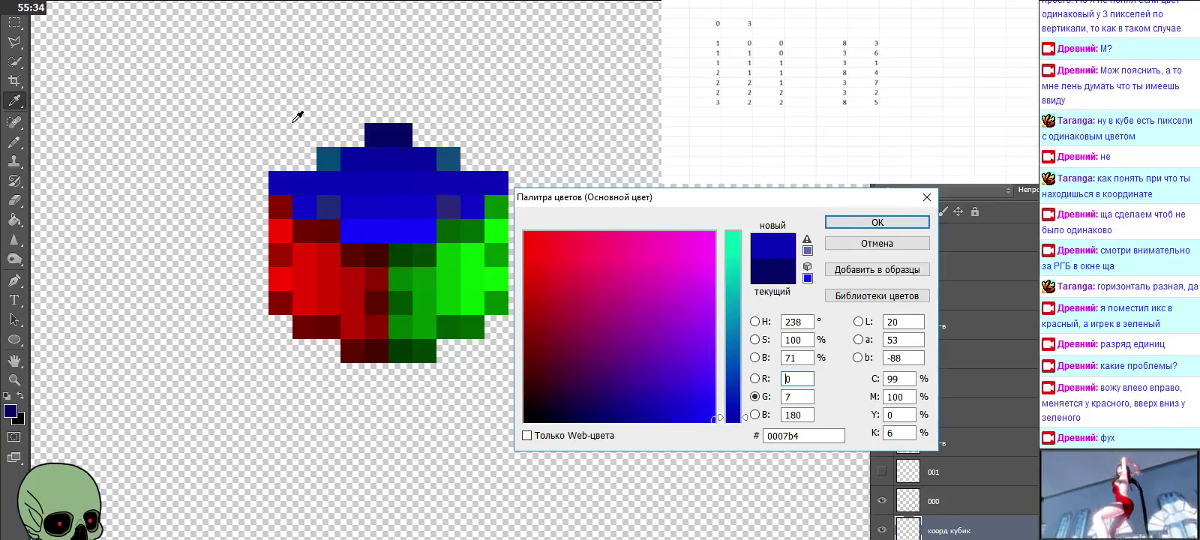
{"action": "left_click_drag", "start_coordinate": [274, 357], "coordinate": [301, 307]}
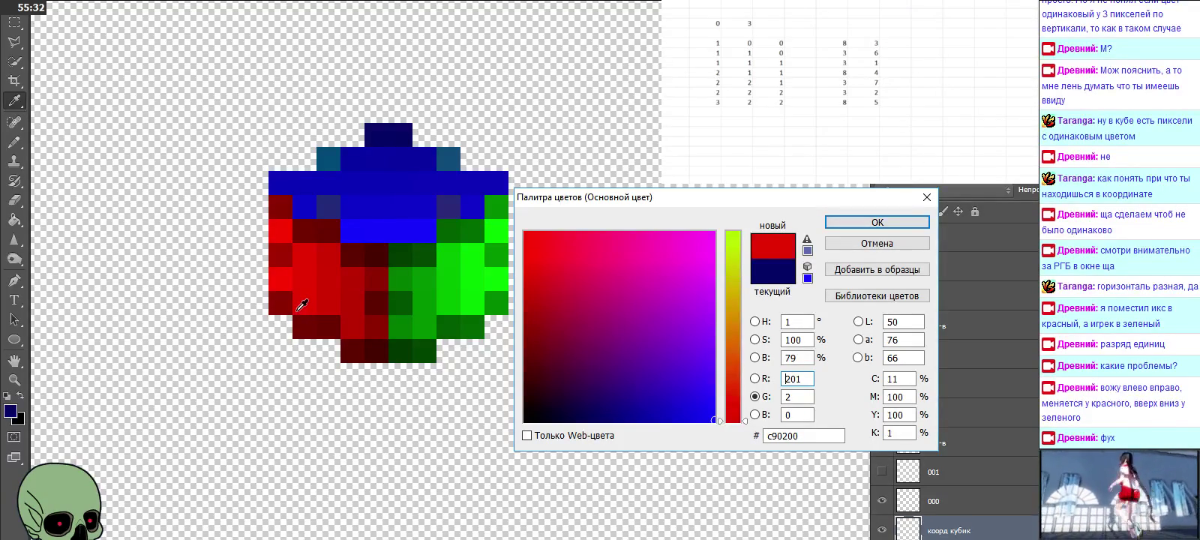
{"action": "left_click_drag", "start_coordinate": [302, 274], "coordinate": [302, 211]}
{"action": "mouse_move", "coordinate": [307, 169]}
{"action": "left_mouse_down"}
{"action": "mouse_move", "coordinate": [315, 330]}
{"action": "mouse_move", "coordinate": [337, 315]}
{"action": "mouse_move", "coordinate": [341, 119]}
{"action": "mouse_move", "coordinate": [352, 344]}
{"action": "mouse_move", "coordinate": [331, 279]}
{"action": "mouse_move", "coordinate": [333, 302]}
{"action": "mouse_move", "coordinate": [333, 122]}
{"action": "mouse_move", "coordinate": [332, 323]}
{"action": "mouse_move", "coordinate": [356, 313]}
{"action": "left_mouse_up"}
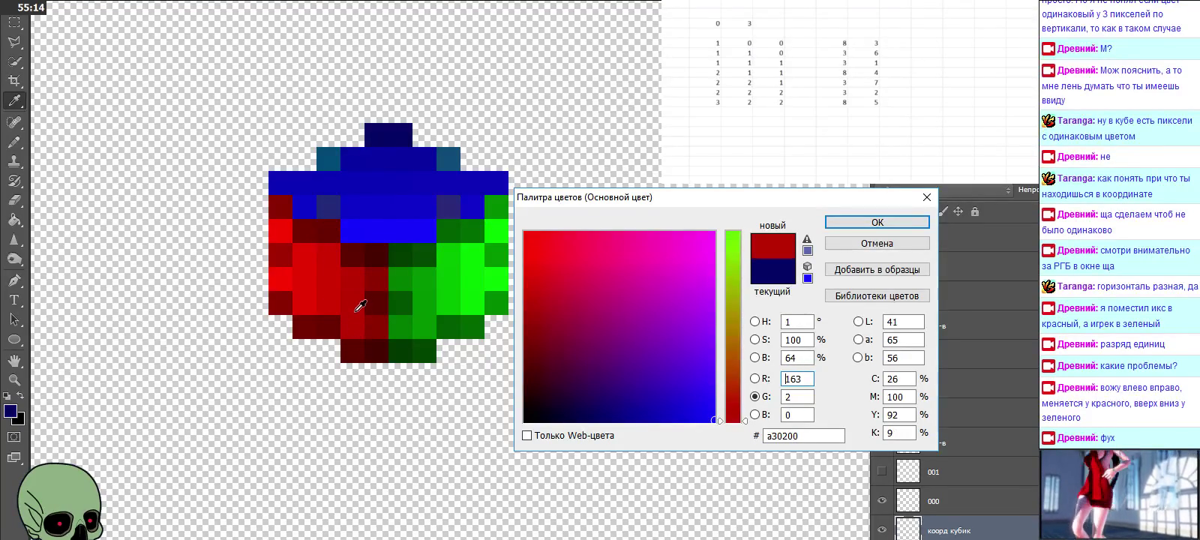
{"action": "mouse_move", "coordinate": [359, 272]}
{"action": "left_mouse_down"}
{"action": "mouse_move", "coordinate": [375, 135]}
{"action": "mouse_move", "coordinate": [362, 172]}
{"action": "mouse_move", "coordinate": [362, 268]}
{"action": "left_mouse_up"}
{"action": "left_click_drag", "start_coordinate": [361, 306], "coordinate": [359, 330]}
{"action": "mouse_move", "coordinate": [363, 272]}
{"action": "left_mouse_down"}
{"action": "mouse_move", "coordinate": [366, 155]}
{"action": "mouse_move", "coordinate": [327, 248]}
{"action": "mouse_move", "coordinate": [359, 266]}
{"action": "mouse_move", "coordinate": [378, 248]}
{"action": "mouse_move", "coordinate": [381, 293]}
{"action": "mouse_move", "coordinate": [392, 101]}
{"action": "mouse_move", "coordinate": [377, 339]}
{"action": "mouse_move", "coordinate": [393, 140]}
{"action": "mouse_move", "coordinate": [378, 323]}
{"action": "mouse_move", "coordinate": [408, 350]}
{"action": "mouse_move", "coordinate": [418, 197]}
{"action": "left_mouse_up"}
{"action": "left_click", "coordinate": [411, 270]}
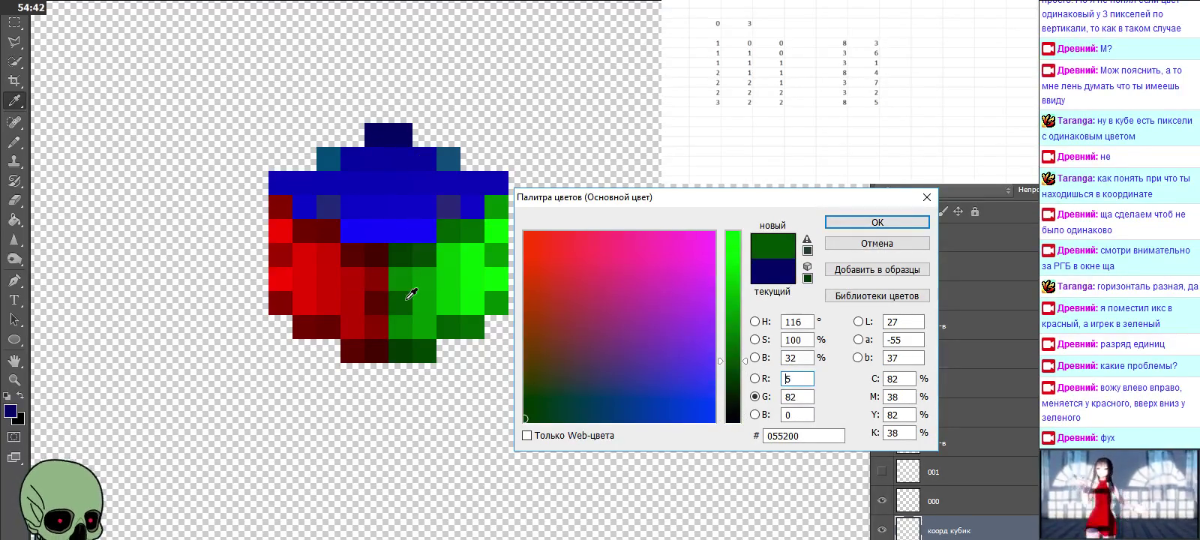
{"action": "mouse_move", "coordinate": [411, 271]}
{"action": "left_mouse_down"}
{"action": "mouse_move", "coordinate": [409, 129]}
{"action": "mouse_move", "coordinate": [402, 300]}
{"action": "mouse_move", "coordinate": [408, 349]}
{"action": "mouse_move", "coordinate": [403, 135]}
{"action": "mouse_move", "coordinate": [427, 346]}
{"action": "left_mouse_up"}
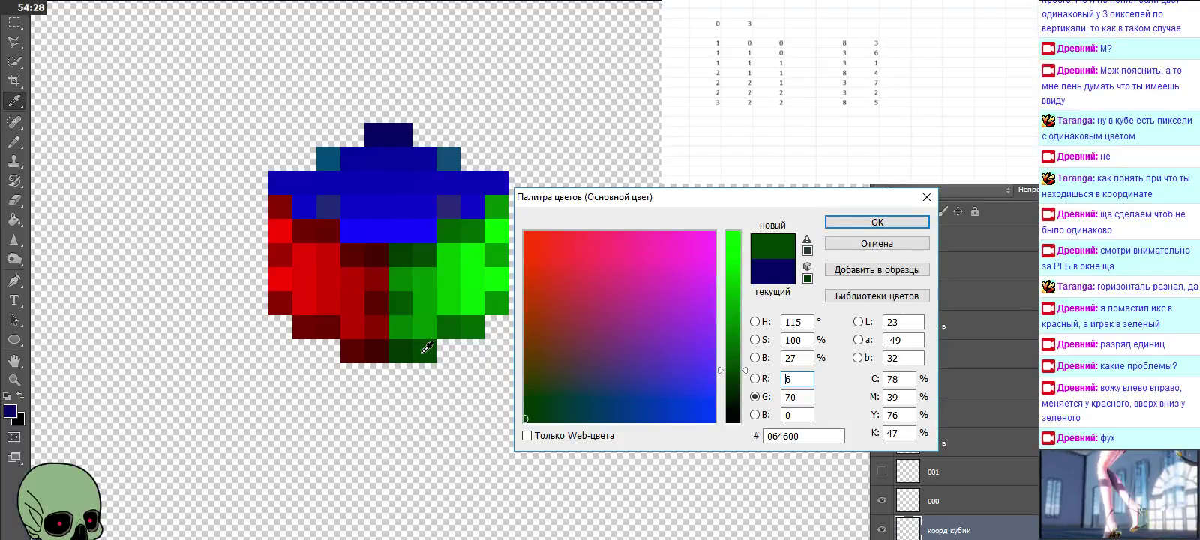
Step: Sample the green, blue and purple pixels across the cube's columns with the Color Picker open
{"action": "left_click", "coordinate": [425, 331]}
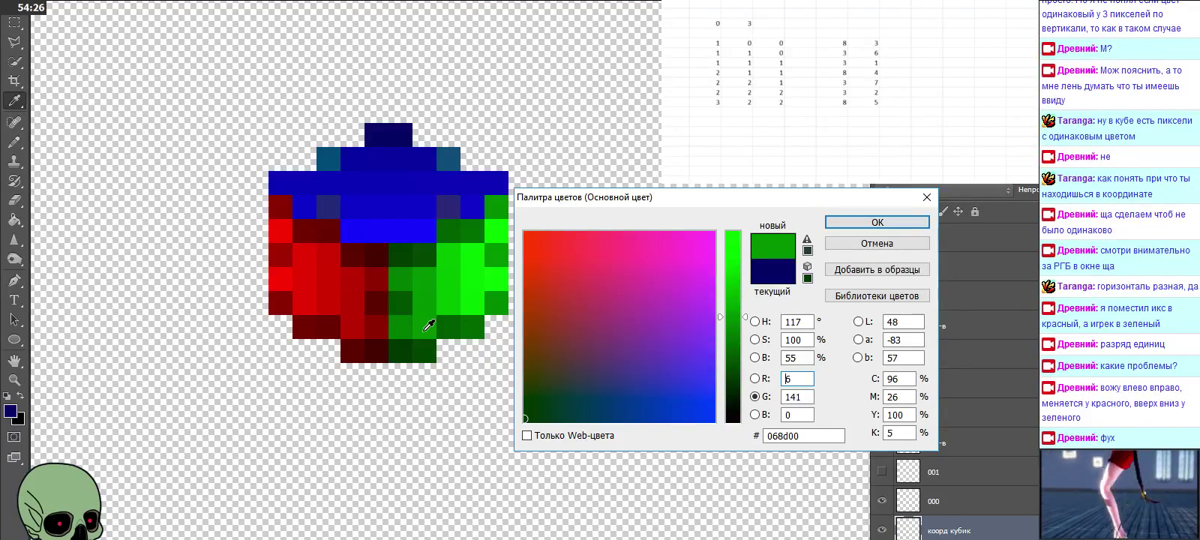
{"action": "left_click", "coordinate": [423, 257]}
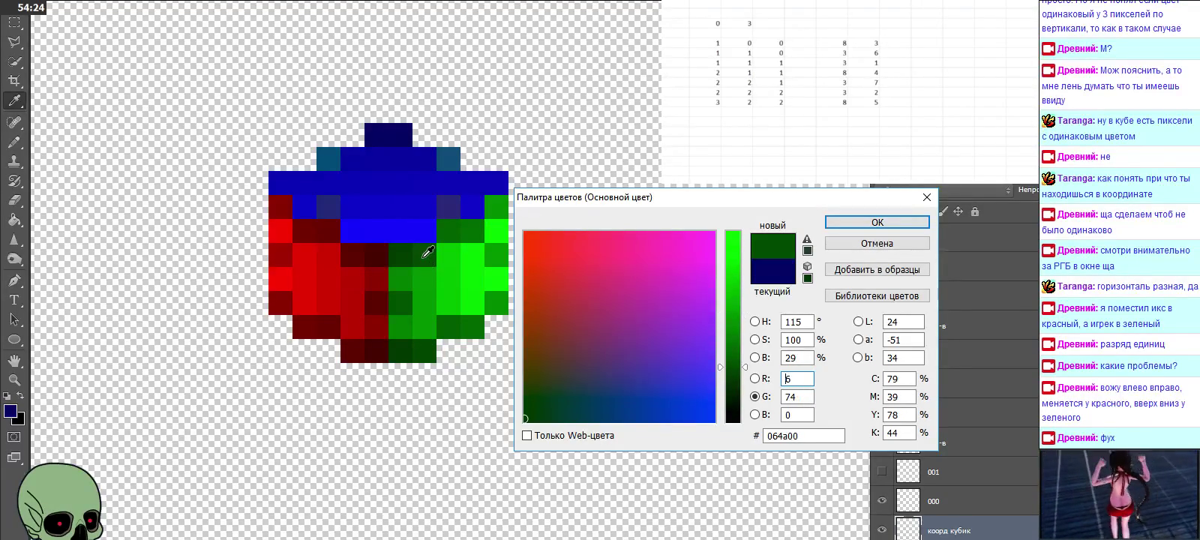
{"action": "left_click", "coordinate": [422, 221]}
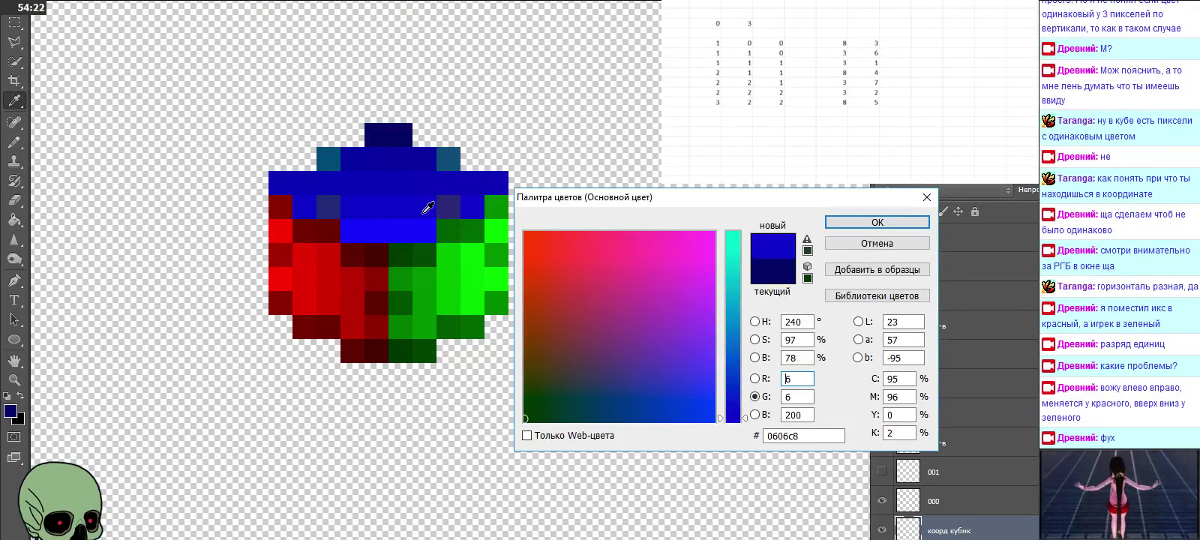
{"action": "left_click", "coordinate": [429, 152]}
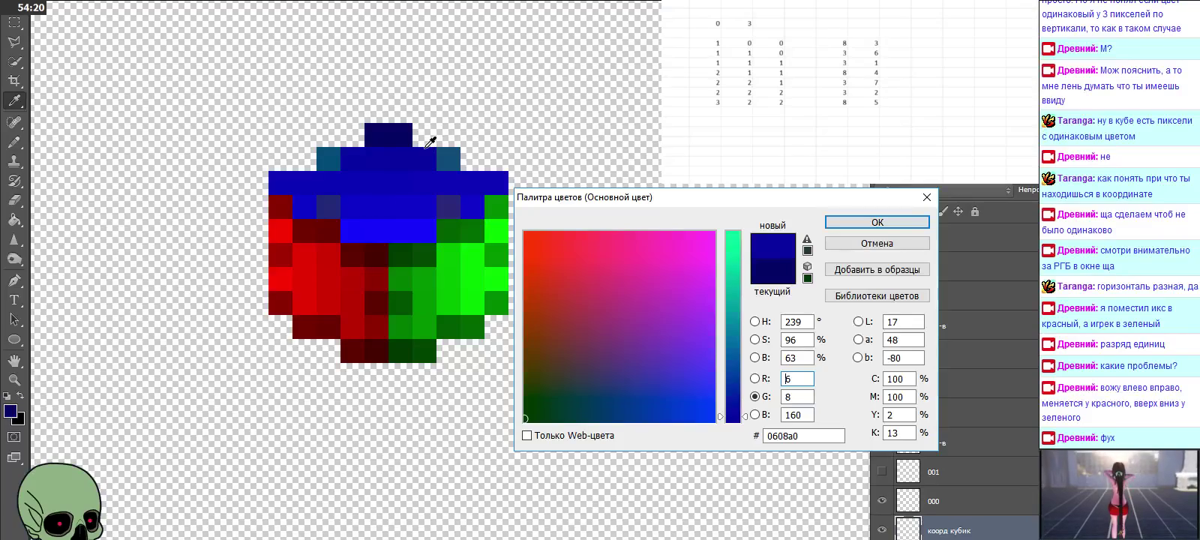
{"action": "left_click", "coordinate": [451, 318]}
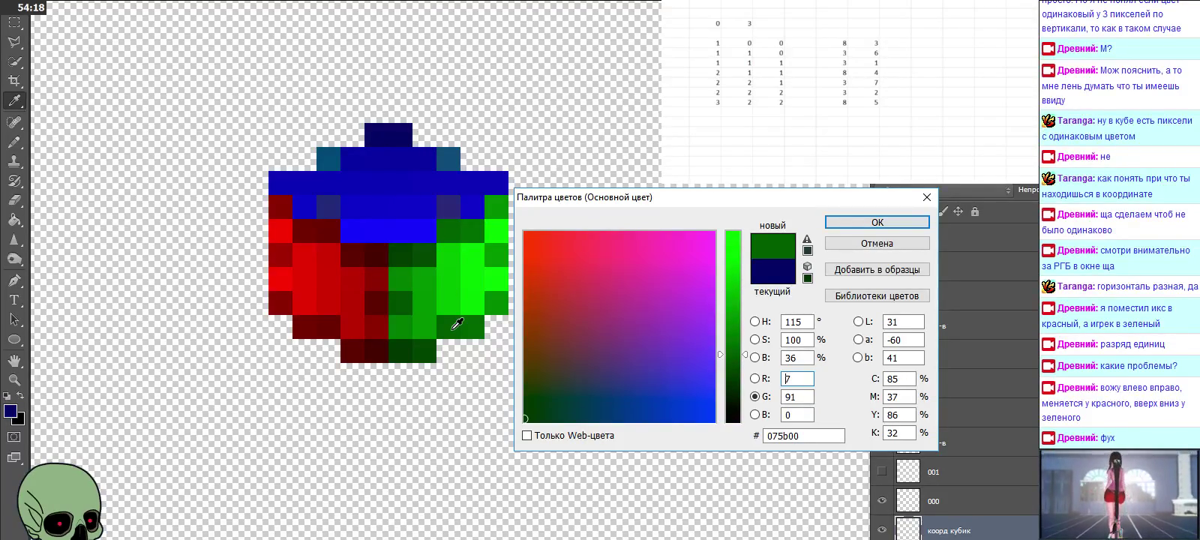
{"action": "left_click", "coordinate": [451, 304]}
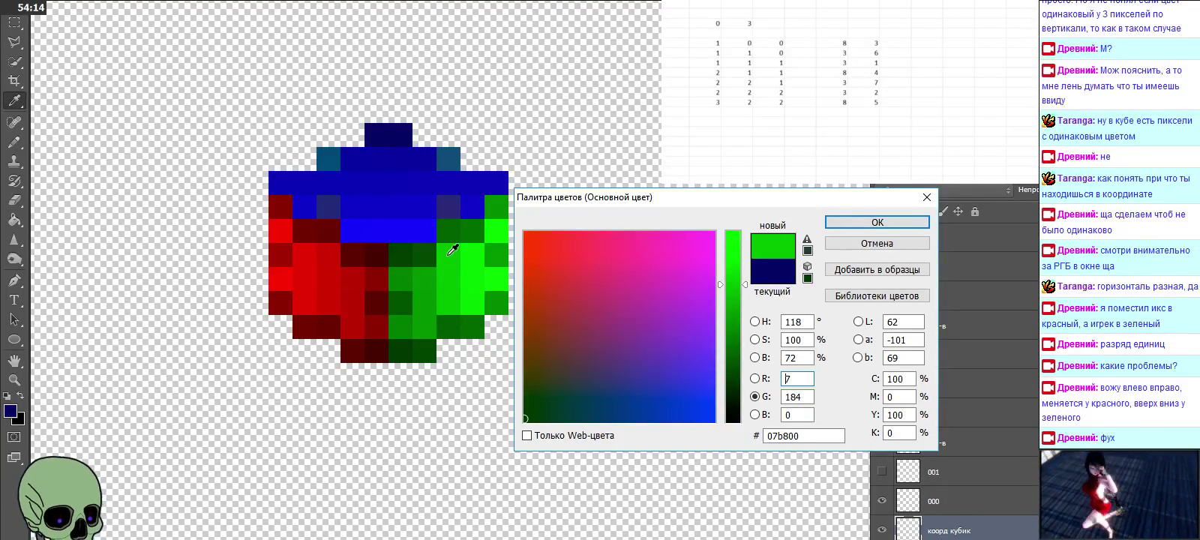
{"action": "left_click", "coordinate": [451, 231]}
{"action": "left_click", "coordinate": [451, 208]}
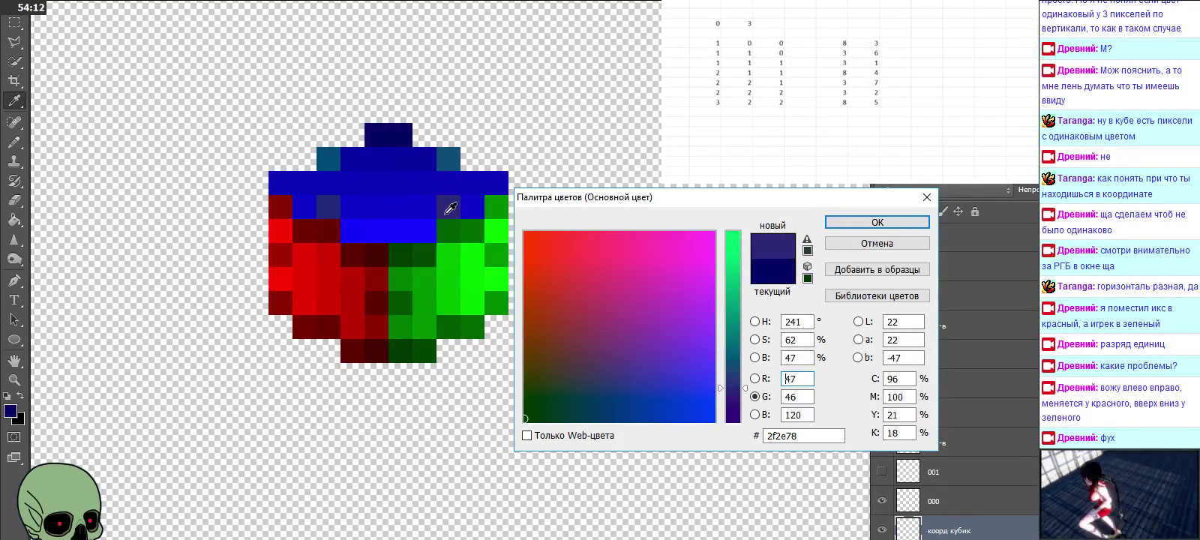
{"action": "left_click", "coordinate": [451, 185]}
{"action": "left_click", "coordinate": [450, 161]}
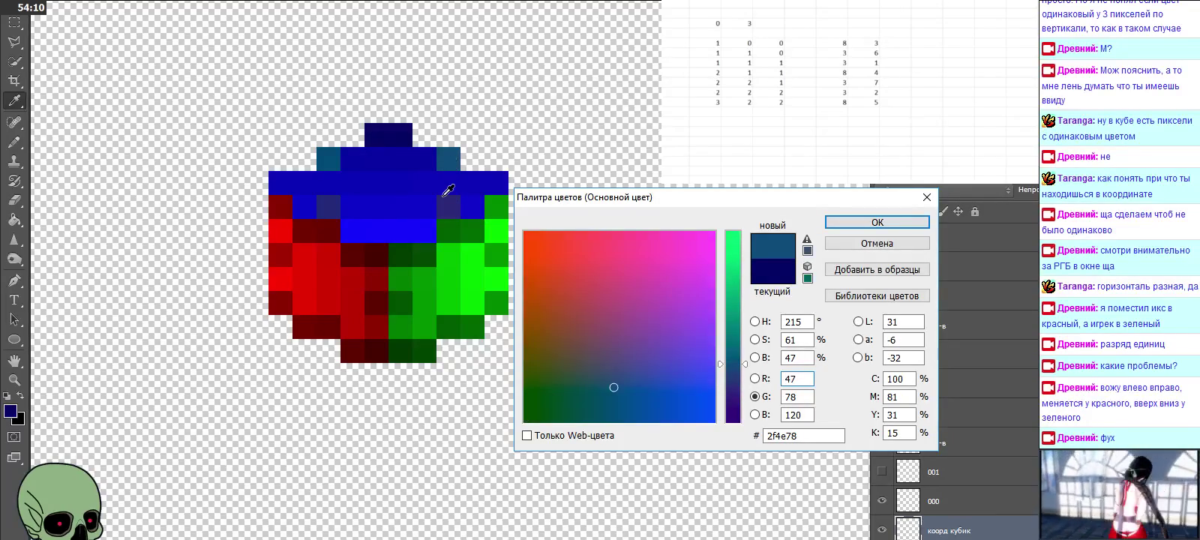
{"action": "left_click", "coordinate": [451, 204]}
{"action": "left_click", "coordinate": [453, 184]}
{"action": "left_click", "coordinate": [456, 165]}
{"action": "left_click", "coordinate": [454, 176]}
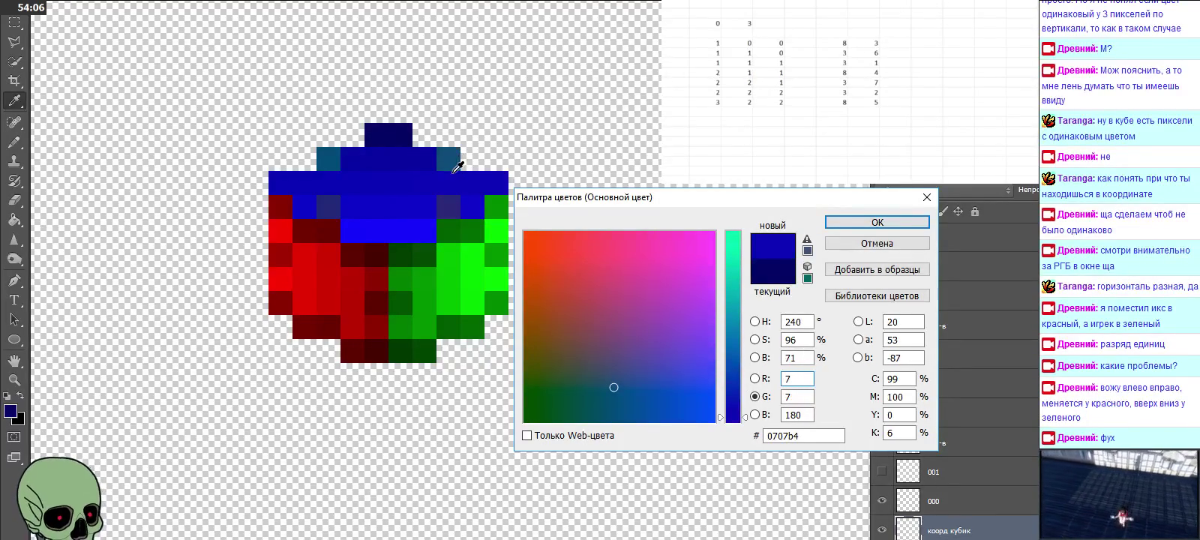
{"action": "left_click", "coordinate": [461, 243]}
{"action": "left_click", "coordinate": [478, 318]}
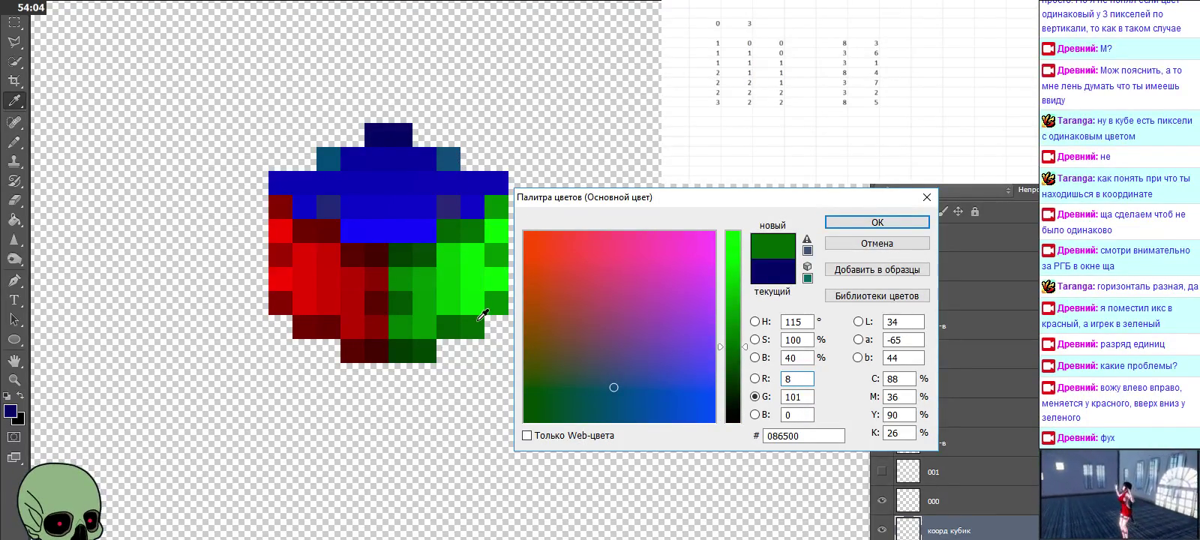
{"action": "left_click", "coordinate": [477, 294]}
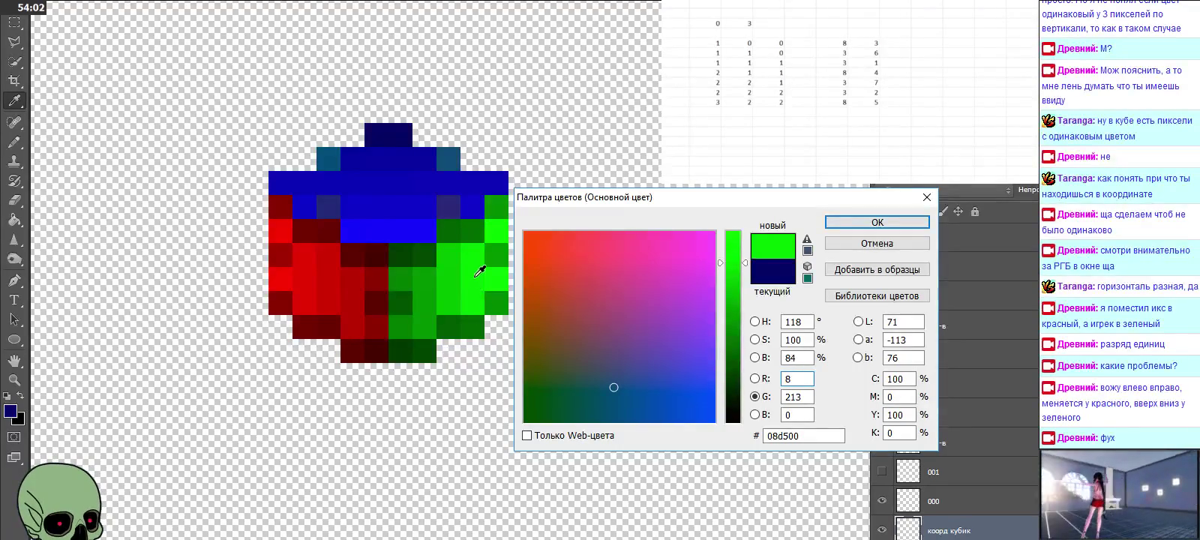
{"action": "left_click", "coordinate": [475, 238]}
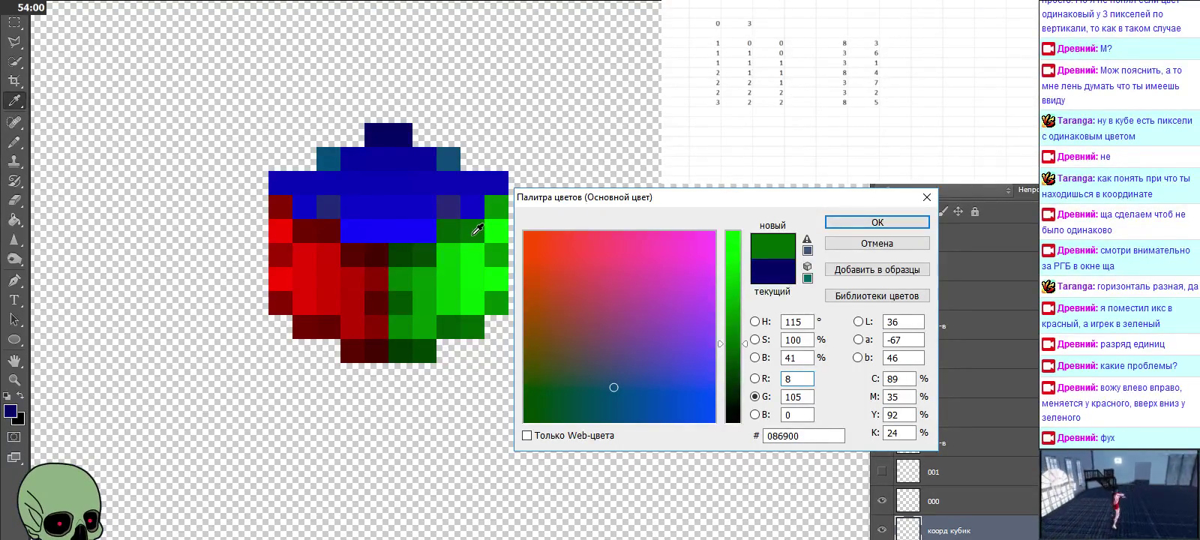
{"action": "left_click", "coordinate": [473, 212]}
{"action": "left_click", "coordinate": [474, 188]}
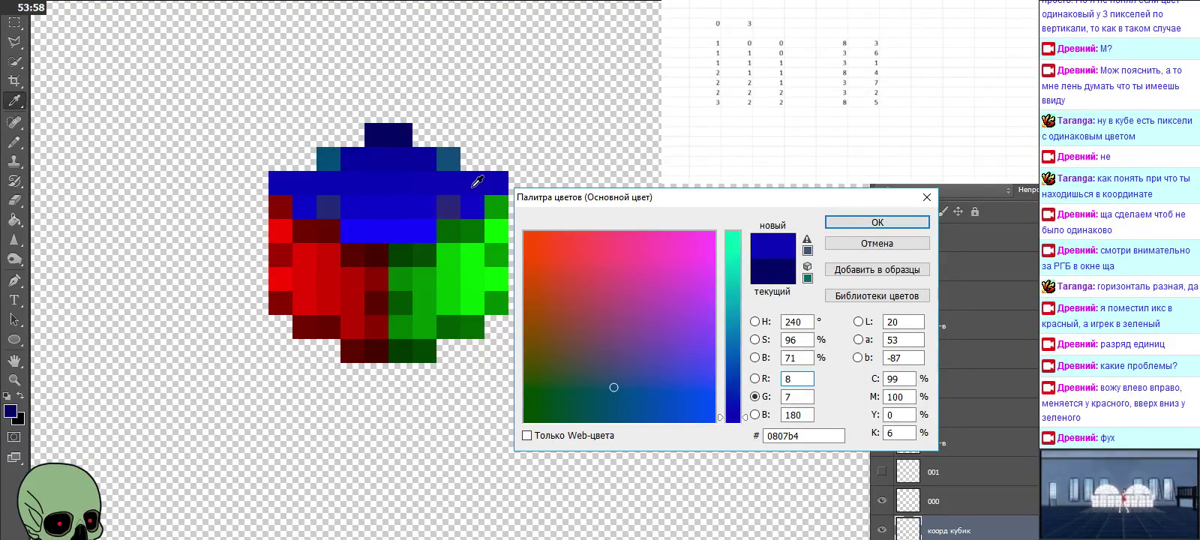
{"action": "left_click", "coordinate": [497, 230]}
{"action": "left_click", "coordinate": [497, 305]}
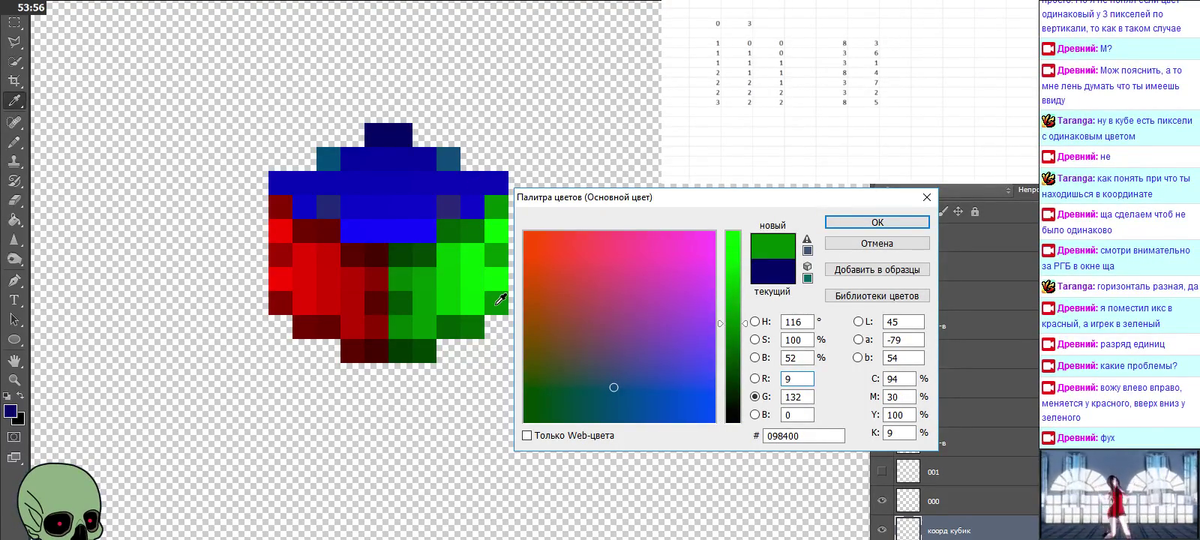
{"action": "left_click", "coordinate": [496, 276]}
{"action": "left_click", "coordinate": [496, 250]}
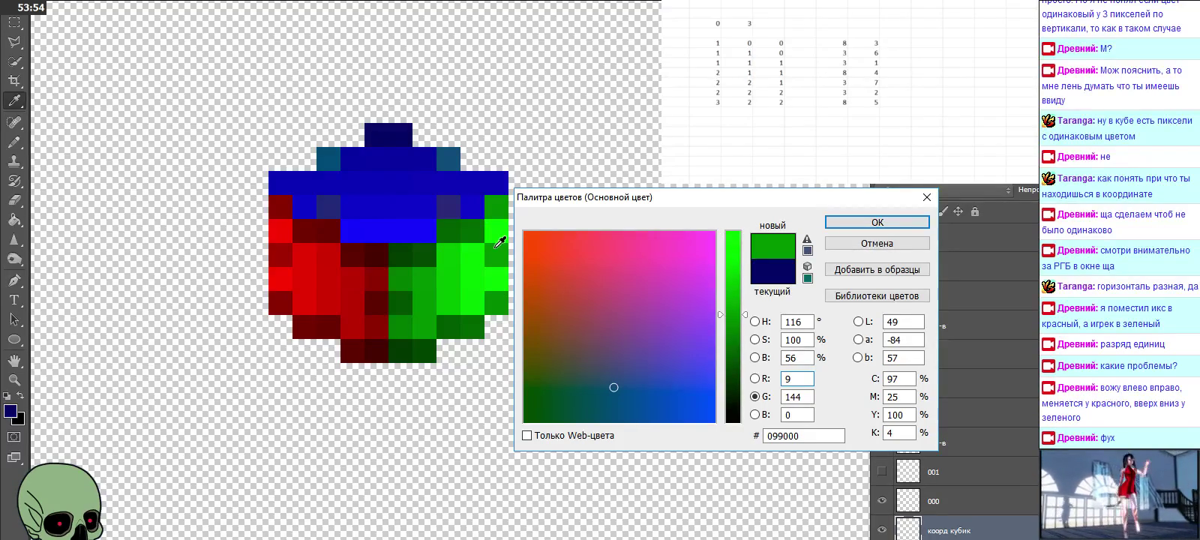
{"action": "left_click", "coordinate": [496, 234]}
{"action": "left_click", "coordinate": [496, 206]}
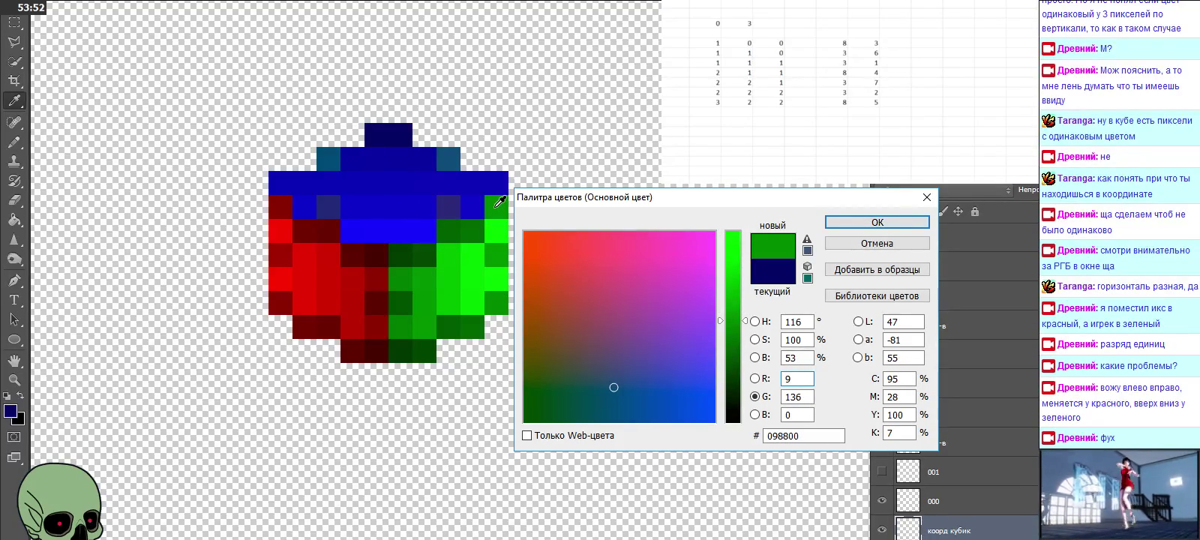
{"action": "left_click", "coordinate": [497, 175]}
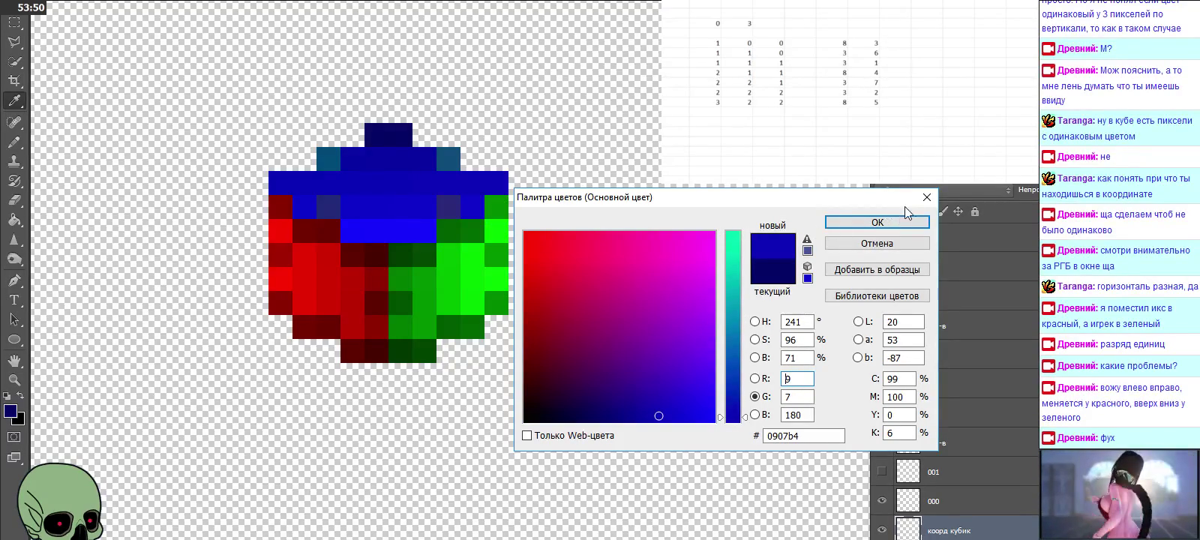
Step: Close the Color Picker, dismiss the File menu, and switch to the Rectangular Marquee tool
{"action": "left_click", "coordinate": [927, 197]}
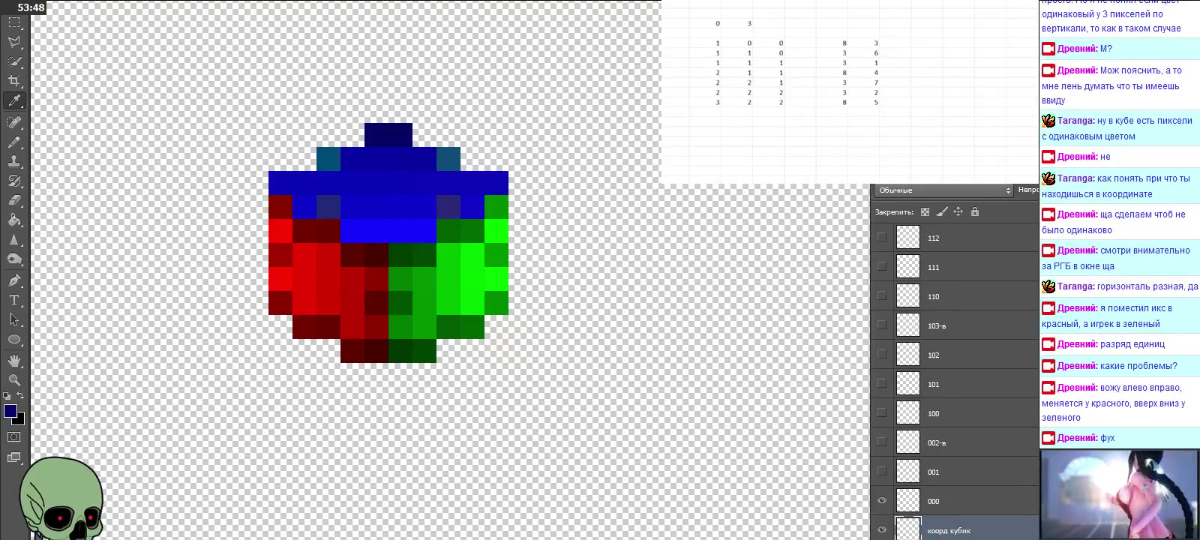
{"action": "left_click", "coordinate": [42, 4]}
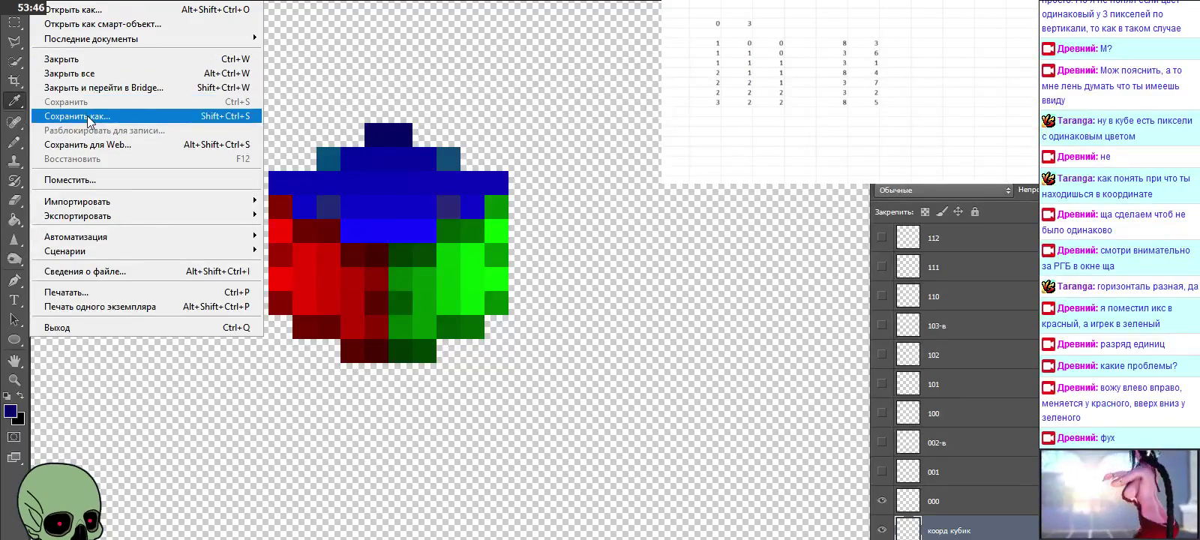
{"action": "key", "text": "Escape"}
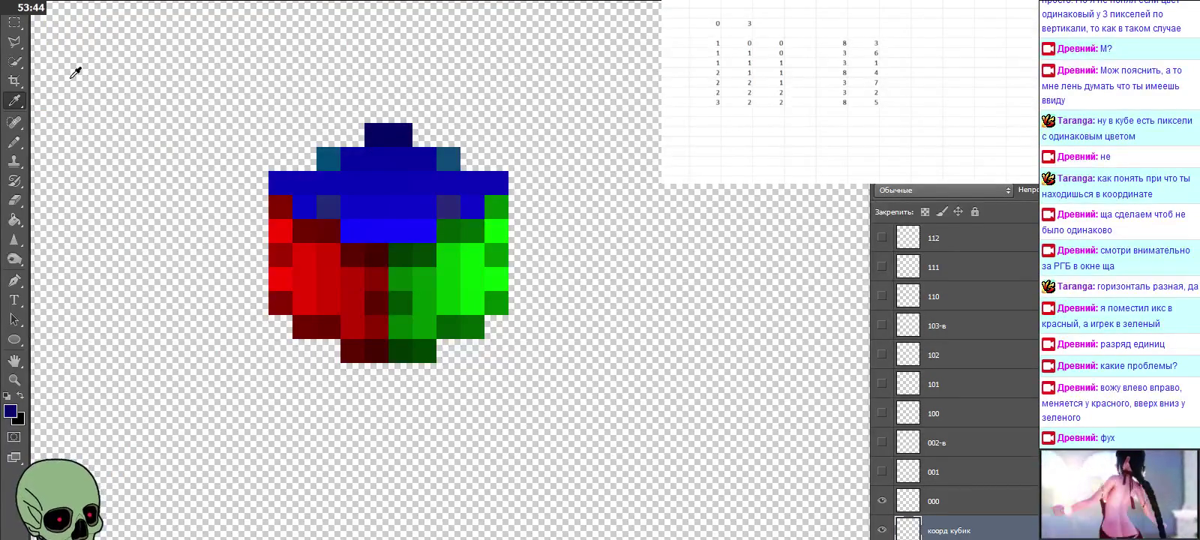
{"action": "left_click", "coordinate": [15, 23]}
{"action": "left_click", "coordinate": [260, 175]}
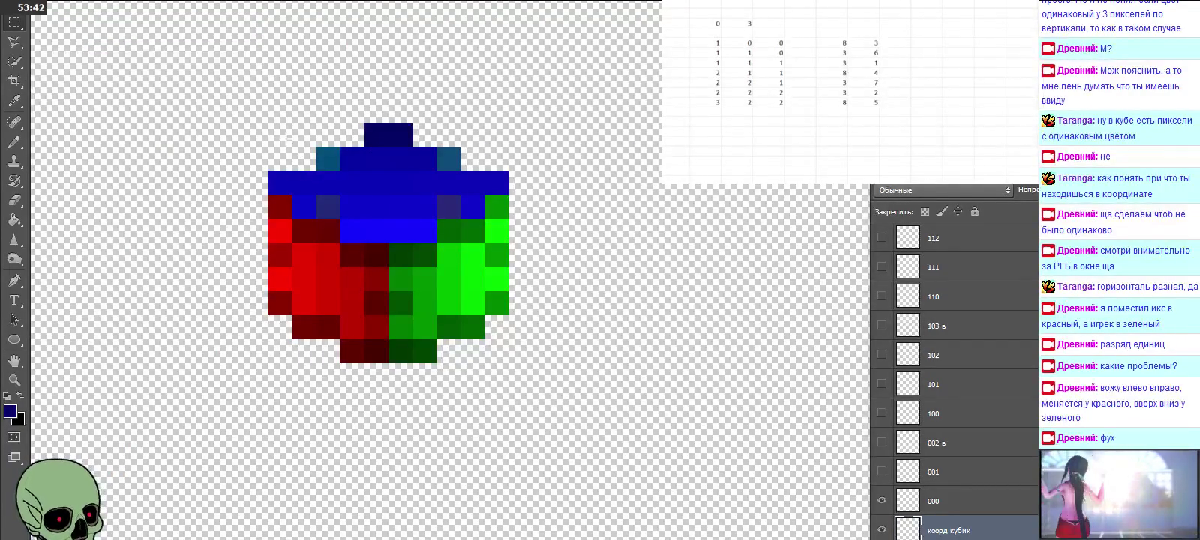
Step: Marquee-select the whole cube, make layer 000 active, then zoom in on the lower cube
{"action": "left_click_drag", "start_coordinate": [270, 124], "coordinate": [496, 359]}
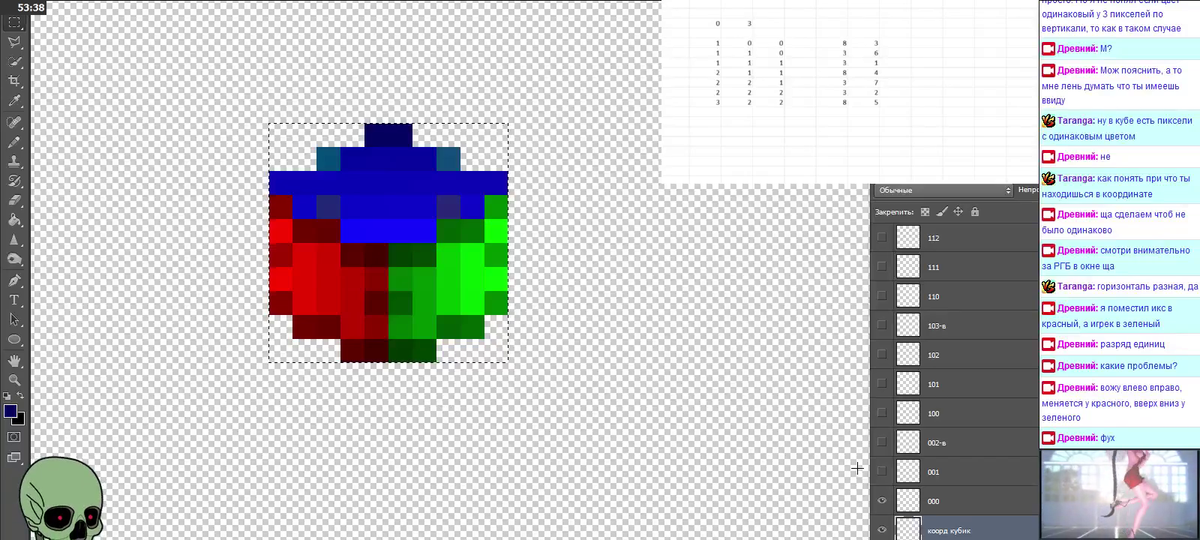
{"action": "left_click", "coordinate": [954, 502]}
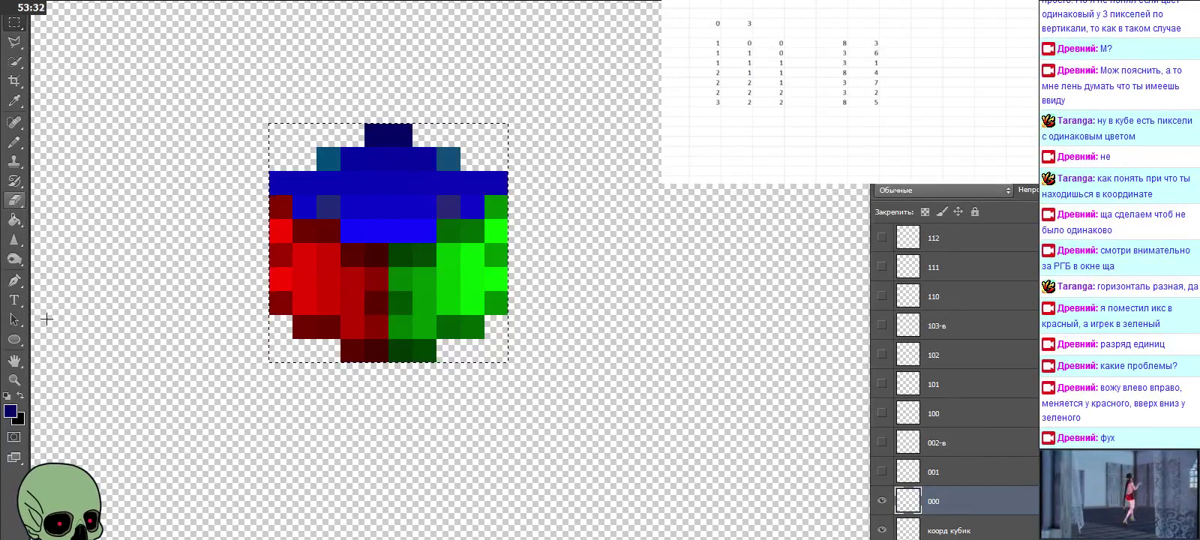
{"action": "left_click", "coordinate": [14, 380]}
{"action": "left_click", "coordinate": [135, 221], "text": "alt"}
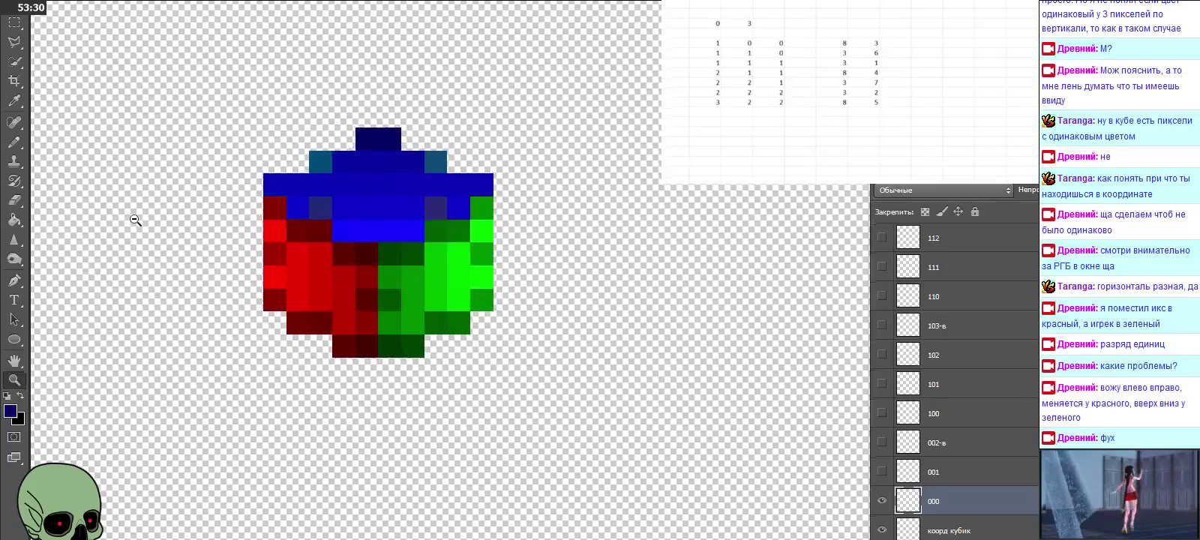
{"action": "left_click", "coordinate": [135, 221], "text": "alt"}
{"action": "left_click", "coordinate": [135, 220], "text": "alt"}
{"action": "left_click", "coordinate": [135, 220], "text": "alt"}
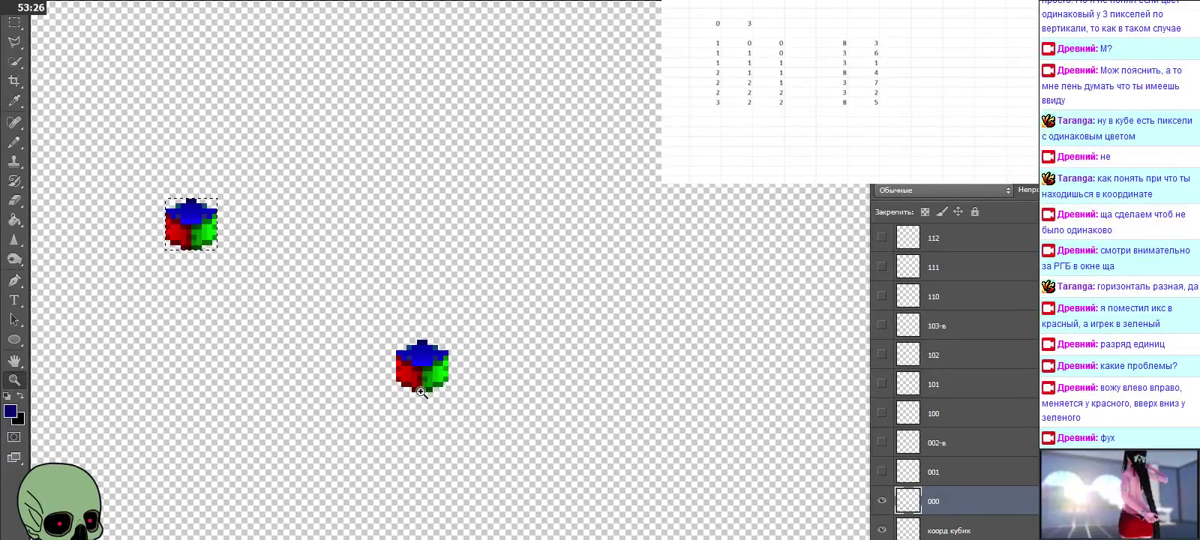
{"action": "left_click", "coordinate": [422, 391]}
{"action": "left_click", "coordinate": [424, 390]}
{"action": "left_click", "coordinate": [427, 388]}
{"action": "left_click", "coordinate": [427, 387]}
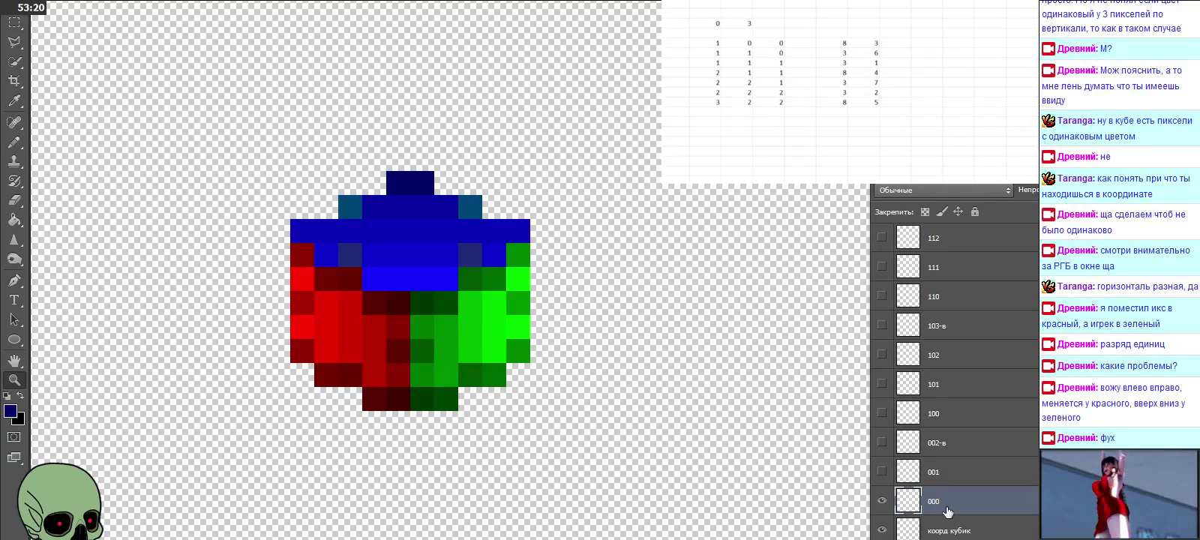
Step: Add layer Слой 1 above 000, shift layer 000's cube right, and hide layer 000
{"action": "key", "text": "ctrl+j"}
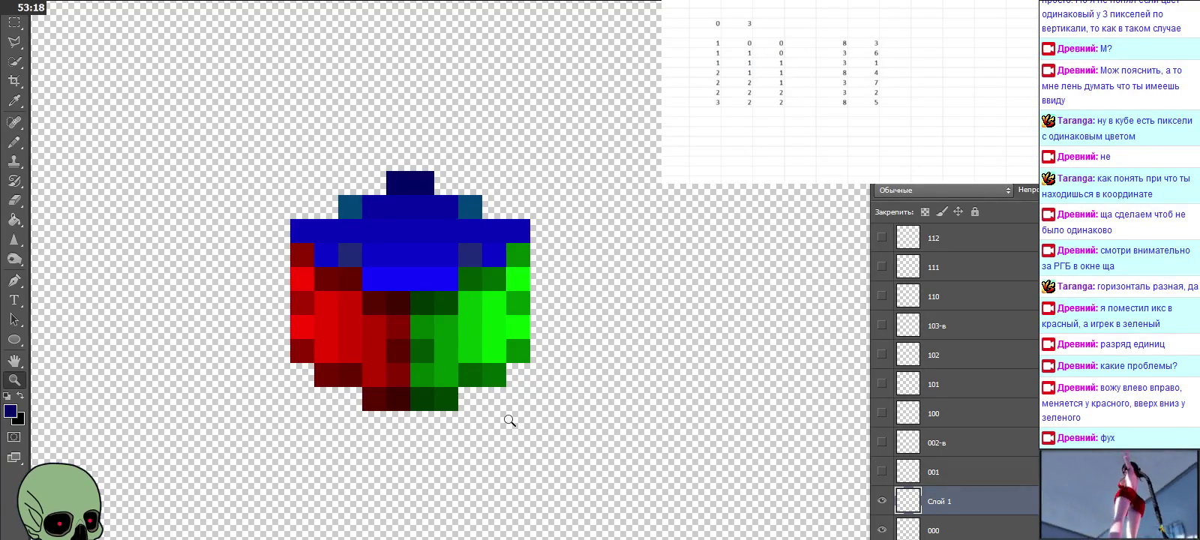
{"action": "key", "text": "v"}
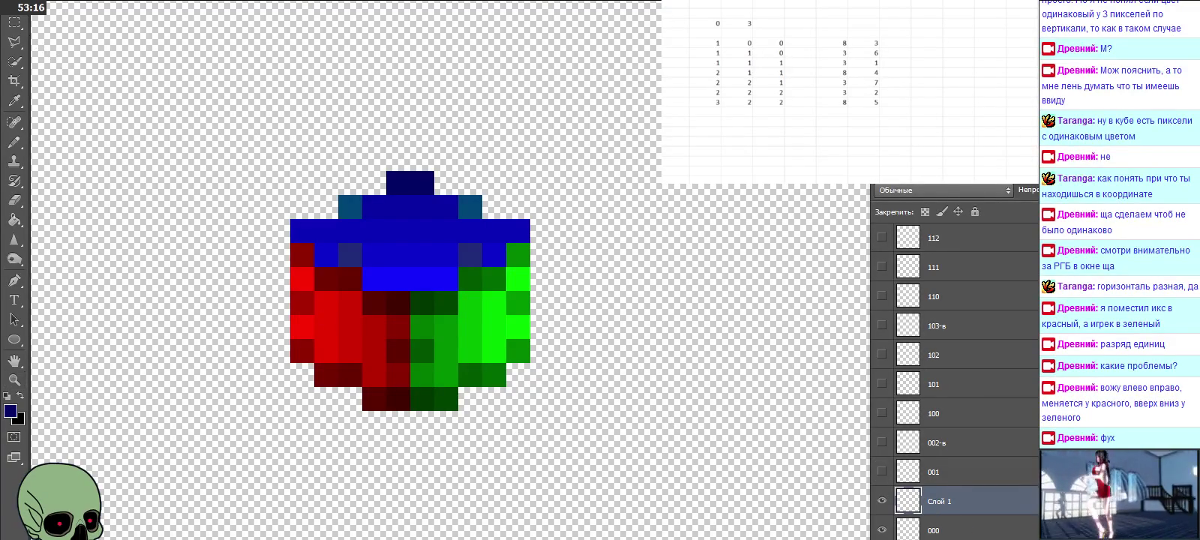
{"action": "left_click_drag", "start_coordinate": [445, 274], "coordinate": [446, 274]}
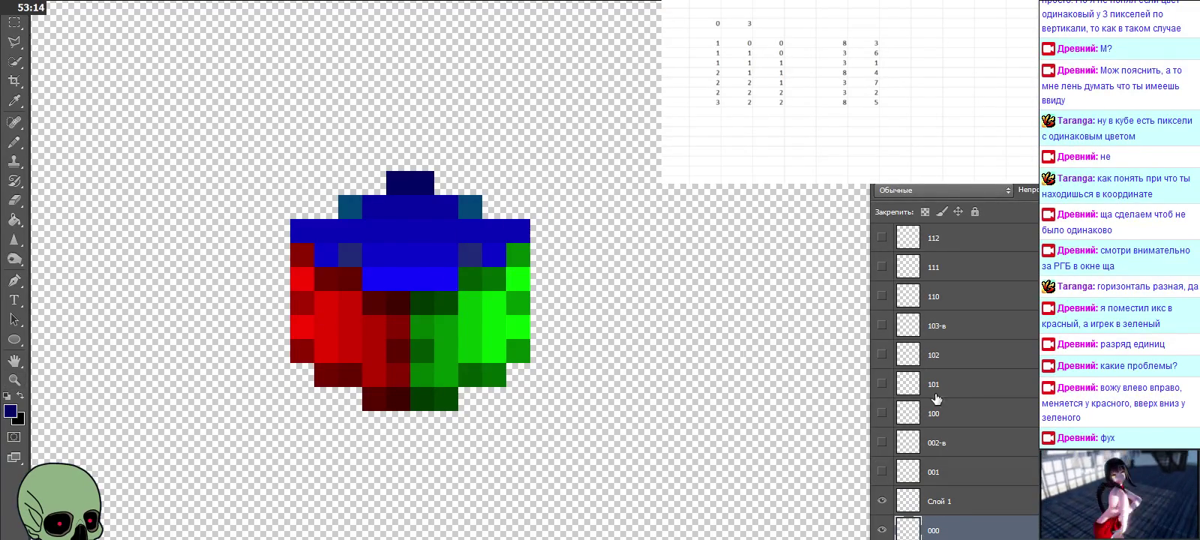
{"action": "scroll", "coordinate": [967, 417], "scroll_direction": "down", "scroll_amount": 1}
{"action": "left_click", "coordinate": [954, 483]}
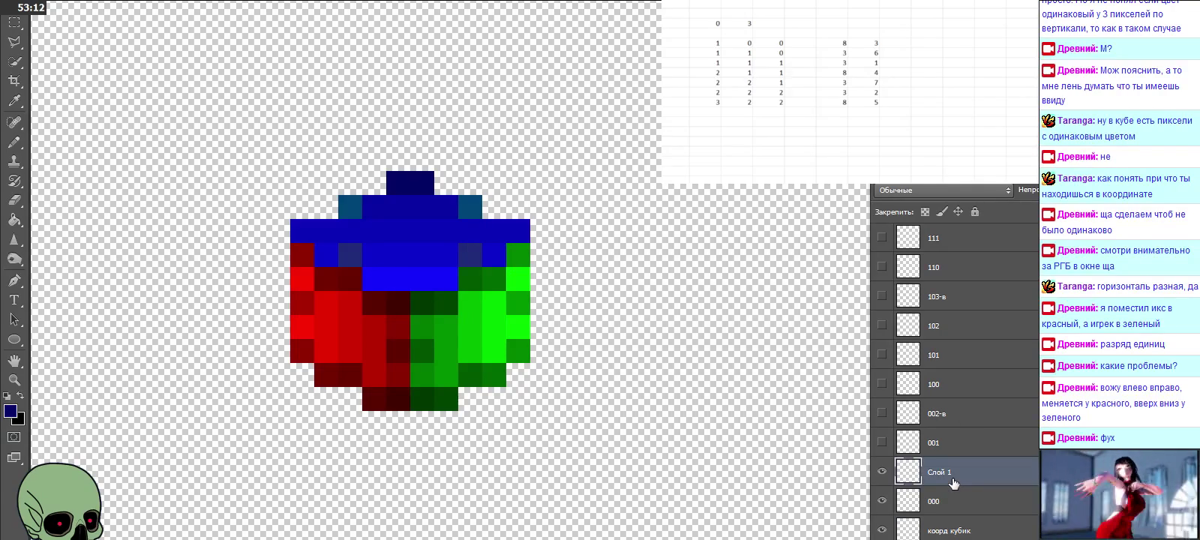
{"action": "left_click_drag", "start_coordinate": [575, 347], "coordinate": [647, 347]}
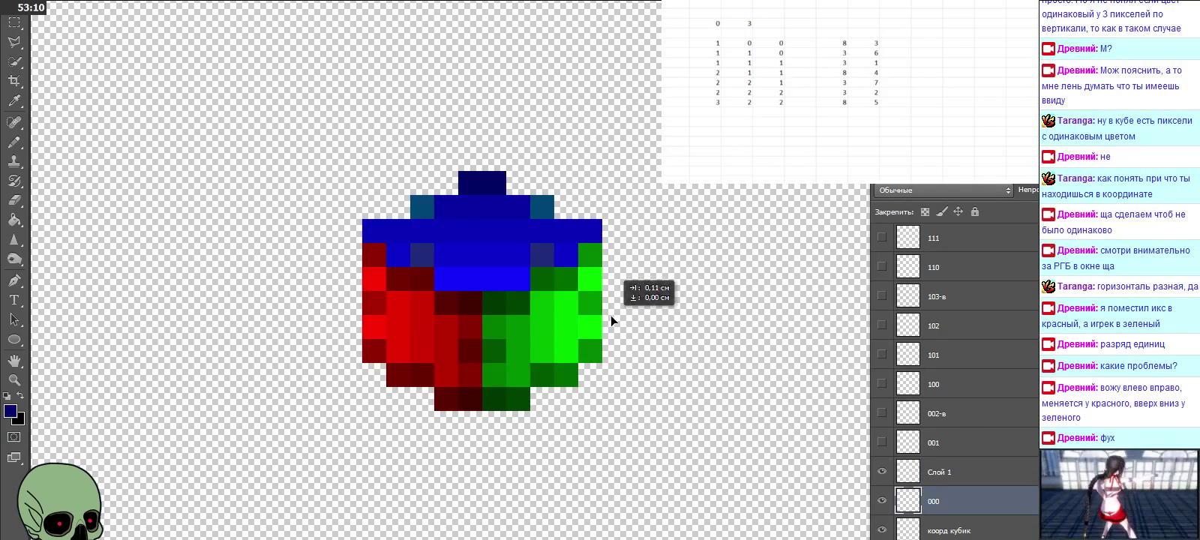
{"action": "left_click", "coordinate": [883, 501]}
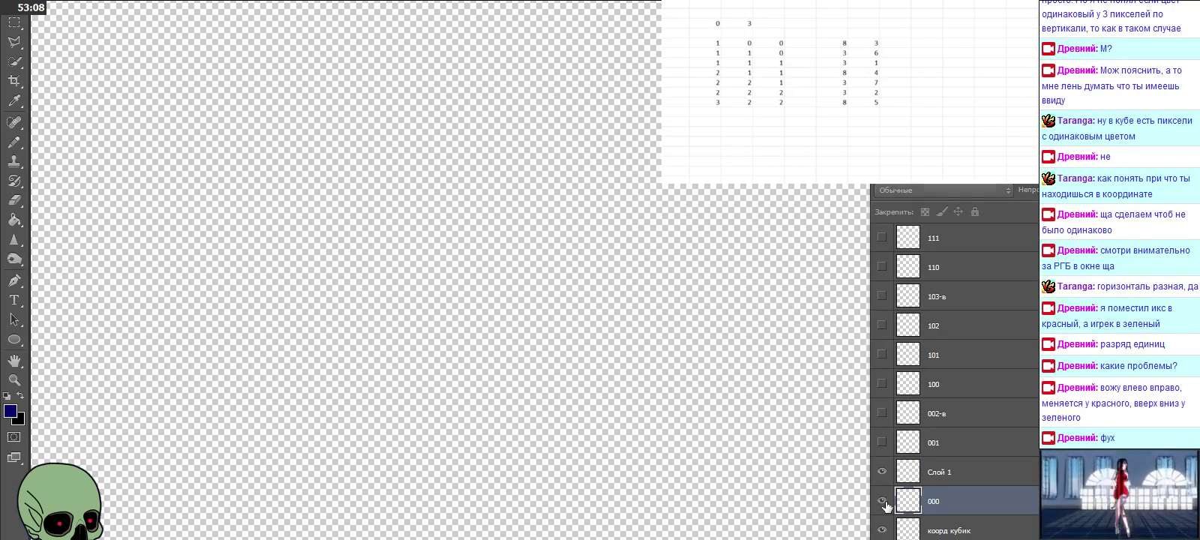
Step: Show and select layer 000, add a new empty layer above it, then hide 000 again
{"action": "left_click", "coordinate": [883, 500]}
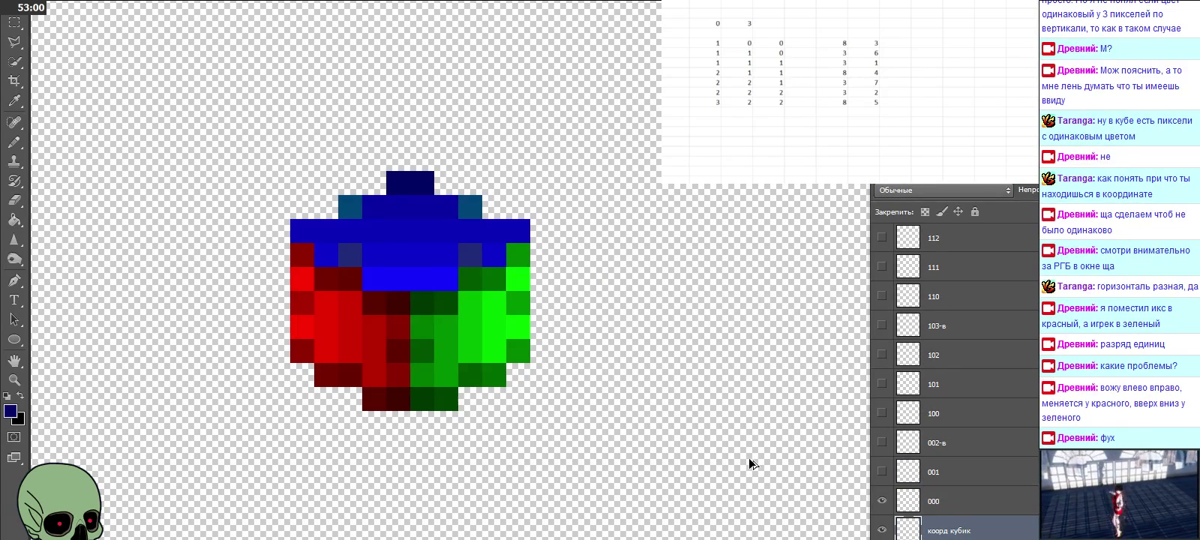
{"action": "left_click", "coordinate": [987, 501]}
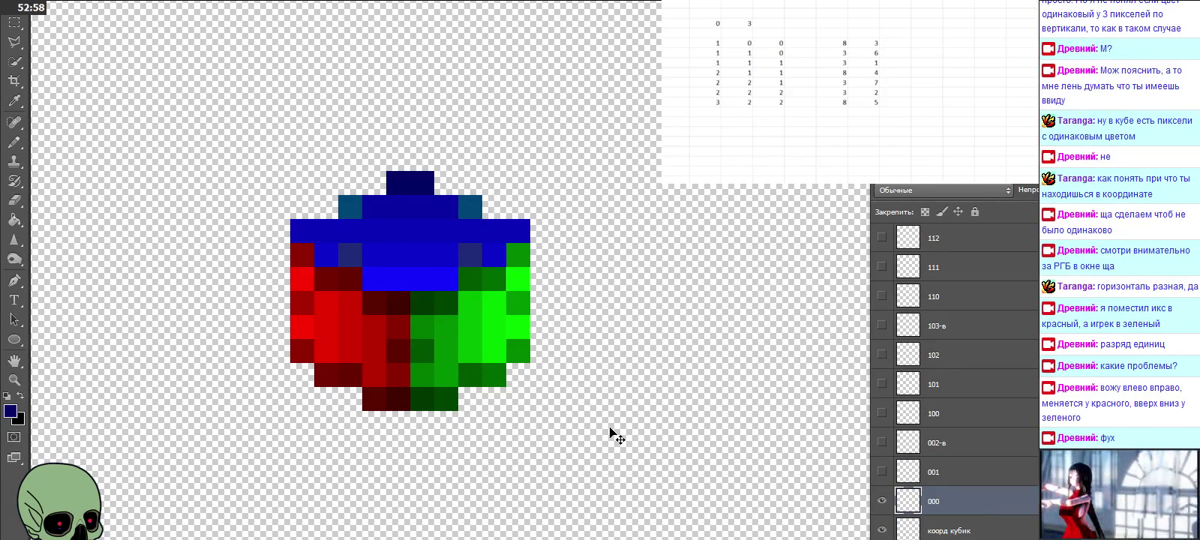
{"action": "key", "text": "ctrl+shift+alt+n"}
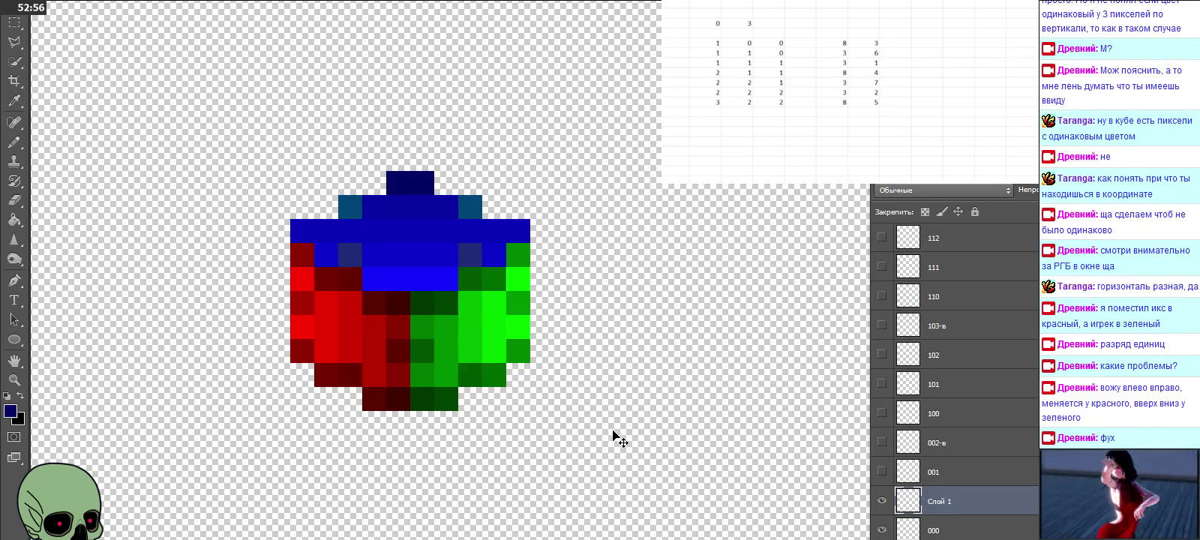
{"action": "scroll", "coordinate": [953, 487], "scroll_direction": "down", "scroll_amount": 1}
{"action": "left_click", "coordinate": [882, 501]}
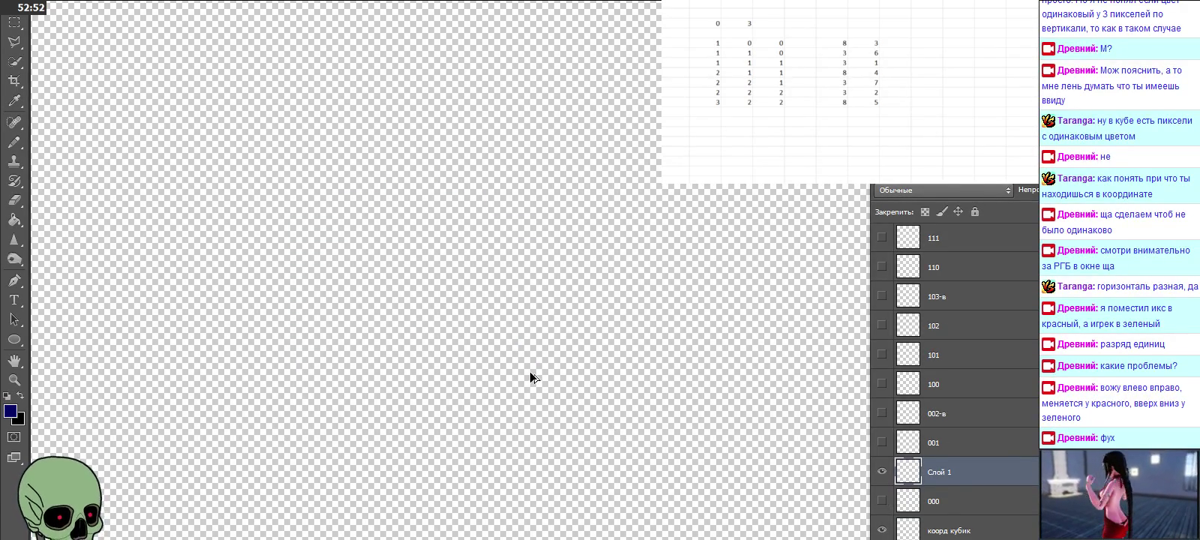
Step: Zoom out, drag cube copies to mid-canvas, then undo the two extra placements
{"action": "left_click", "coordinate": [14, 380]}
{"action": "left_click", "coordinate": [495, 322], "text": "alt"}
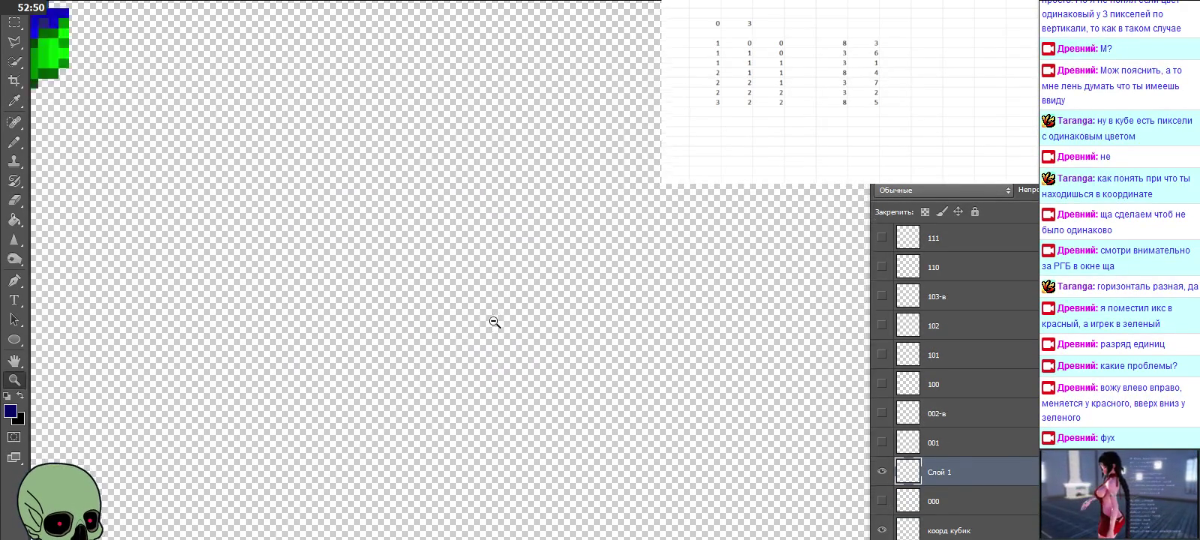
{"action": "left_click", "coordinate": [546, 319], "text": "alt"}
{"action": "key", "text": "v"}
{"action": "left_click_drag", "start_coordinate": [262, 156], "coordinate": [410, 239]}
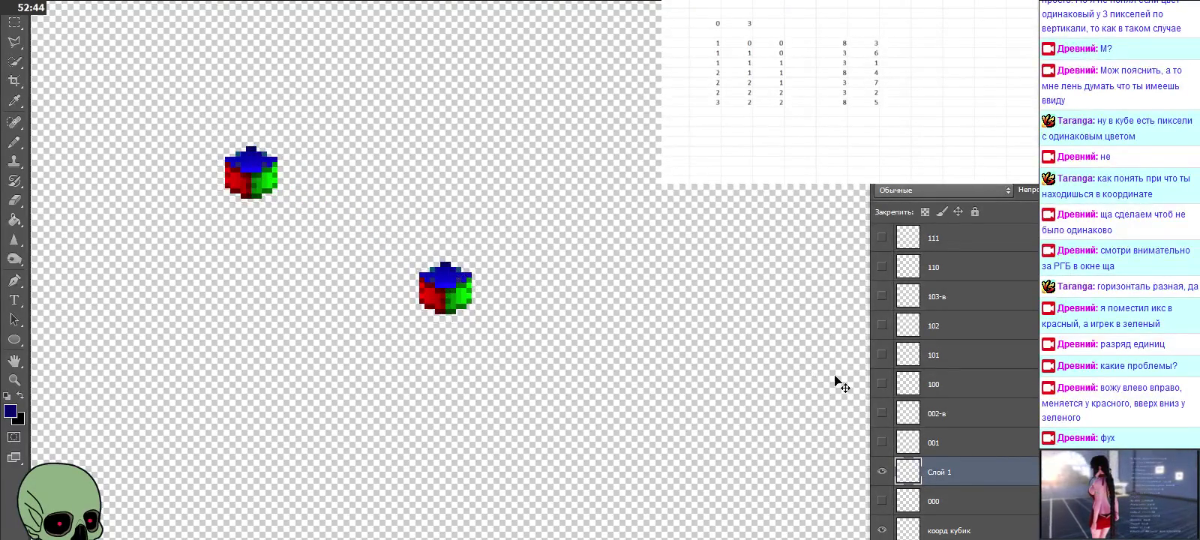
{"action": "left_click", "coordinate": [883, 501]}
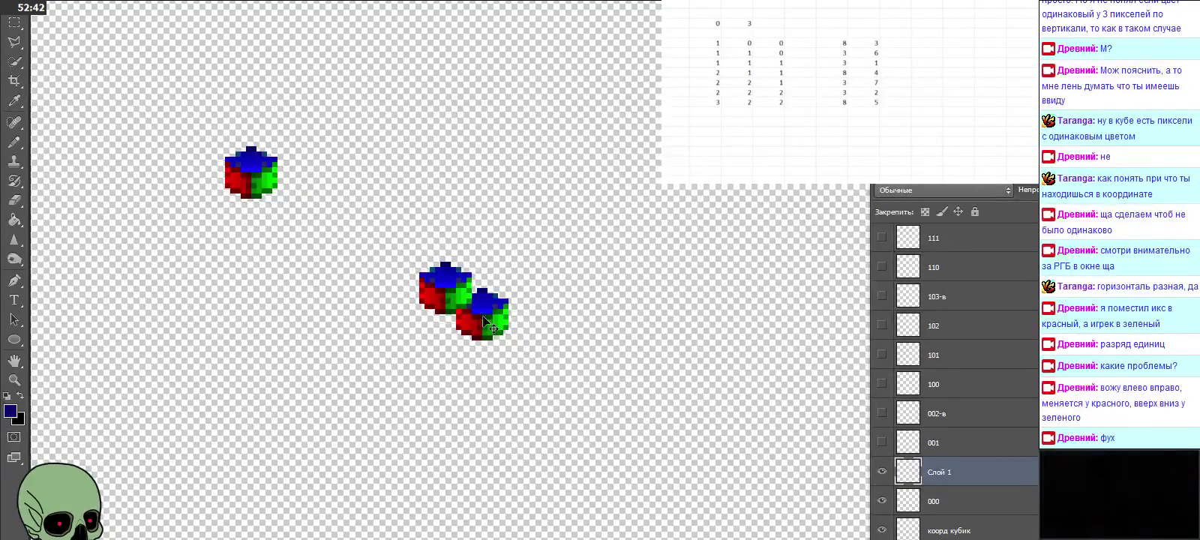
{"action": "left_click_drag", "start_coordinate": [488, 323], "coordinate": [500, 307]}
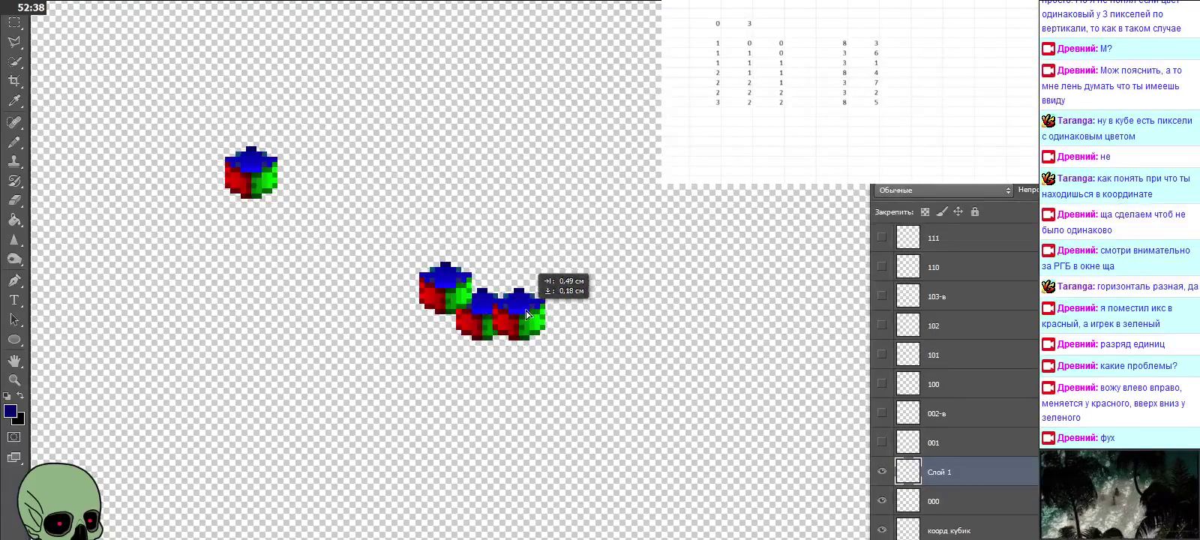
{"action": "left_click_drag", "start_coordinate": [500, 308], "coordinate": [528, 313]}
{"action": "key", "text": "ctrl+alt+z"}
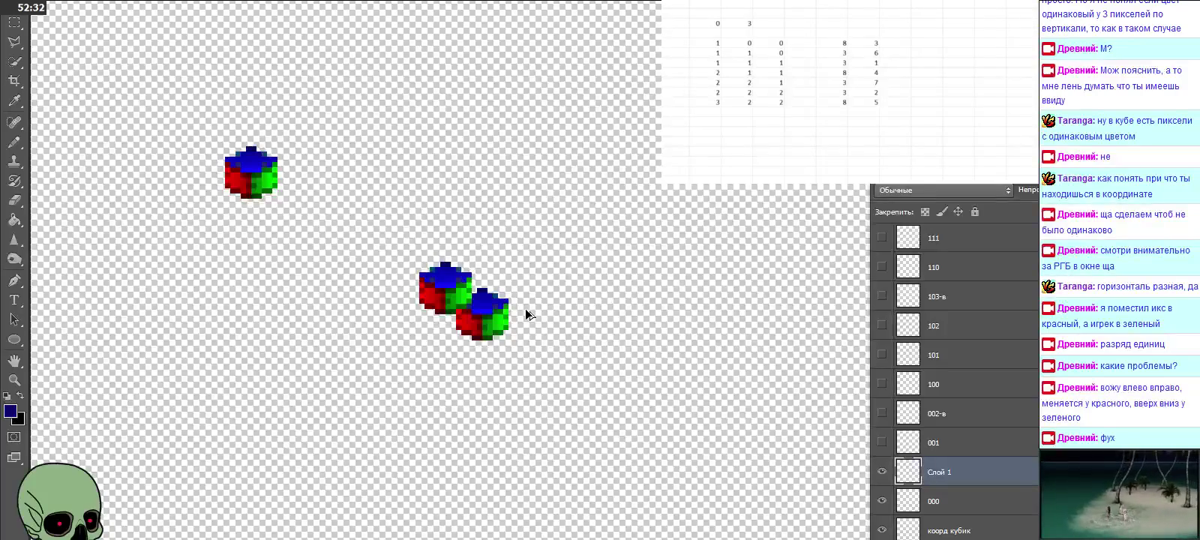
{"action": "key", "text": "ctrl+alt+z"}
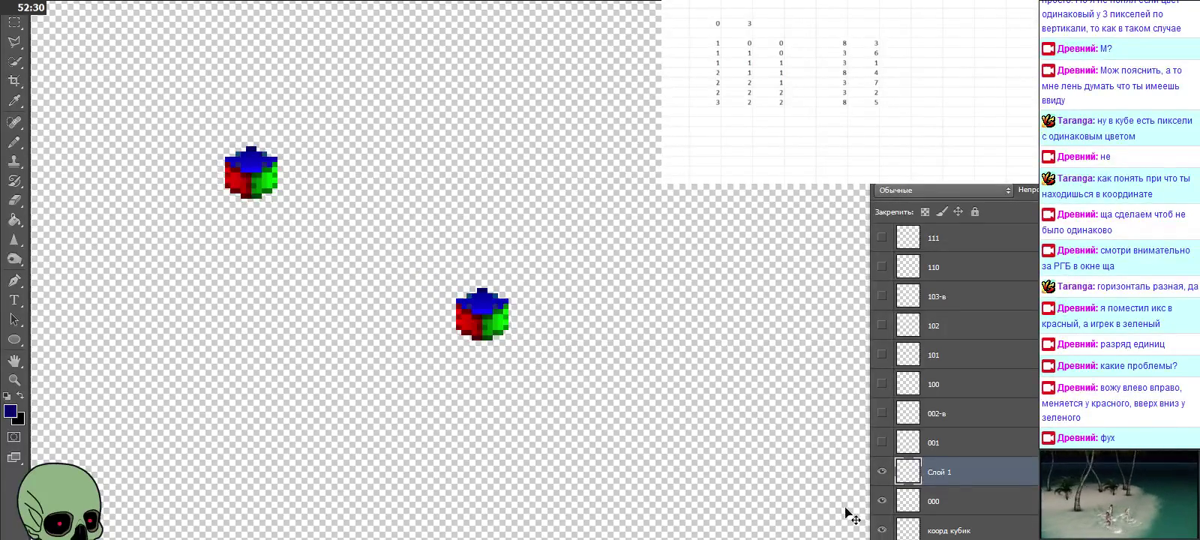
Step: Move the Слой 1 cube up and left, then delete layer Слой 1 and confirm
{"action": "left_click", "coordinate": [928, 525]}
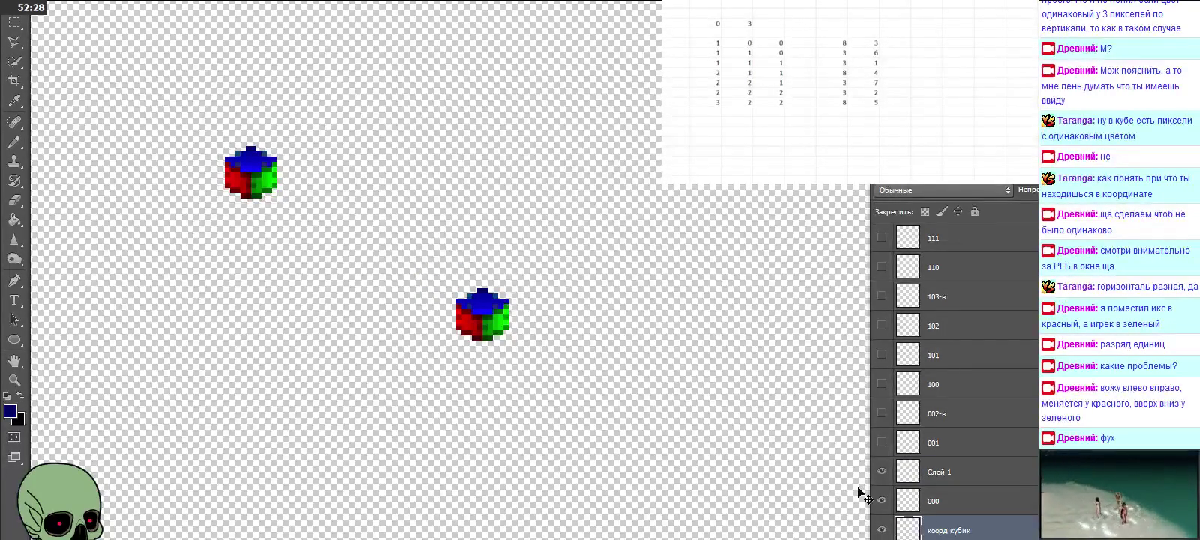
{"action": "left_click", "coordinate": [939, 484]}
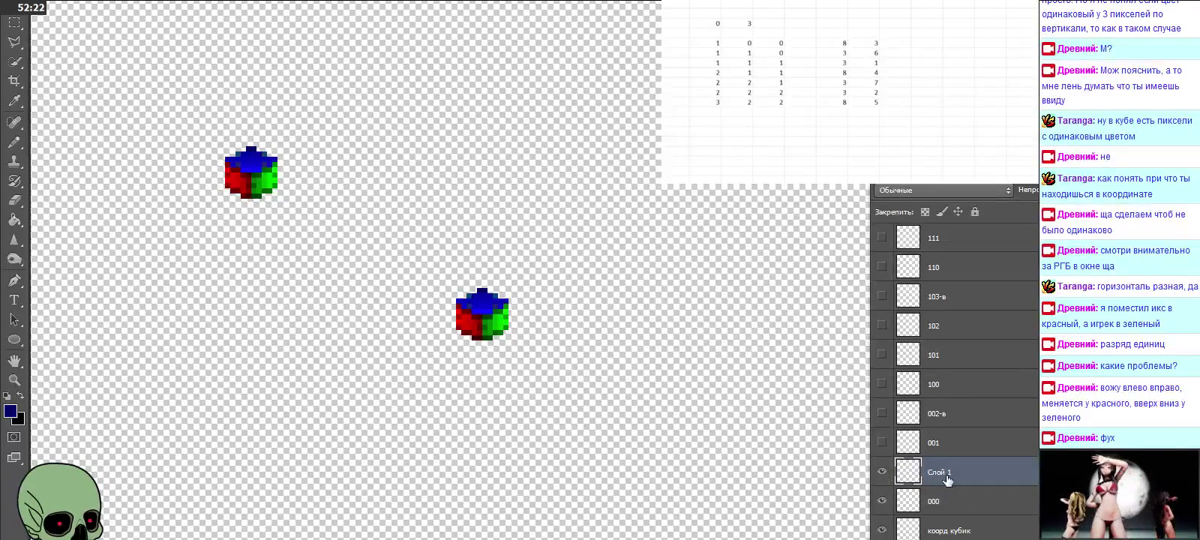
{"action": "left_click_drag", "start_coordinate": [453, 352], "coordinate": [398, 327]}
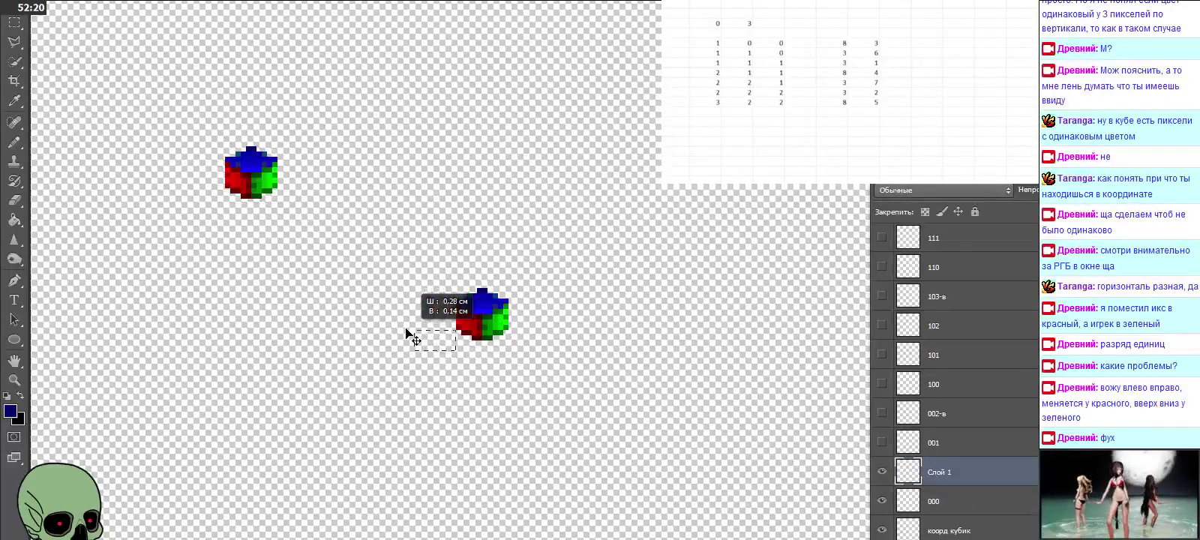
{"action": "left_click", "coordinate": [923, 472]}
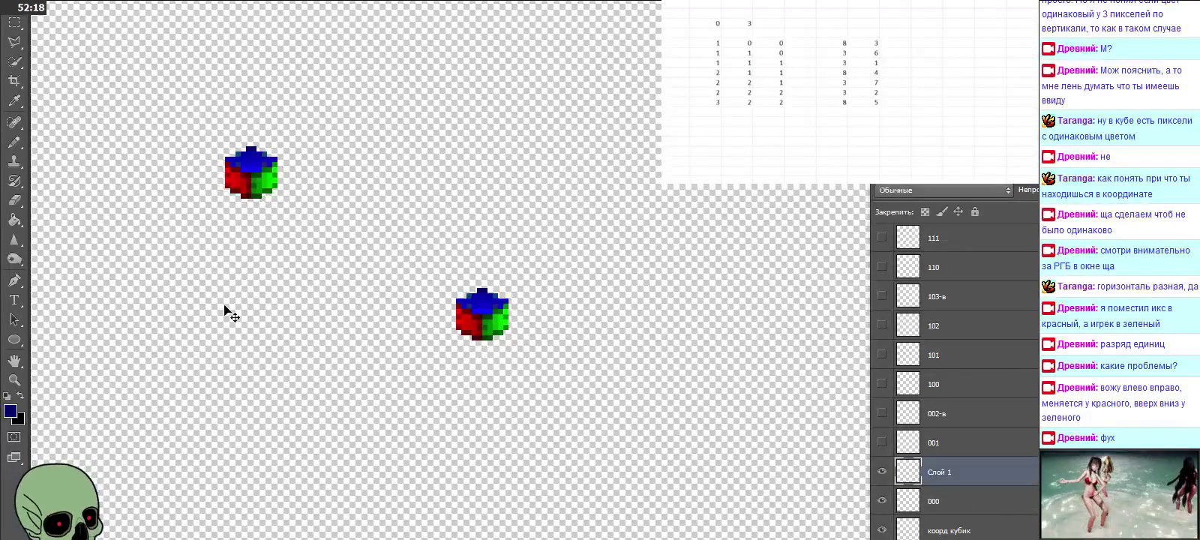
{"action": "mouse_move", "coordinate": [402, 260]}
{"action": "left_mouse_down"}
{"action": "mouse_move", "coordinate": [352, 242]}
{"action": "mouse_move", "coordinate": [363, 347]}
{"action": "left_mouse_up"}
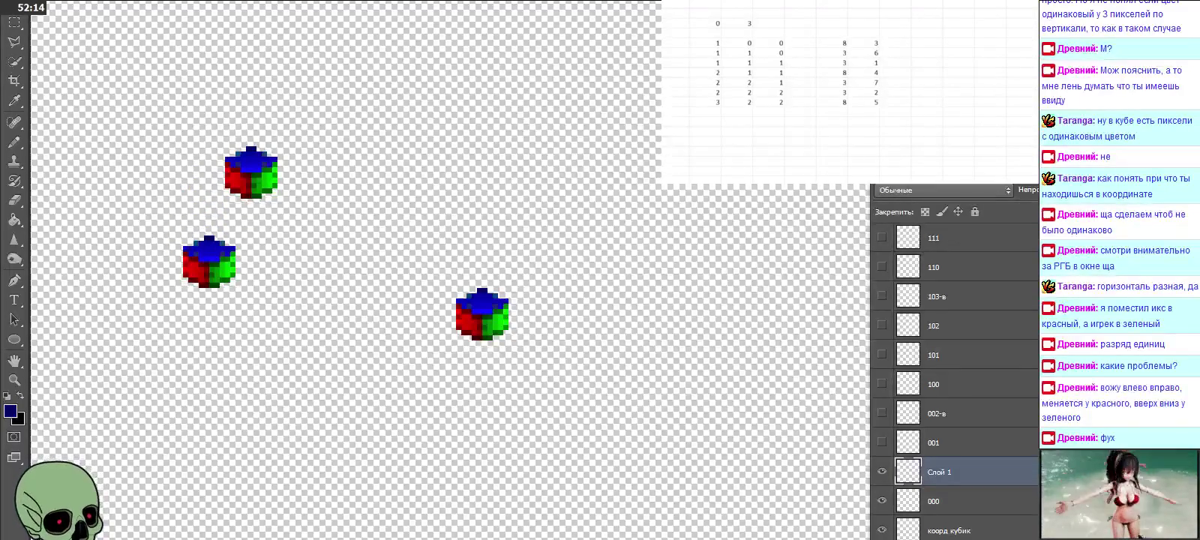
{"action": "key", "text": "Delete"}
{"action": "left_click", "coordinate": [570, 179]}
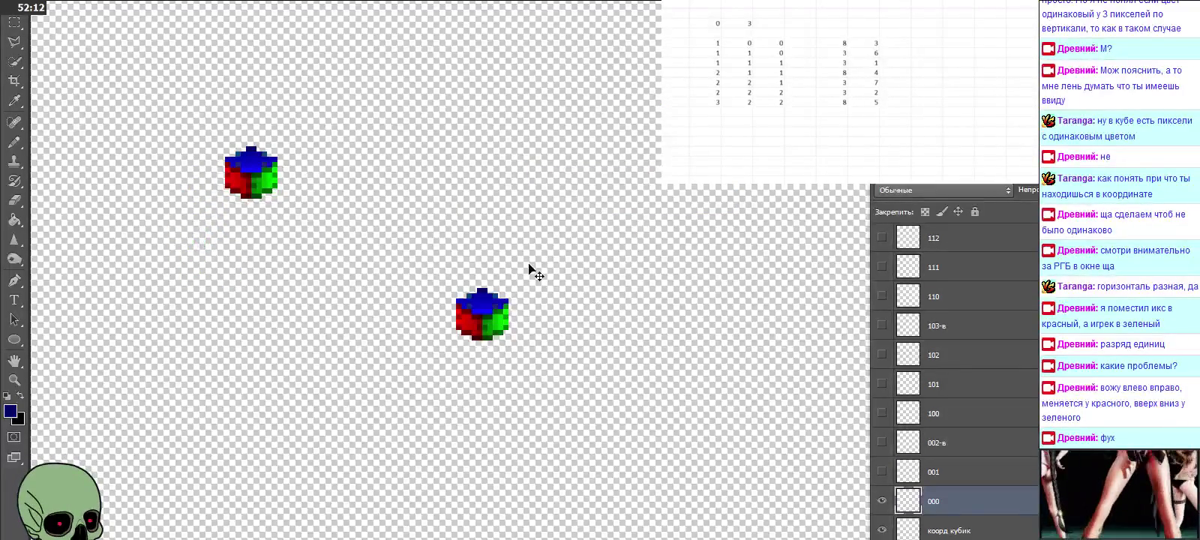
Step: On the коорд кубик layer, move the upper cube beside the other and frame both cubes
{"action": "left_click", "coordinate": [974, 528]}
{"action": "mouse_move", "coordinate": [266, 181]}
{"action": "left_mouse_down"}
{"action": "mouse_move", "coordinate": [371, 324]}
{"action": "mouse_move", "coordinate": [387, 324]}
{"action": "left_mouse_up"}
{"action": "left_click", "coordinate": [14, 380]}
{"action": "left_click", "coordinate": [453, 365]}
{"action": "left_click", "coordinate": [448, 351]}
{"action": "left_click", "coordinate": [449, 351]}
{"action": "left_click", "coordinate": [411, 356]}
{"action": "left_click", "coordinate": [738, 260], "text": "alt"}
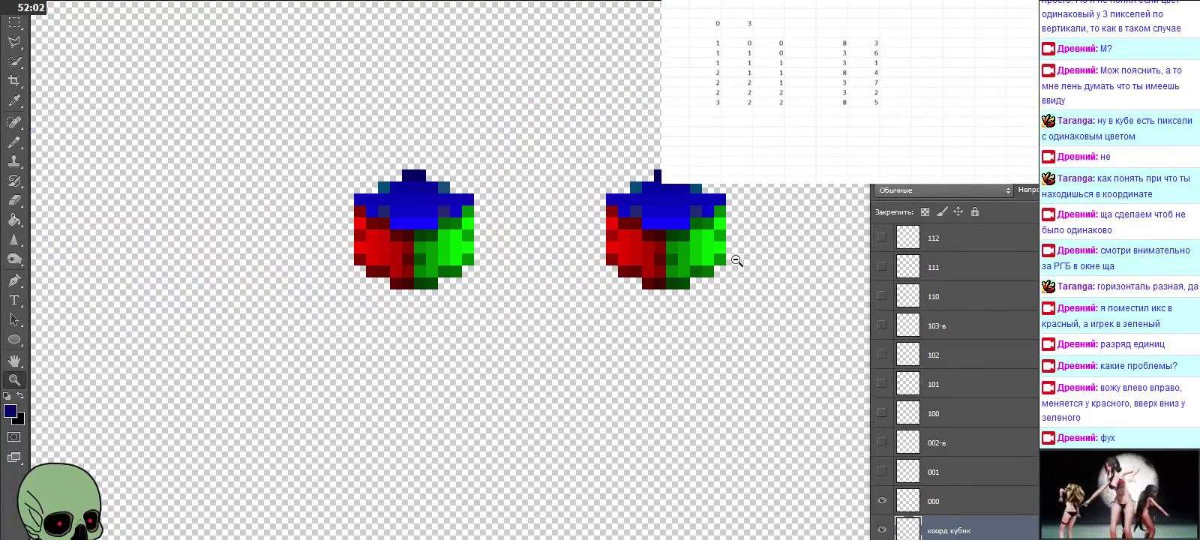
{"action": "left_click_drag", "start_coordinate": [663, 357], "coordinate": [544, 393]}
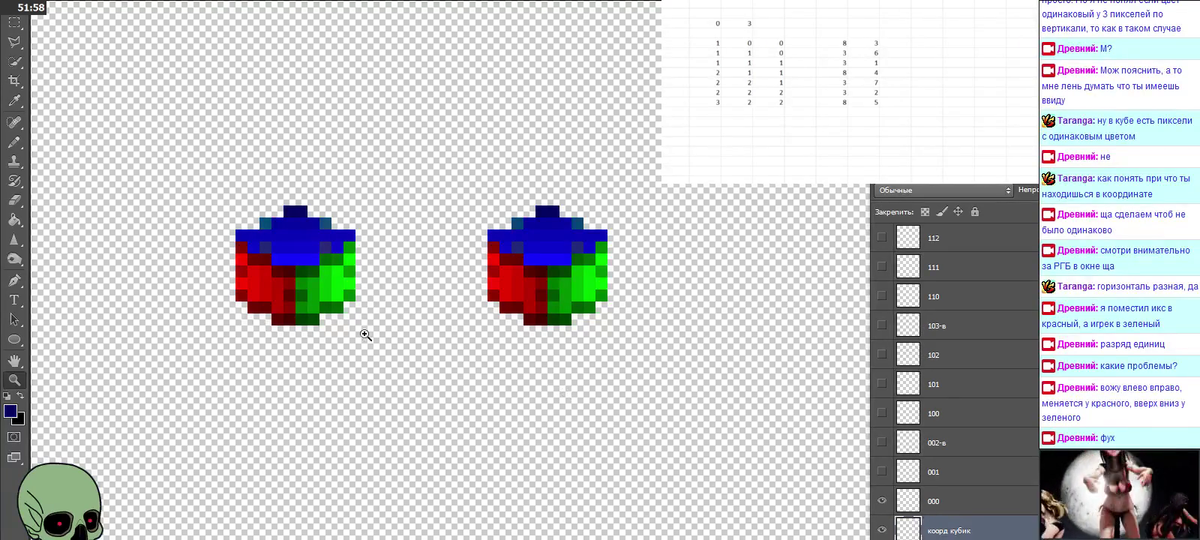
Step: Adjust the left cube's position, select коорд кубик копия with 000, and merge them
{"action": "key", "text": "v"}
{"action": "left_click_drag", "start_coordinate": [292, 271], "coordinate": [555, 271]}
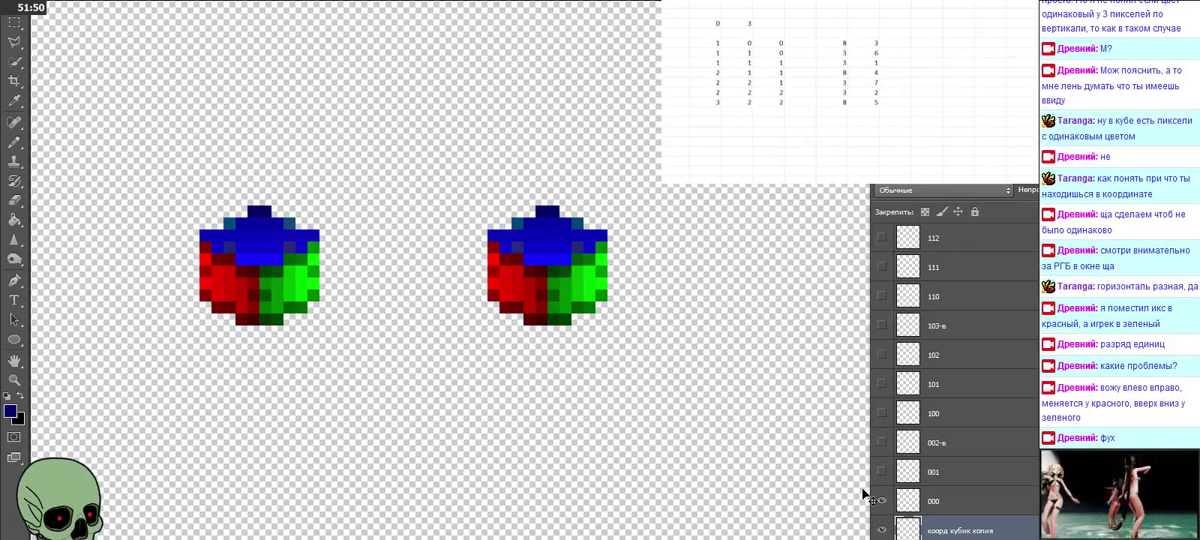
{"action": "left_click_drag", "start_coordinate": [947, 529], "coordinate": [948, 498]}
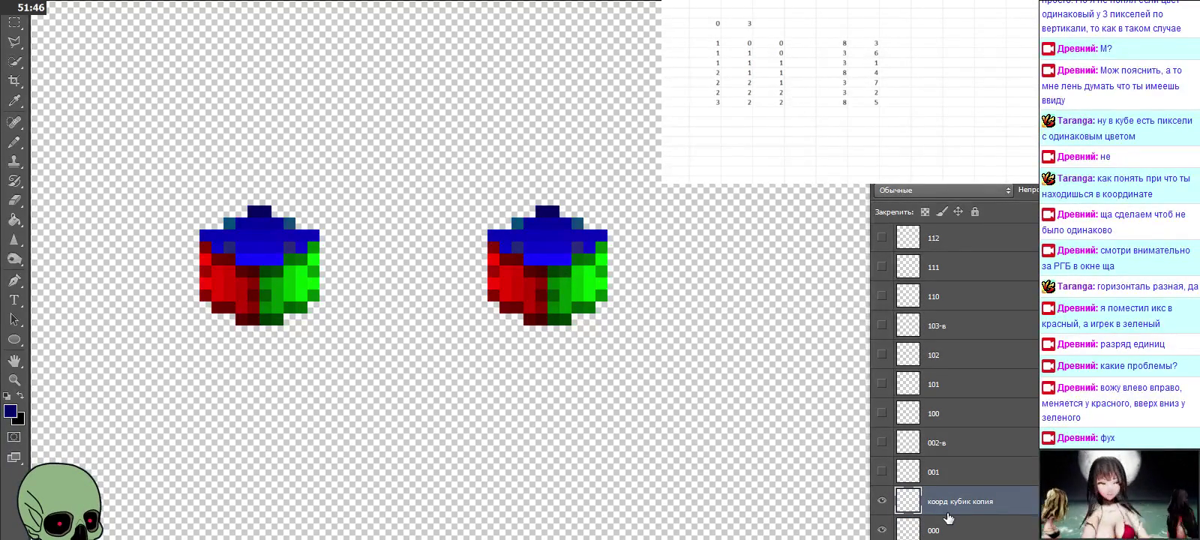
{"action": "left_click", "coordinate": [947, 530], "text": "shift"}
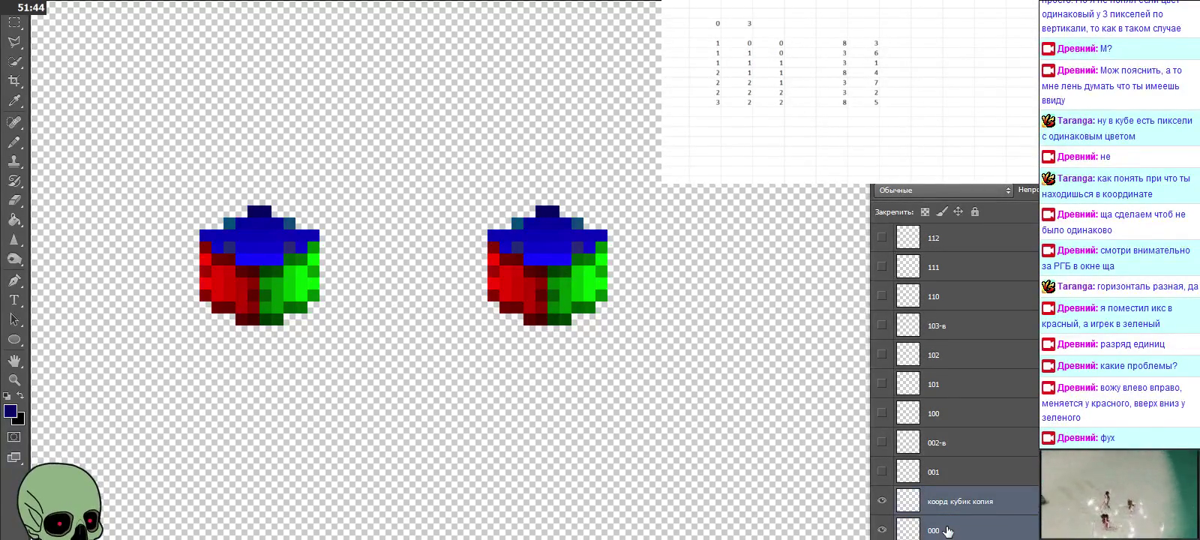
{"action": "right_click", "coordinate": [948, 531]}
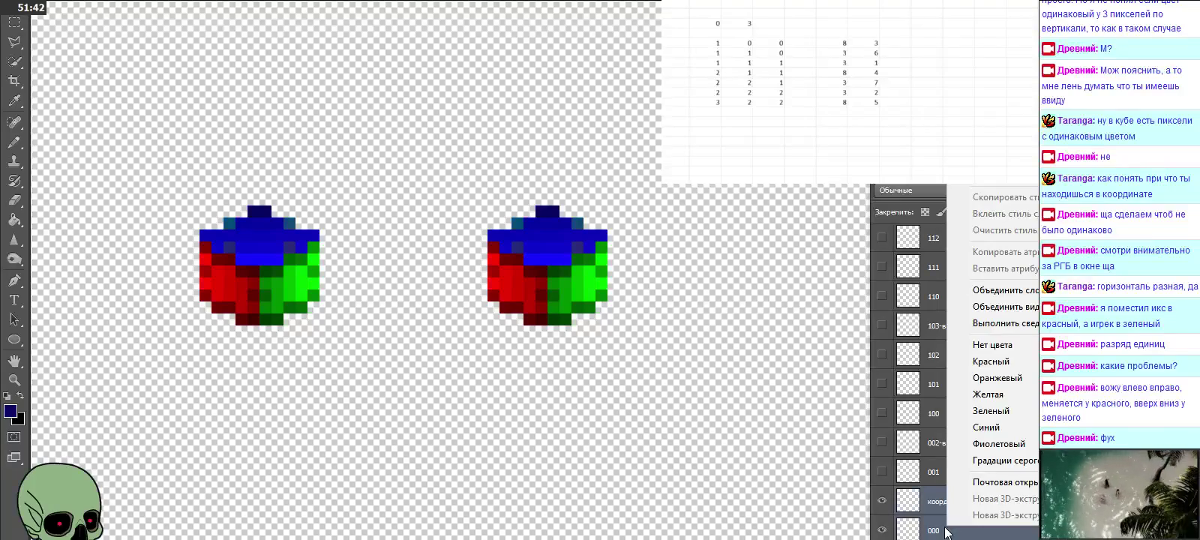
{"action": "left_click", "coordinate": [983, 291]}
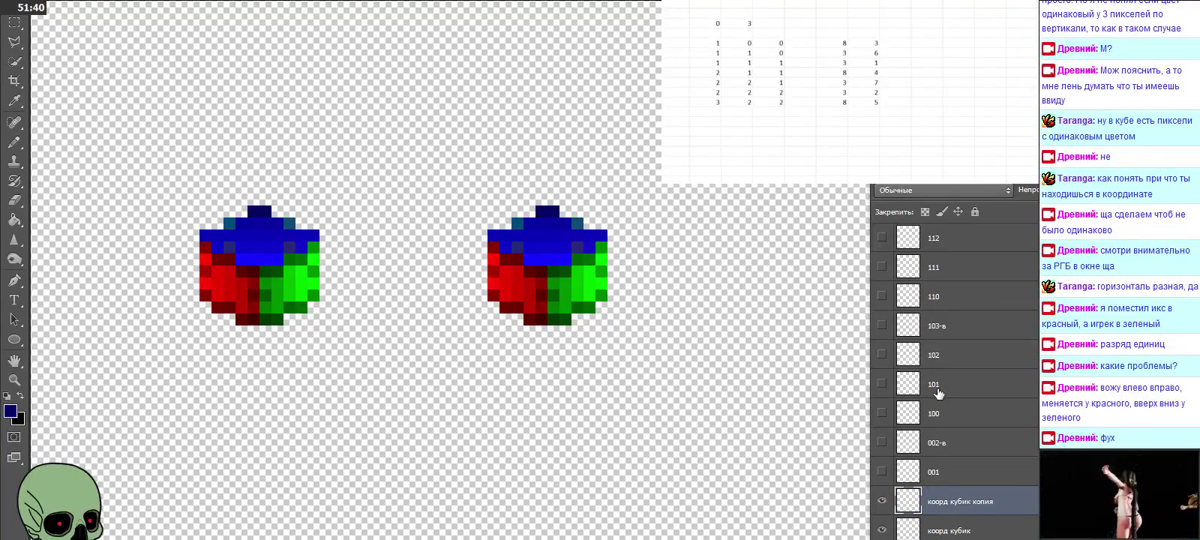
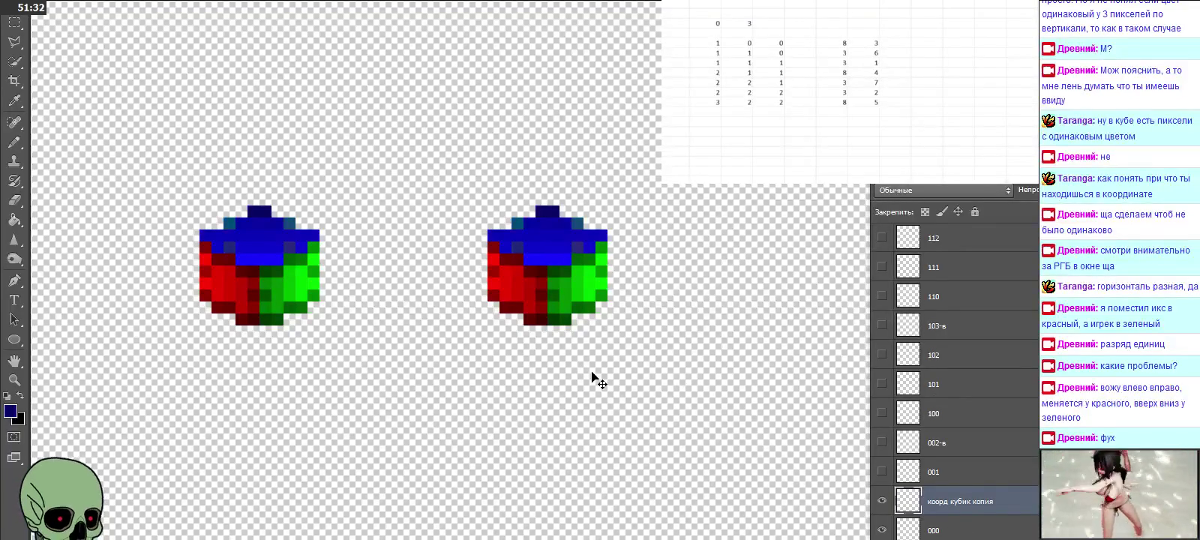
Step: Rename the cube copy layer to 000 and delete the old 000 layer
{"action": "scroll", "coordinate": [930, 457], "scroll_direction": "down", "scroll_amount": 1}
{"action": "double_click", "coordinate": [949, 473]}
{"action": "type", "text": "000"}
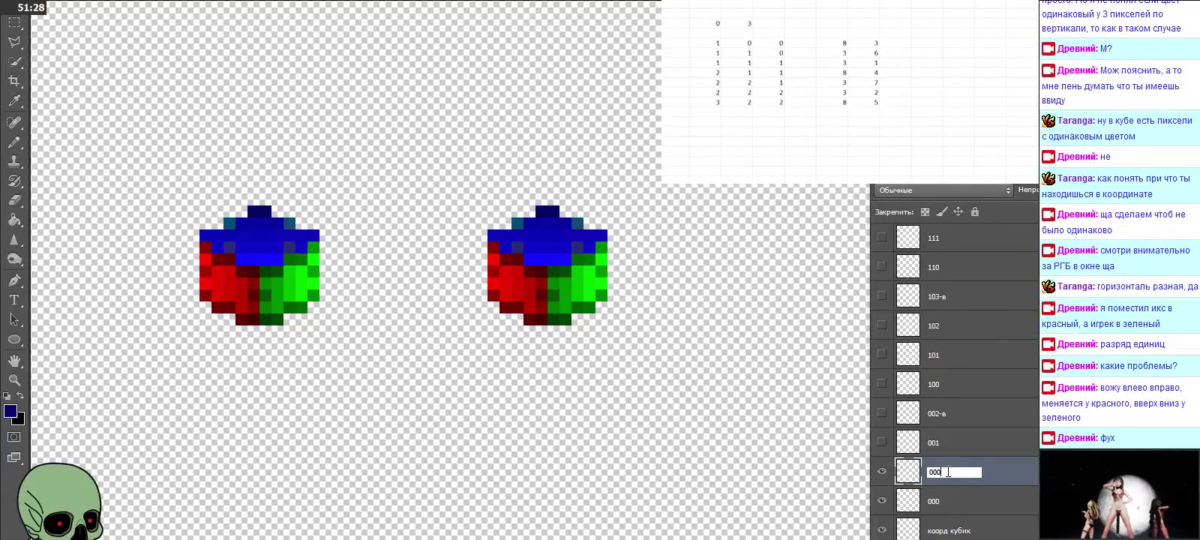
{"action": "left_click", "coordinate": [954, 504]}
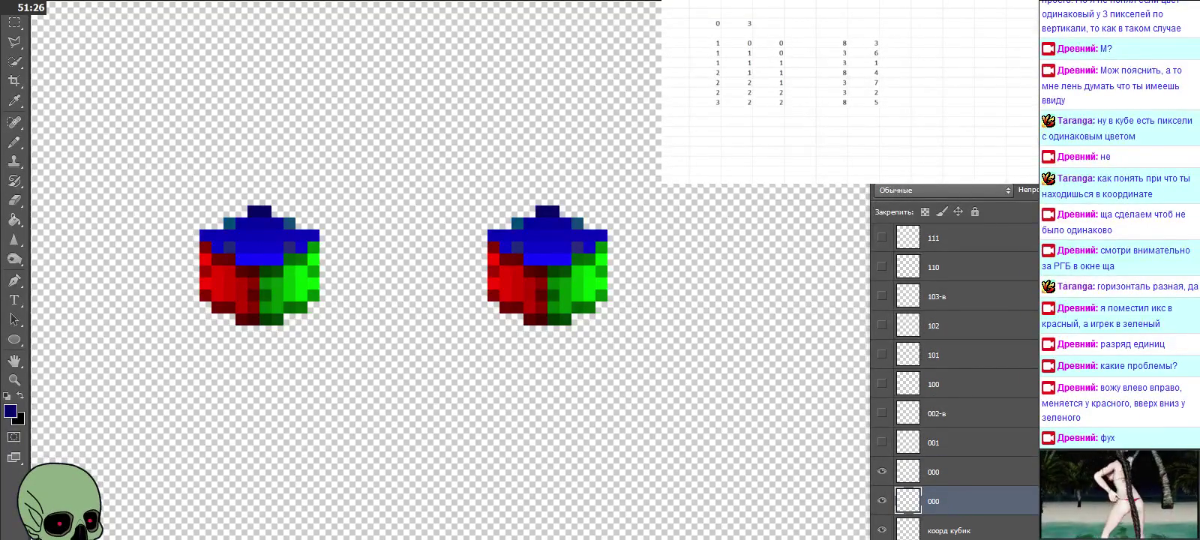
{"action": "left_click", "coordinate": [570, 186]}
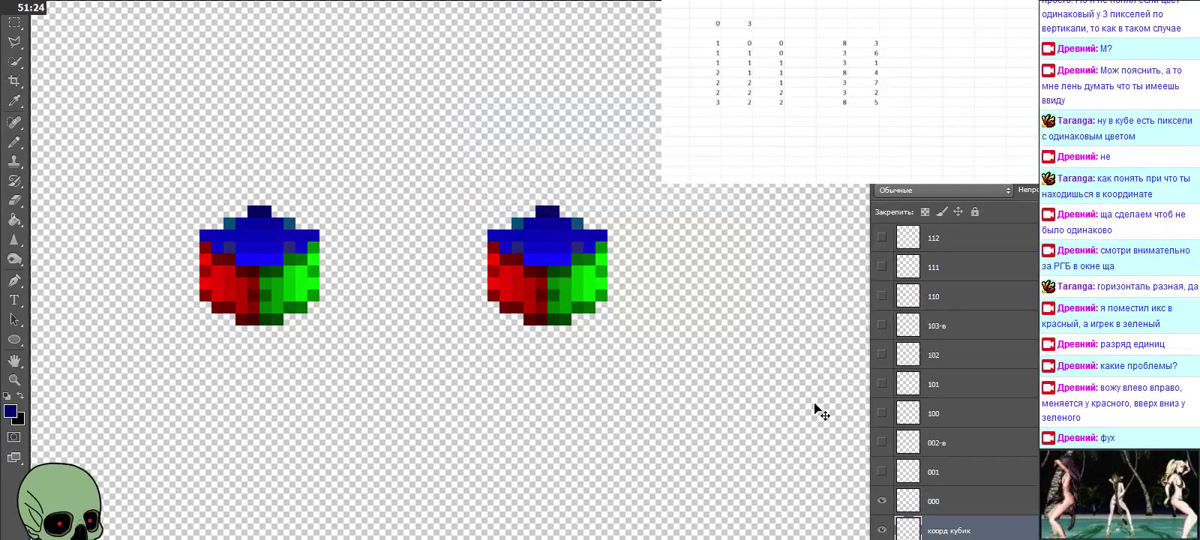
{"action": "left_click", "coordinate": [935, 504]}
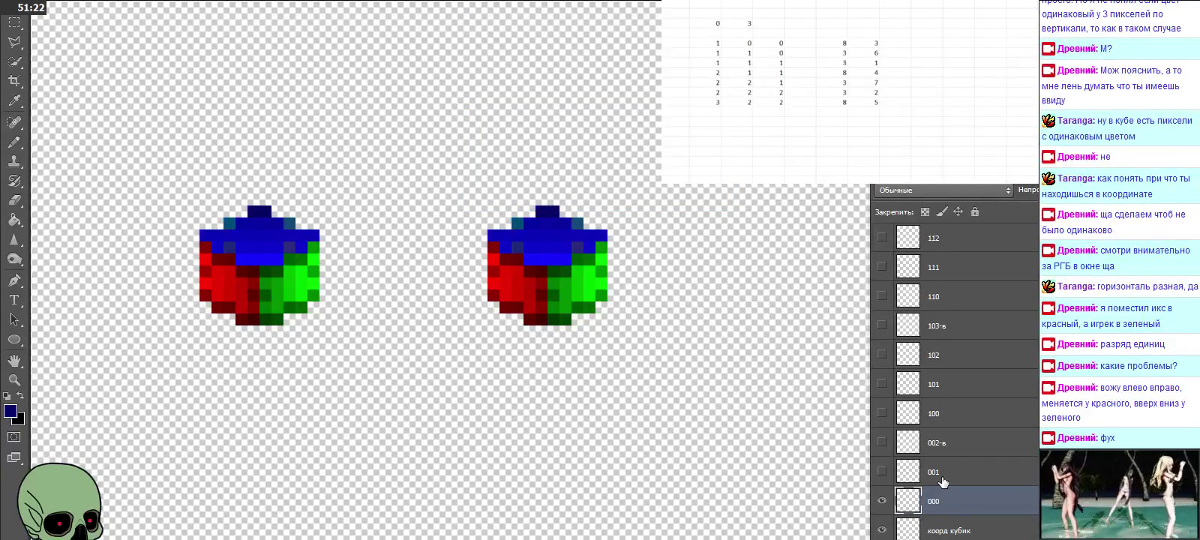
Step: Duplicate the коорд кубик cube onto a new layer stacked above the others
{"action": "left_click", "coordinate": [942, 478]}
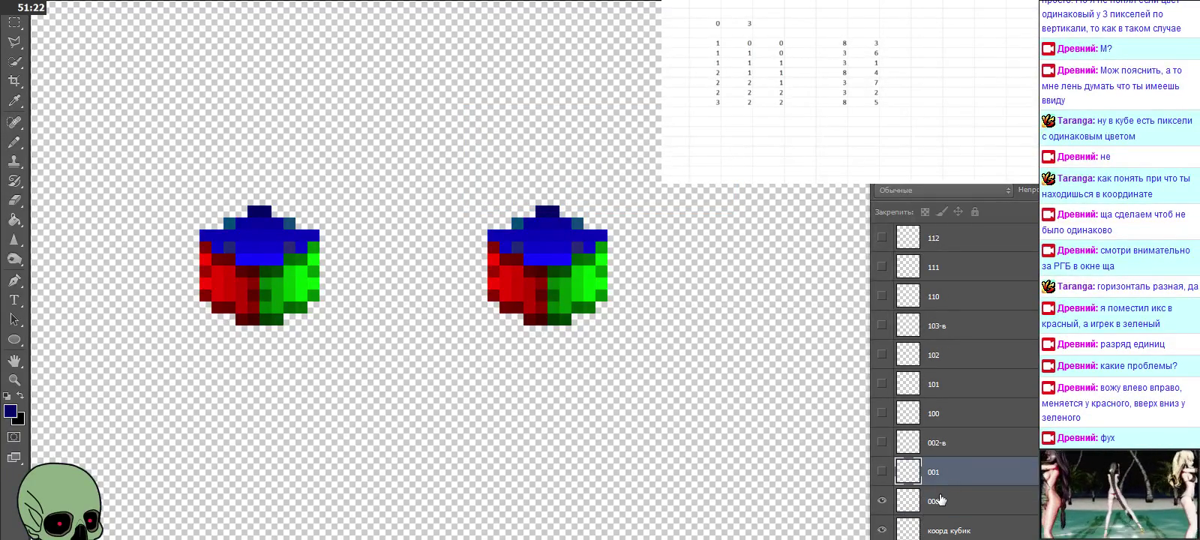
{"action": "double_click", "coordinate": [944, 530]}
{"action": "key", "text": "Return"}
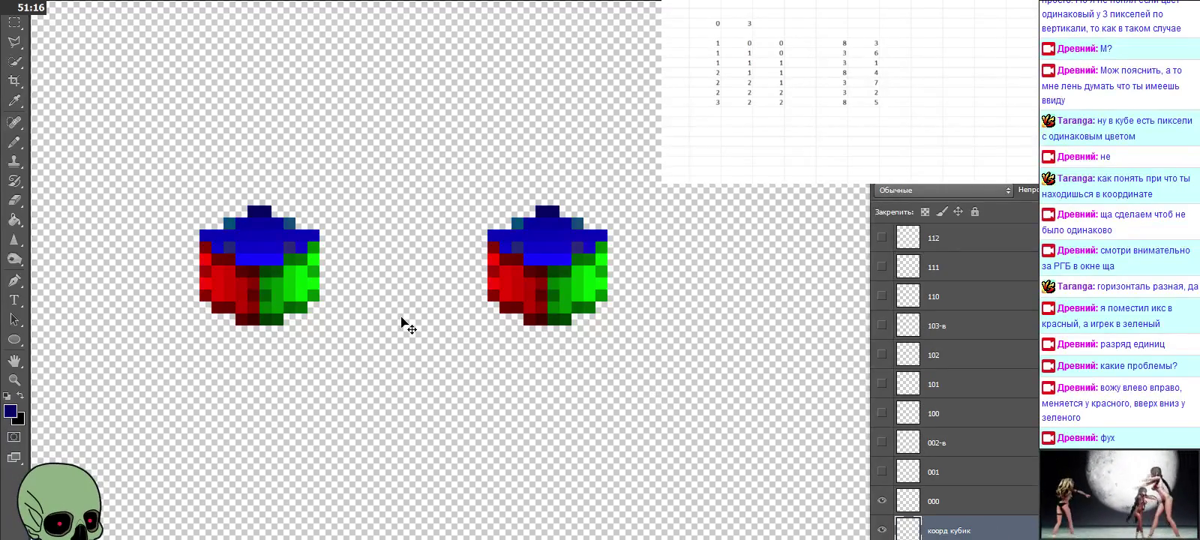
{"action": "mouse_move", "coordinate": [269, 278]}
{"action": "left_mouse_down"}
{"action": "mouse_move", "coordinate": [365, 290]}
{"action": "mouse_move", "coordinate": [376, 165]}
{"action": "left_mouse_up"}
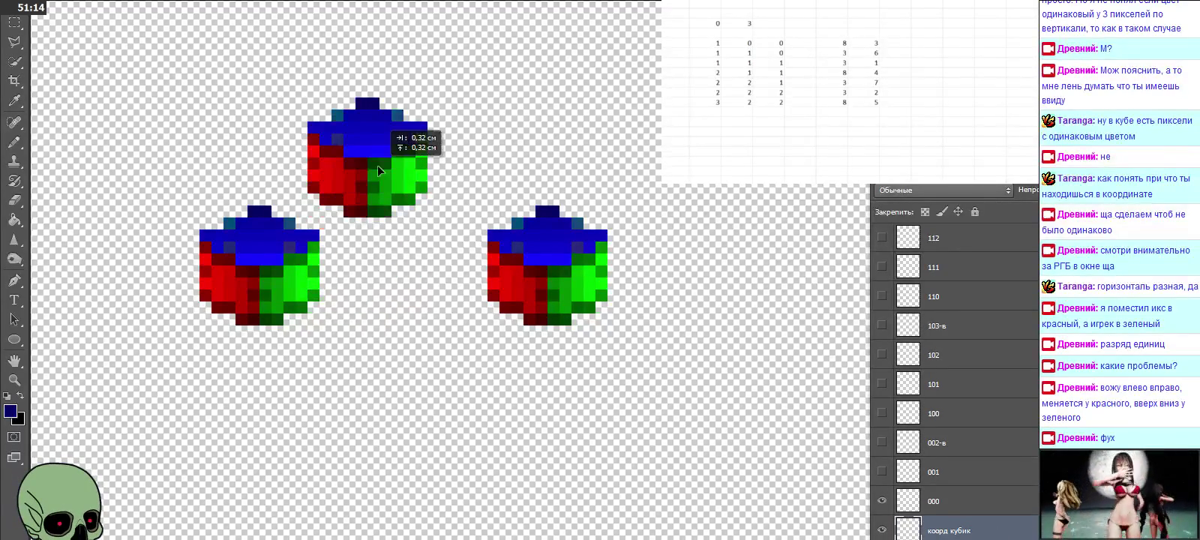
{"action": "left_click_drag", "start_coordinate": [1008, 532], "coordinate": [998, 480]}
Step: Align the cube copy exactly over layer 001's right cube
{"action": "left_click", "coordinate": [901, 501]}
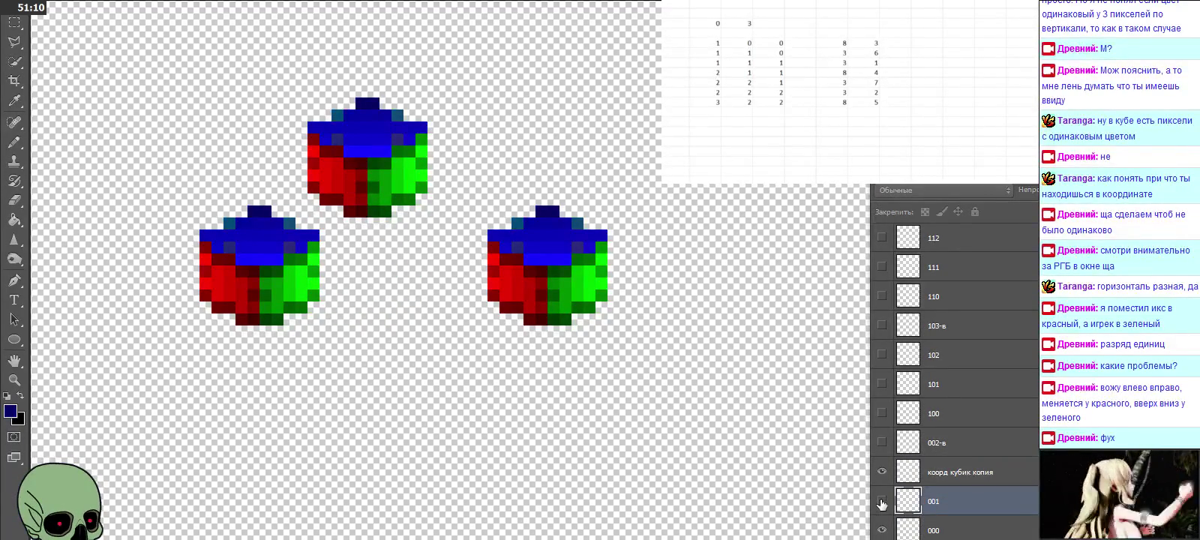
{"action": "left_click", "coordinate": [883, 530]}
{"action": "left_click", "coordinate": [882, 502]}
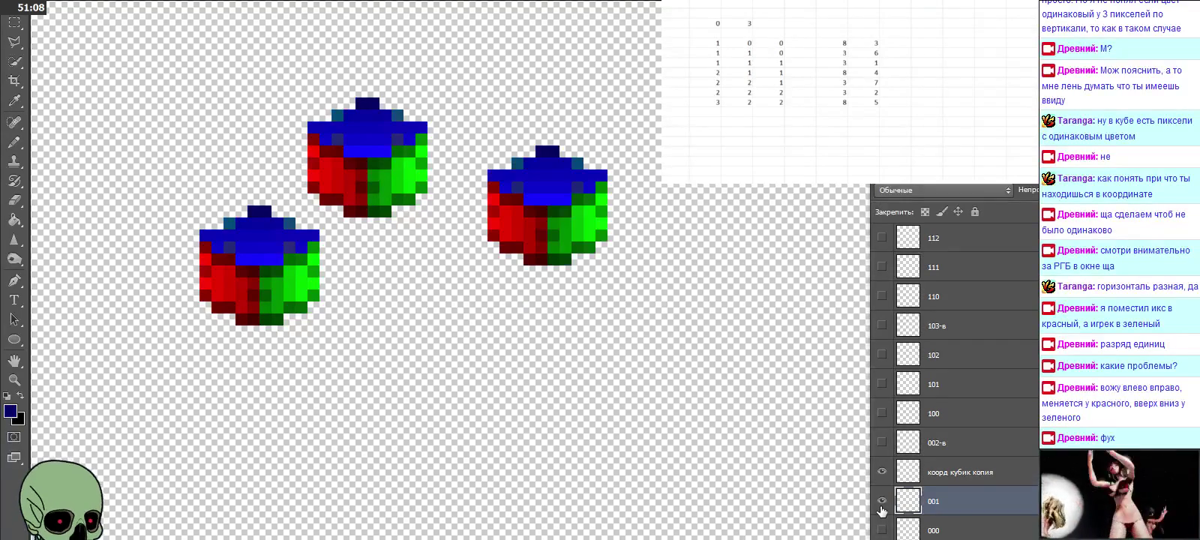
{"action": "left_click", "coordinate": [927, 468]}
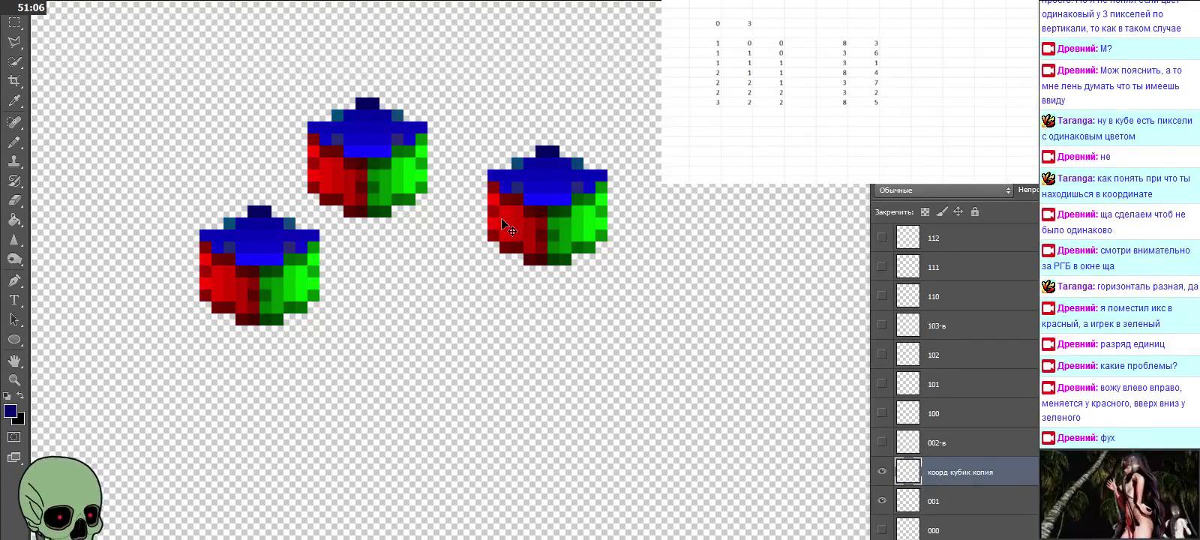
{"action": "left_click_drag", "start_coordinate": [390, 181], "coordinate": [546, 229]}
{"action": "left_click_drag", "start_coordinate": [560, 230], "coordinate": [570, 231]}
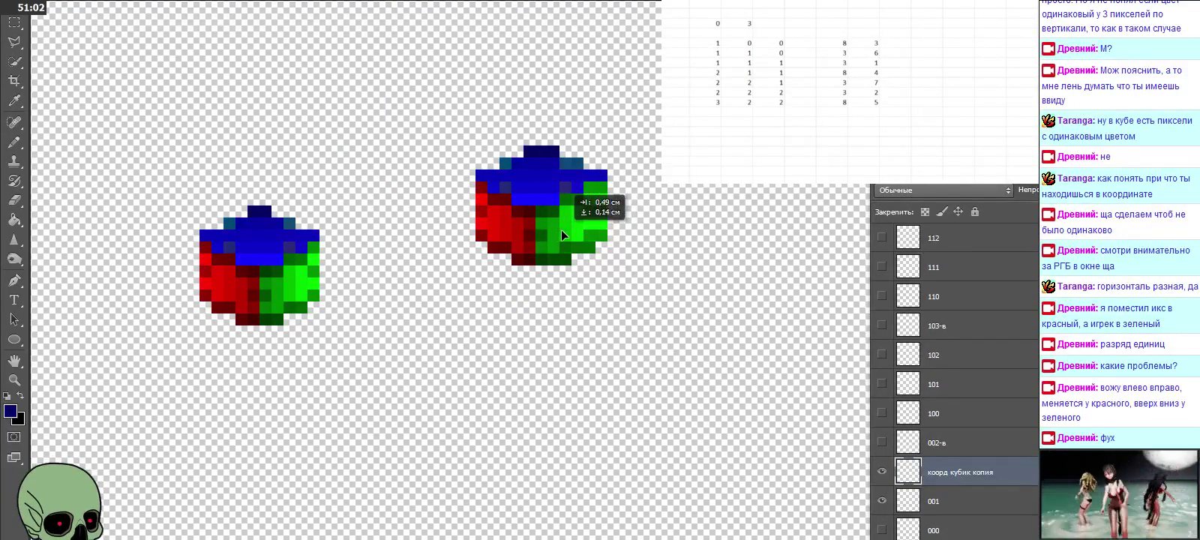
{"action": "left_click_drag", "start_coordinate": [570, 229], "coordinate": [568, 229]}
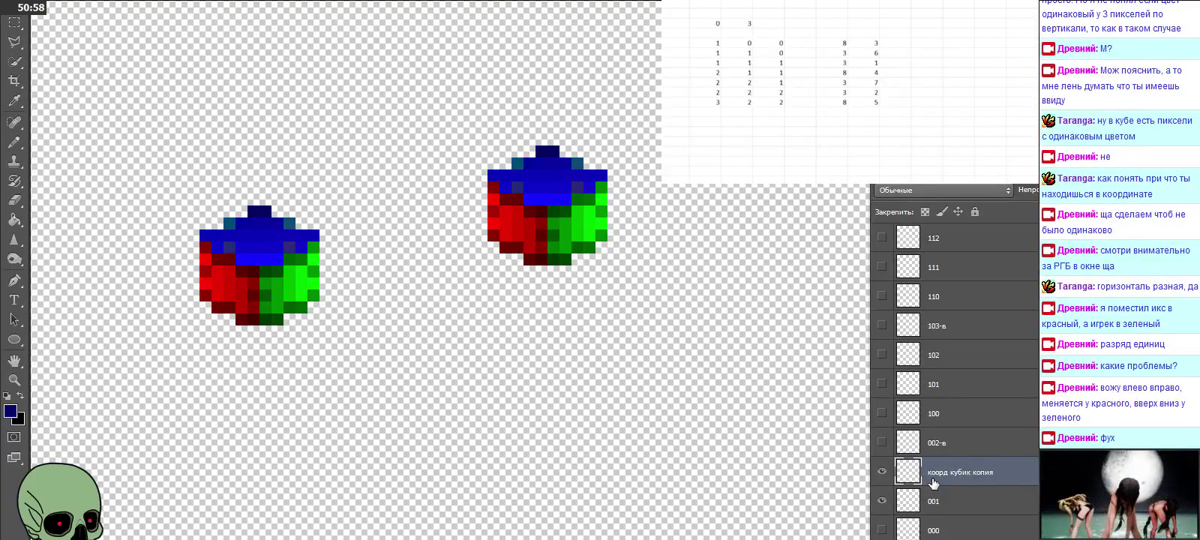
Step: Rename the cube copy layer to 001 and delete the old 001 layer
{"action": "double_click", "coordinate": [934, 482]}
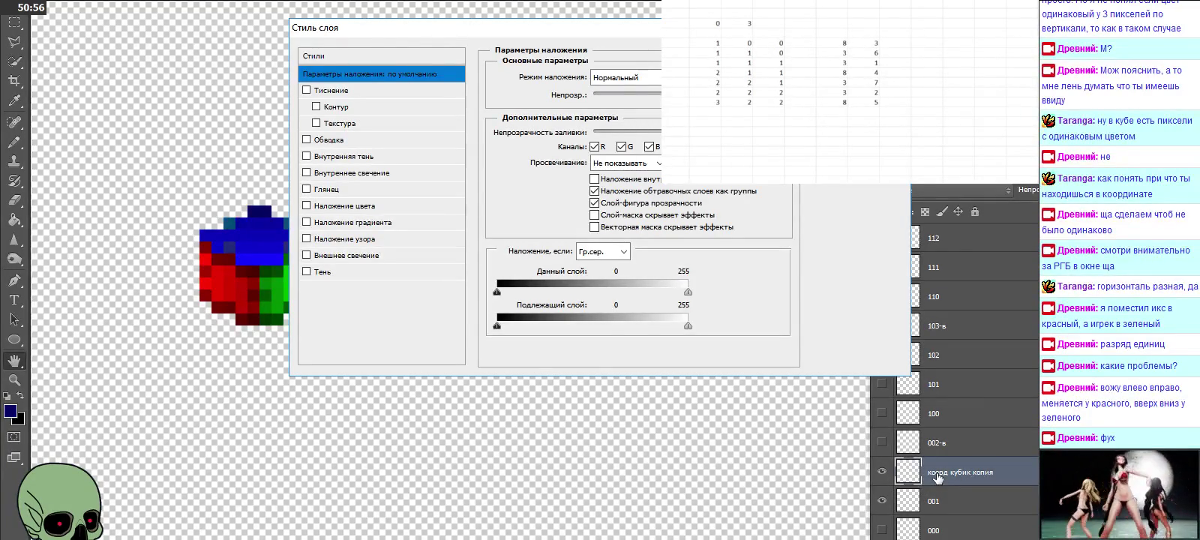
{"action": "key", "text": "Escape"}
{"action": "double_click", "coordinate": [949, 471]}
{"action": "type", "text": "001"}
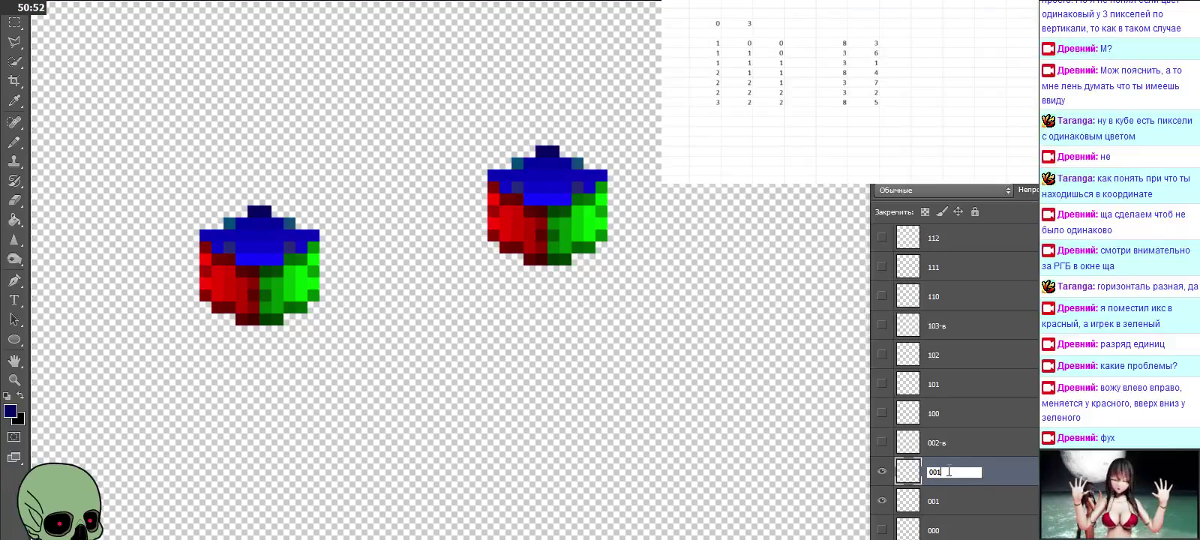
{"action": "left_click", "coordinate": [950, 499]}
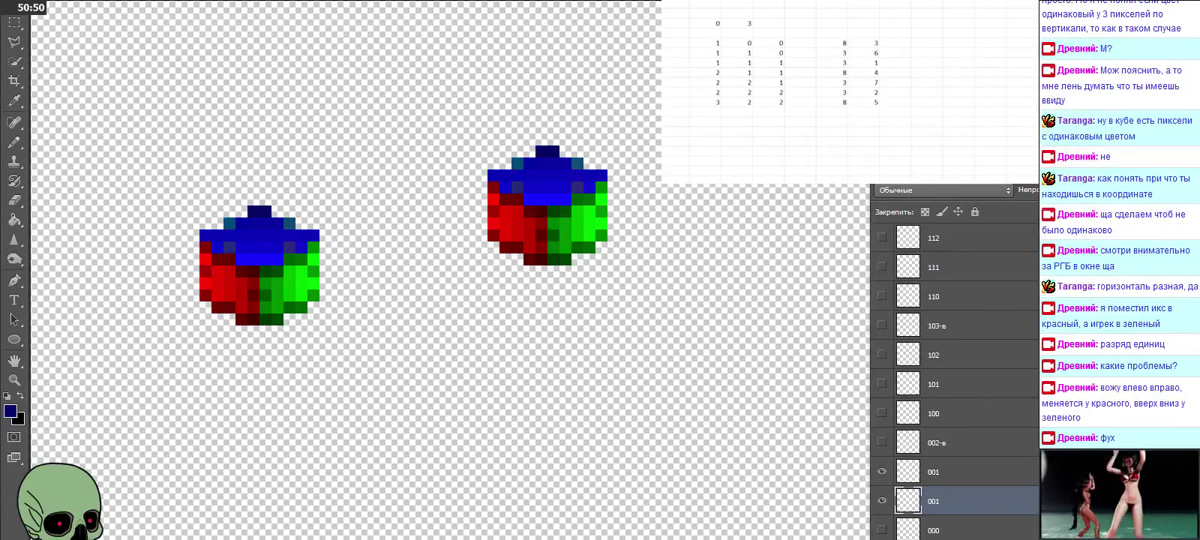
{"action": "key", "text": "Delete"}
{"action": "left_click", "coordinate": [560, 173]}
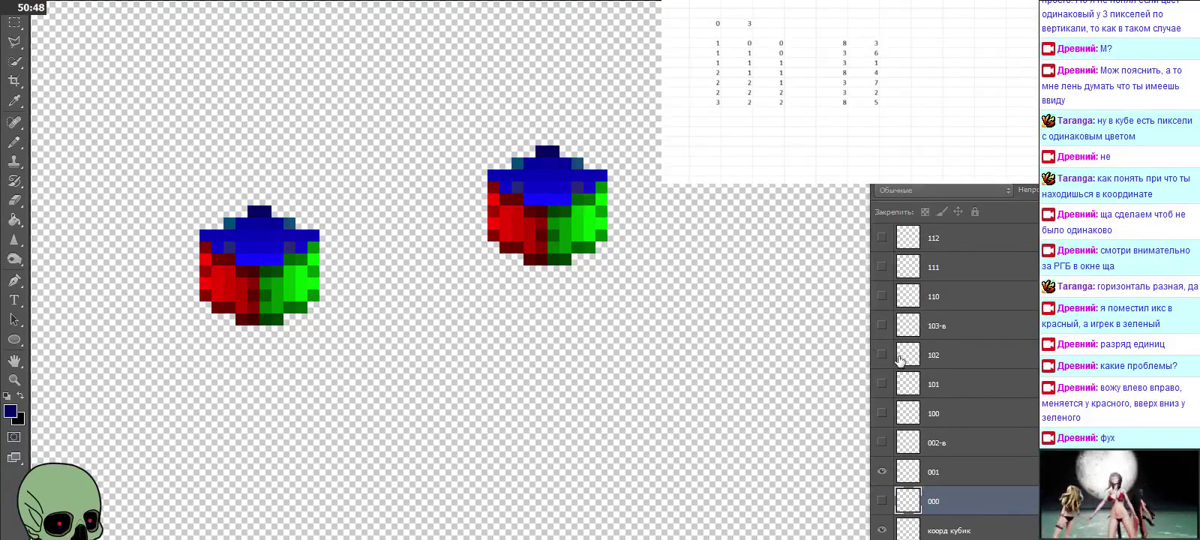
{"action": "left_click", "coordinate": [934, 474]}
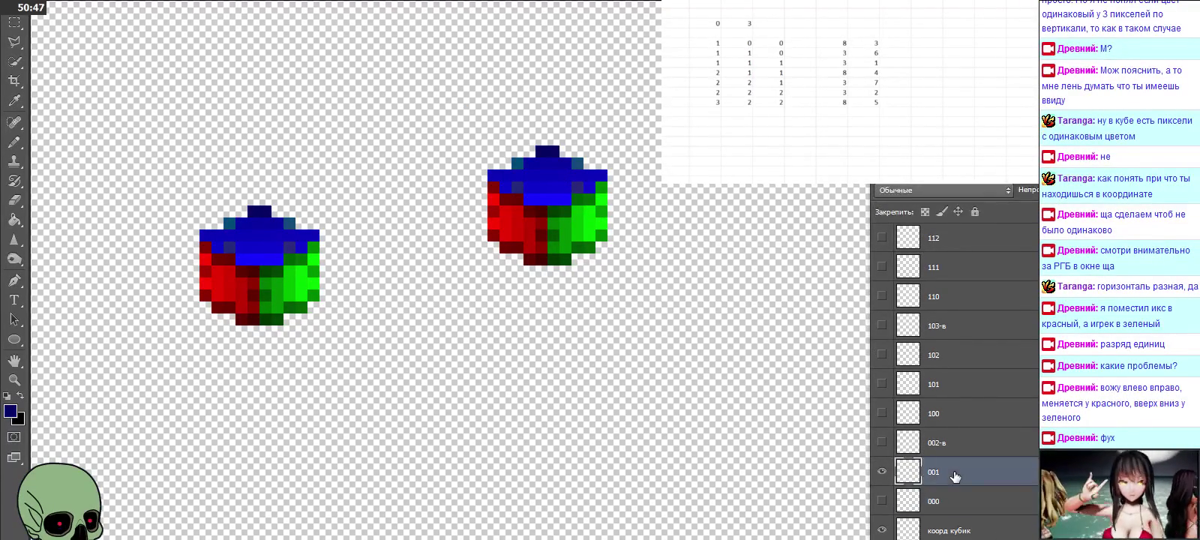
Step: Hide layer 001, show layer 100, and set layer 100 to 100% opacity
{"action": "left_click", "coordinate": [882, 472]}
{"action": "left_click", "coordinate": [951, 422]}
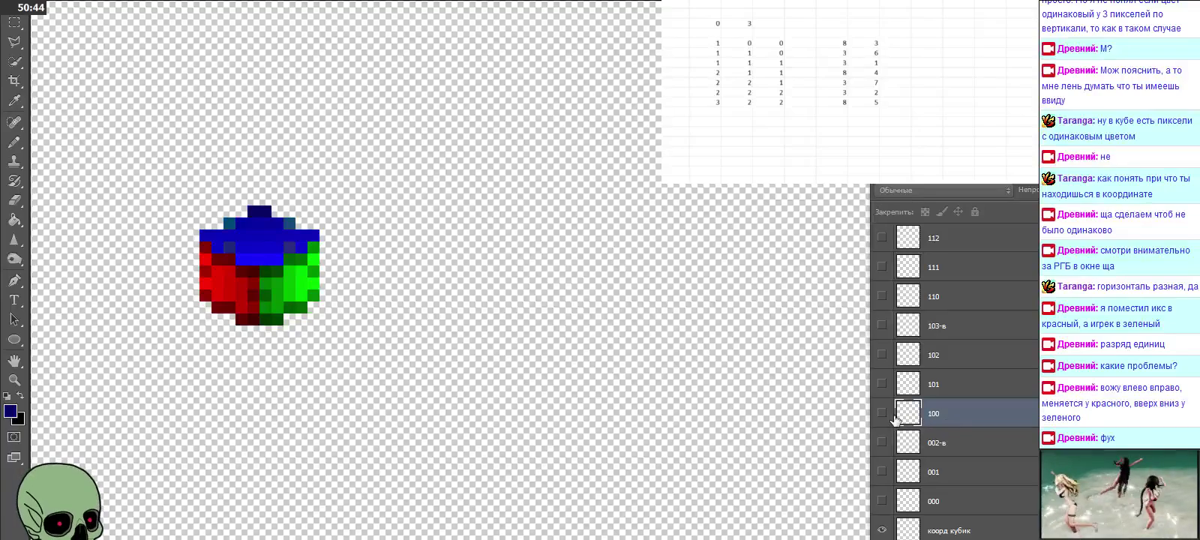
{"action": "left_click", "coordinate": [882, 414]}
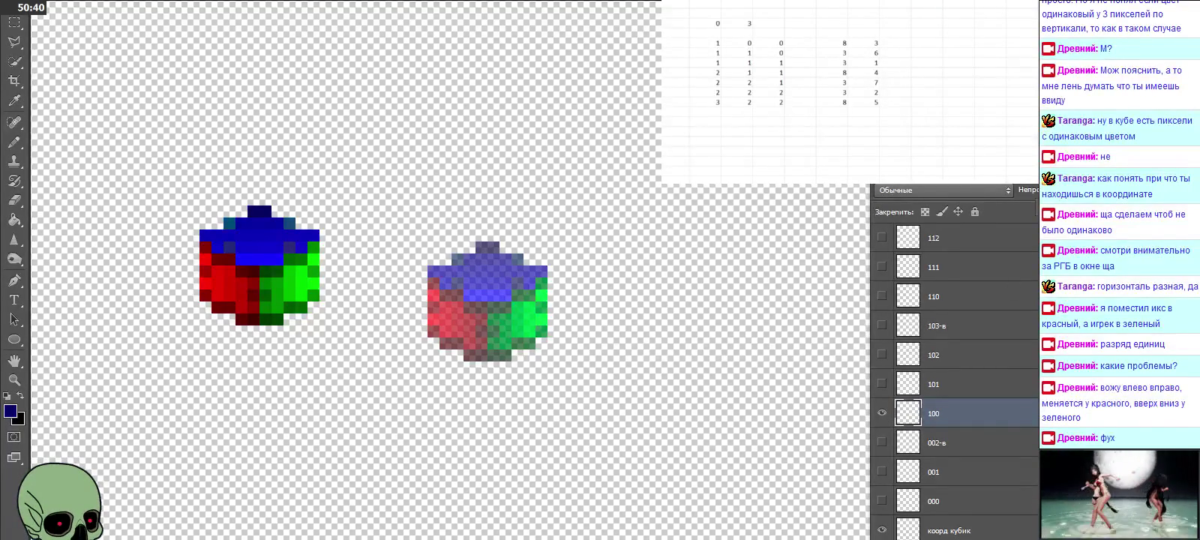
{"action": "key", "text": "0"}
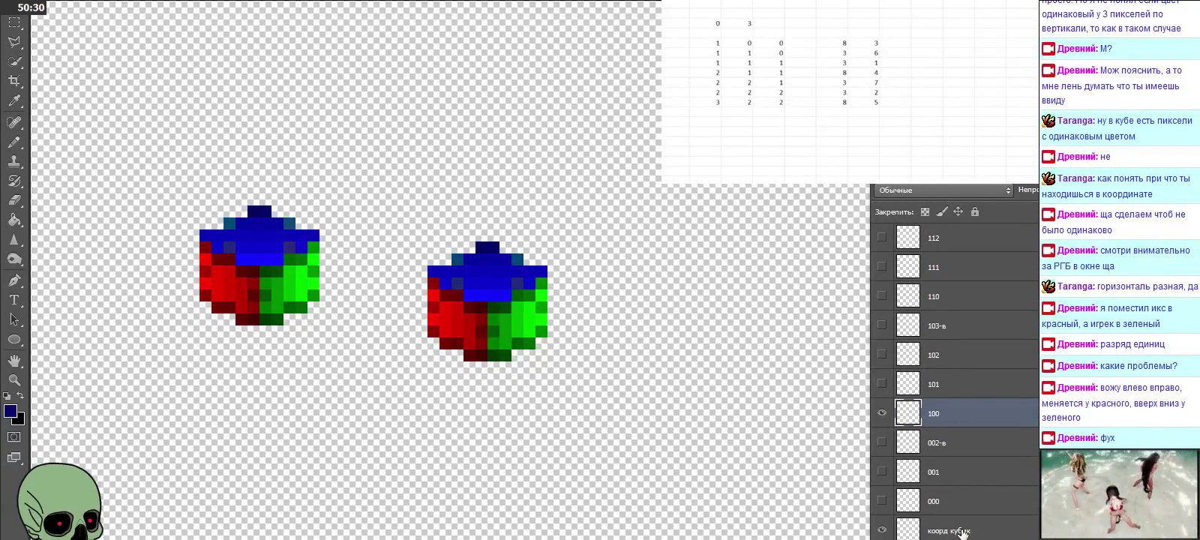
Step: Duplicate the коорд кубик cube over layer 100's cube, name it 100, and delete the old 100
{"action": "left_click", "coordinate": [961, 531]}
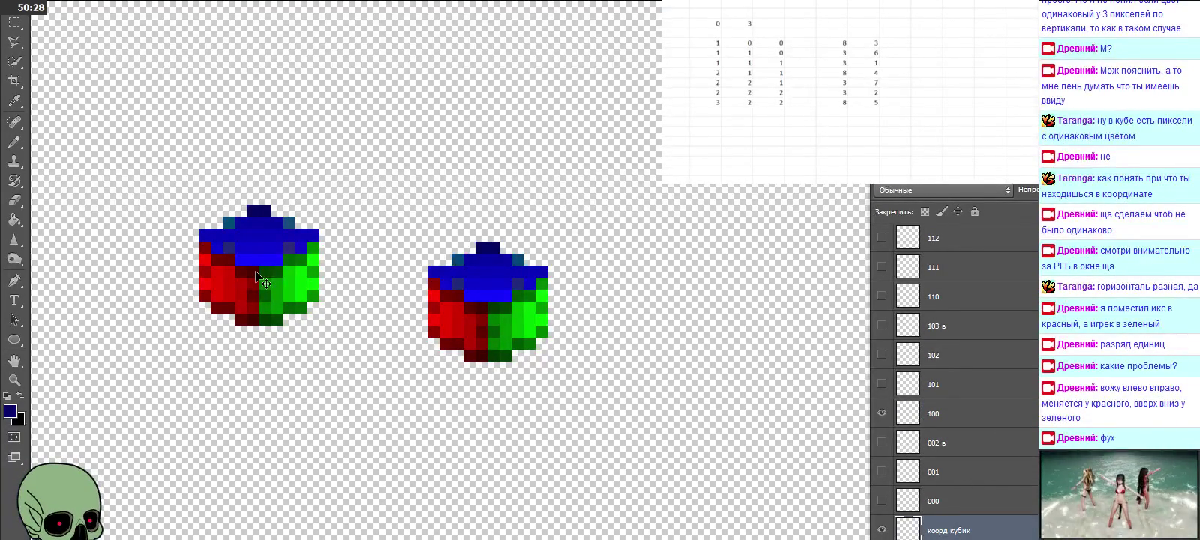
{"action": "left_click_drag", "start_coordinate": [256, 276], "coordinate": [461, 321]}
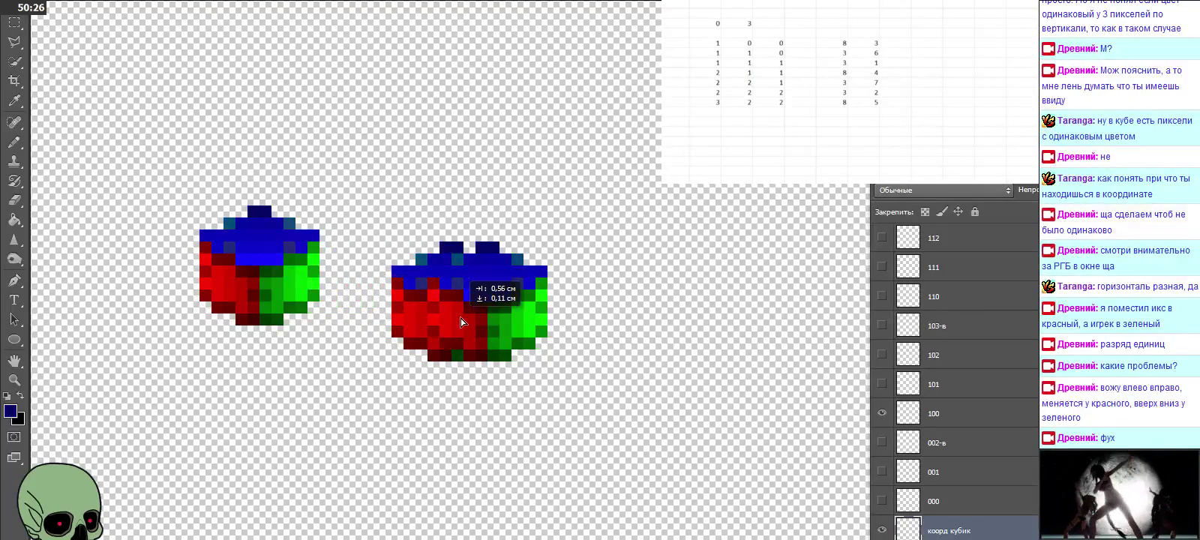
{"action": "left_click_drag", "start_coordinate": [461, 321], "coordinate": [496, 322]}
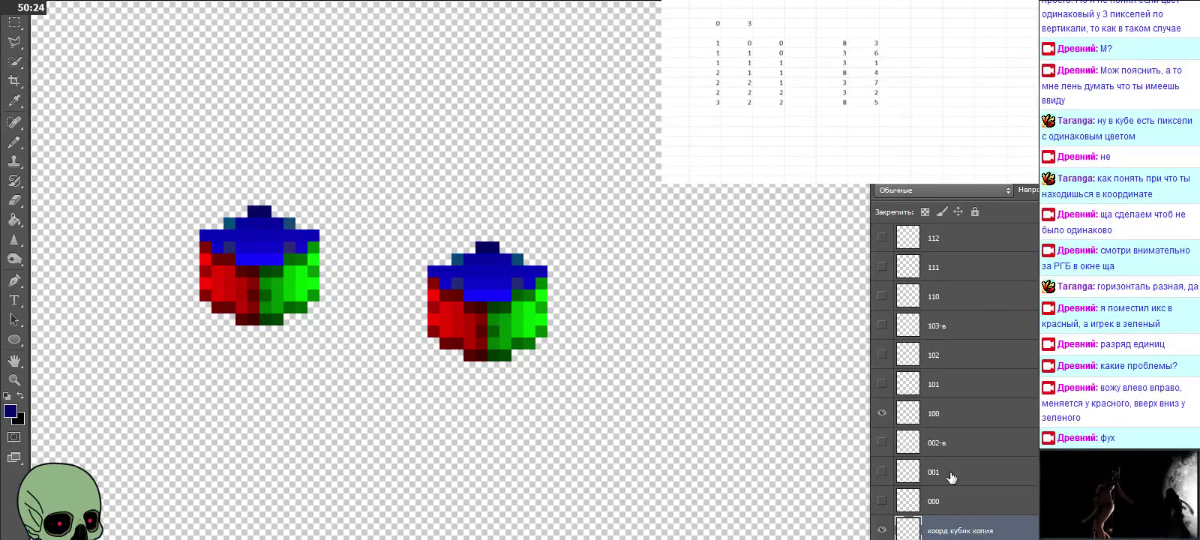
{"action": "left_click_drag", "start_coordinate": [968, 525], "coordinate": [965, 433]}
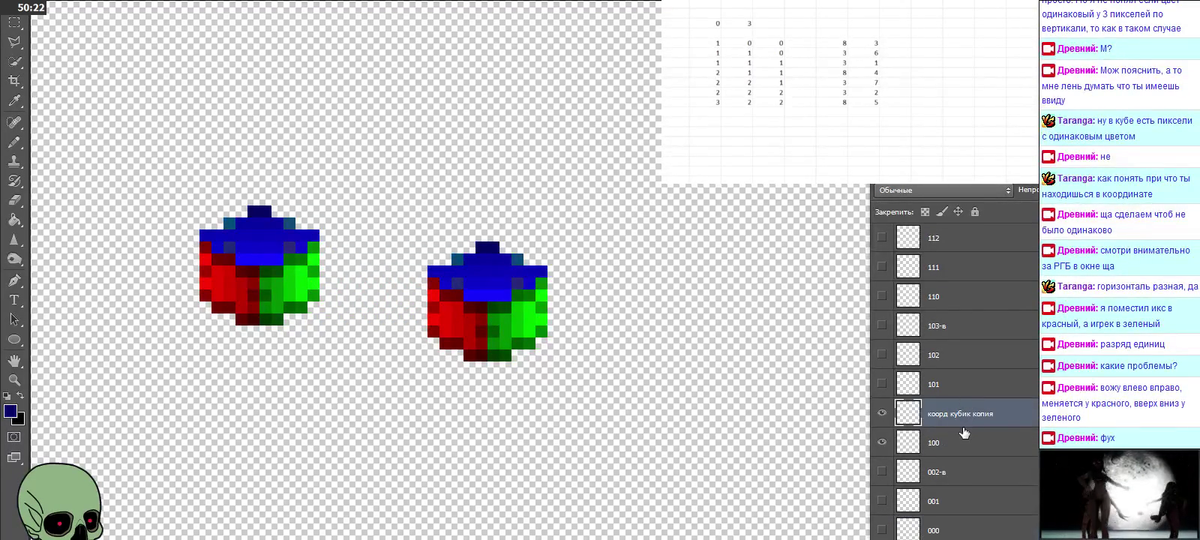
{"action": "double_click", "coordinate": [954, 415]}
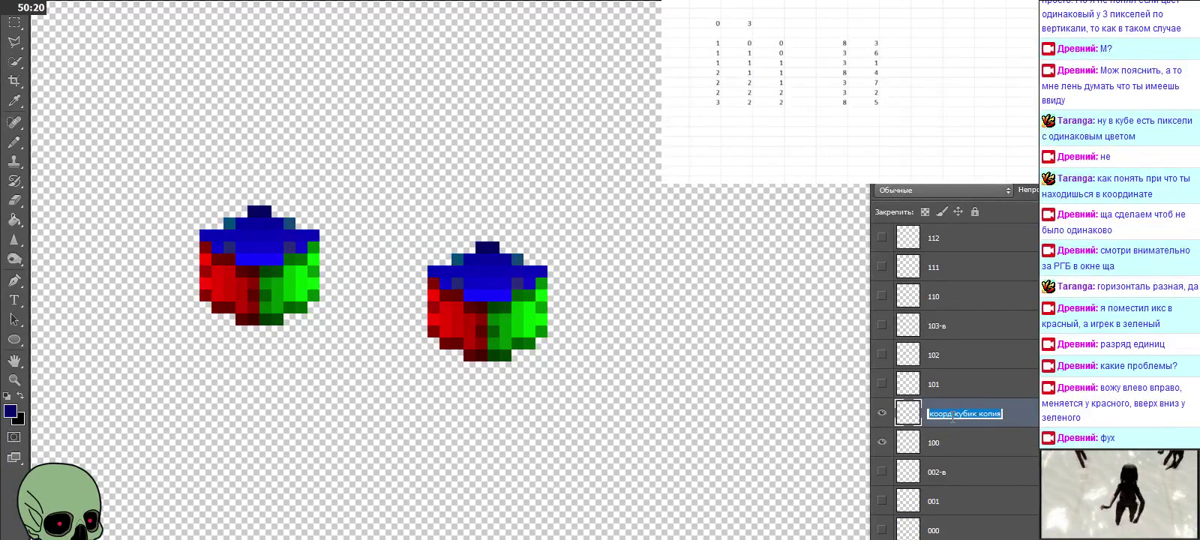
{"action": "type", "text": "100"}
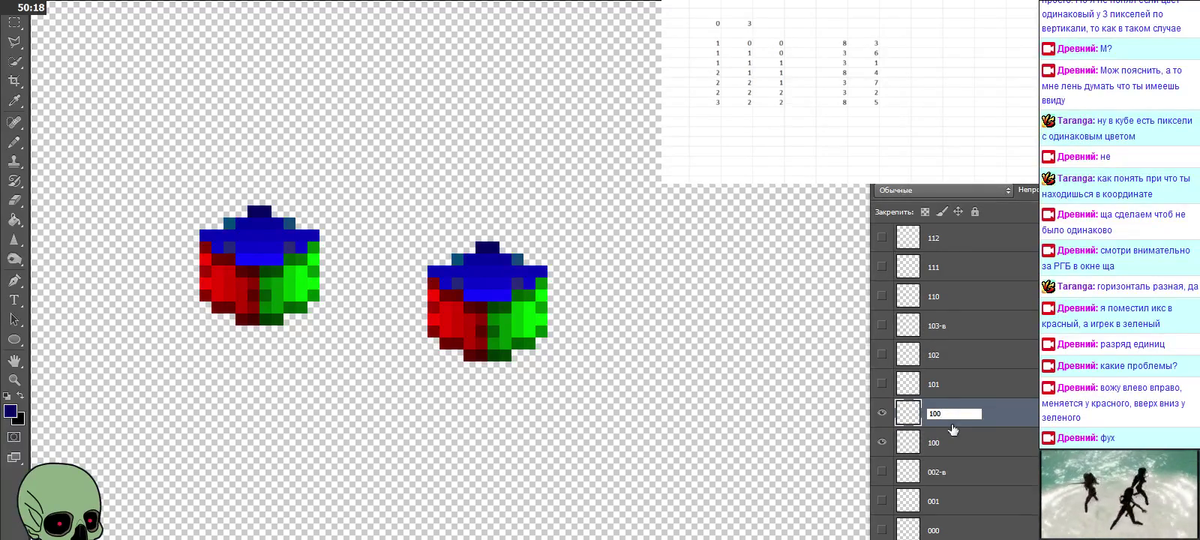
{"action": "left_click", "coordinate": [957, 445]}
{"action": "key", "text": "Delete"}
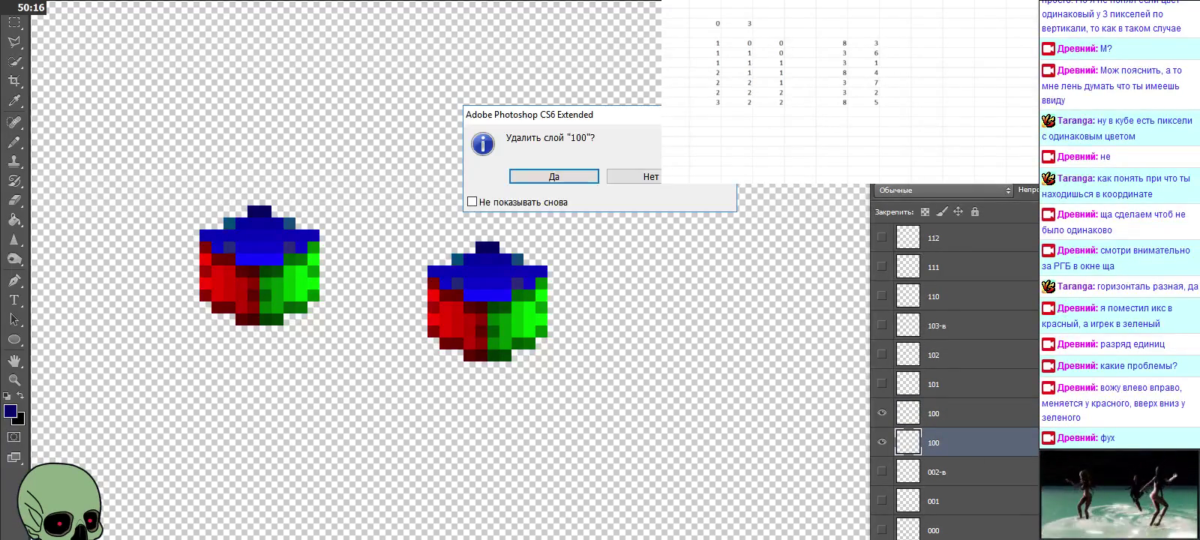
{"action": "left_click", "coordinate": [583, 181]}
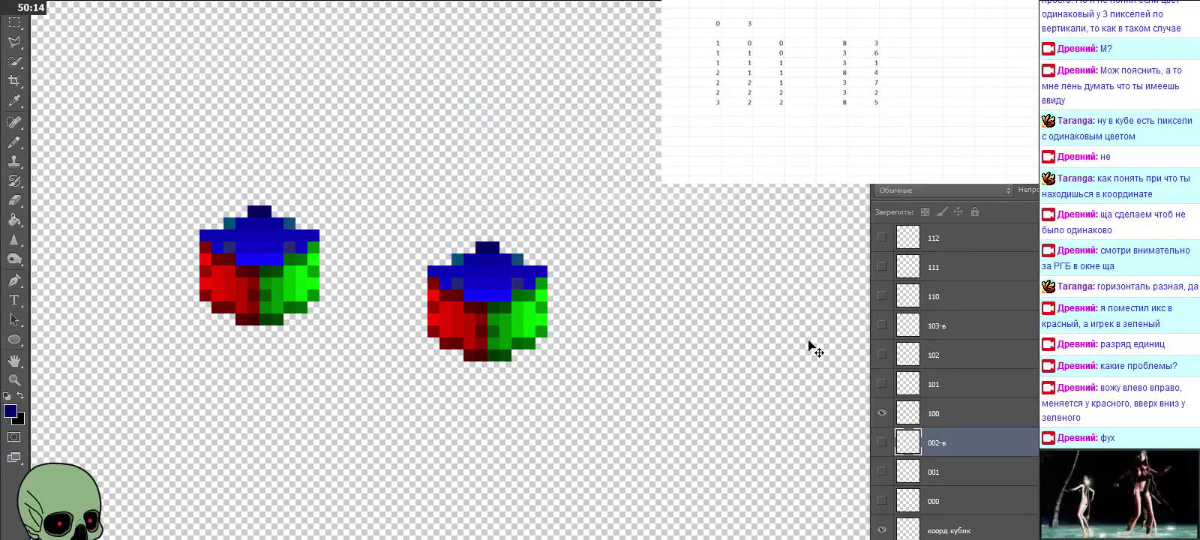
Step: Sample the dark blue, red and blue top colours from the right cube to check values
{"action": "left_click", "coordinate": [932, 414]}
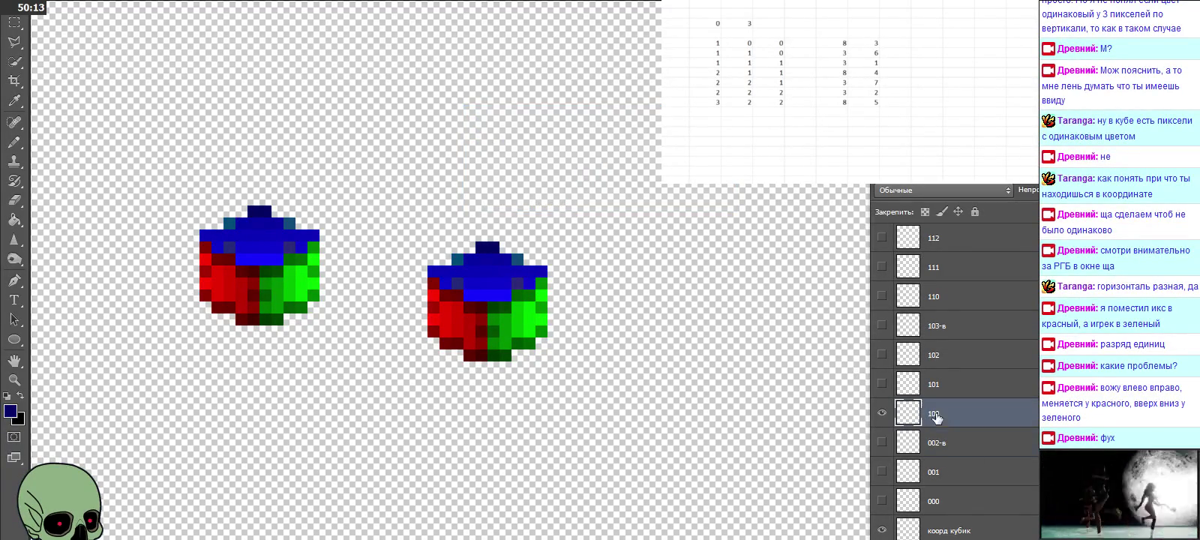
{"action": "left_click", "coordinate": [13, 100]}
{"action": "left_click", "coordinate": [523, 279]}
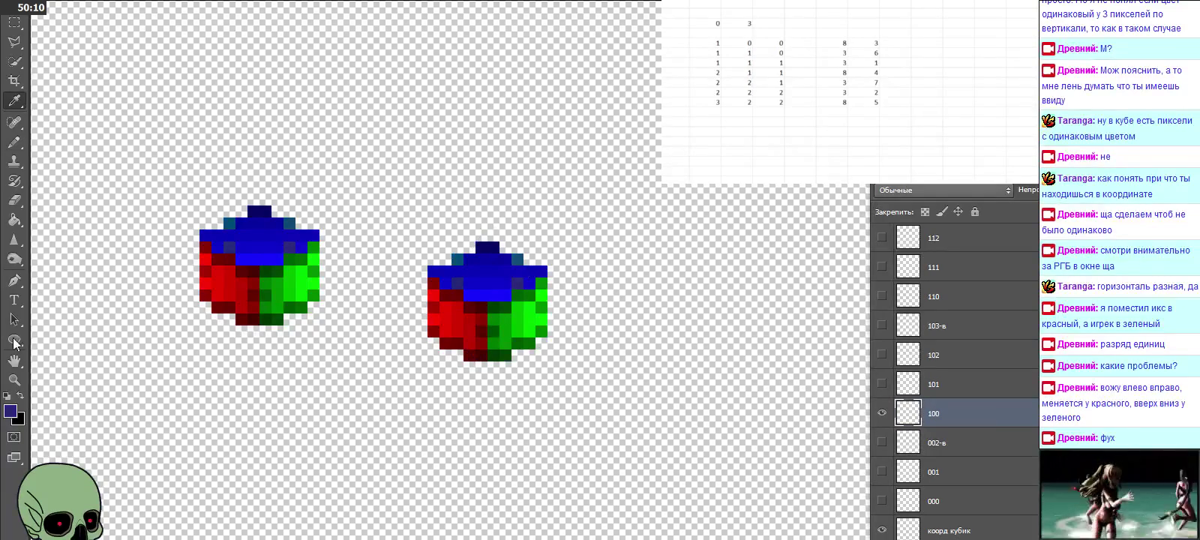
{"action": "left_click", "coordinate": [11, 410]}
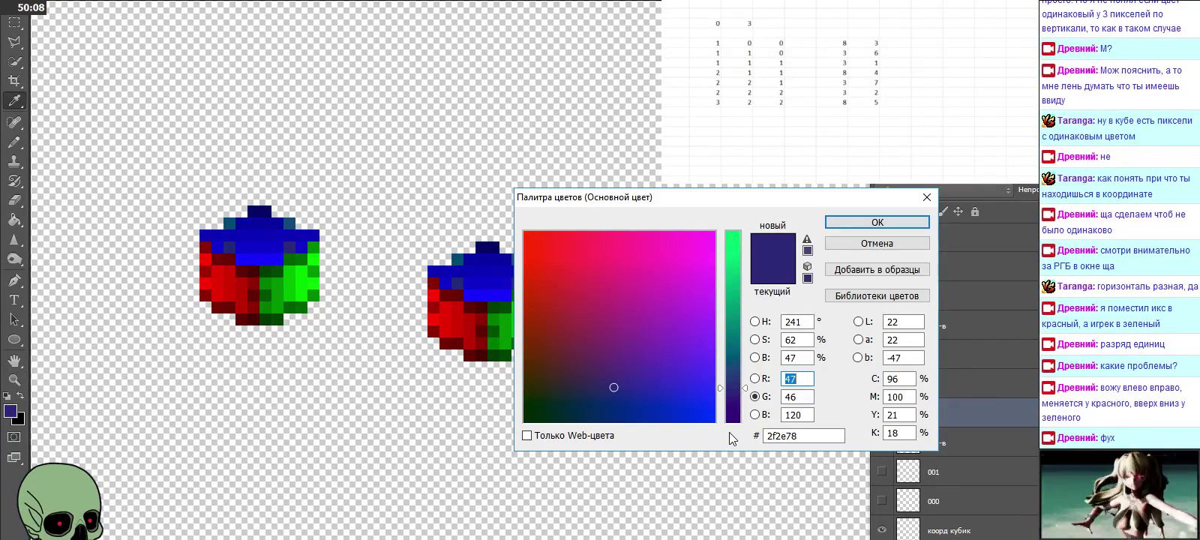
{"action": "left_click", "coordinate": [464, 307]}
{"action": "left_click", "coordinate": [472, 294]}
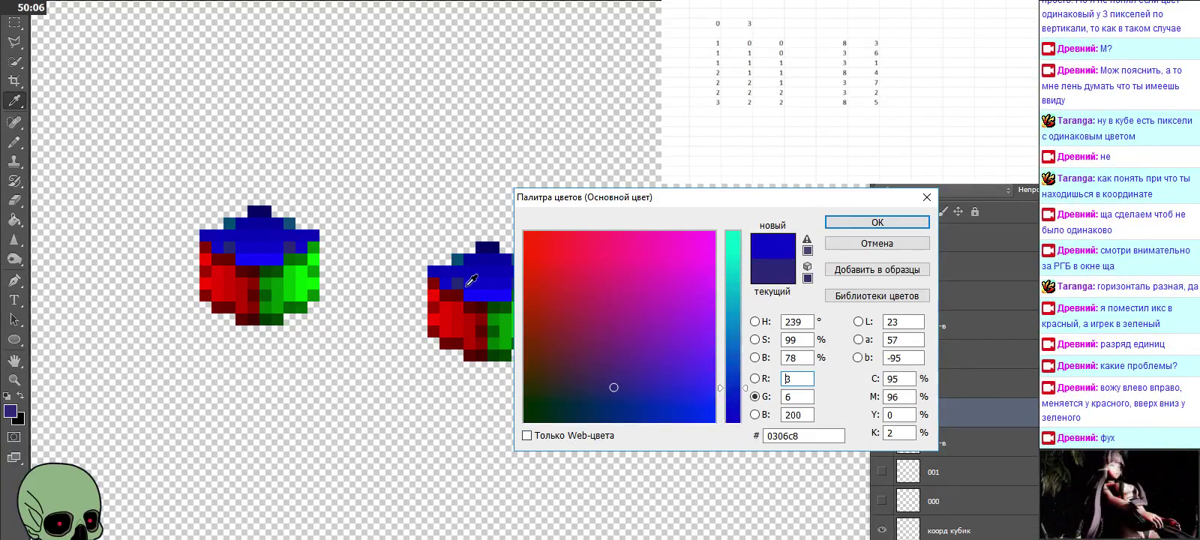
{"action": "left_click", "coordinate": [926, 201]}
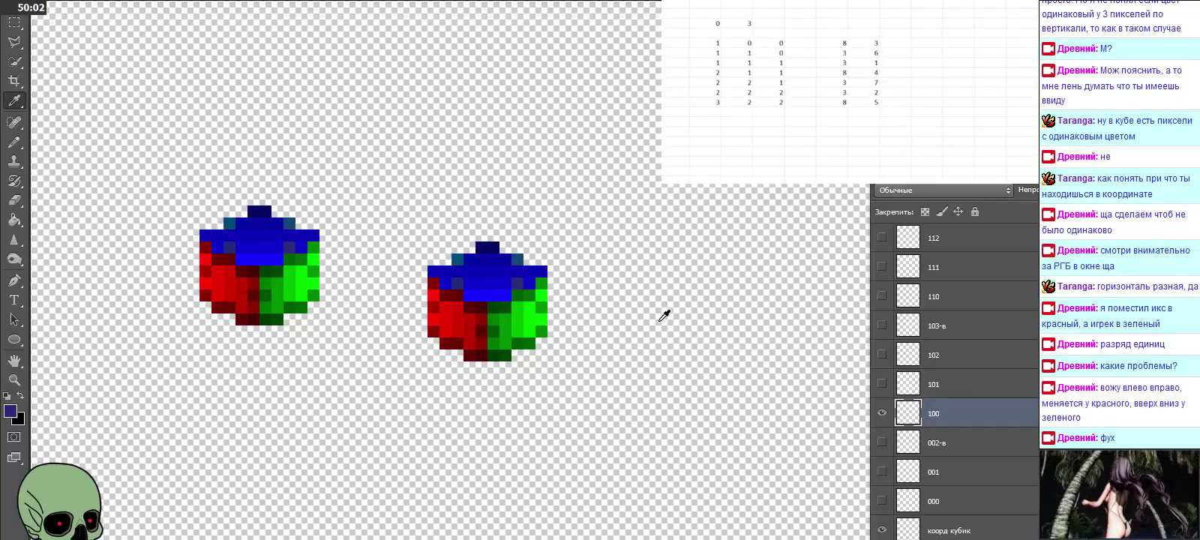
Step: Marquee-copy the left reference cube and paste it aligned over layer 101's cube
{"action": "left_click", "coordinate": [881, 414]}
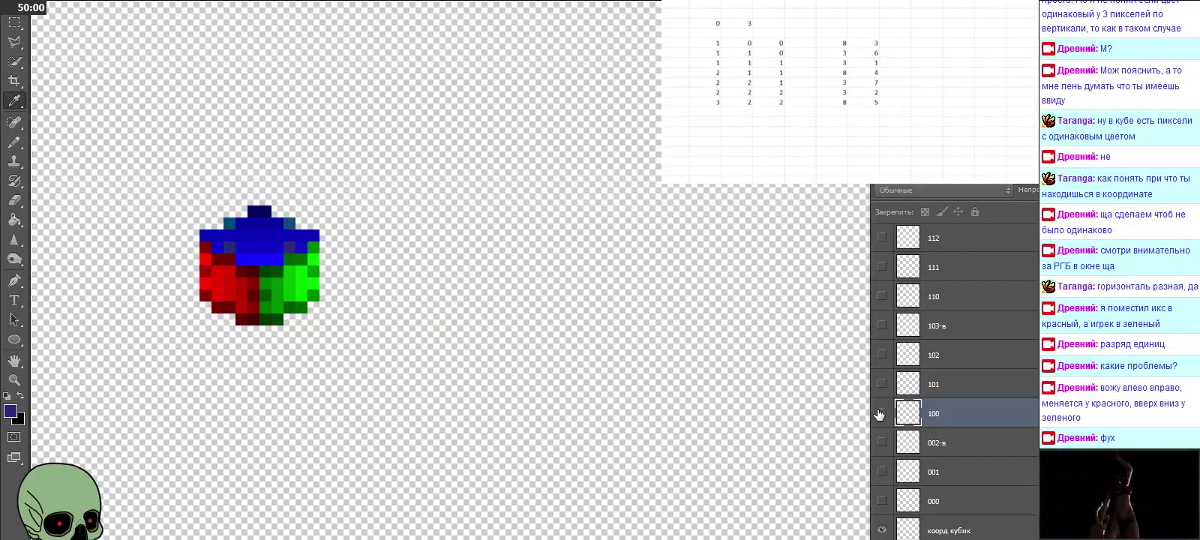
{"action": "left_click", "coordinate": [940, 388]}
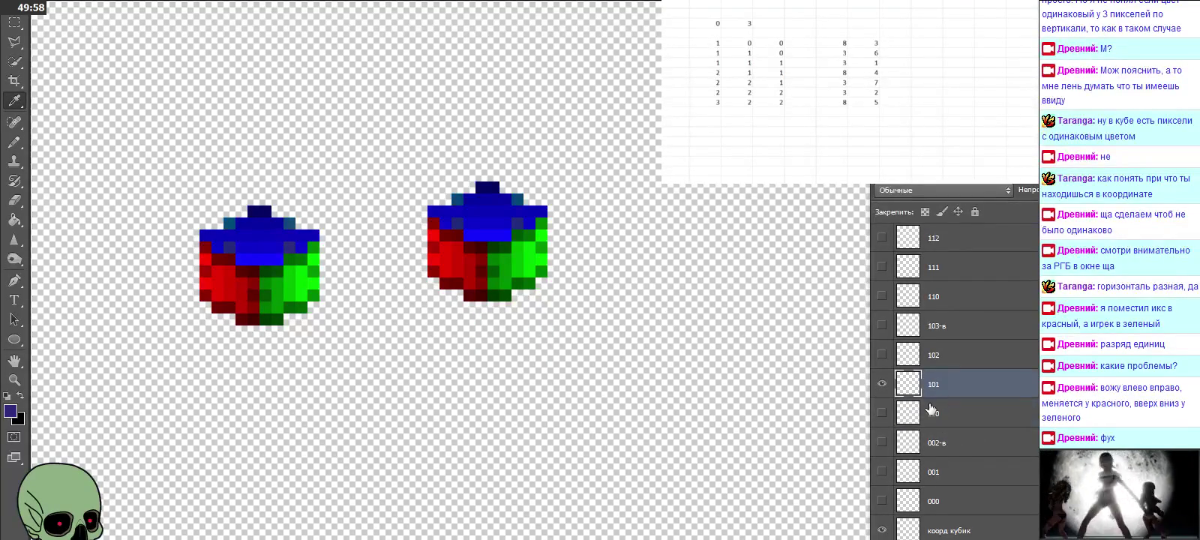
{"action": "left_click", "coordinate": [969, 530]}
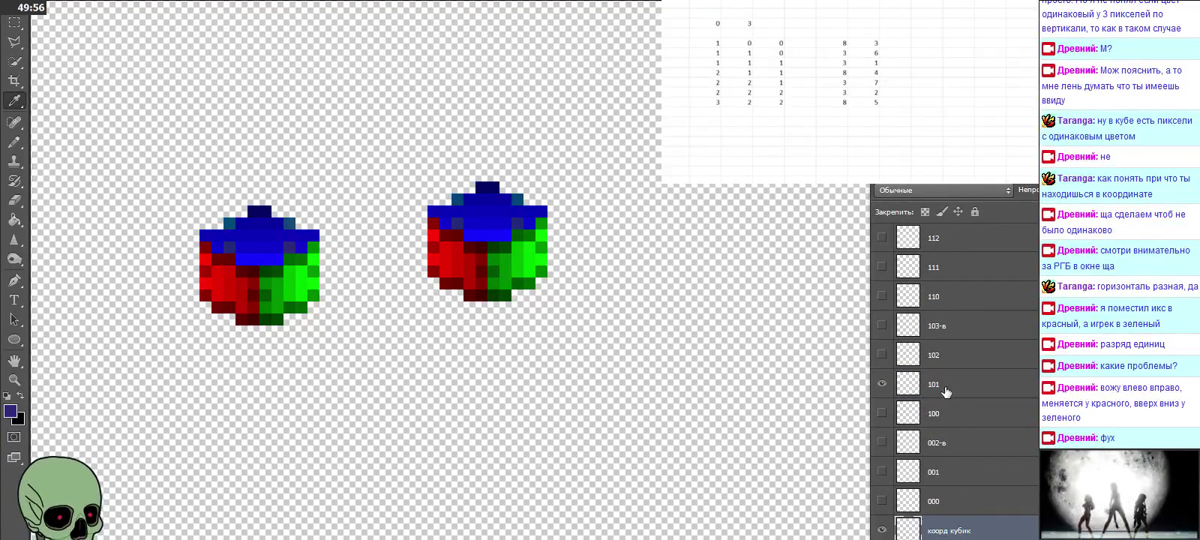
{"action": "left_click", "coordinate": [945, 390]}
{"action": "left_click", "coordinate": [973, 530]}
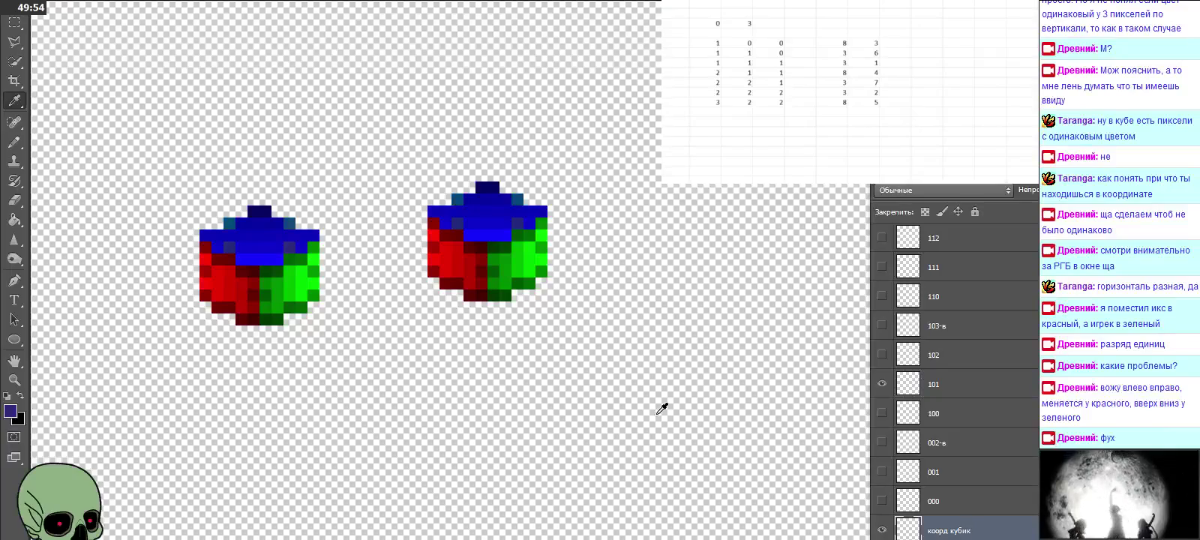
{"action": "left_click", "coordinate": [14, 23]}
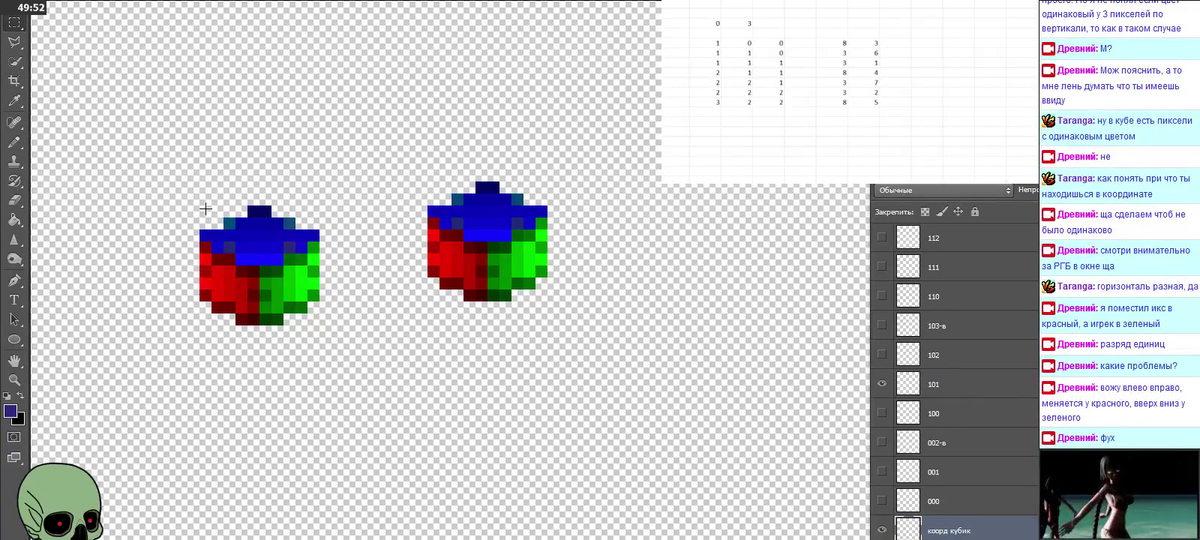
{"action": "left_click_drag", "start_coordinate": [205, 209], "coordinate": [319, 324]}
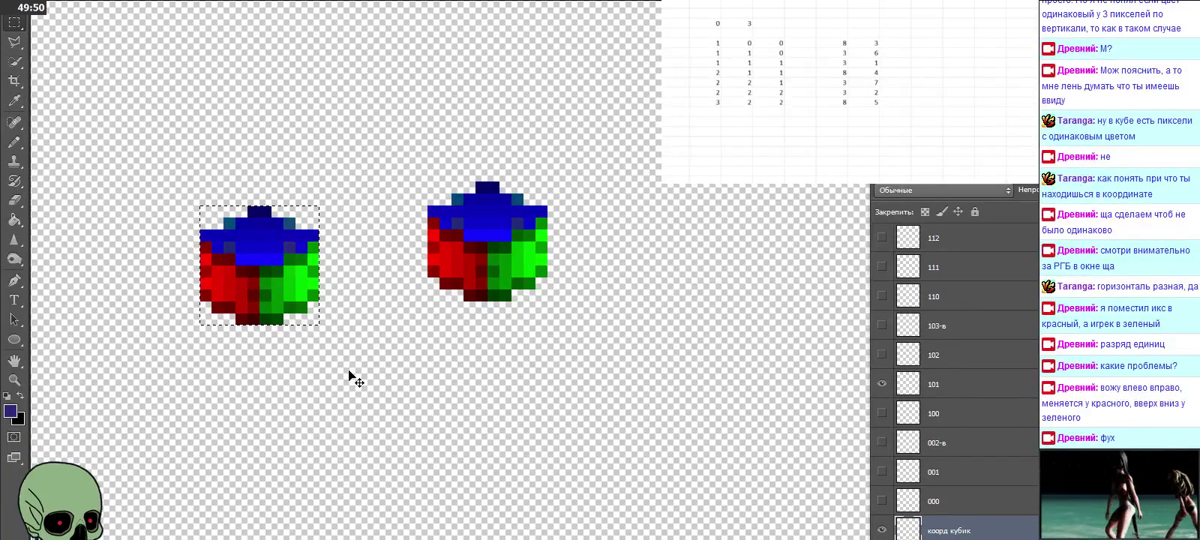
{"action": "left_click", "coordinate": [923, 386]}
{"action": "key", "text": "ctrl+d"}
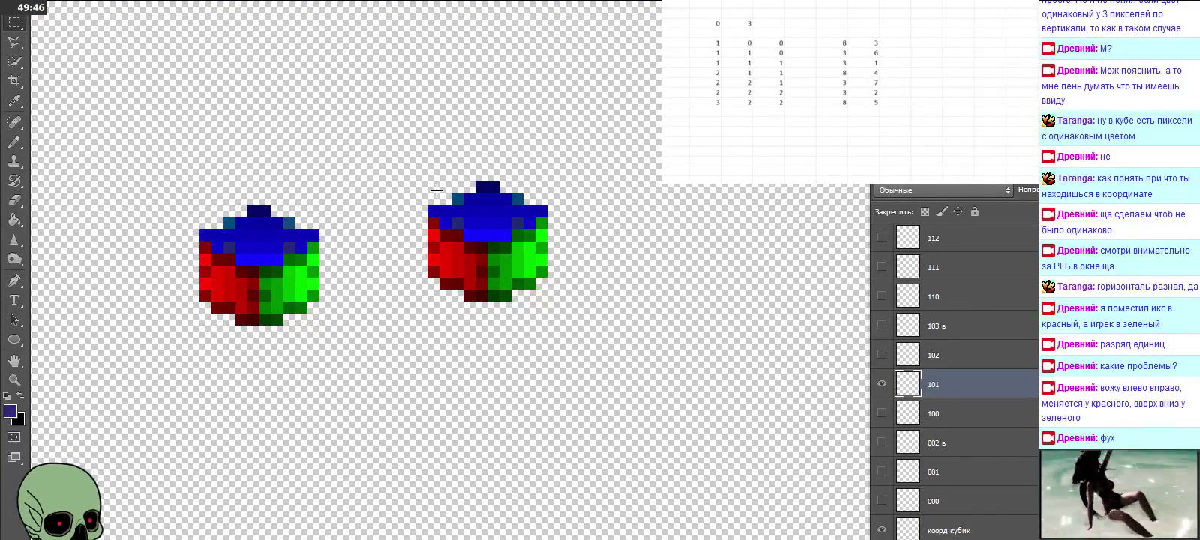
{"action": "key", "text": "ctrl+v"}
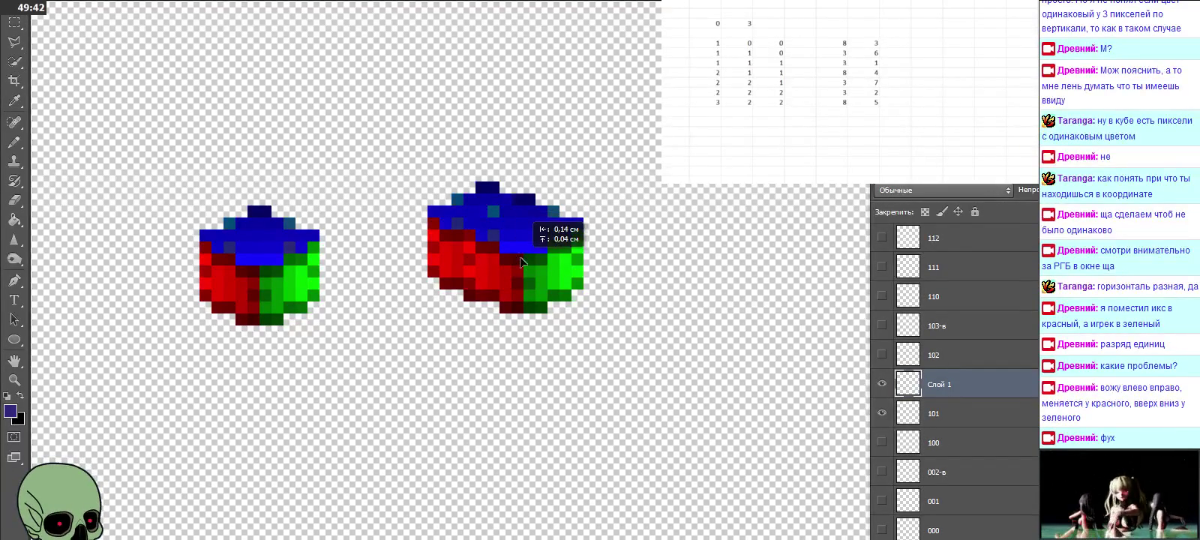
{"action": "left_click_drag", "start_coordinate": [572, 269], "coordinate": [488, 245]}
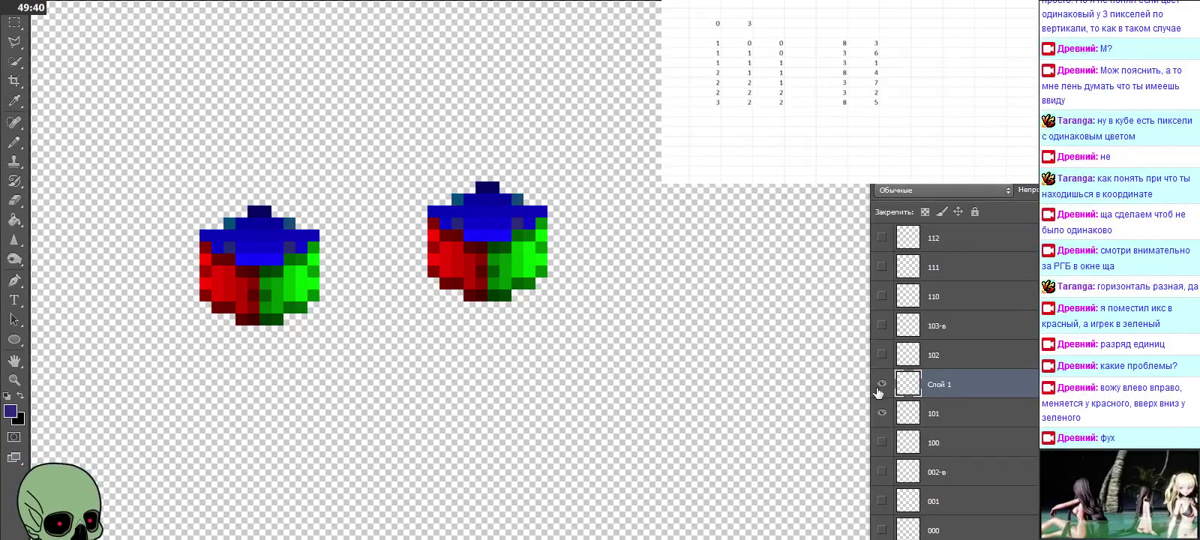
Step: Name the new cube layer 101, delete the old 101 layer, and hide the cube
{"action": "double_click", "coordinate": [941, 384]}
{"action": "type", "text": "101"}
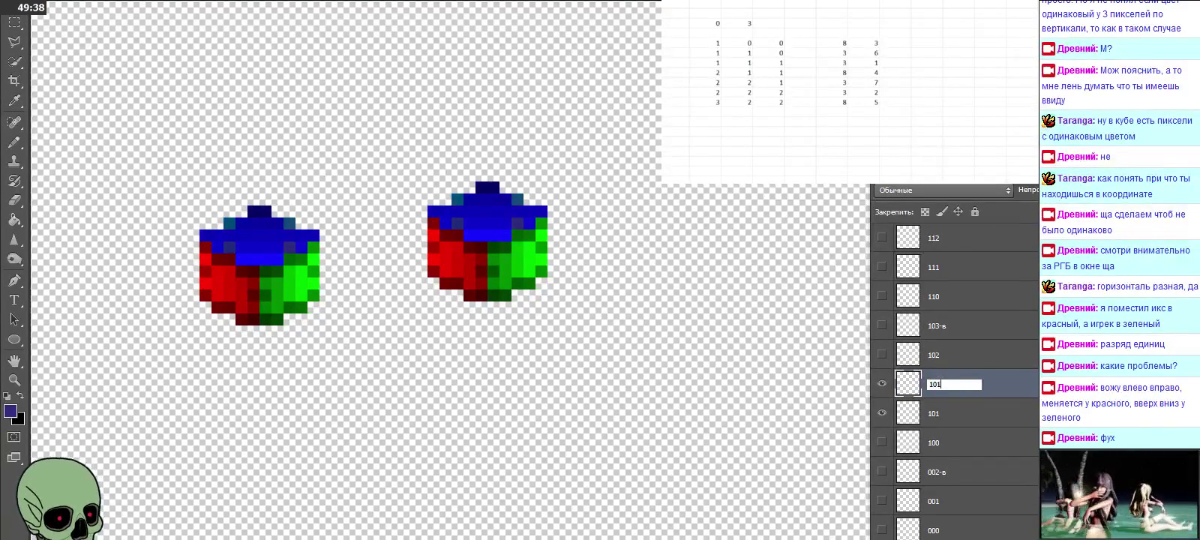
{"action": "left_click", "coordinate": [949, 415]}
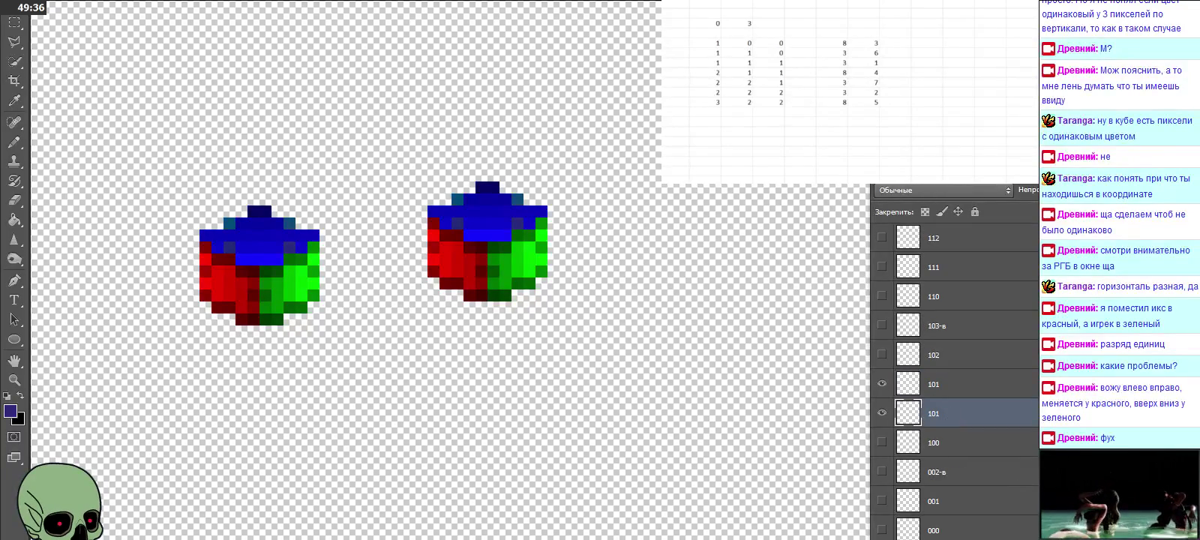
{"action": "key", "text": "Delete"}
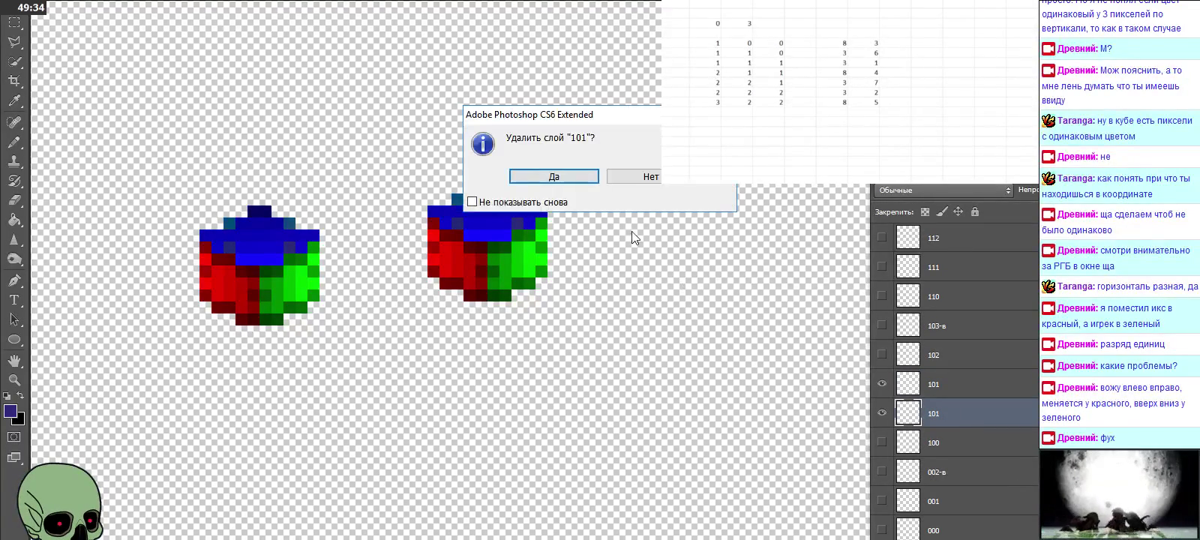
{"action": "left_click", "coordinate": [534, 176]}
{"action": "left_click", "coordinate": [943, 366]}
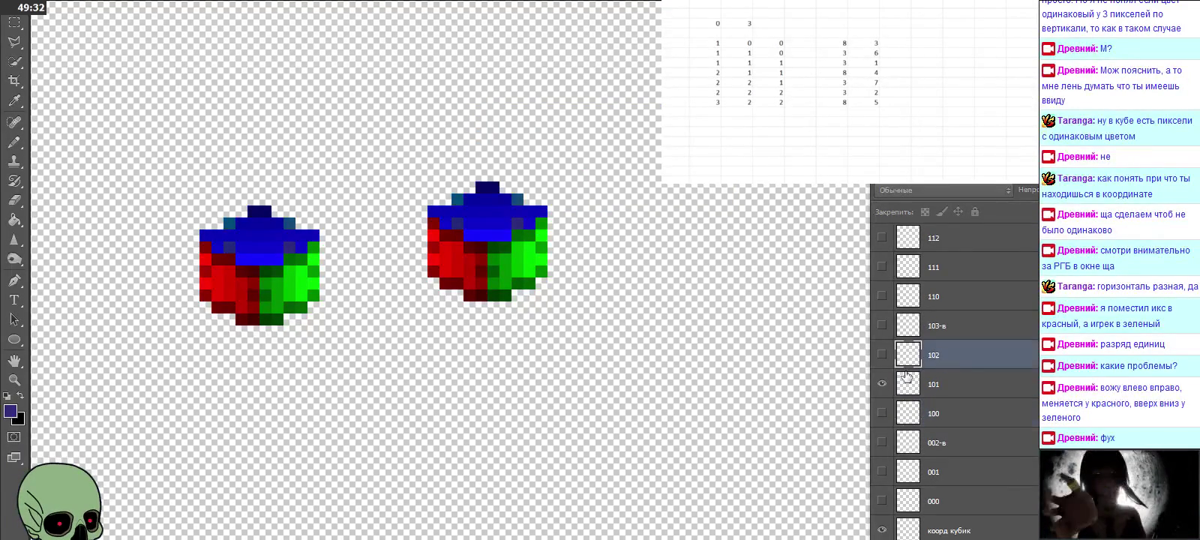
Step: Paste the reference cube onto a new layer aligned over layer 102's cube
{"action": "left_click", "coordinate": [883, 384]}
{"action": "left_click", "coordinate": [882, 356]}
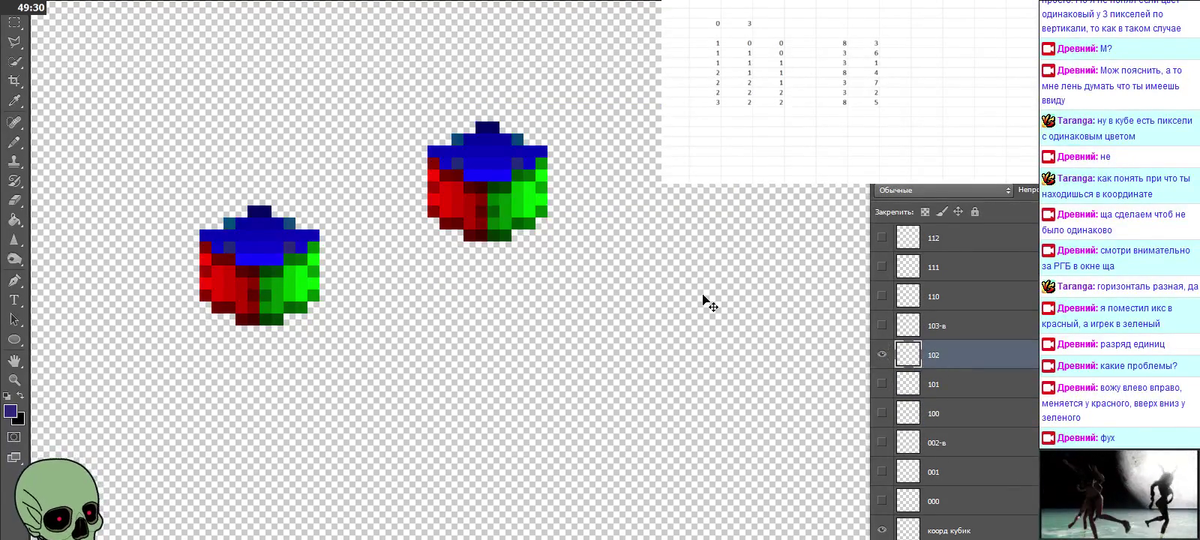
{"action": "scroll", "coordinate": [708, 301], "scroll_direction": "up", "scroll_amount": 2}
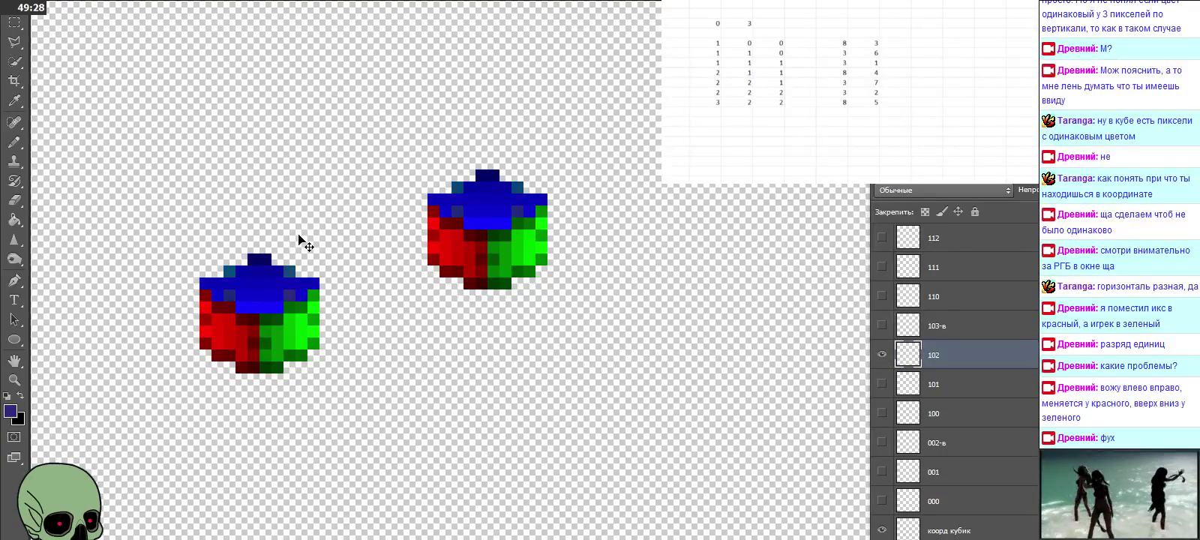
{"action": "key", "text": "ctrl+v"}
{"action": "mouse_move", "coordinate": [560, 277]}
{"action": "left_mouse_down"}
{"action": "mouse_move", "coordinate": [493, 227]}
{"action": "mouse_move", "coordinate": [469, 226]}
{"action": "left_mouse_up"}
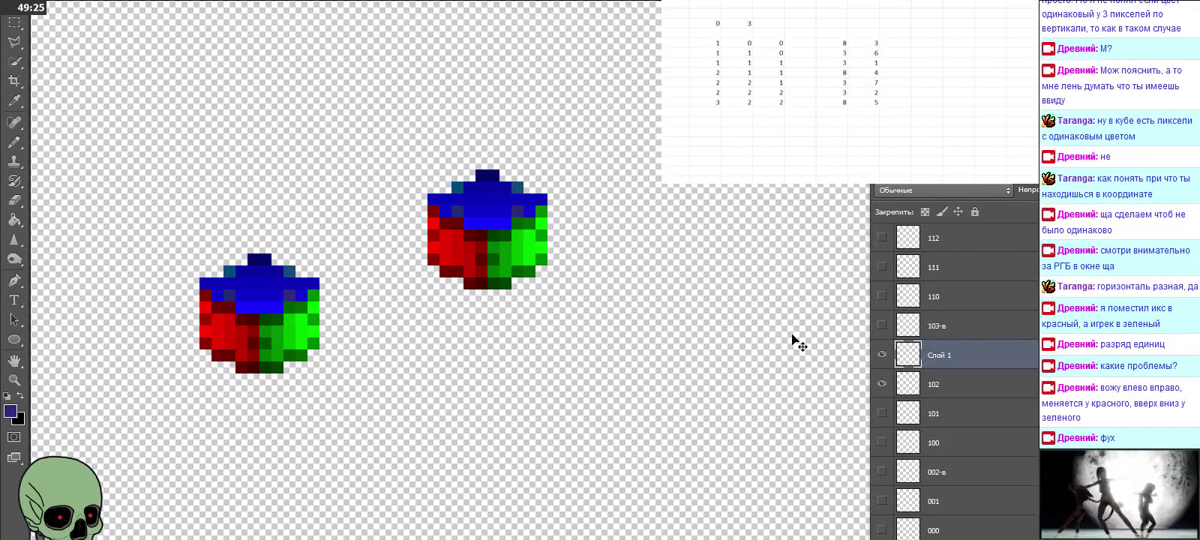
Step: Name the new cube layer 102 and delete the old 102 layer
{"action": "double_click", "coordinate": [973, 357]}
{"action": "type", "text": "102"}
{"action": "left_click", "coordinate": [945, 384]}
{"action": "left_click", "coordinate": [883, 384]}
{"action": "key", "text": "Delete"}
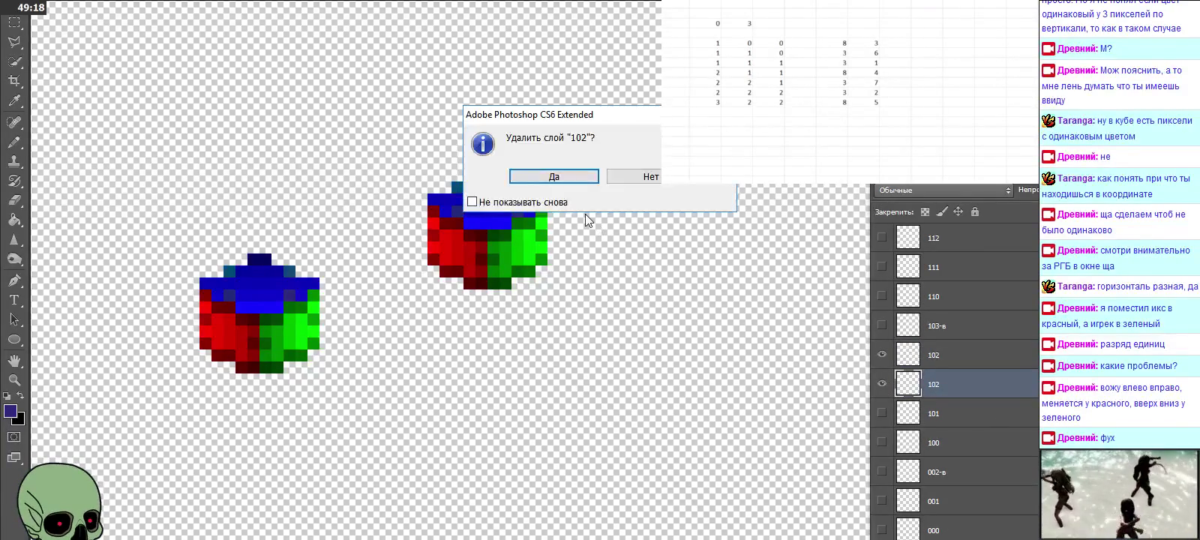
{"action": "left_click", "coordinate": [567, 178]}
{"action": "left_click", "coordinate": [976, 353]}
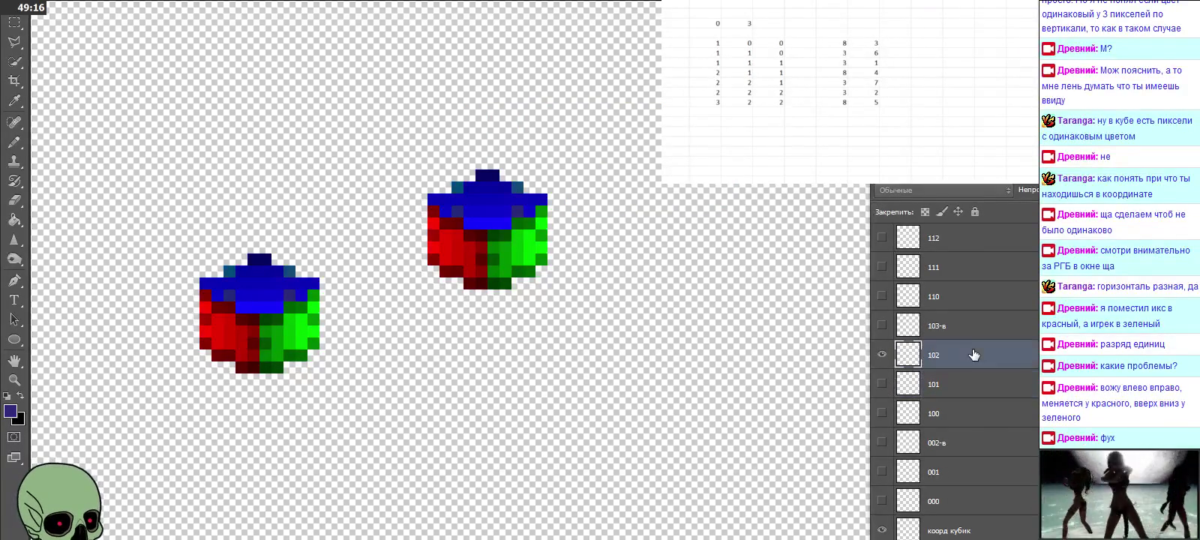
Step: Hide layer 102 and paste a reference cube aligned over layer 110's cube
{"action": "left_click", "coordinate": [947, 301]}
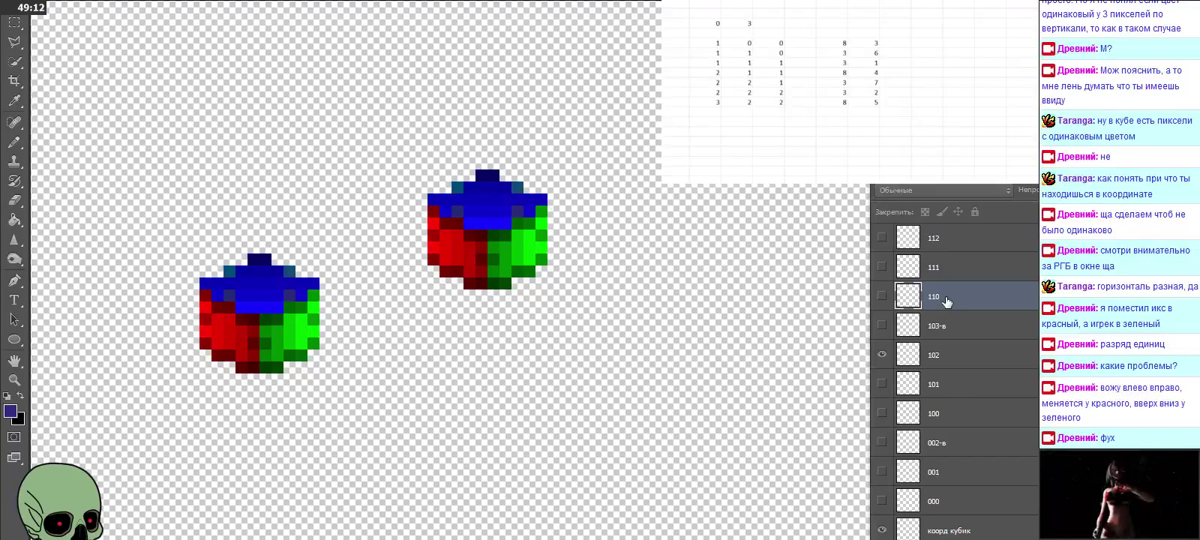
{"action": "left_click", "coordinate": [881, 355]}
{"action": "left_click", "coordinate": [882, 297]}
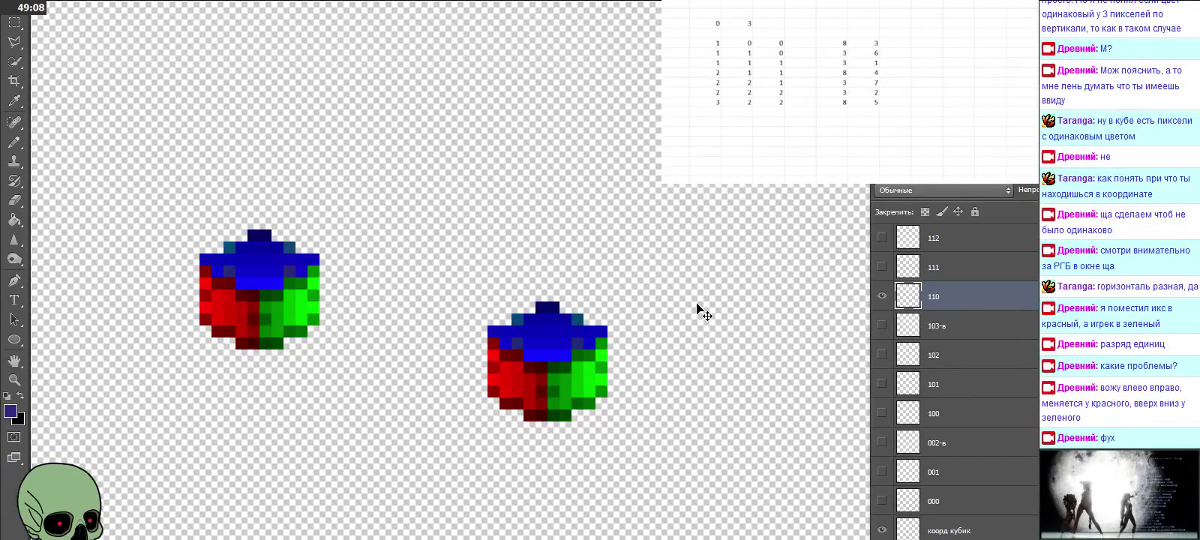
{"action": "scroll", "coordinate": [698, 309], "scroll_direction": "down", "scroll_amount": 5}
{"action": "key", "text": "ctrl+v"}
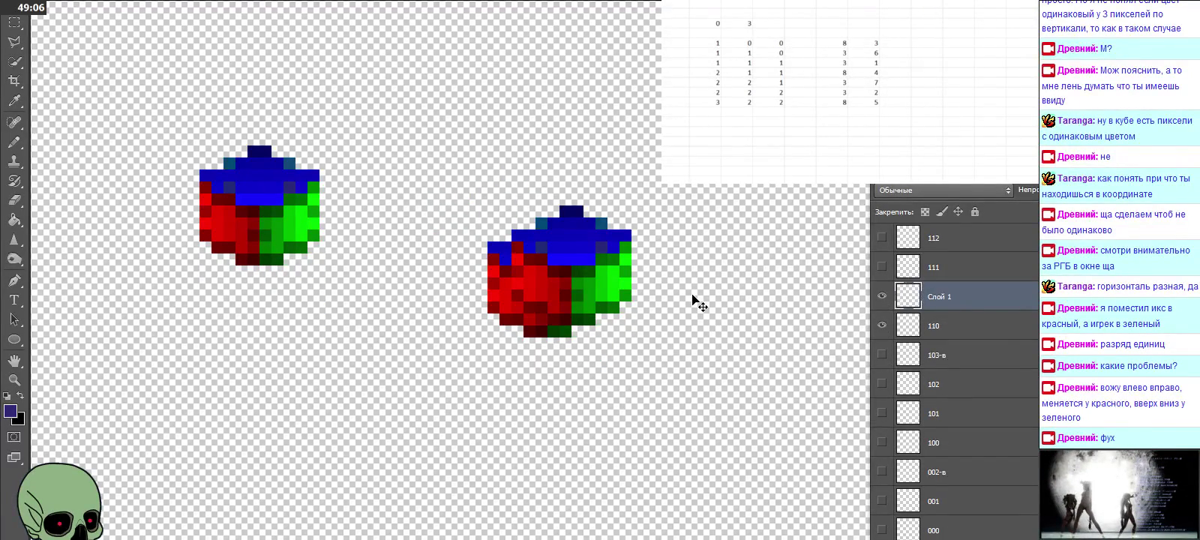
{"action": "left_click_drag", "start_coordinate": [629, 283], "coordinate": [604, 296]}
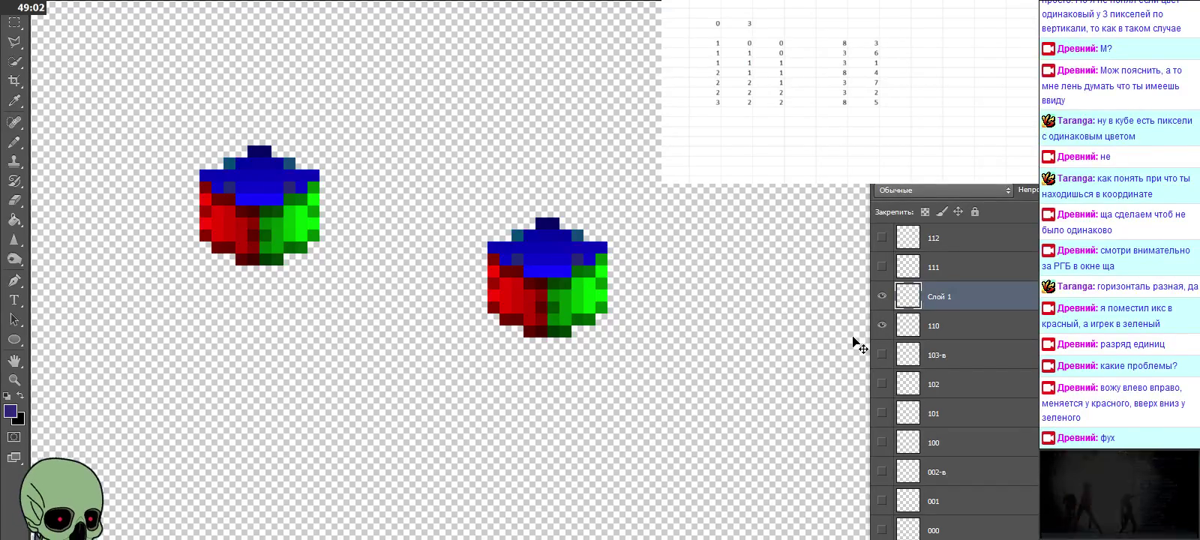
Step: Name the new cube layer 110, delete the old 110 layer, and hide its cube
{"action": "double_click", "coordinate": [941, 299]}
{"action": "type", "text": "110"}
{"action": "key", "text": "Return"}
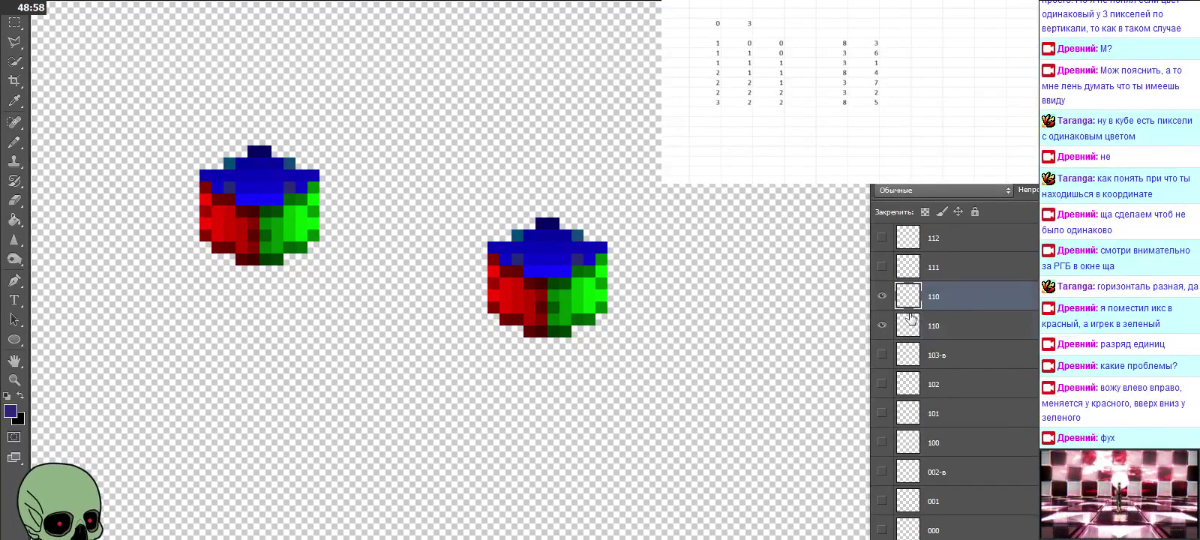
{"action": "left_click", "coordinate": [892, 328]}
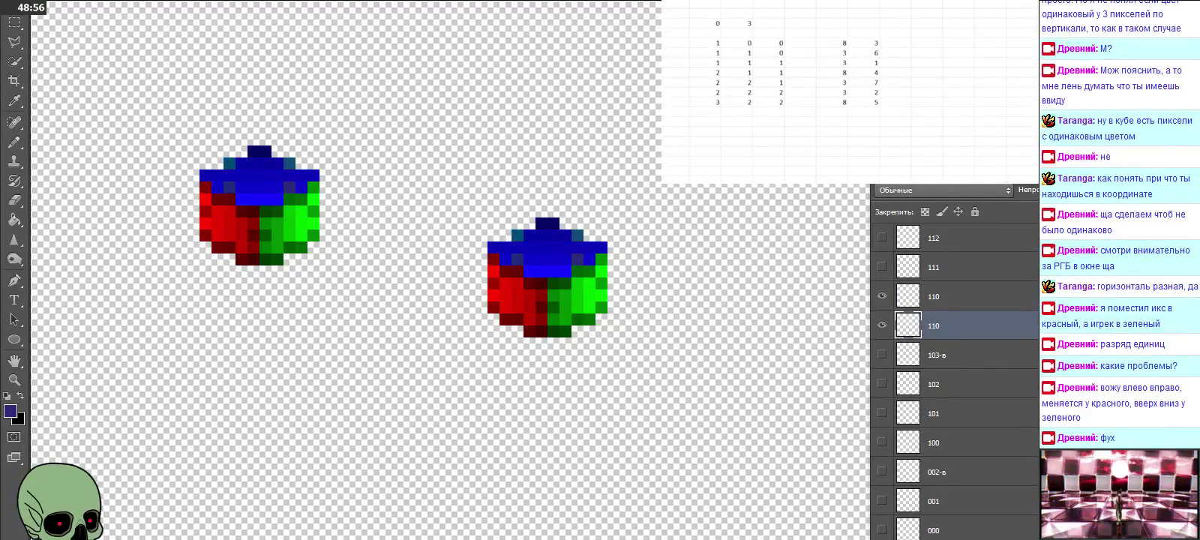
{"action": "key", "text": "Delete"}
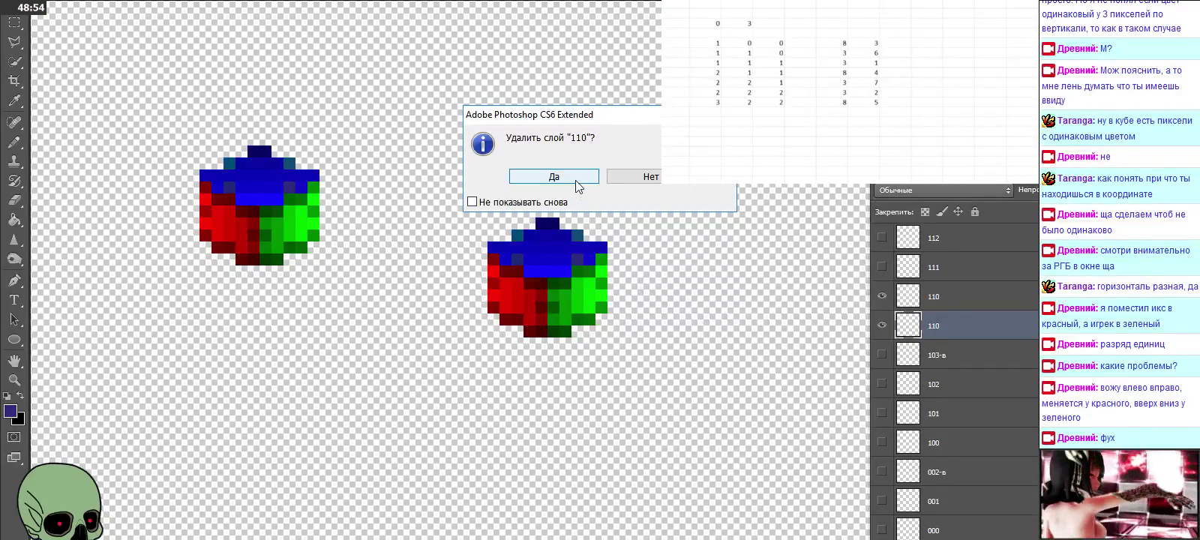
{"action": "left_click", "coordinate": [574, 178]}
{"action": "left_click", "coordinate": [944, 270]}
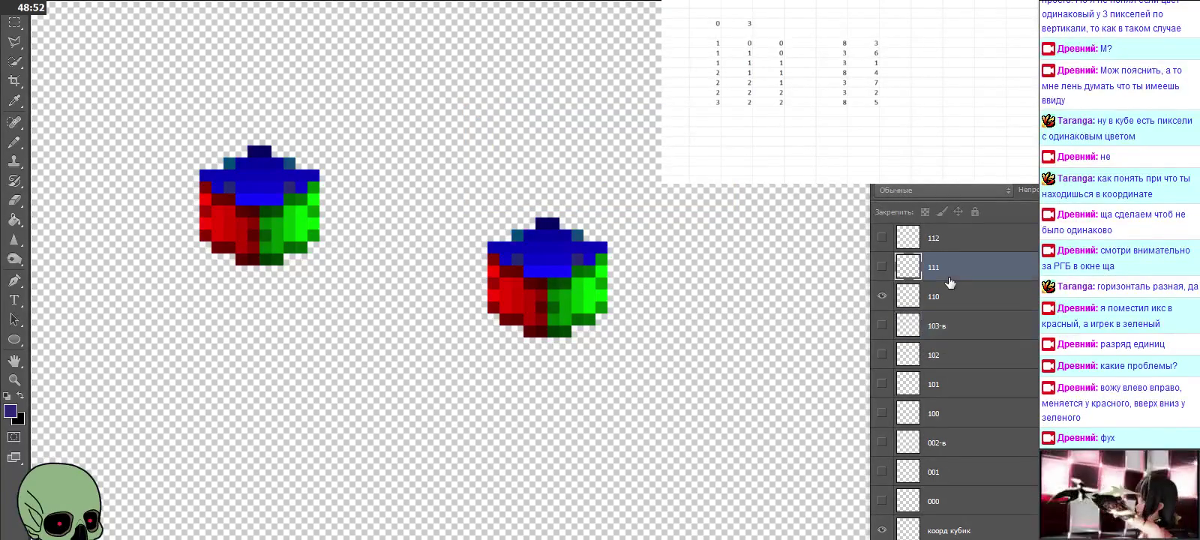
{"action": "left_click", "coordinate": [882, 296]}
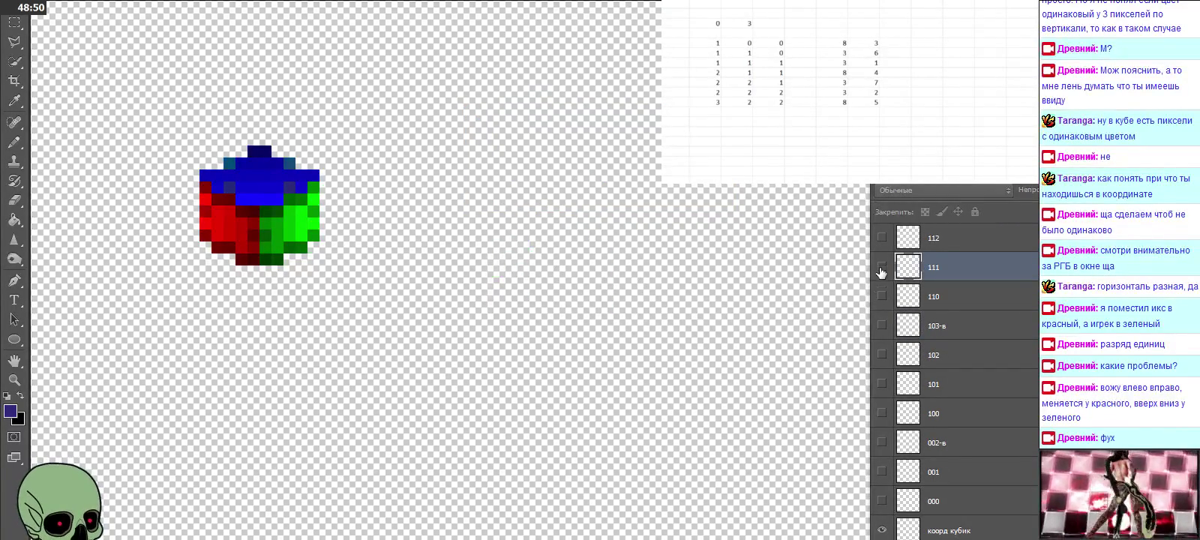
Step: Paste a cube aligned over layer 111's cube, name it 111, and delete the old 111
{"action": "left_click", "coordinate": [882, 267]}
{"action": "scroll", "coordinate": [605, 259], "scroll_direction": "up", "scroll_amount": 1}
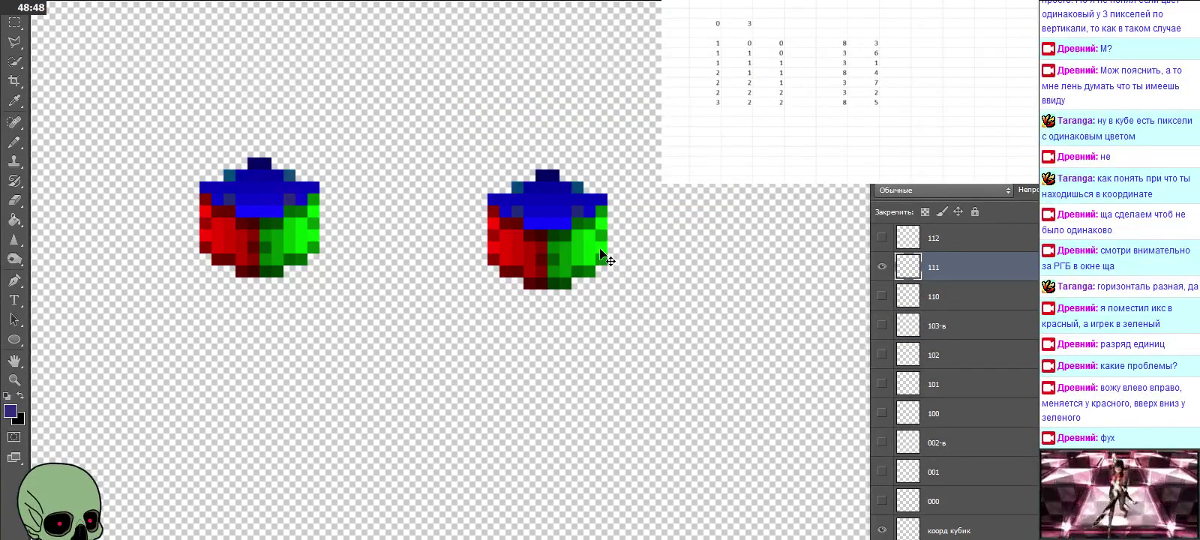
{"action": "key", "text": "ctrl+v"}
{"action": "left_click_drag", "start_coordinate": [602, 256], "coordinate": [569, 228]}
{"action": "double_click", "coordinate": [941, 268]}
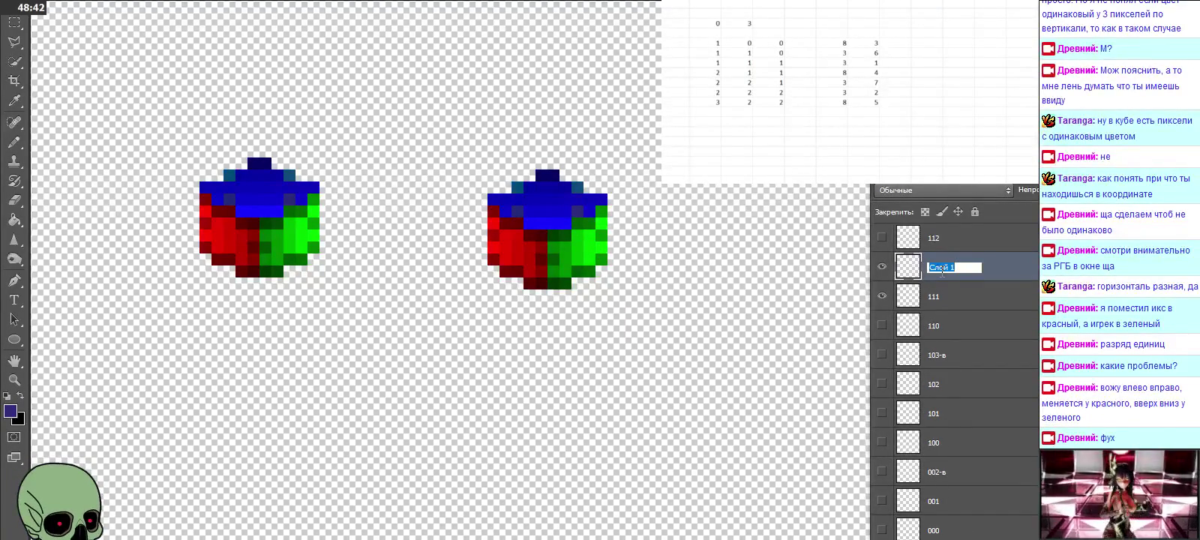
{"action": "type", "text": "111"}
{"action": "left_click", "coordinate": [944, 299]}
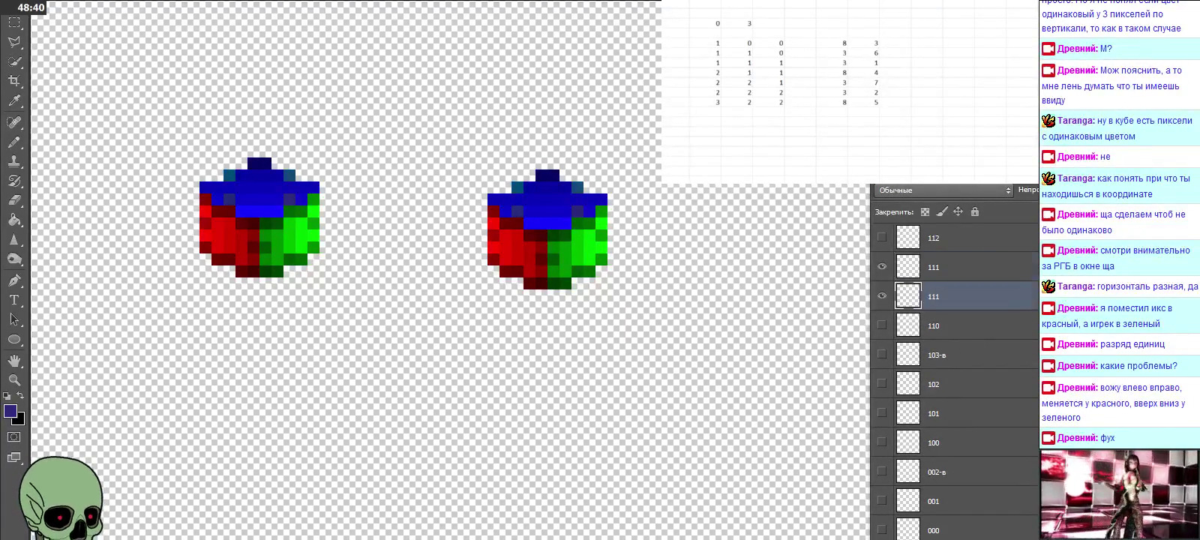
{"action": "key", "text": "Delete"}
{"action": "left_click", "coordinate": [554, 176]}
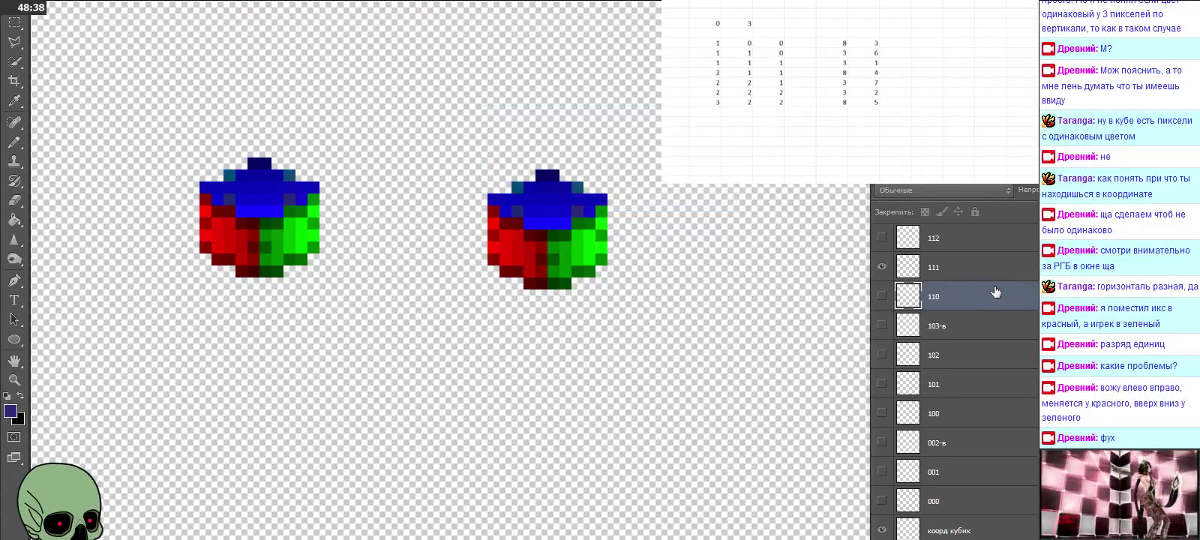
Step: Paste a cube aligned over layer 112's cube, name it 112, and delete the old 112
{"action": "left_click", "coordinate": [954, 384]}
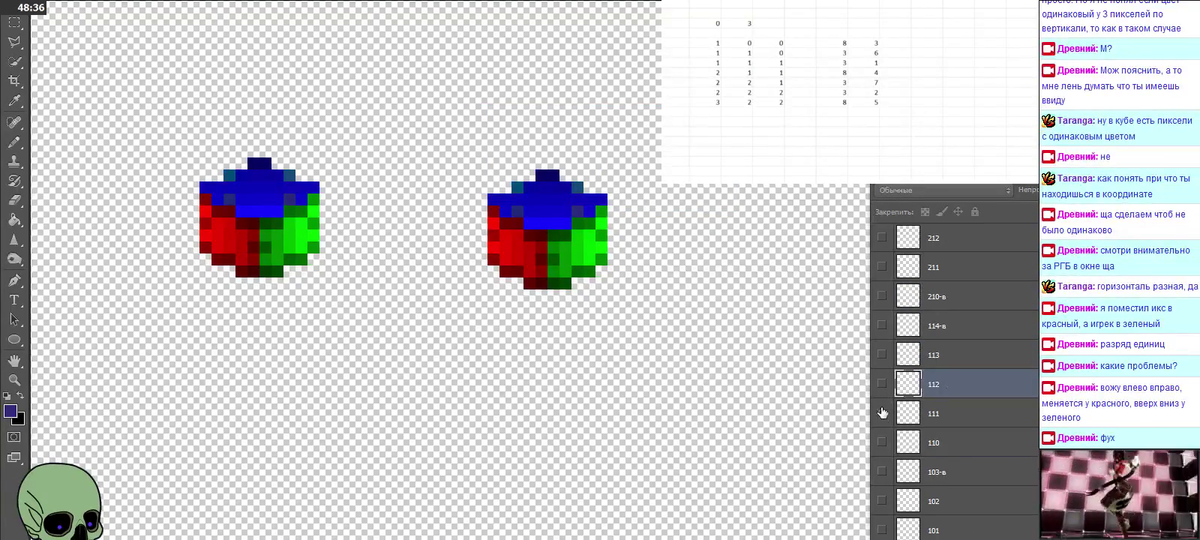
{"action": "left_click", "coordinate": [883, 412]}
{"action": "left_click", "coordinate": [882, 384]}
{"action": "key", "text": "Down"}
{"action": "key", "text": "Down"}
{"action": "key", "text": "Down"}
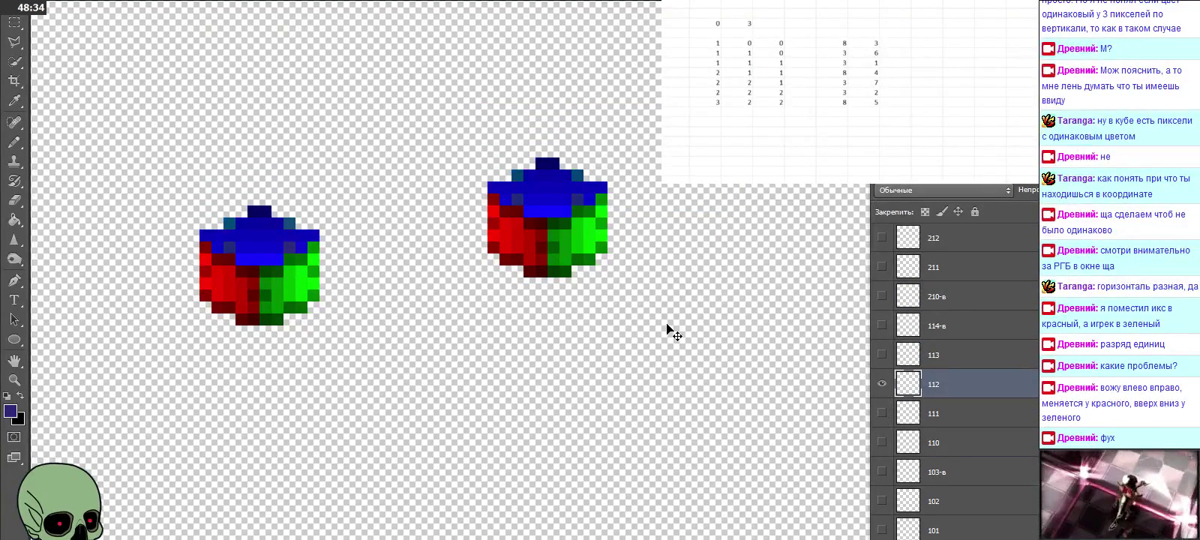
{"action": "key", "text": "ctrl+v"}
{"action": "left_click_drag", "start_coordinate": [604, 304], "coordinate": [571, 251]}
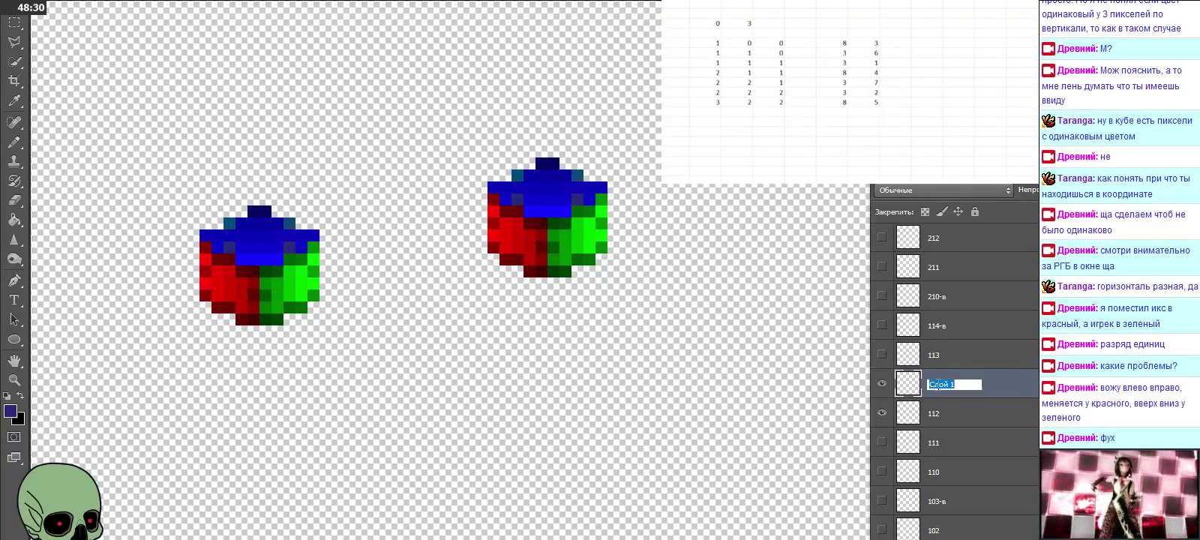
{"action": "type", "text": "113"}
{"action": "left_click", "coordinate": [945, 410]}
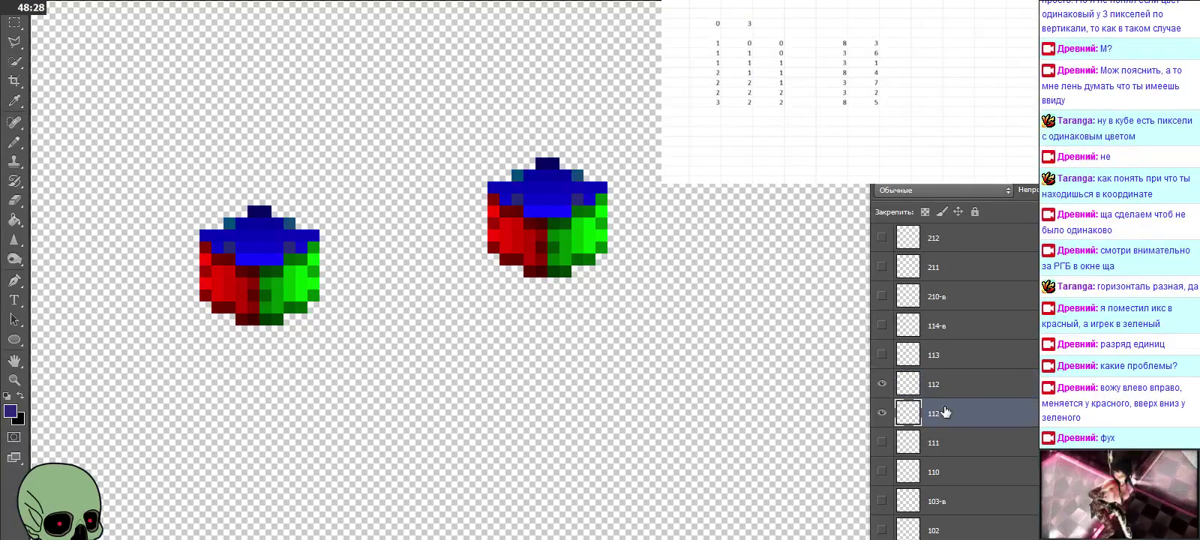
{"action": "key", "text": "Delete"}
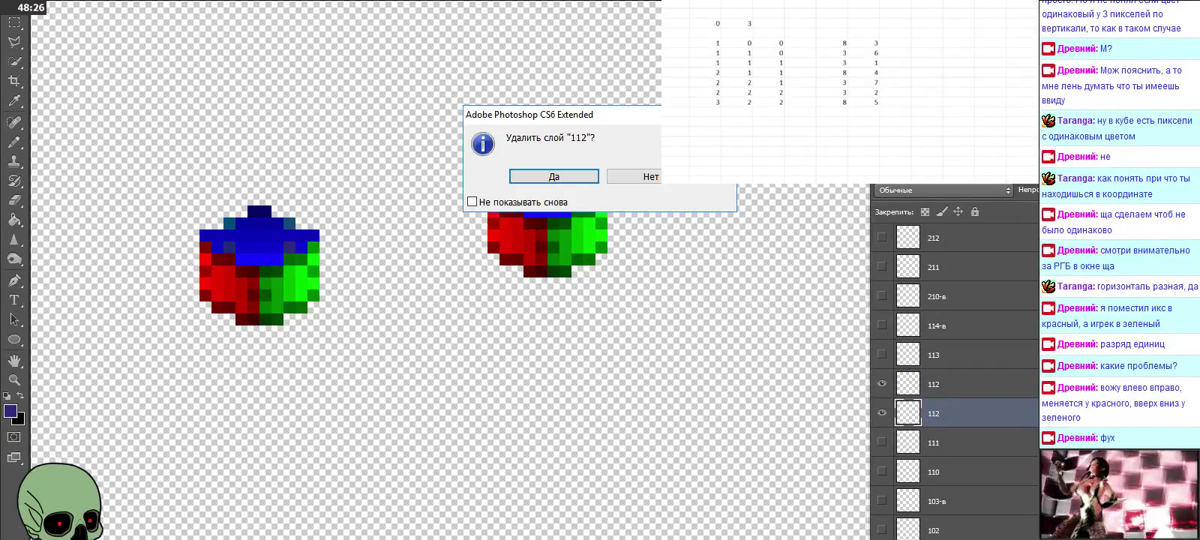
{"action": "left_click", "coordinate": [567, 178]}
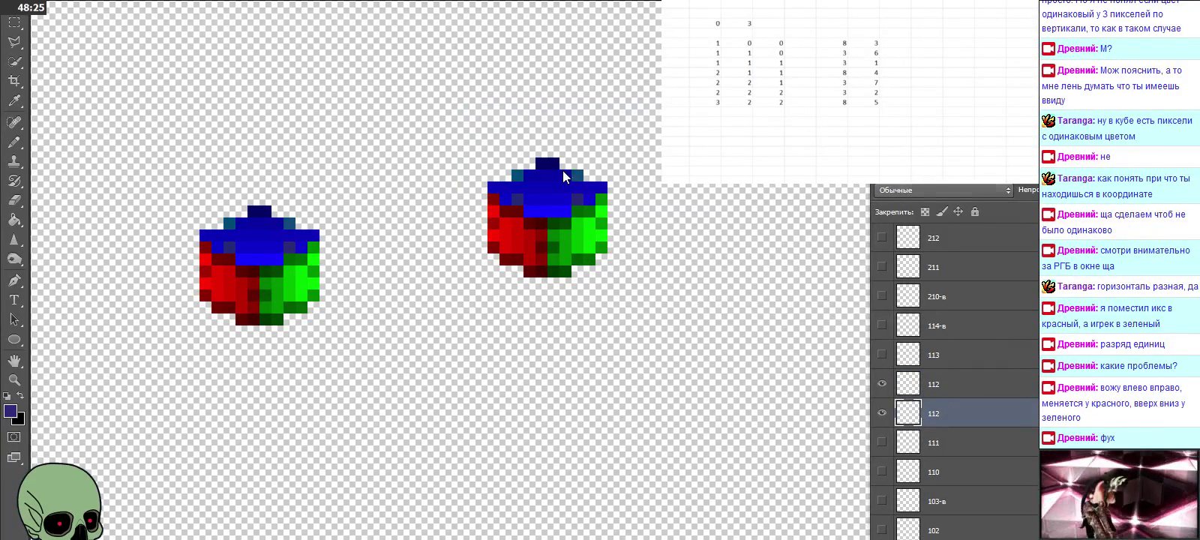
Step: Hide layer 112 and place a cube copy aligned over layer 113's cube
{"action": "left_click", "coordinate": [963, 360]}
{"action": "left_click", "coordinate": [882, 384]}
{"action": "left_click", "coordinate": [882, 355]}
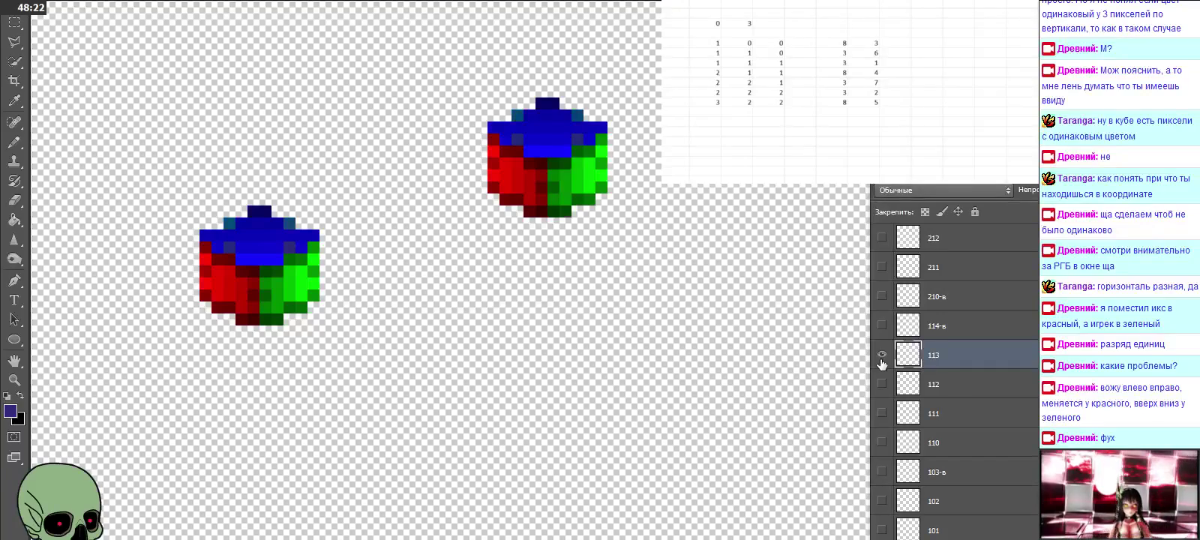
{"action": "key", "text": "ctrl+alt+shift+e"}
{"action": "left_click_drag", "start_coordinate": [571, 204], "coordinate": [574, 217]}
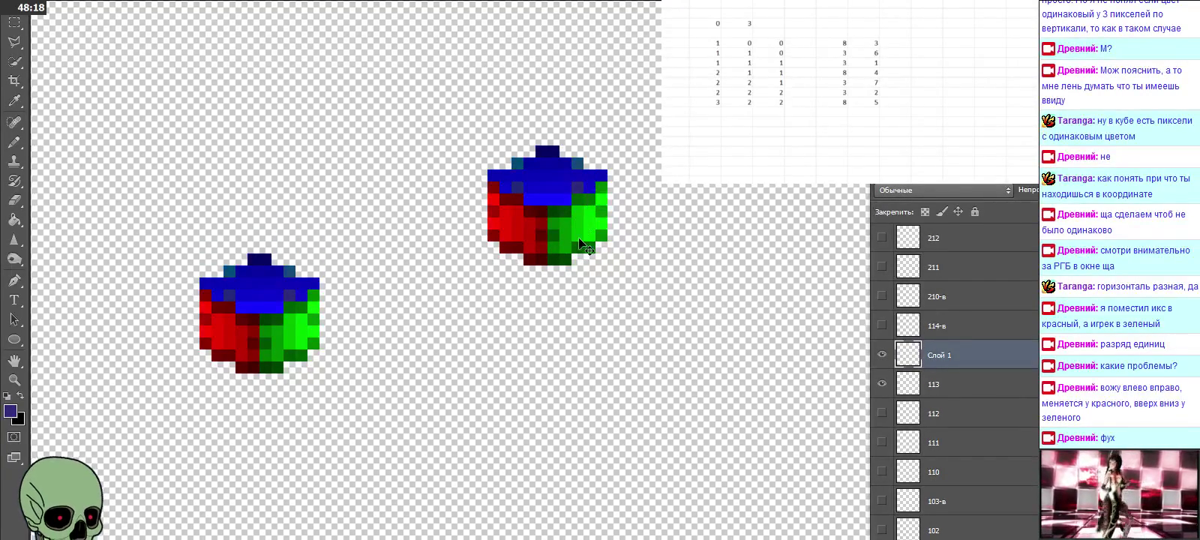
Step: Name the new cube layer 113, delete the old 113 layer, and hide its cube
{"action": "double_click", "coordinate": [939, 356]}
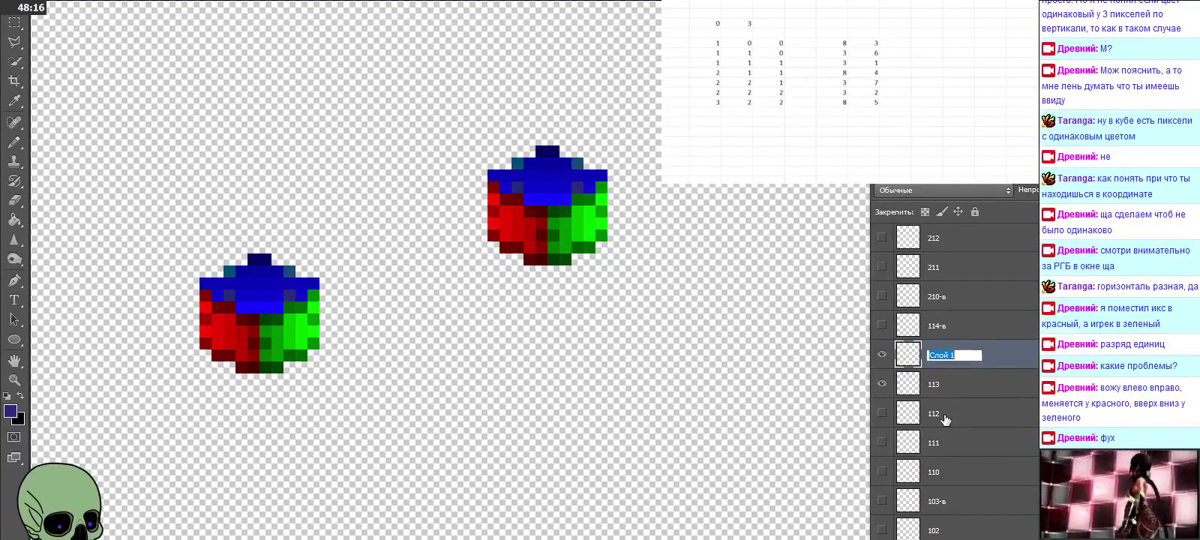
{"action": "type", "text": "113"}
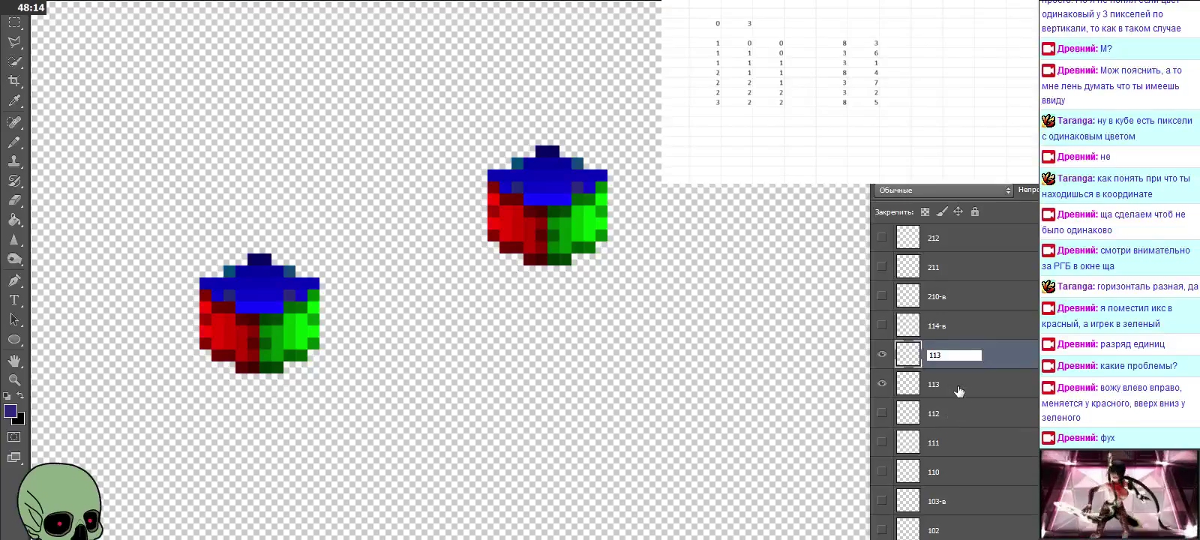
{"action": "left_click", "coordinate": [948, 384]}
{"action": "left_click", "coordinate": [943, 354]}
{"action": "left_click", "coordinate": [951, 382]}
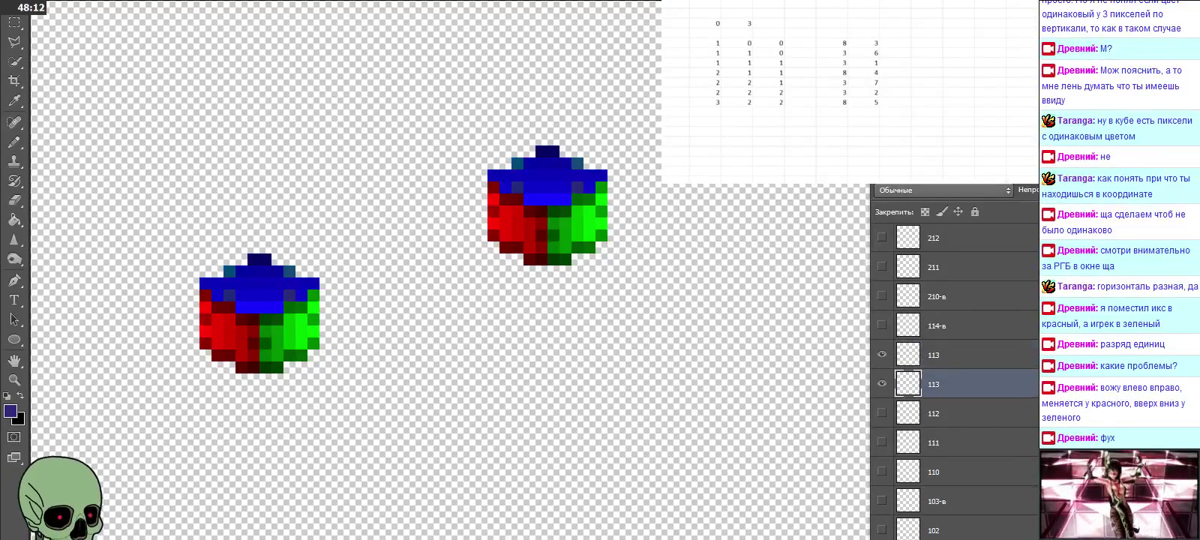
{"action": "key", "text": "Delete"}
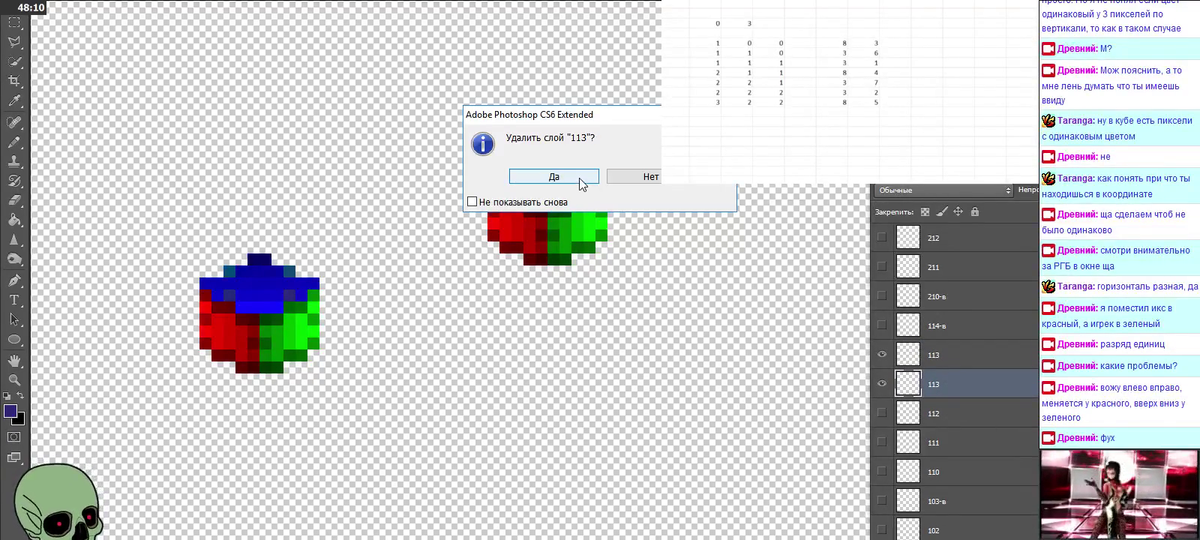
{"action": "left_click", "coordinate": [554, 176]}
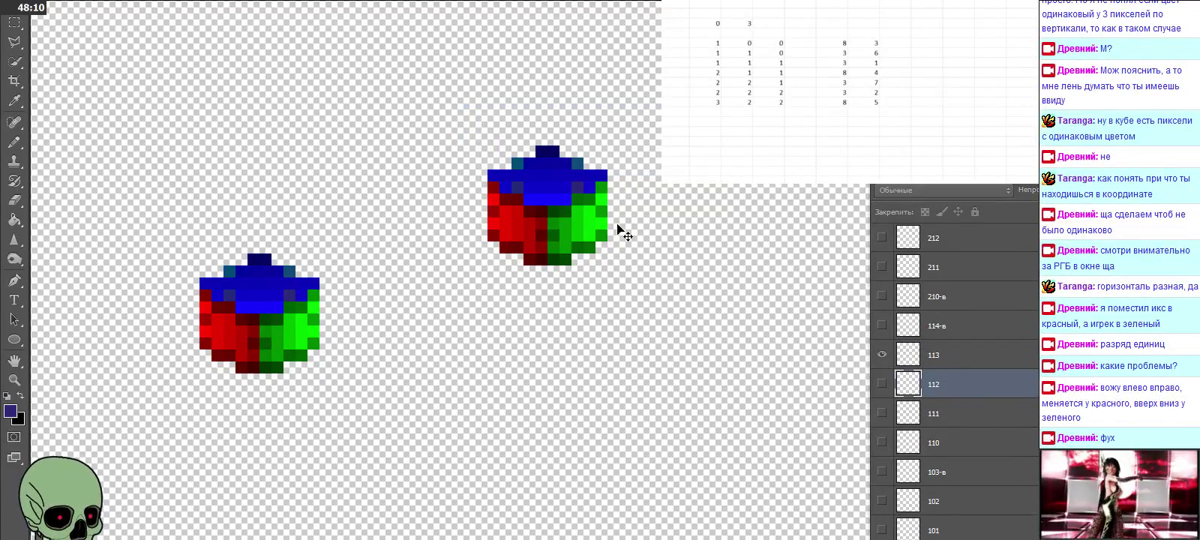
{"action": "left_click", "coordinate": [959, 359]}
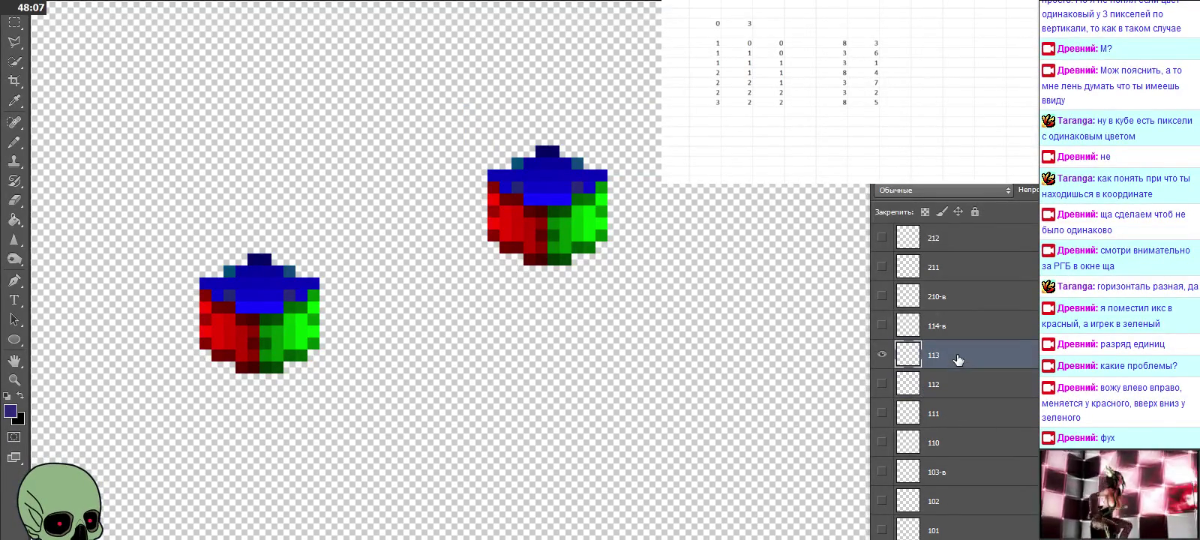
{"action": "left_click", "coordinate": [883, 356]}
{"action": "left_click", "coordinate": [937, 270]}
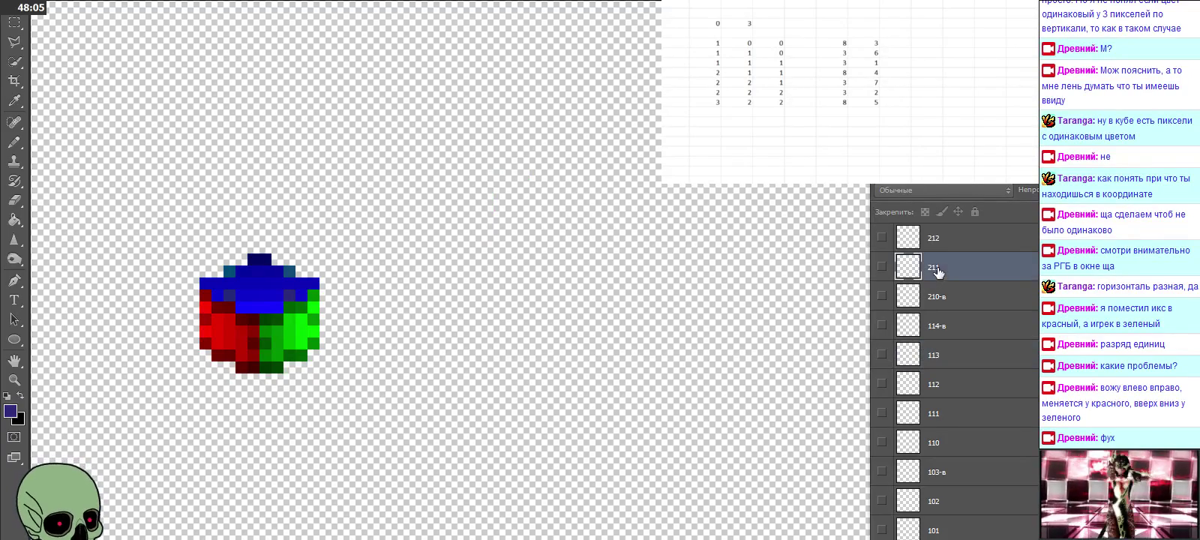
Step: Replace layer 211 with a freshly pasted, aligned cube copy, deleting the old 211
{"action": "left_click", "coordinate": [882, 272]}
{"action": "key", "text": "ctrl+shift+alt+n"}
{"action": "scroll", "coordinate": [638, 330], "scroll_direction": "down", "scroll_amount": 2}
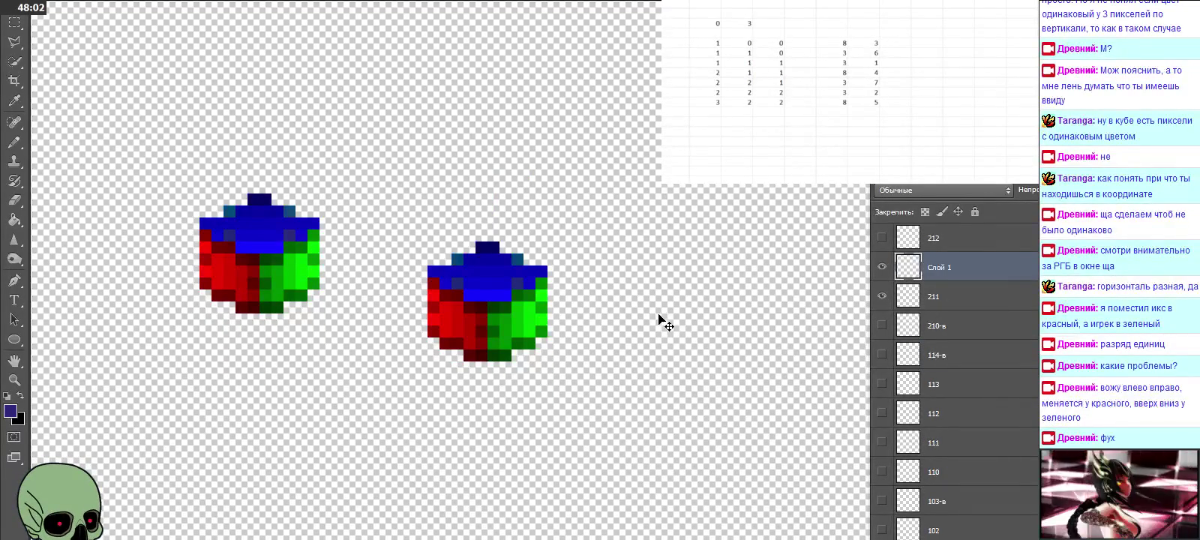
{"action": "left_click_drag", "start_coordinate": [660, 320], "coordinate": [489, 307]}
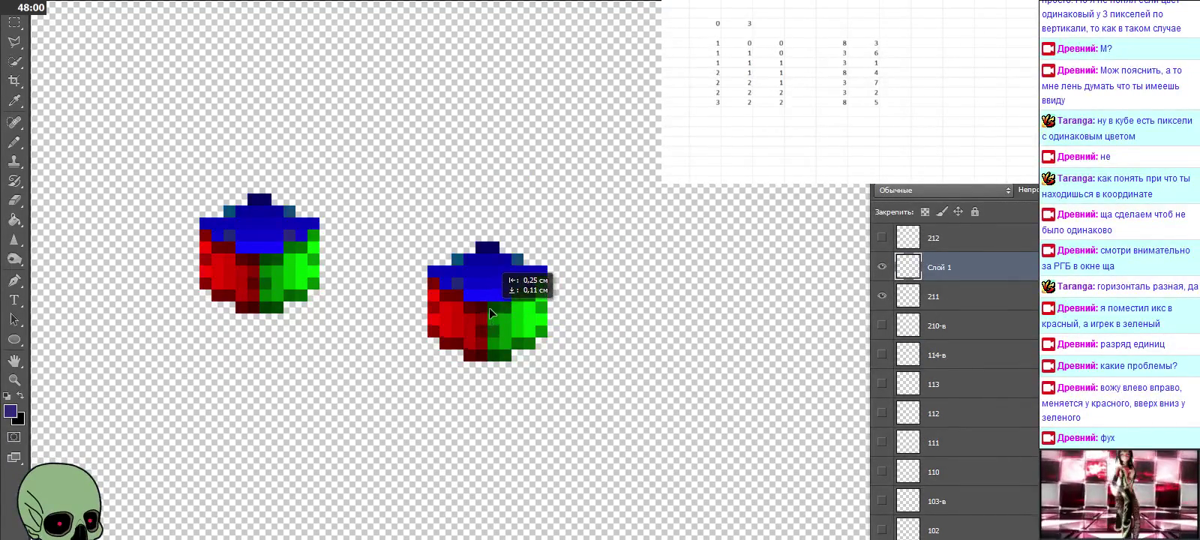
{"action": "double_click", "coordinate": [942, 267]}
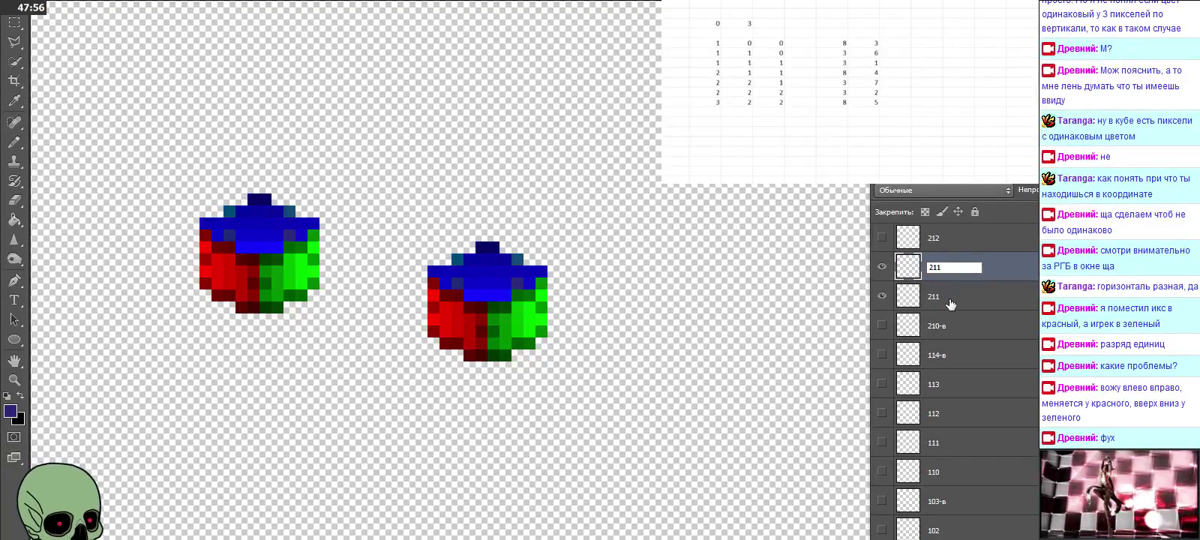
{"action": "left_click", "coordinate": [950, 300]}
{"action": "key", "text": "Delete"}
{"action": "left_click", "coordinate": [966, 279]}
{"action": "scroll", "coordinate": [962, 292], "scroll_direction": "up", "scroll_amount": 1}
{"action": "left_click", "coordinate": [957, 270]}
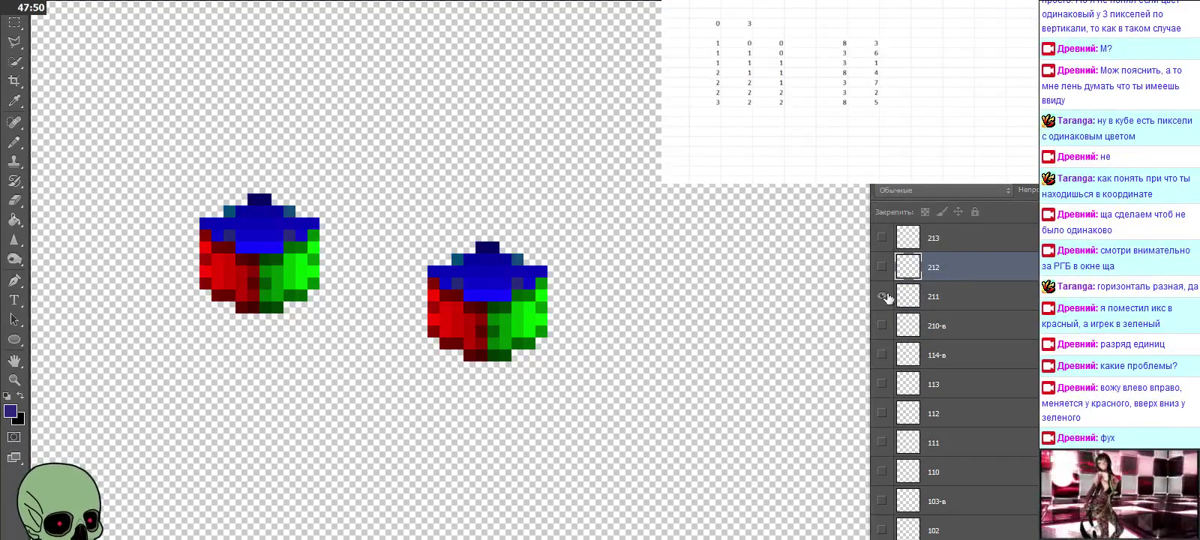
Step: Swap in an aligned cube copy as layer 212 and delete the old 212
{"action": "left_click", "coordinate": [882, 296]}
{"action": "left_click", "coordinate": [882, 267]}
{"action": "left_click_drag", "start_coordinate": [486, 275], "coordinate": [465, 248]}
{"action": "double_click", "coordinate": [938, 270]}
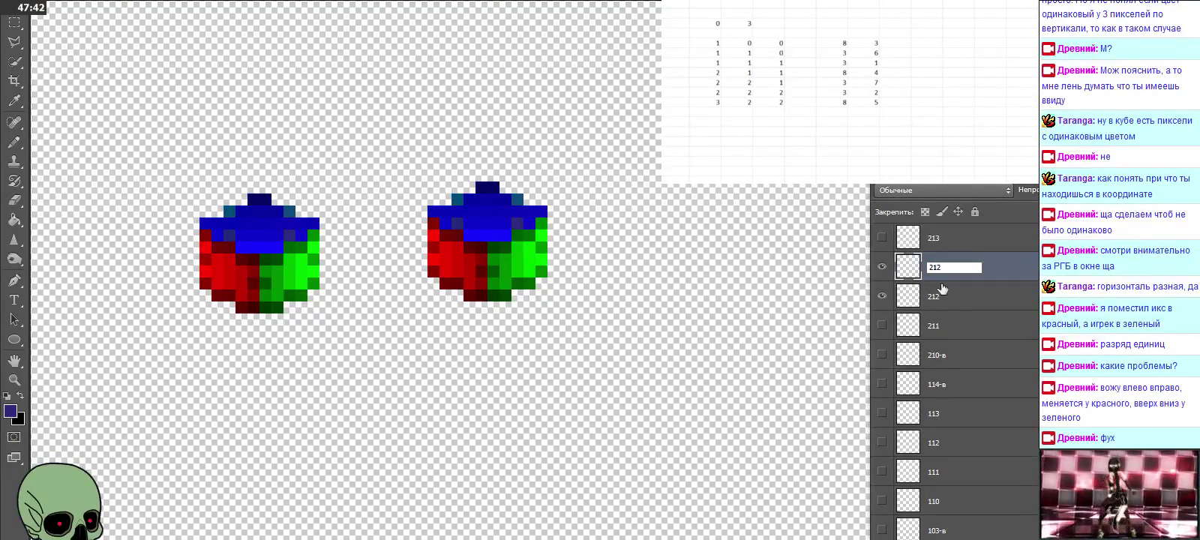
{"action": "left_click", "coordinate": [950, 300]}
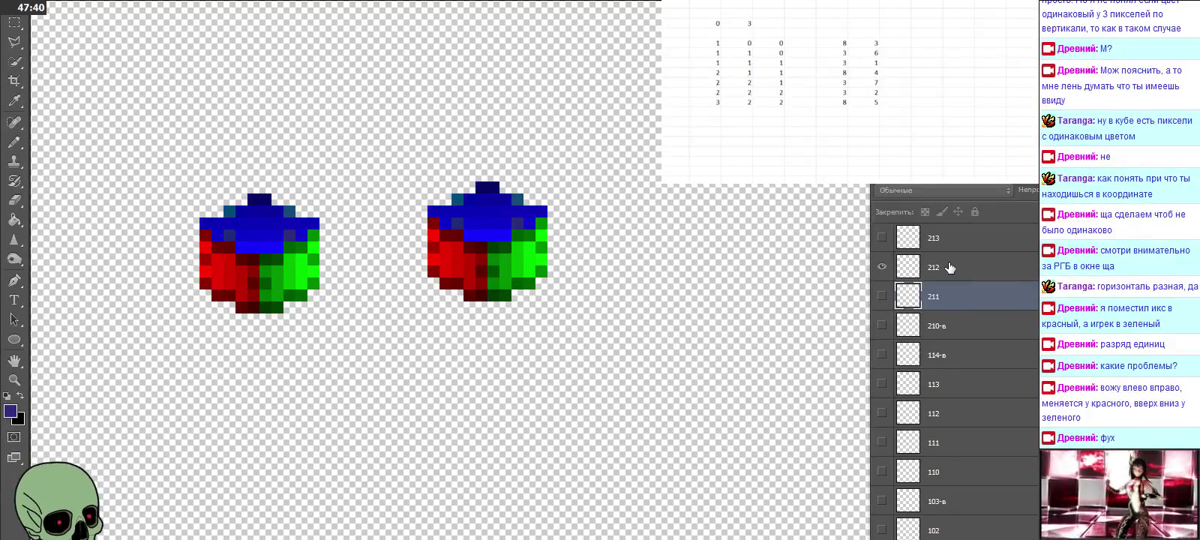
{"action": "key", "text": "Delete"}
{"action": "scroll", "coordinate": [939, 261], "scroll_direction": "up", "scroll_amount": 1}
{"action": "scroll", "coordinate": [939, 261], "scroll_direction": "up", "scroll_amount": 1}
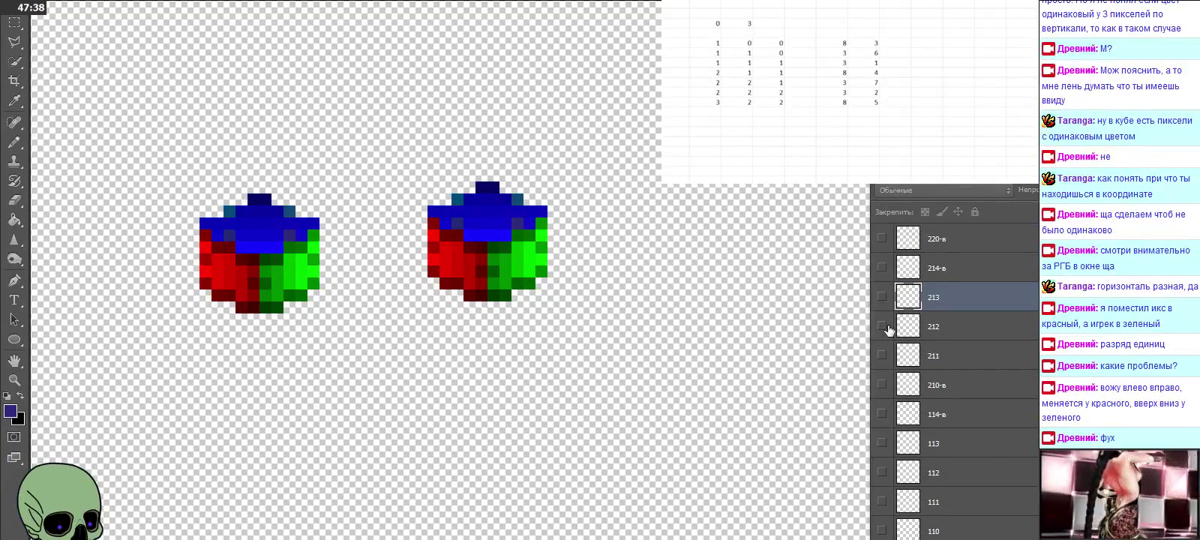
Step: Paste and align a new cube as layer 213, removing the old 213 and hiding it
{"action": "left_click", "coordinate": [882, 297]}
{"action": "key", "text": "ctrl+v"}
{"action": "left_click_drag", "start_coordinate": [604, 259], "coordinate": [524, 177]}
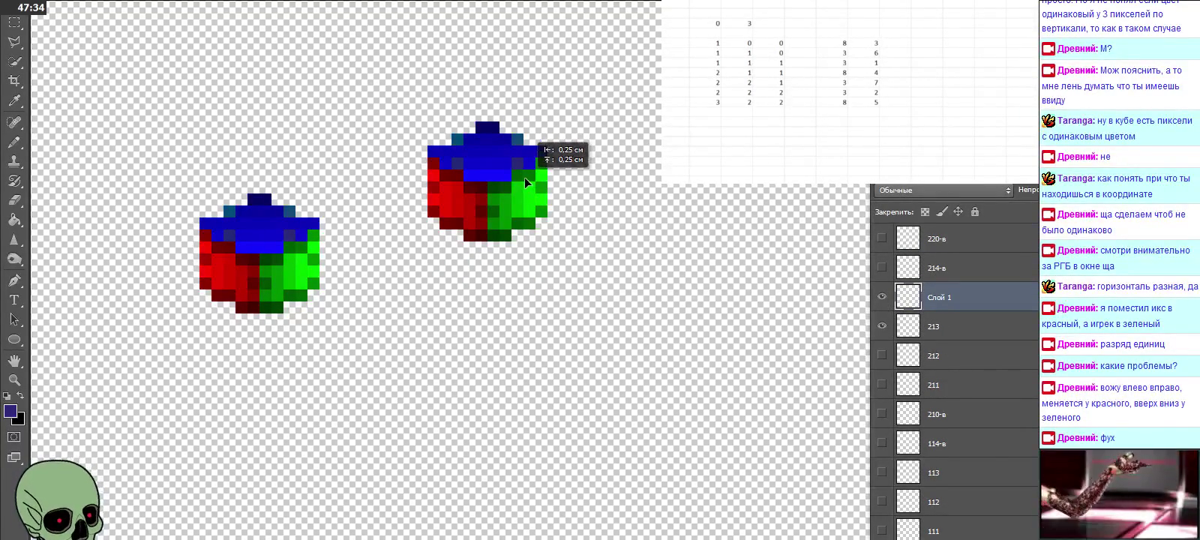
{"action": "double_click", "coordinate": [937, 298]}
{"action": "type", "text": "213"}
{"action": "key", "text": "Return"}
{"action": "key", "text": "ctrl+e"}
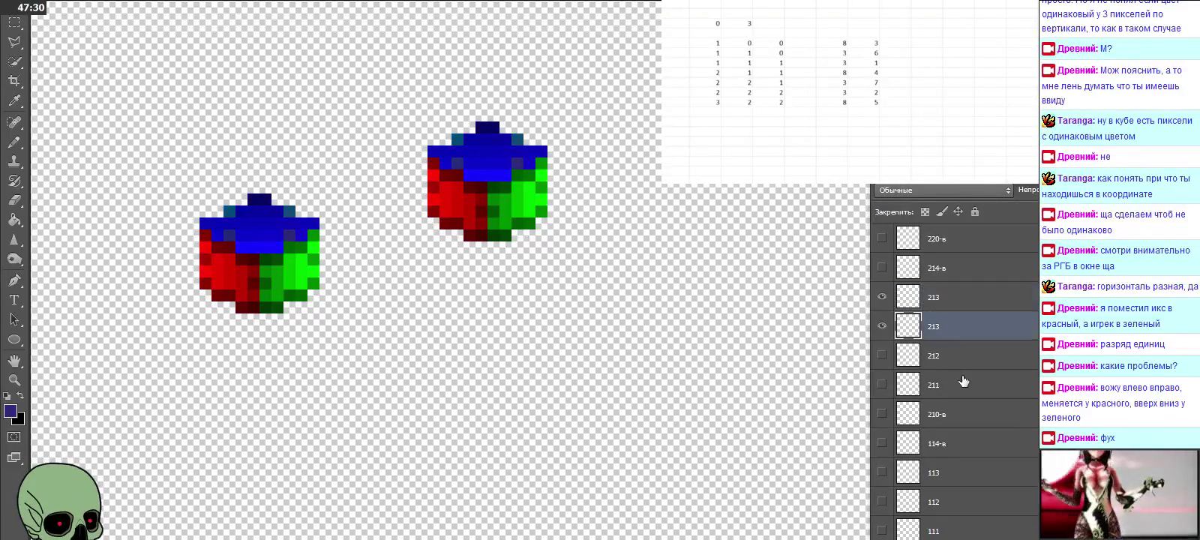
{"action": "scroll", "coordinate": [966, 354], "scroll_direction": "up", "scroll_amount": 1}
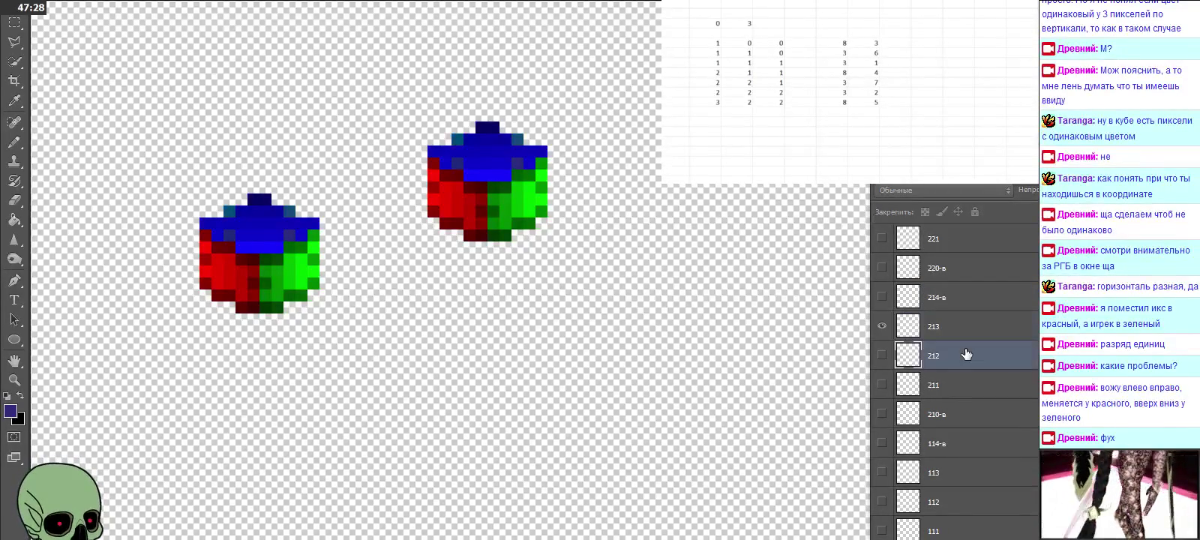
{"action": "scroll", "coordinate": [966, 354], "scroll_direction": "up", "scroll_amount": 1}
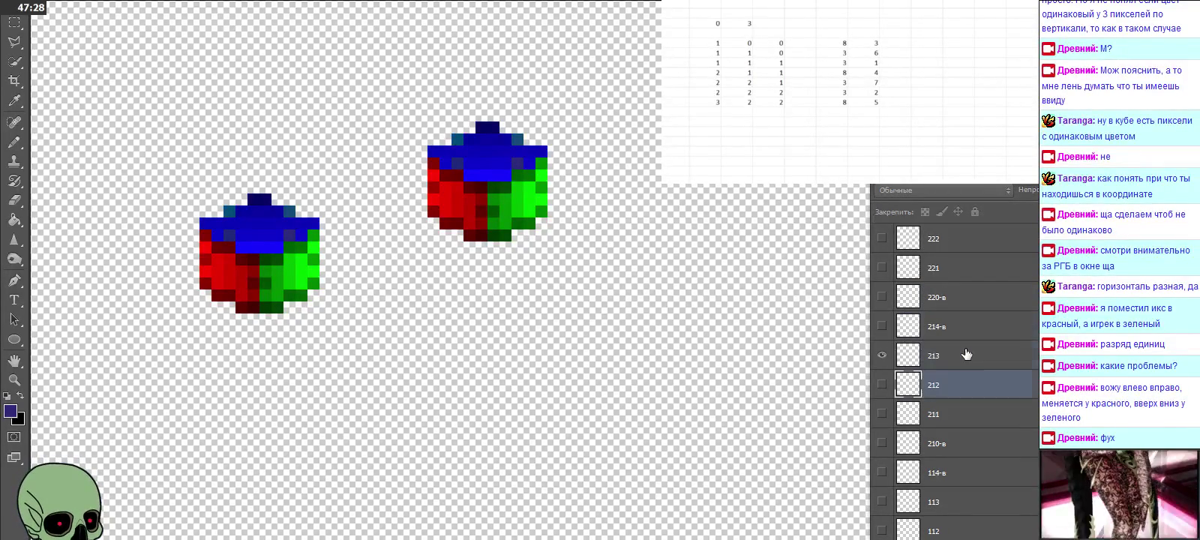
{"action": "left_click", "coordinate": [882, 356]}
Step: Replace layer 221 with a new cube copy named 221 and delete the old duplicate
{"action": "left_click", "coordinate": [882, 268]}
{"action": "left_click", "coordinate": [935, 270]}
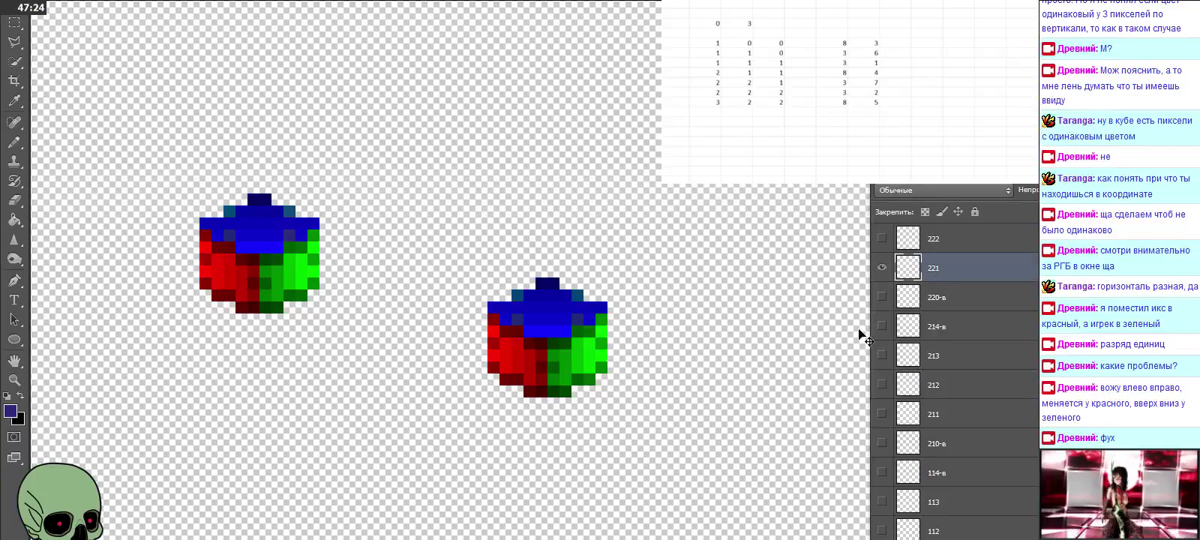
{"action": "scroll", "coordinate": [665, 268], "scroll_direction": "down", "scroll_amount": 1}
{"action": "scroll", "coordinate": [666, 266], "scroll_direction": "down", "scroll_amount": 2}
{"action": "key", "text": "ctrl+shift+alt+n"}
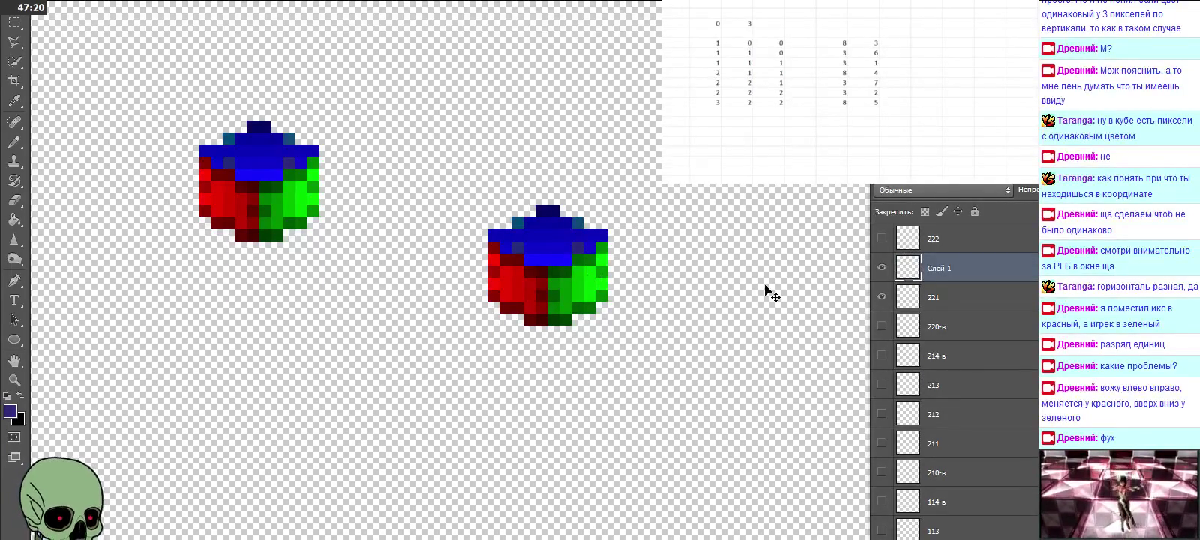
{"action": "double_click", "coordinate": [946, 269]}
{"action": "type", "text": "221"}
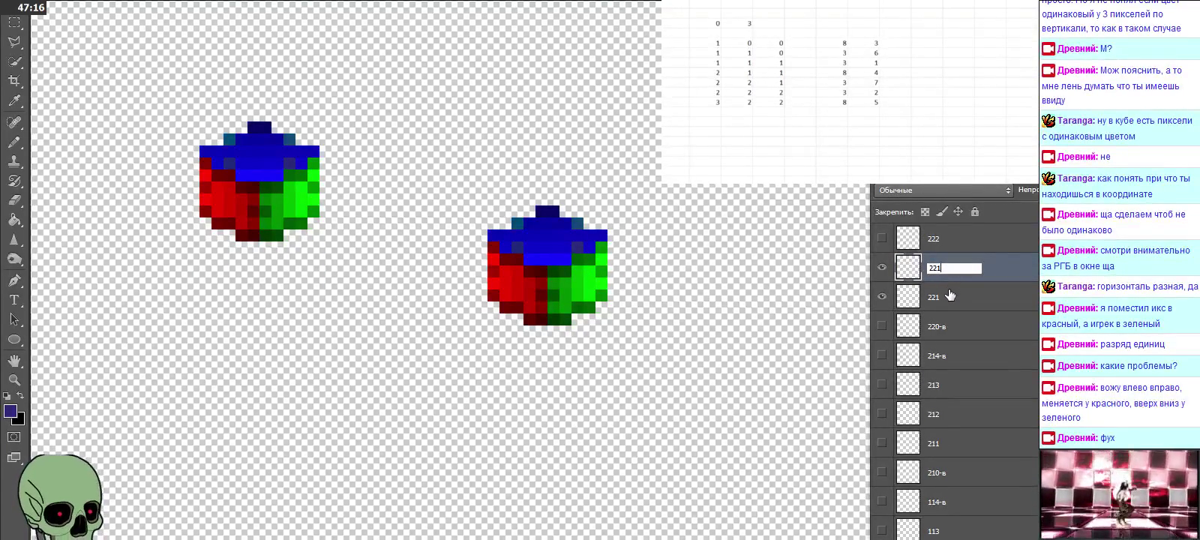
{"action": "left_click", "coordinate": [951, 294]}
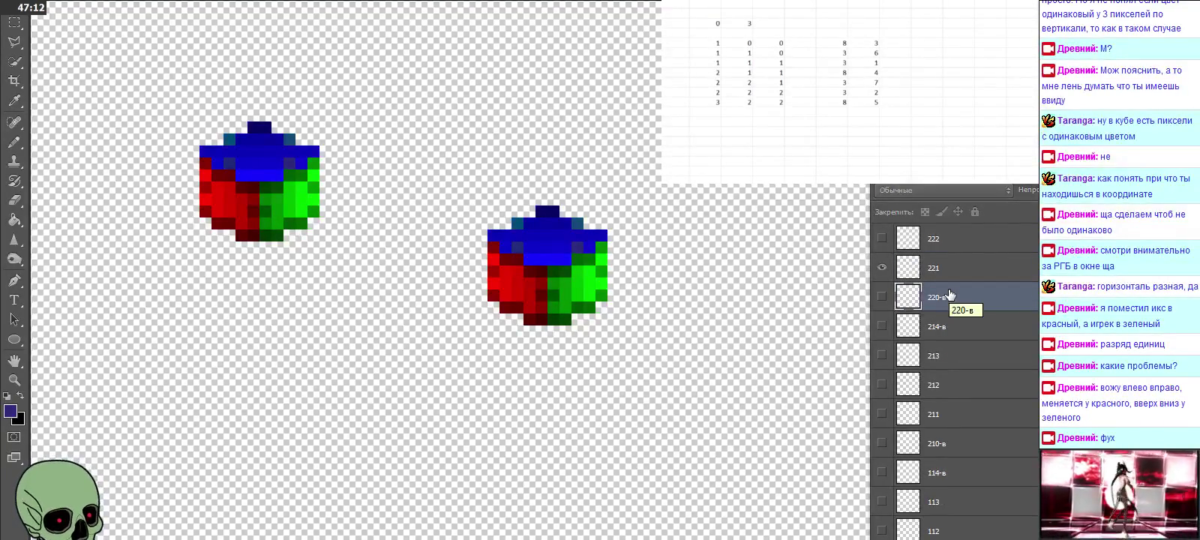
{"action": "key", "text": "Delete"}
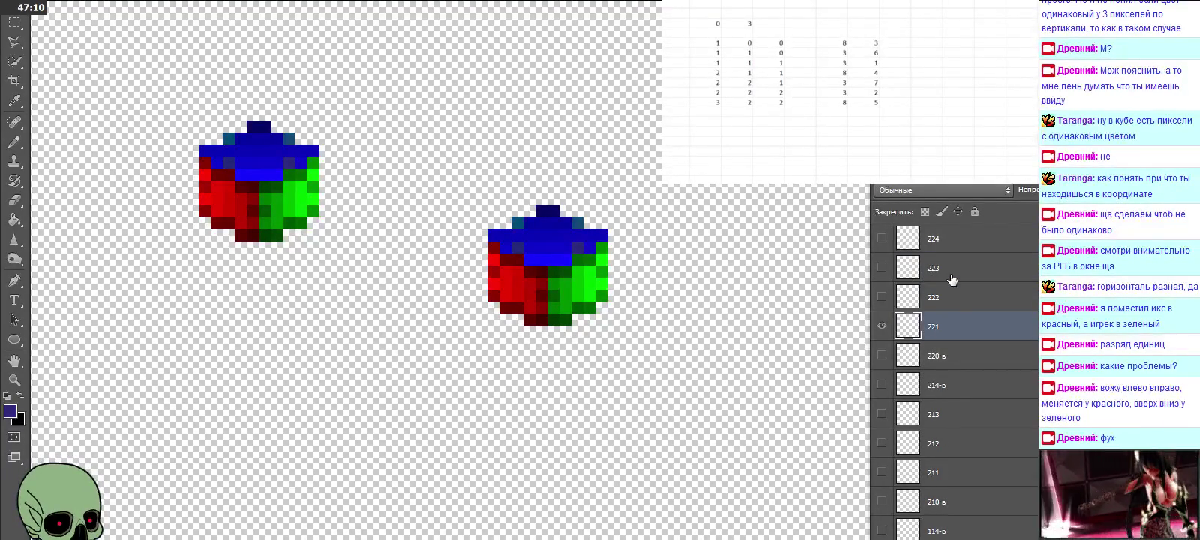
Step: Align a cube copy over layer 222's cube, name it 222, and delete the old 222
{"action": "left_click", "coordinate": [954, 301]}
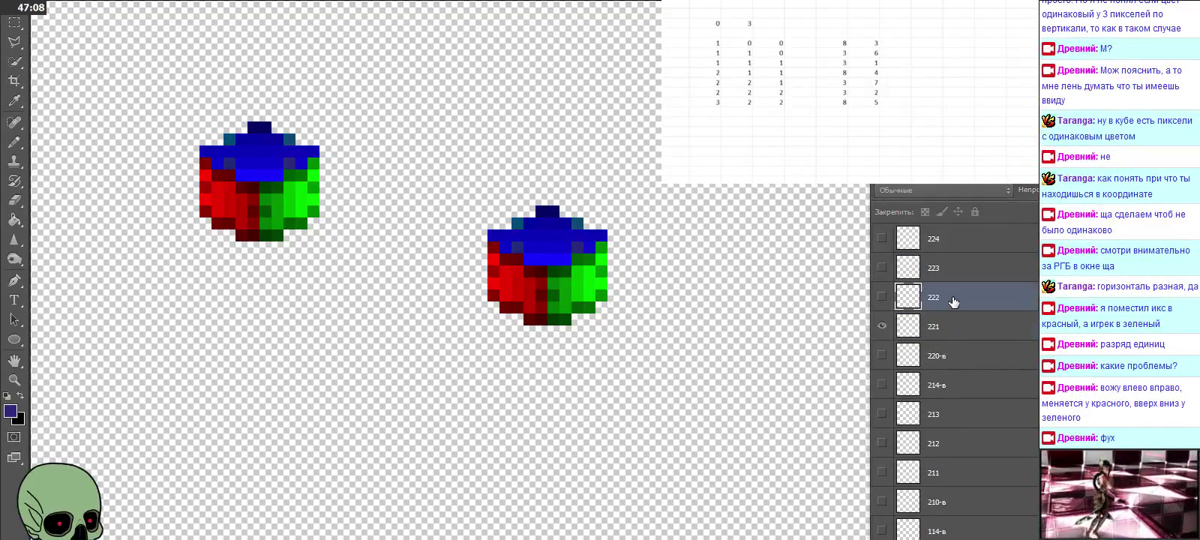
{"action": "left_click", "coordinate": [882, 296]}
{"action": "left_click", "coordinate": [882, 326]}
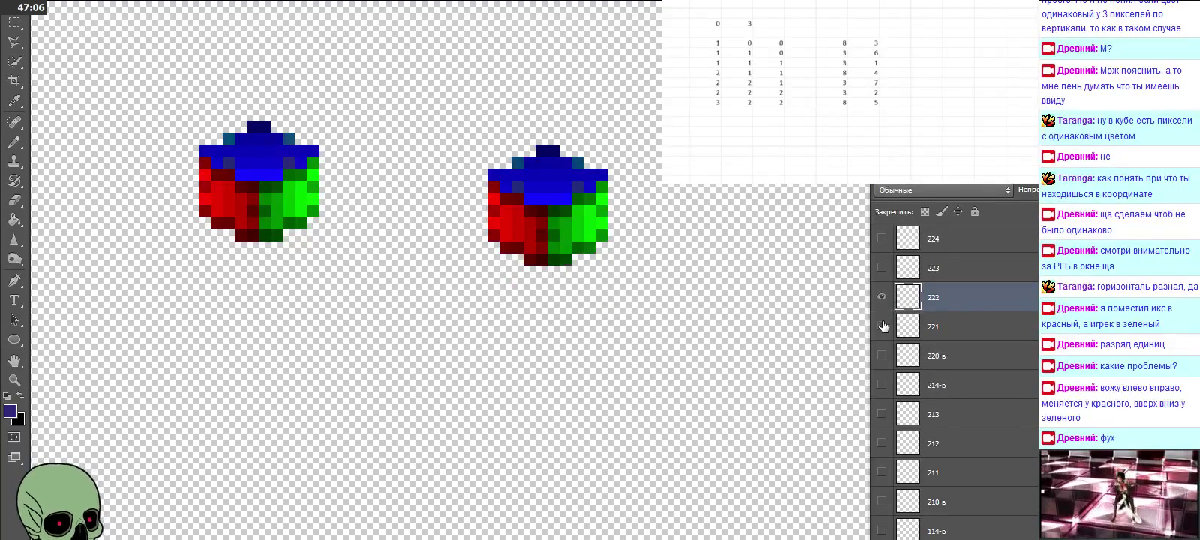
{"action": "key", "text": "ctrl+alt+shift+e"}
{"action": "left_click_drag", "start_coordinate": [766, 293], "coordinate": [586, 227]}
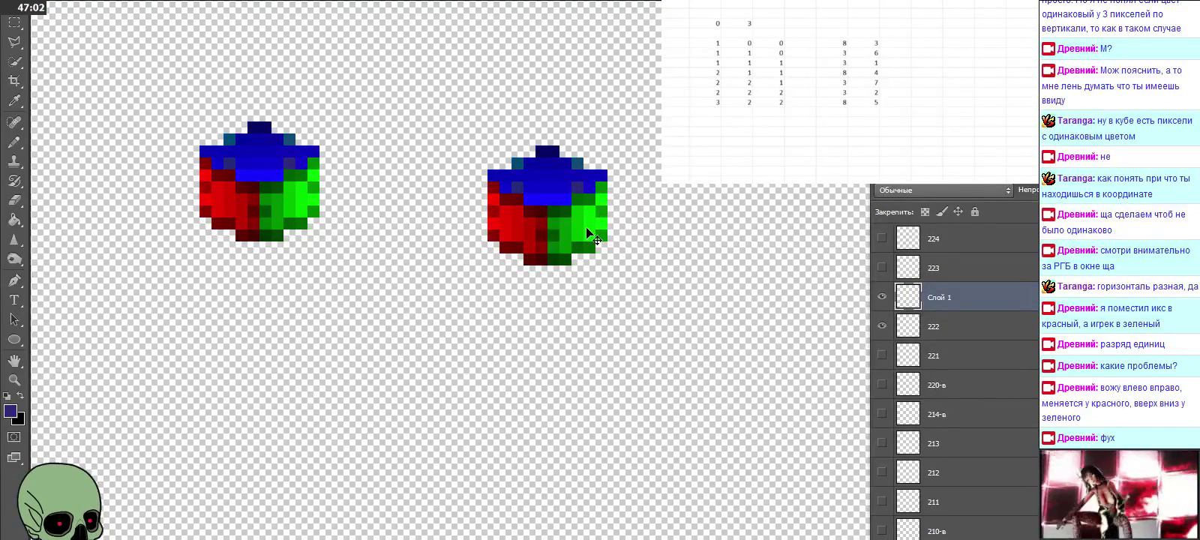
{"action": "double_click", "coordinate": [942, 298]}
{"action": "type", "text": "222"}
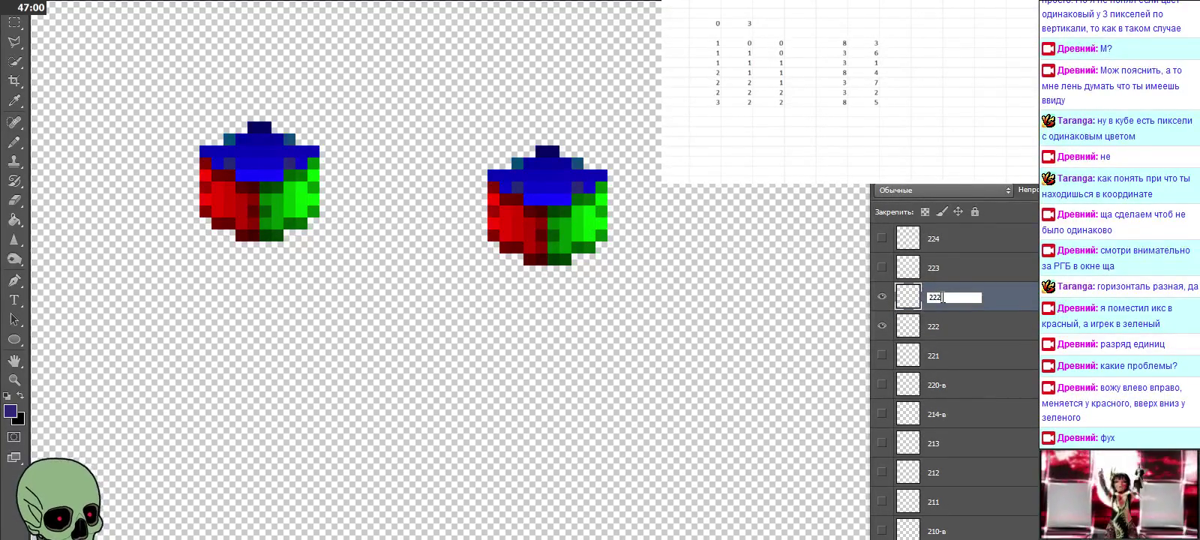
{"action": "left_click", "coordinate": [952, 328]}
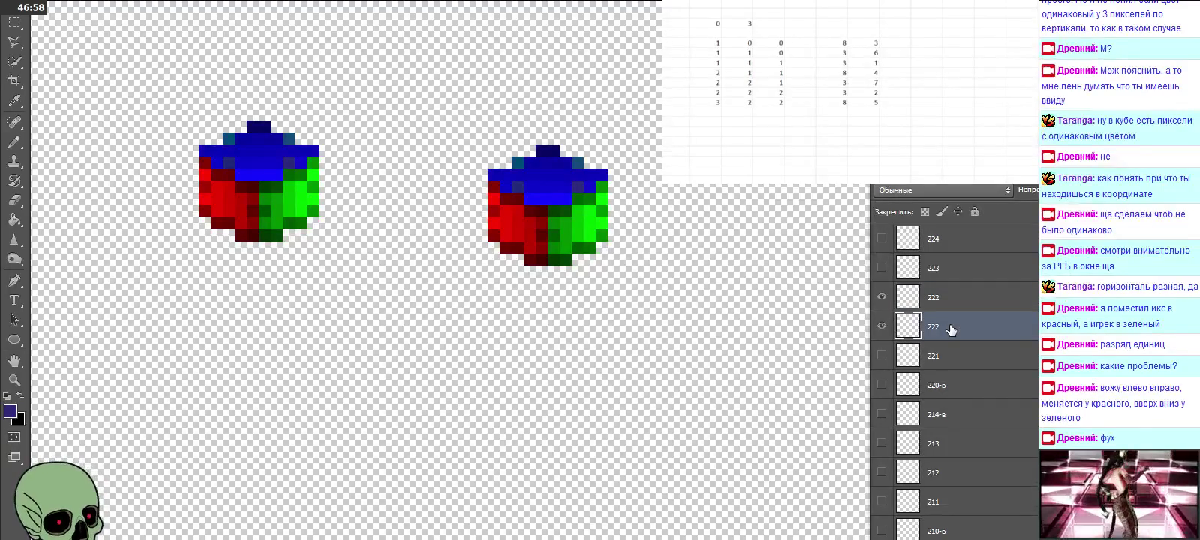
{"action": "key", "text": "Delete"}
Step: Replace layer 223 with an aligned cube copy and delete the old hidden 223
{"action": "left_click", "coordinate": [951, 280]}
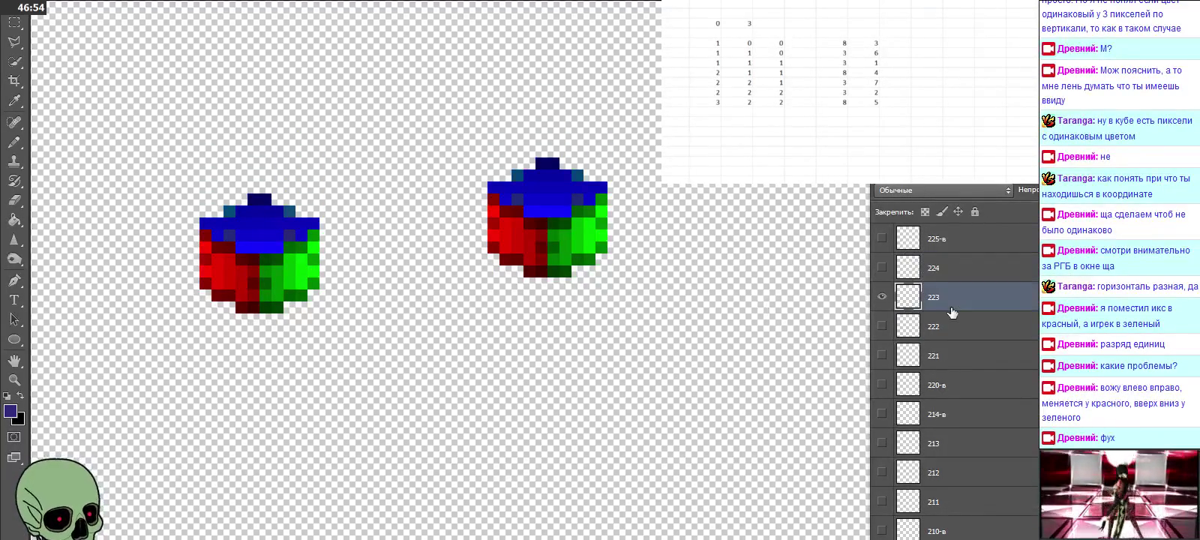
{"action": "key", "text": "ctrl+j"}
{"action": "mouse_move", "coordinate": [555, 232]}
{"action": "left_mouse_down"}
{"action": "mouse_move", "coordinate": [552, 222]}
{"action": "mouse_move", "coordinate": [548, 232]}
{"action": "left_mouse_up"}
{"action": "double_click", "coordinate": [936, 300]}
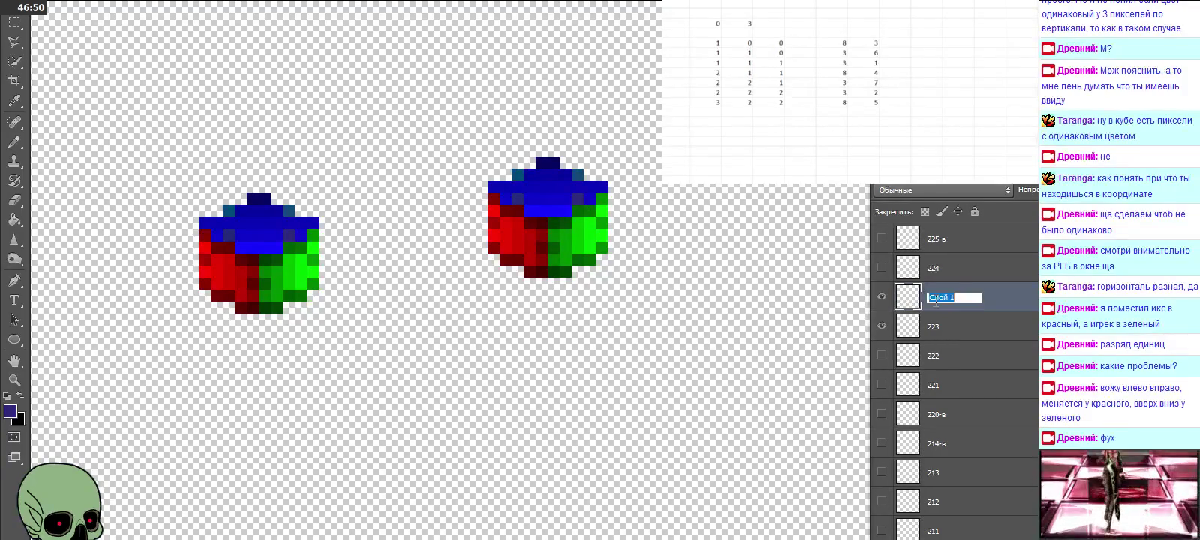
{"action": "left_click", "coordinate": [947, 323]}
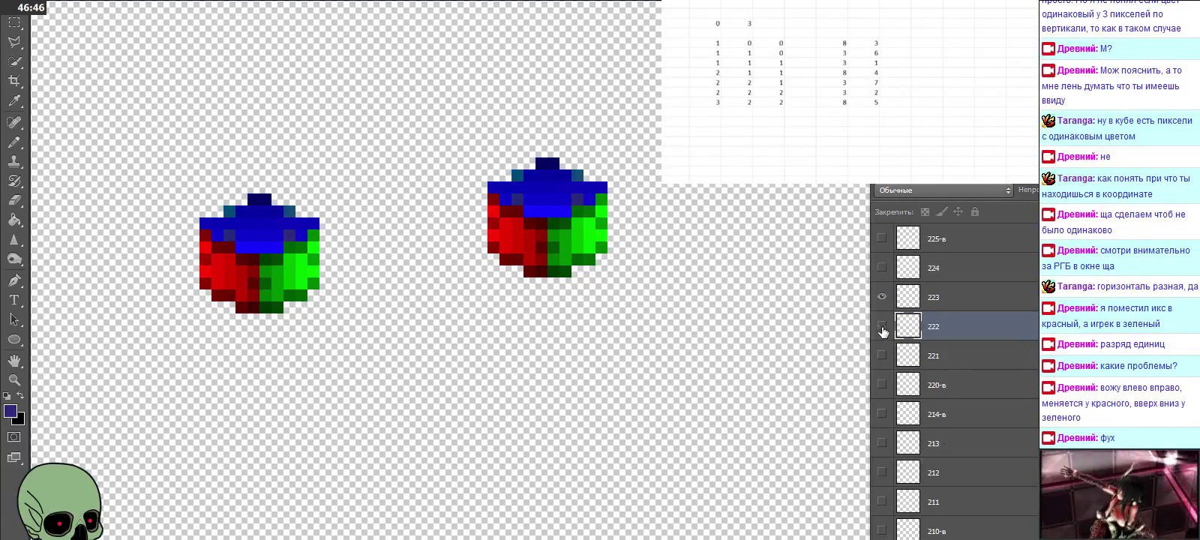
{"action": "key", "text": "Delete"}
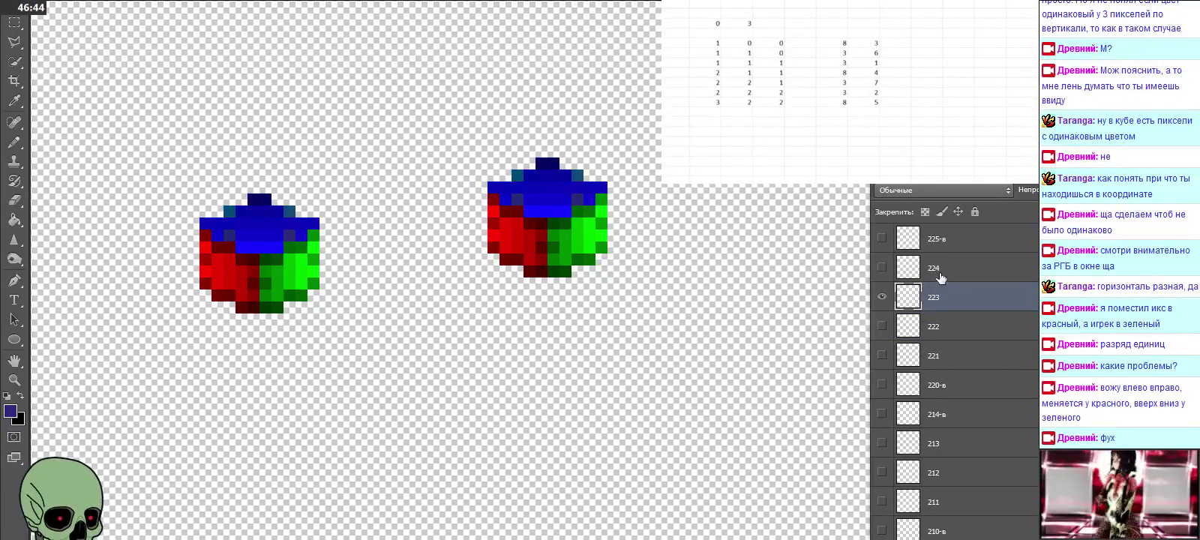
Step: Paste and align a cube over layer 224's cube, name it 224, and delete the old 224
{"action": "left_click", "coordinate": [940, 268]}
{"action": "left_click", "coordinate": [883, 268]}
{"action": "left_click", "coordinate": [883, 297]}
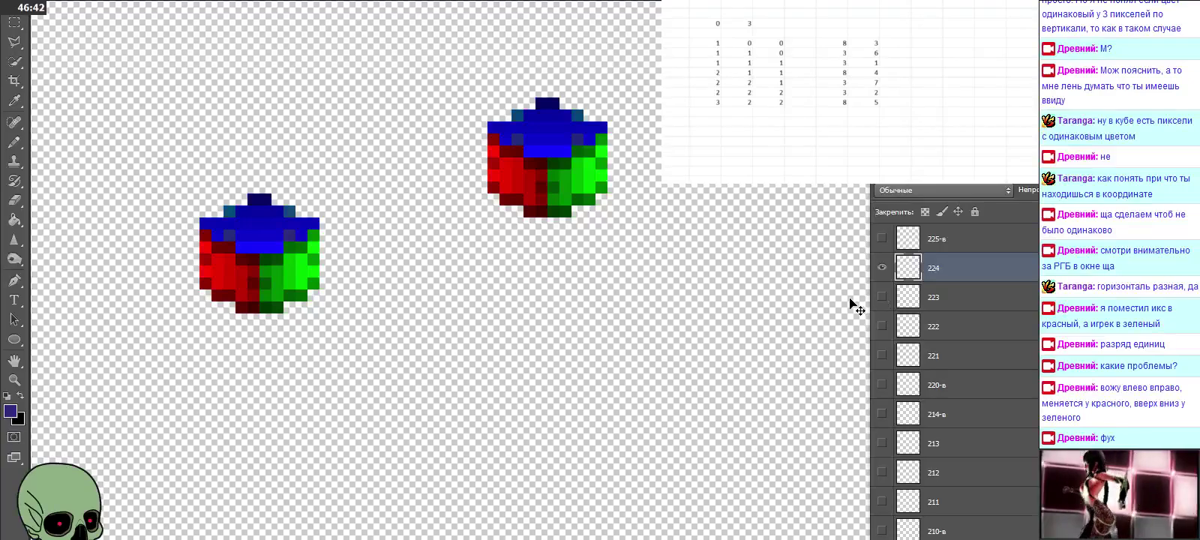
{"action": "left_click", "coordinate": [882, 297]}
{"action": "left_click", "coordinate": [882, 297]}
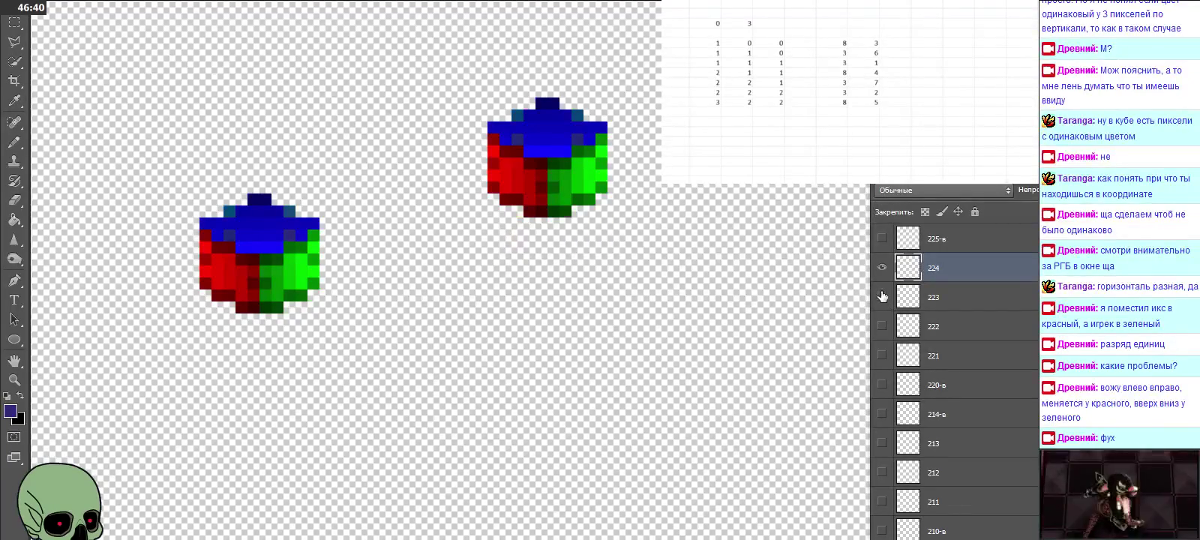
{"action": "scroll", "coordinate": [915, 323], "scroll_direction": "up", "scroll_amount": 3}
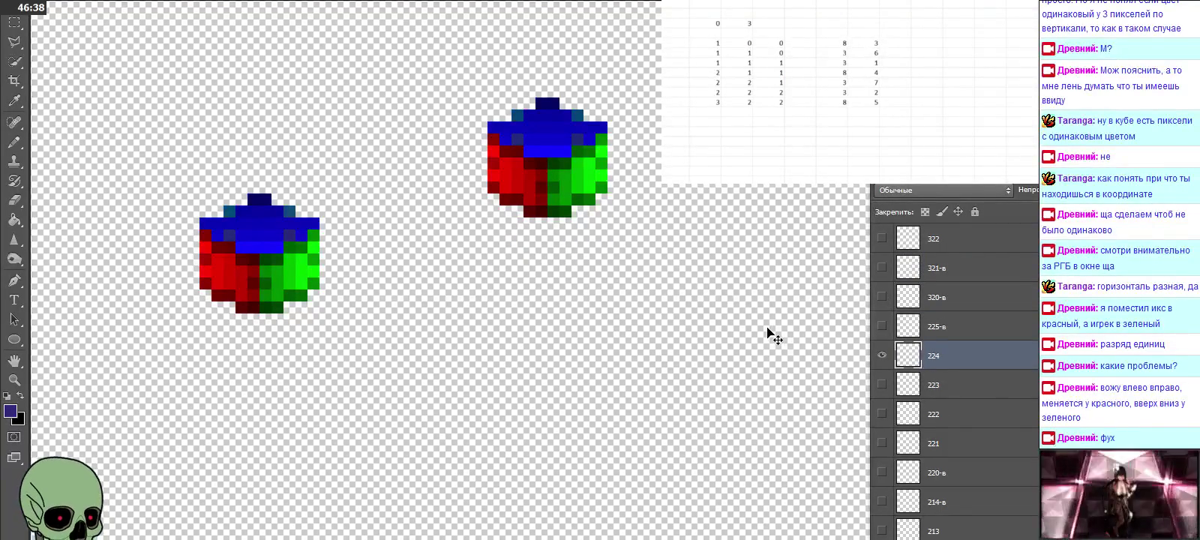
{"action": "key", "text": "ctrl+v"}
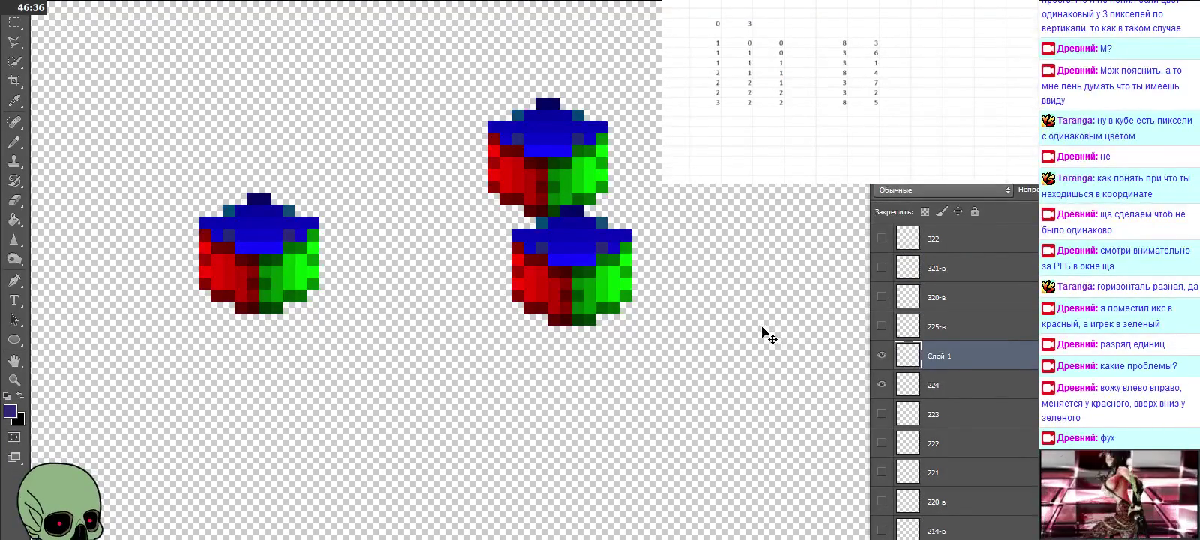
{"action": "left_click_drag", "start_coordinate": [595, 305], "coordinate": [571, 184]}
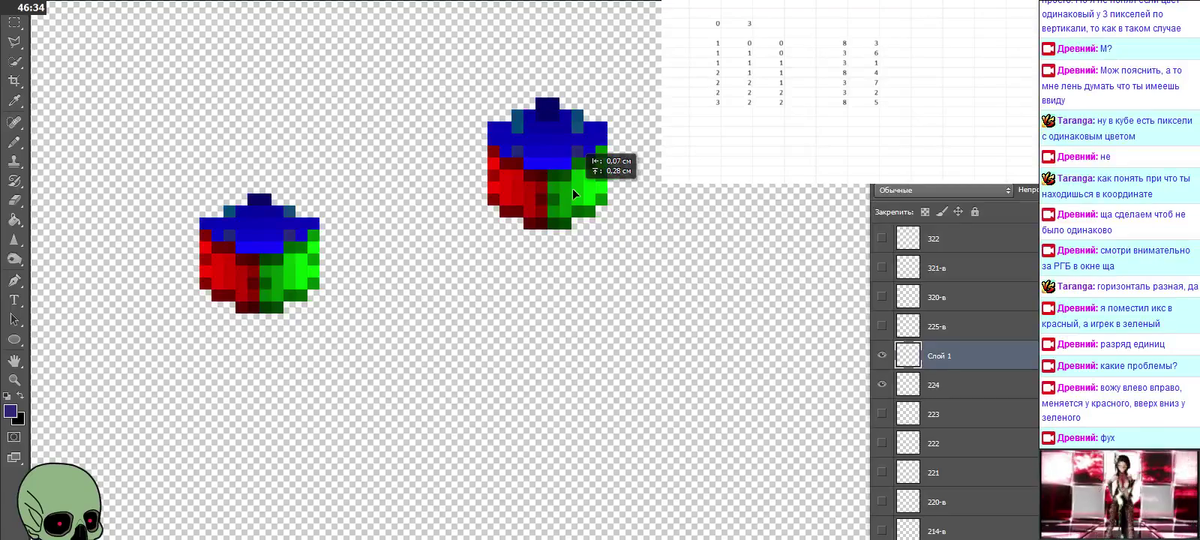
{"action": "double_click", "coordinate": [937, 356]}
{"action": "type", "text": "224"}
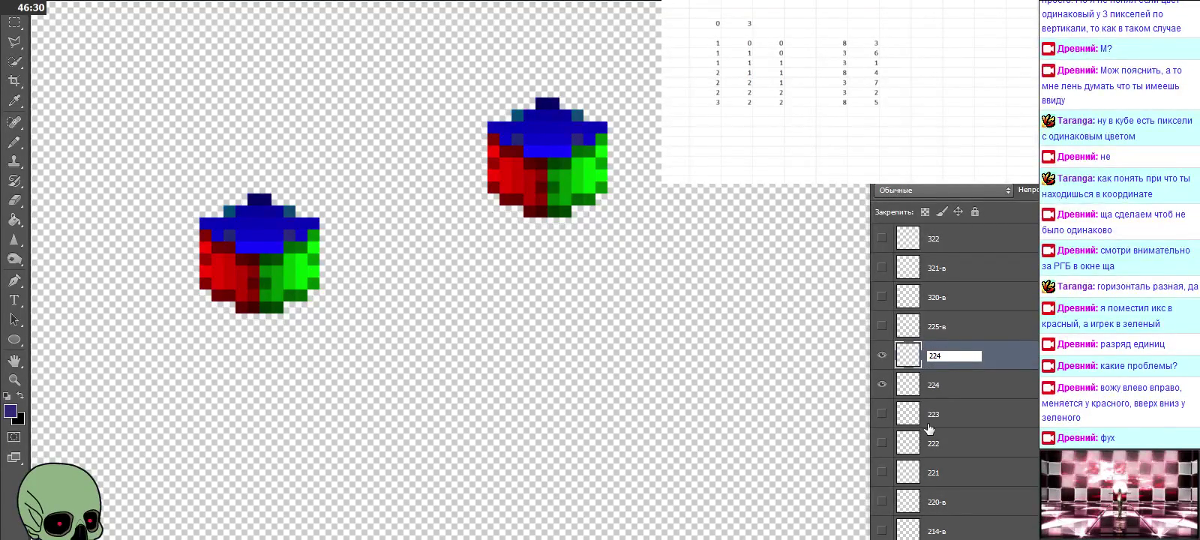
{"action": "left_click", "coordinate": [937, 392]}
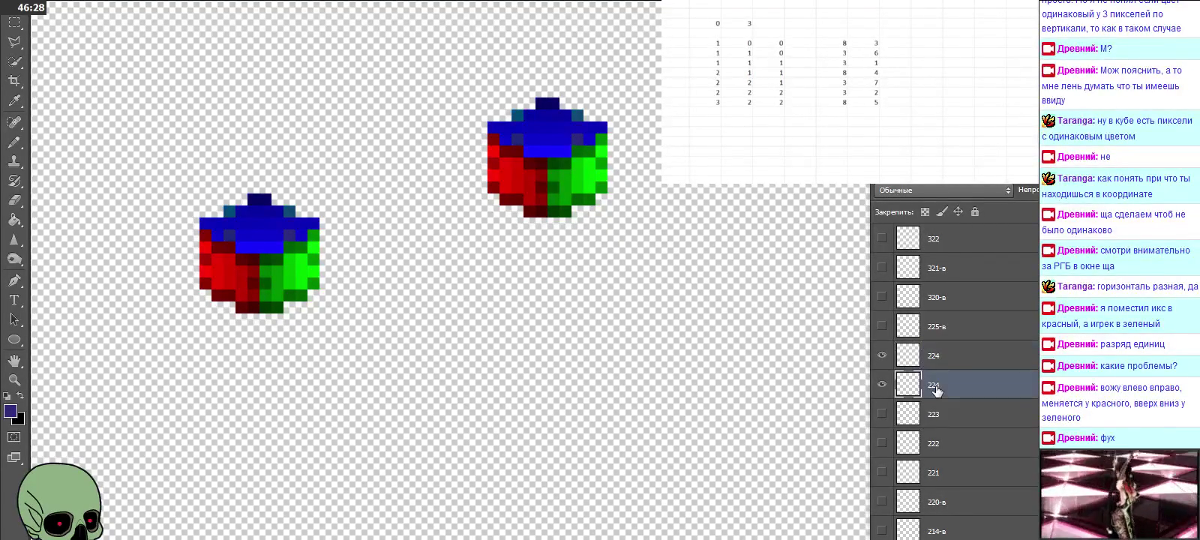
{"action": "key", "text": "Delete"}
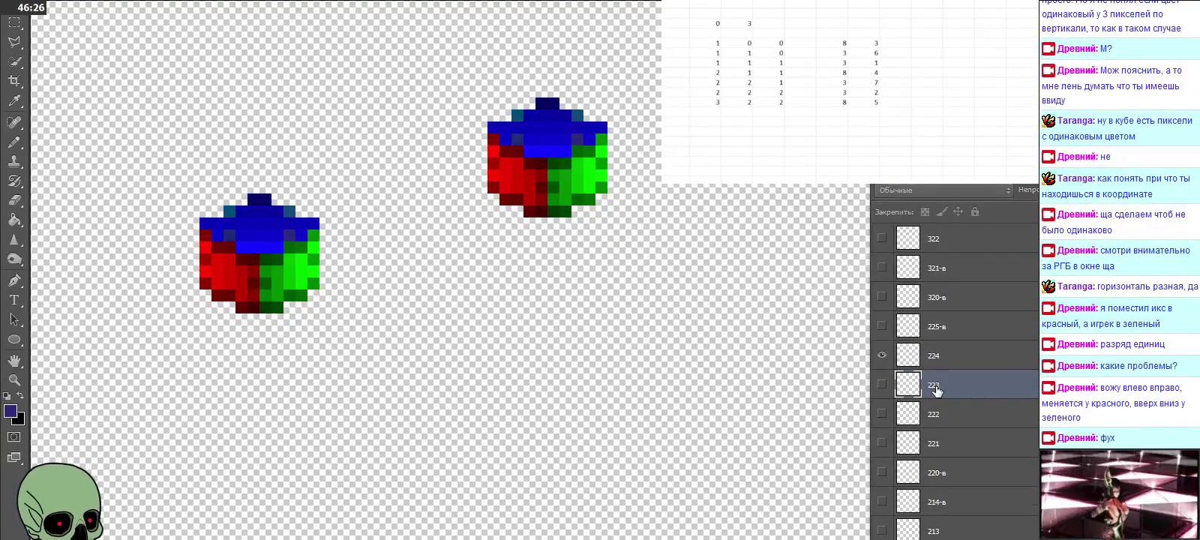
{"action": "left_click", "coordinate": [949, 355]}
{"action": "scroll", "coordinate": [951, 322], "scroll_direction": "up", "scroll_amount": 1}
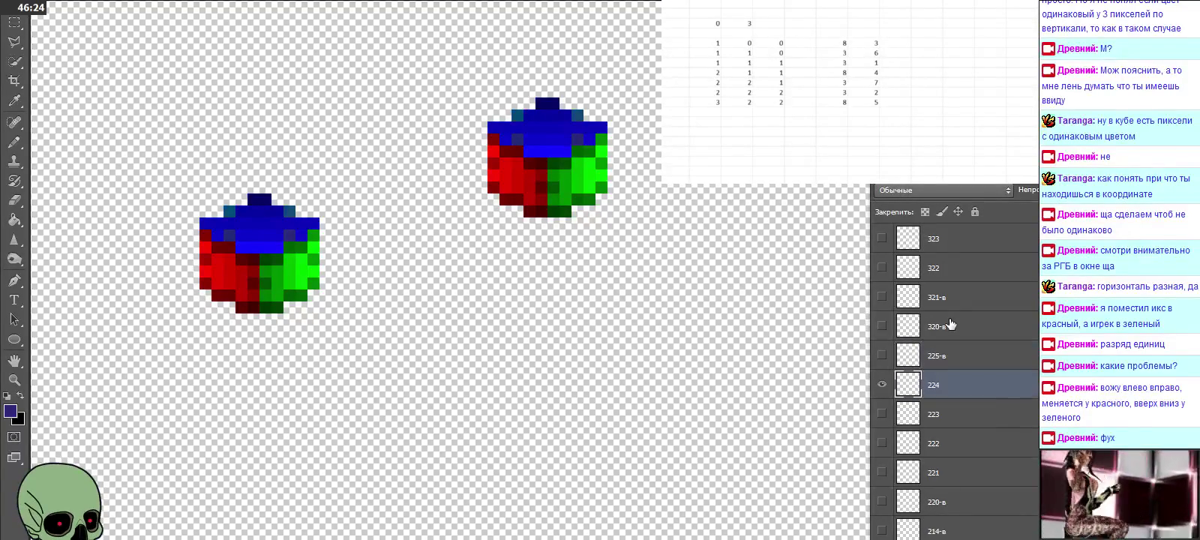
Step: Align a cube copy over layer 322's cube and name it 322
{"action": "left_click", "coordinate": [956, 279]}
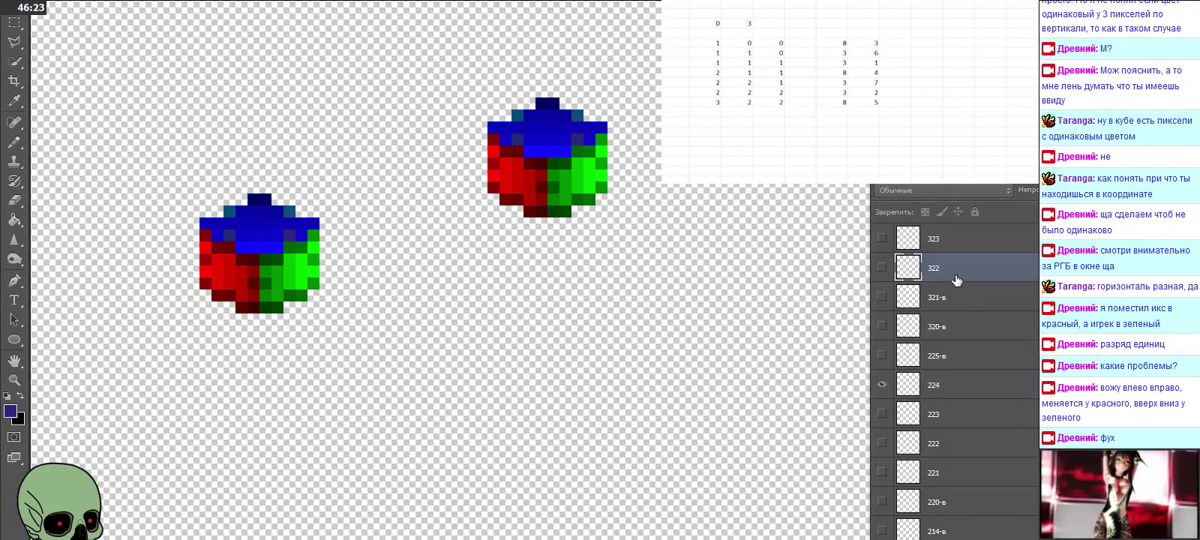
{"action": "left_click", "coordinate": [883, 269]}
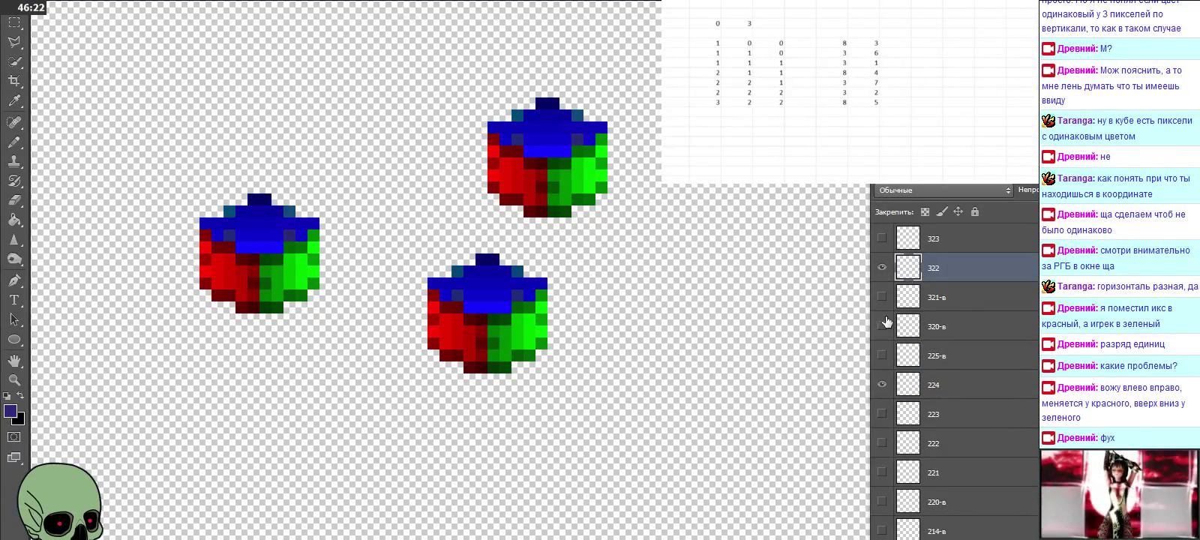
{"action": "left_click", "coordinate": [882, 385]}
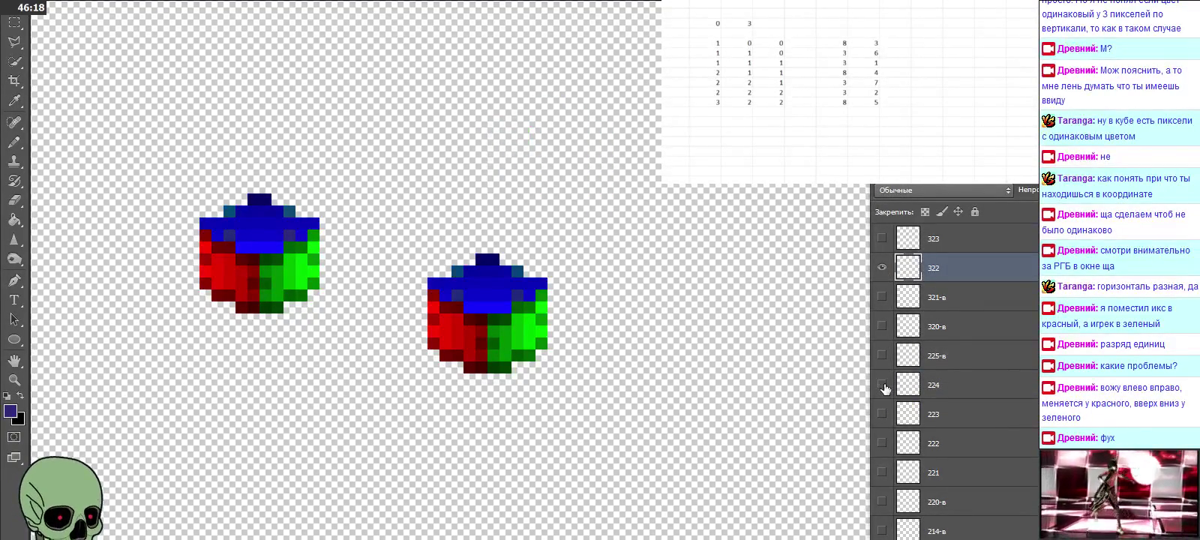
{"action": "key", "text": "ctrl+j"}
{"action": "left_click_drag", "start_coordinate": [556, 371], "coordinate": [489, 316]}
{"action": "double_click", "coordinate": [938, 268]}
{"action": "type", "text": "3"}
{"action": "key", "text": "Return"}
{"action": "key", "text": "ctrl+bracketleft"}
{"action": "left_click", "coordinate": [883, 297]}
{"action": "scroll", "coordinate": [987, 346], "scroll_direction": "up", "scroll_amount": 3}
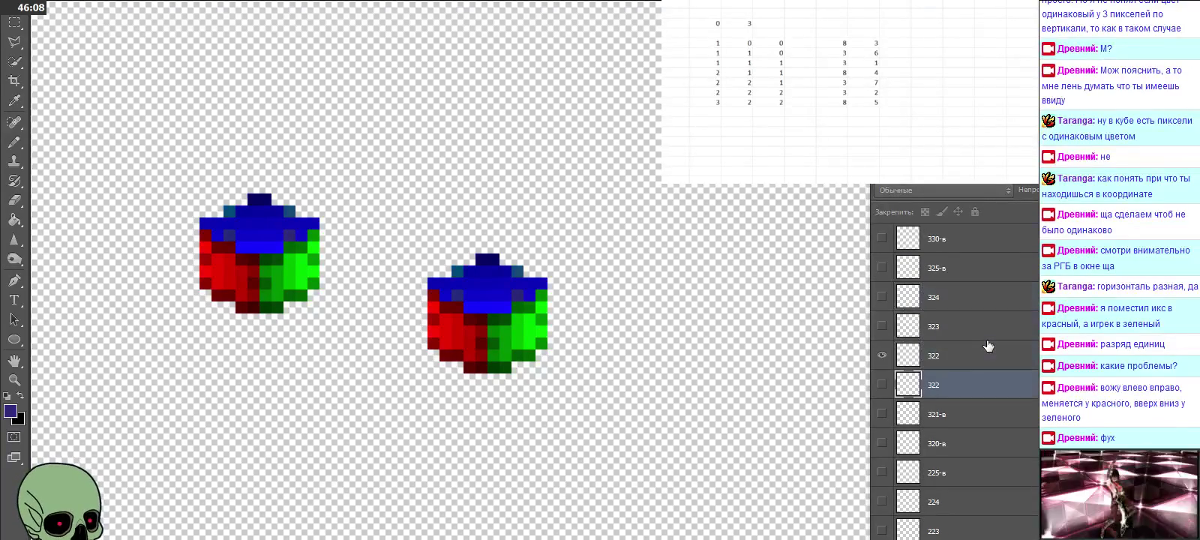
Step: Place and fine-tune a cube copy as layer 323, deleting the leftover old 322 layer
{"action": "left_click", "coordinate": [953, 330]}
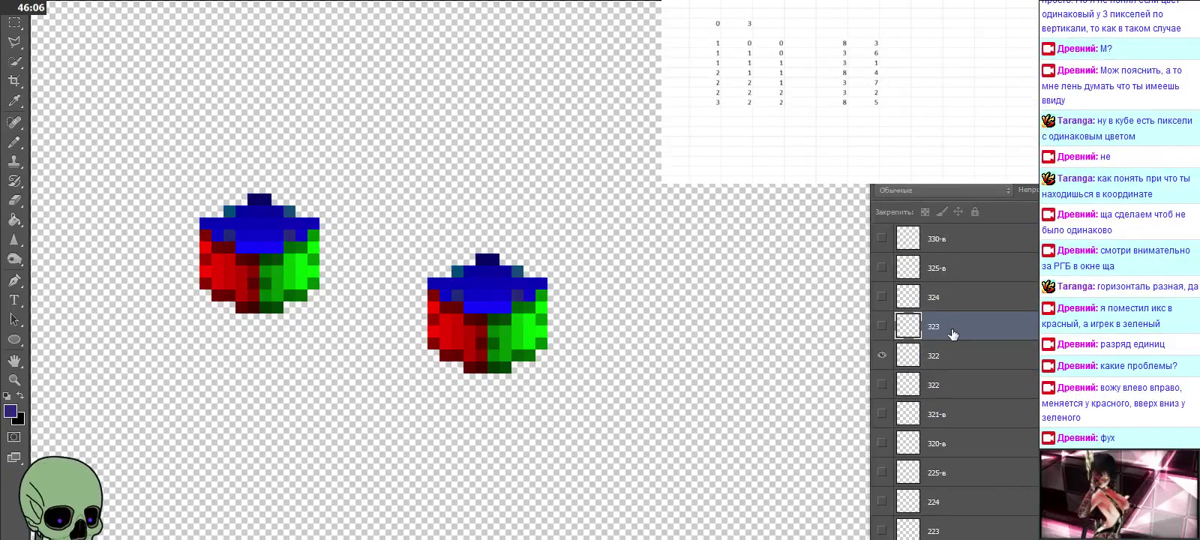
{"action": "left_click", "coordinate": [881, 356]}
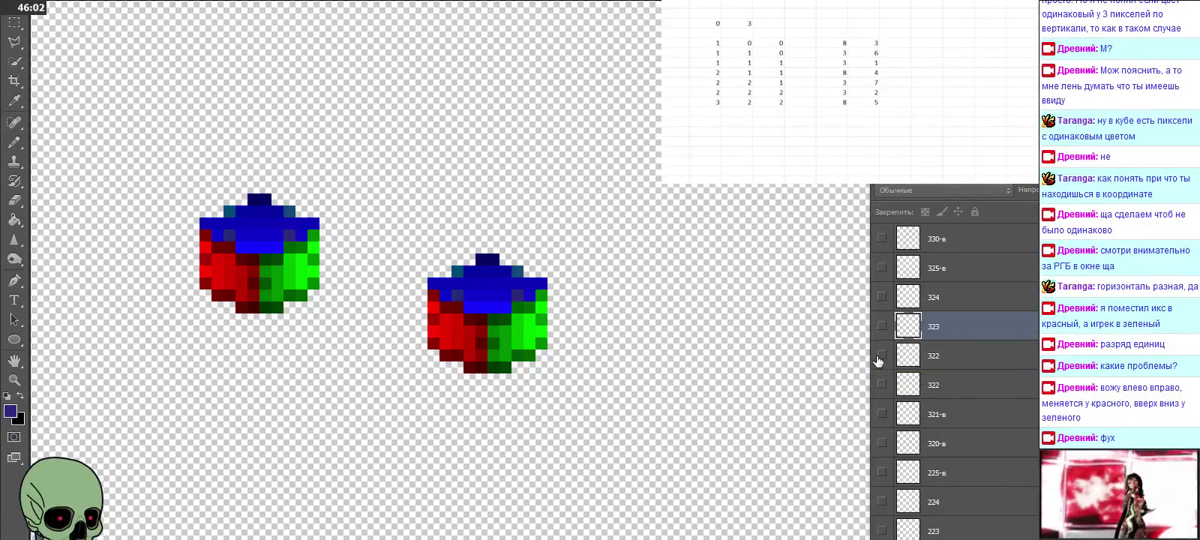
{"action": "left_click", "coordinate": [880, 328]}
{"action": "left_click_drag", "start_coordinate": [765, 346], "coordinate": [510, 278]}
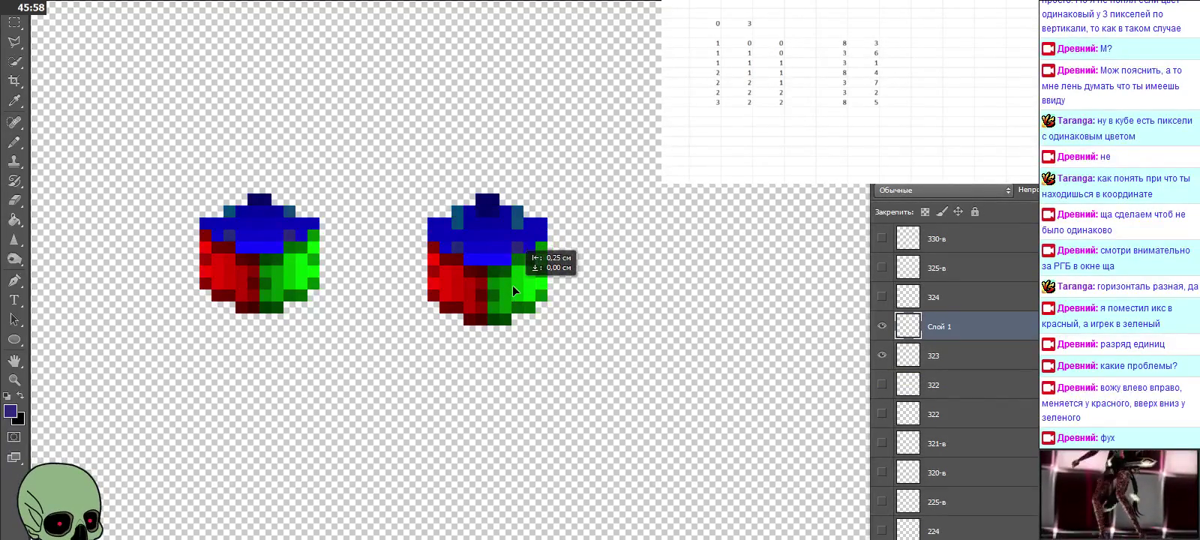
{"action": "left_click_drag", "start_coordinate": [511, 275], "coordinate": [514, 278]}
{"action": "double_click", "coordinate": [938, 327]}
{"action": "type", "text": "323"}
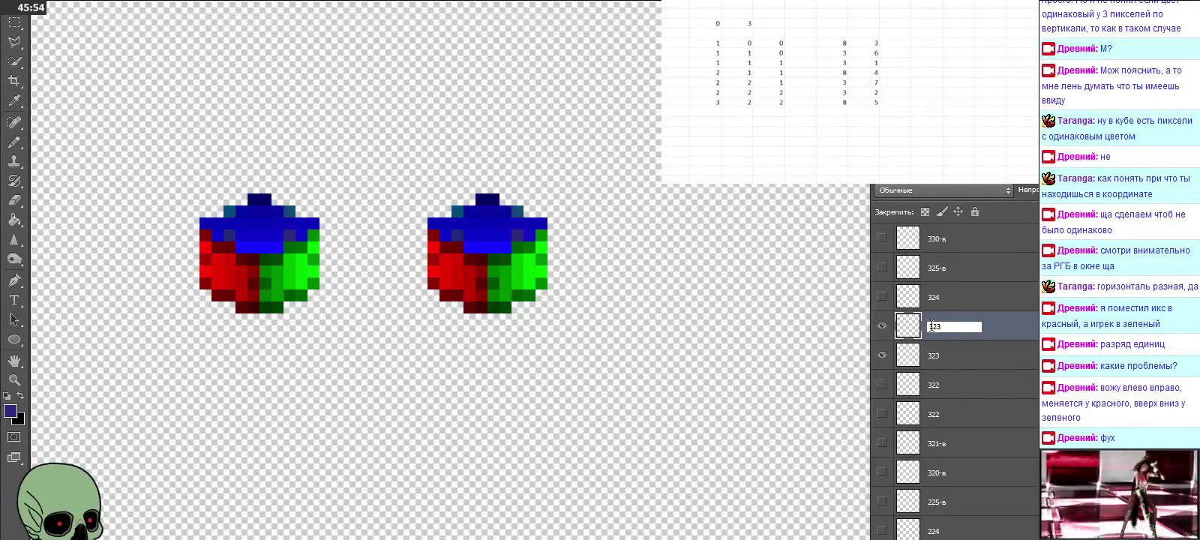
{"action": "left_click", "coordinate": [936, 357]}
{"action": "key", "text": "Delete"}
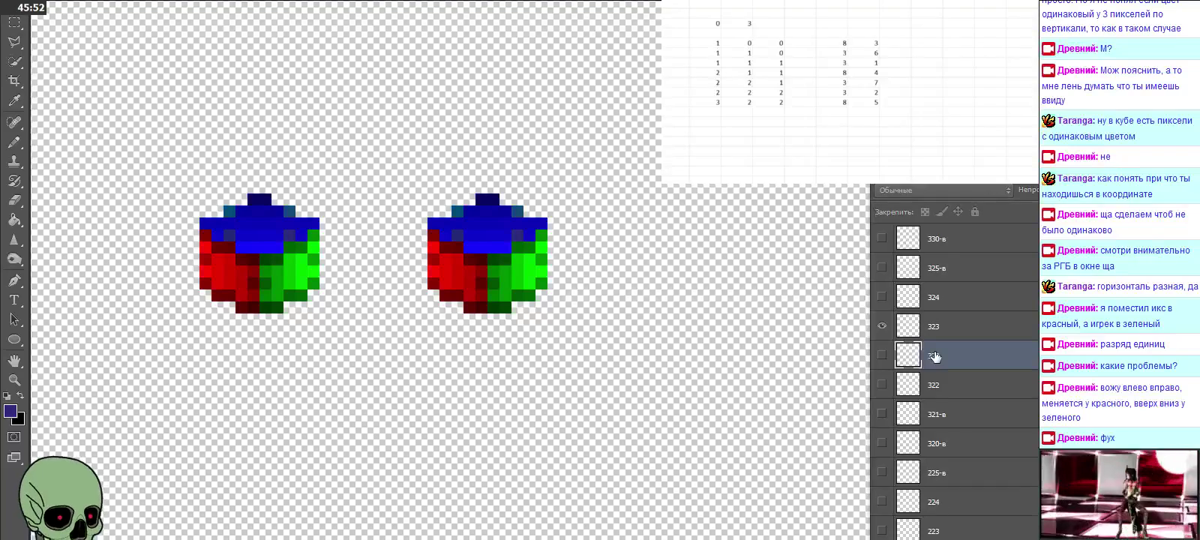
Step: Replace layer 324 with an aligned cube copy, delete the old 324, and hide it
{"action": "left_click", "coordinate": [940, 300]}
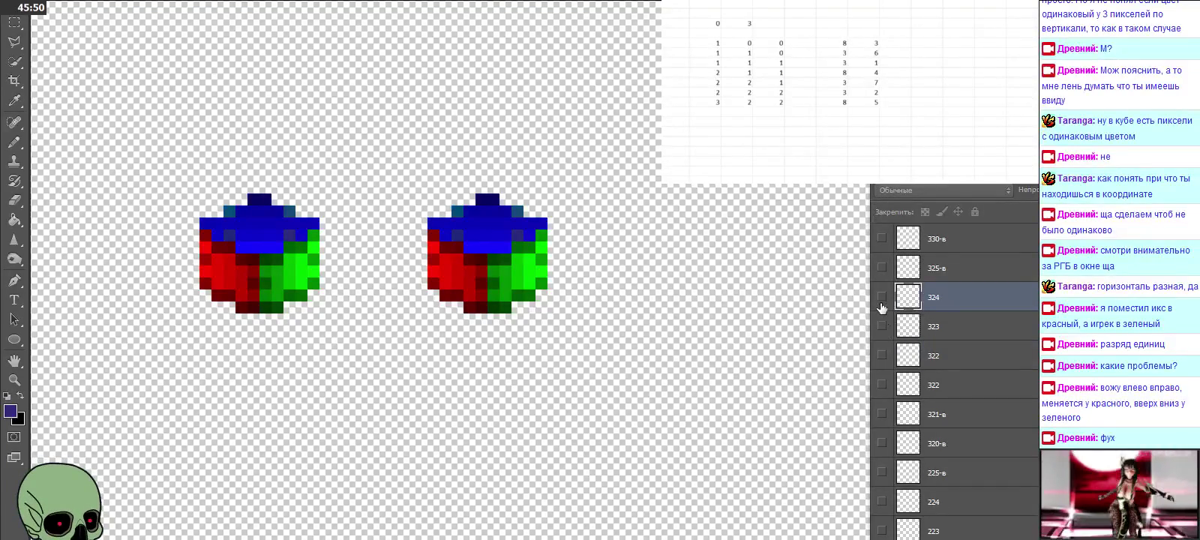
{"action": "left_click", "coordinate": [881, 297]}
{"action": "key", "text": "ctrl+v"}
{"action": "left_click_drag", "start_coordinate": [578, 293], "coordinate": [489, 218]}
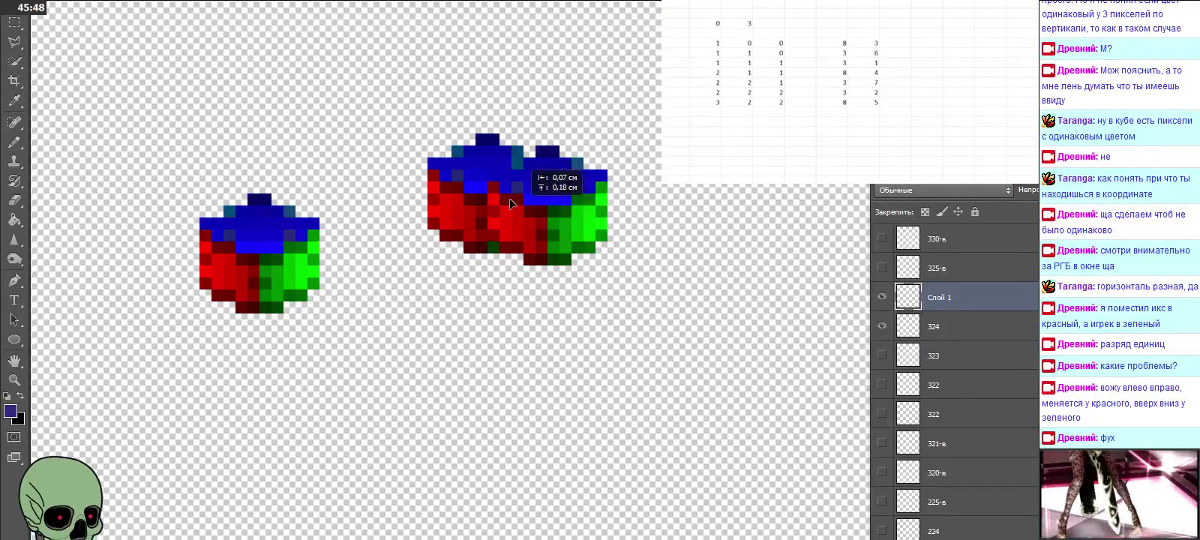
{"action": "double_click", "coordinate": [936, 298]}
{"action": "type", "text": "325"}
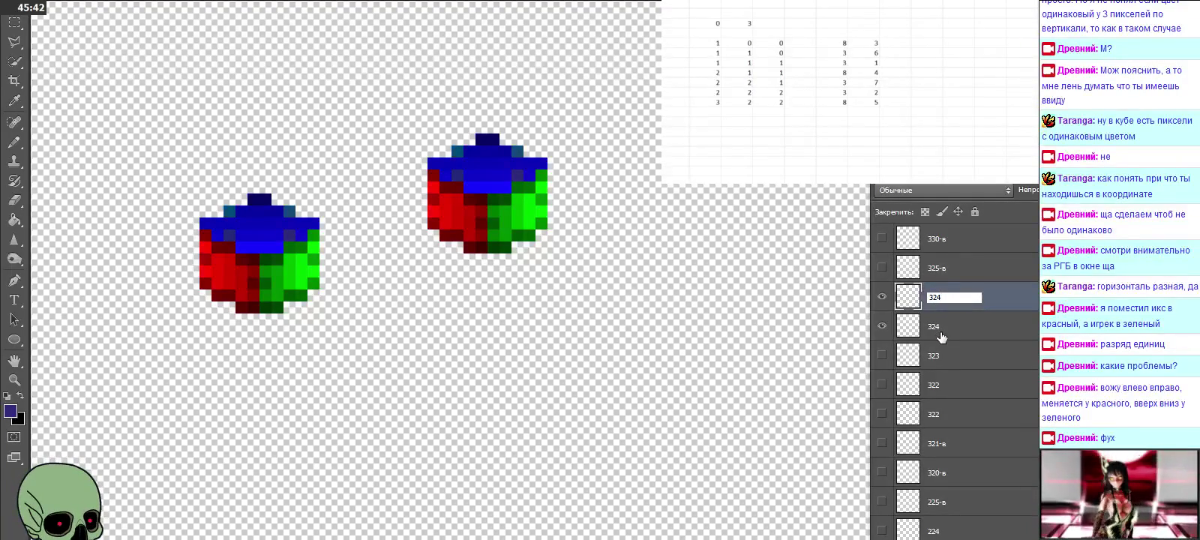
{"action": "left_click", "coordinate": [941, 335]}
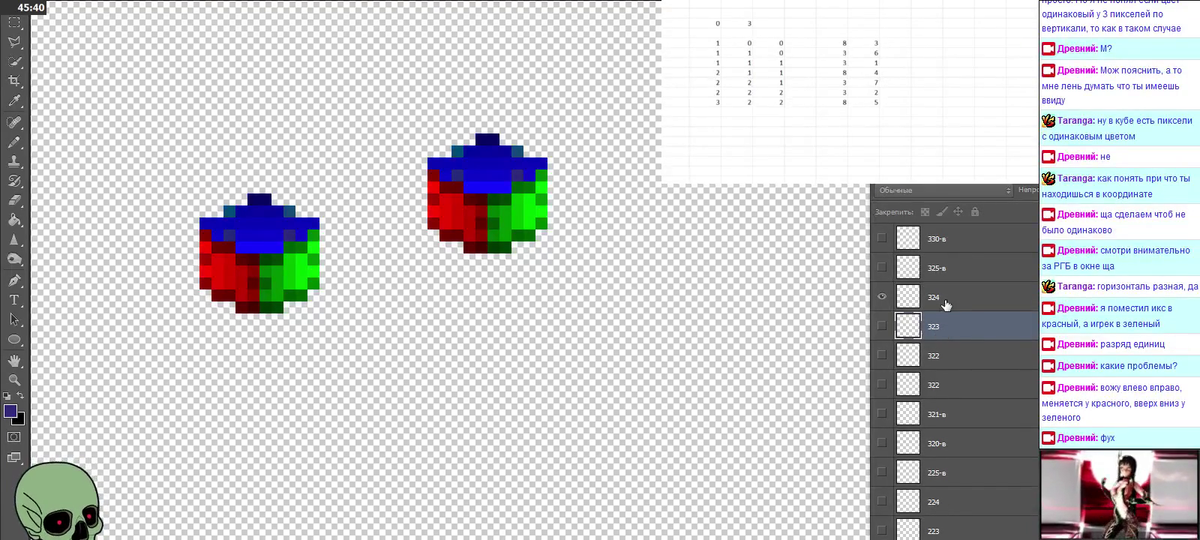
{"action": "key", "text": "Delete"}
{"action": "left_click", "coordinate": [886, 301]}
{"action": "scroll", "coordinate": [977, 319], "scroll_direction": "up", "scroll_amount": 1}
{"action": "scroll", "coordinate": [975, 328], "scroll_direction": "up", "scroll_amount": 1}
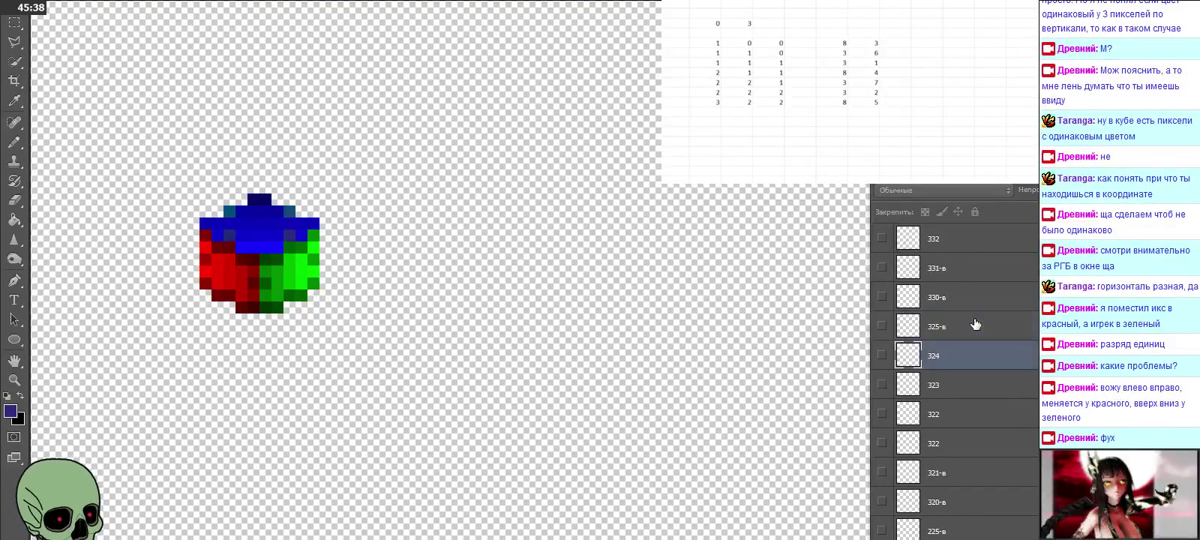
Step: Paste and align a cube over layer 332's cube, name it 332, and delete the old 332
{"action": "scroll", "coordinate": [975, 324], "scroll_direction": "up", "scroll_amount": 1}
{"action": "left_click", "coordinate": [962, 274]}
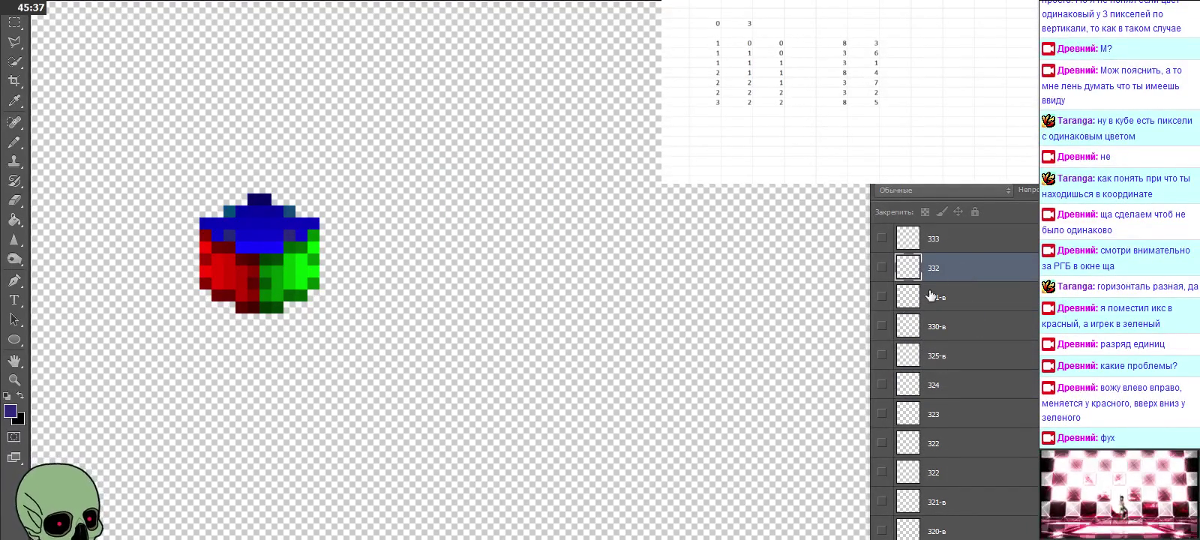
{"action": "left_click", "coordinate": [882, 268]}
{"action": "scroll", "coordinate": [756, 299], "scroll_direction": "down", "scroll_amount": 2}
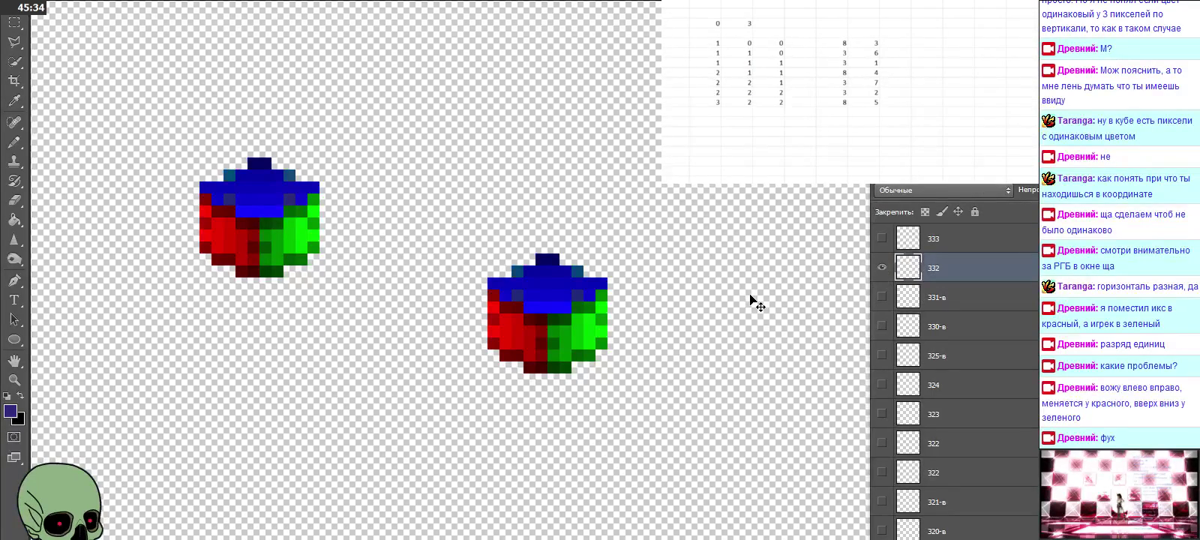
{"action": "key", "text": "ctrl+v"}
{"action": "left_click_drag", "start_coordinate": [605, 284], "coordinate": [584, 322]}
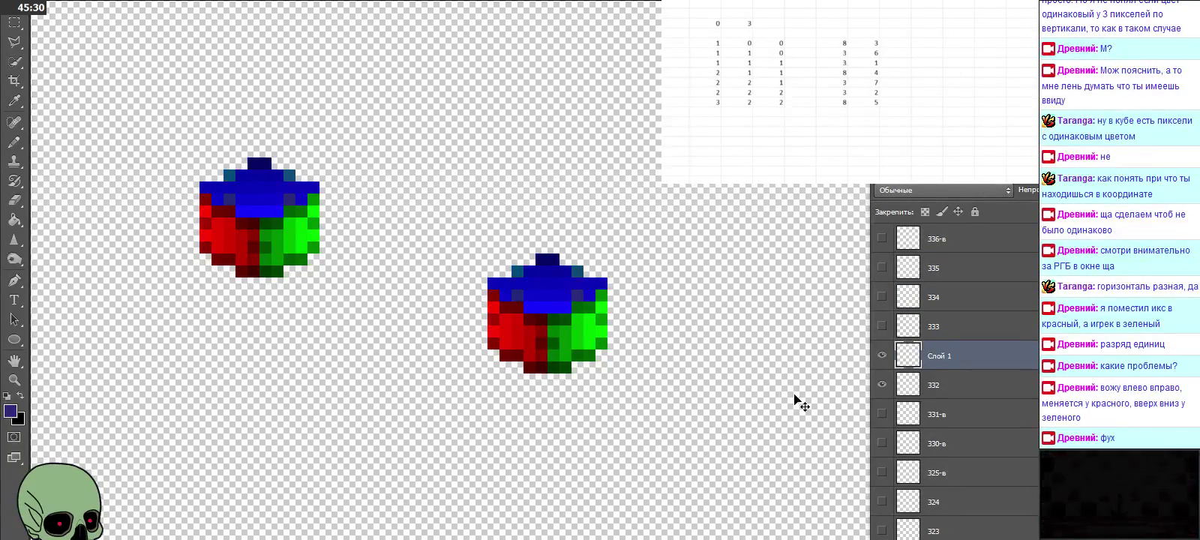
{"action": "double_click", "coordinate": [939, 354]}
{"action": "type", "text": "332"}
{"action": "left_click", "coordinate": [948, 384]}
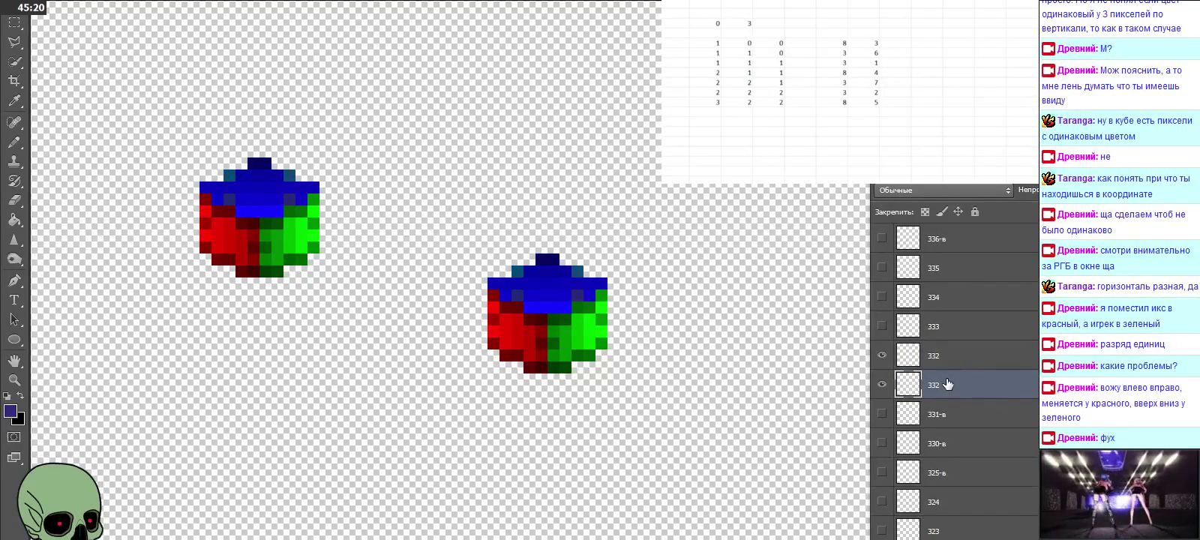
{"action": "key", "text": "Delete"}
Step: Replace layer 333 with an aligned pasted cube, hiding 332 and deleting the old 333
{"action": "left_click", "coordinate": [914, 330]}
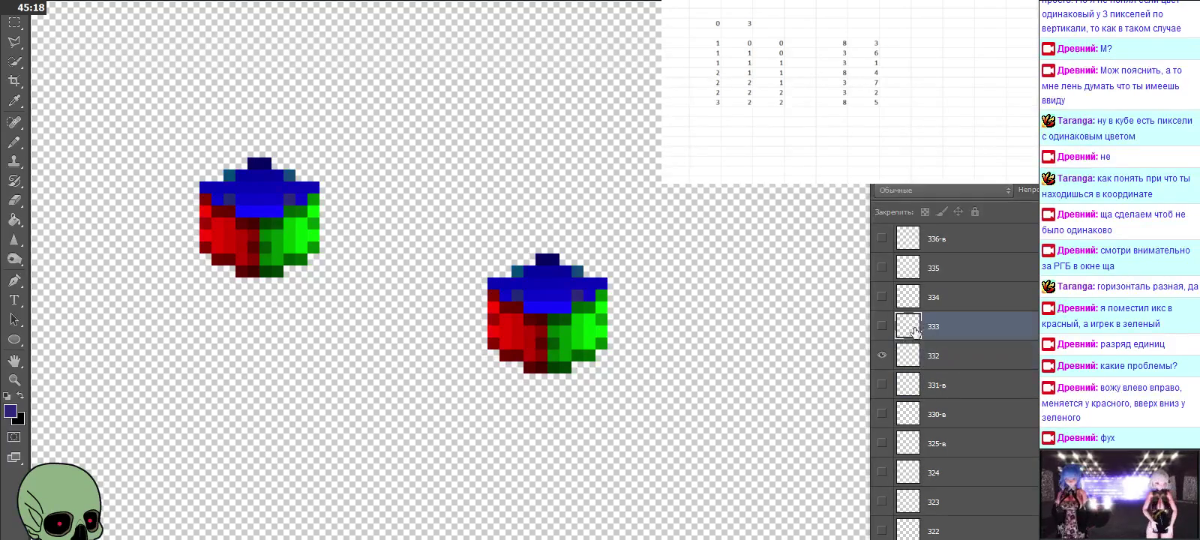
{"action": "left_click", "coordinate": [882, 326]}
{"action": "left_click", "coordinate": [882, 355]}
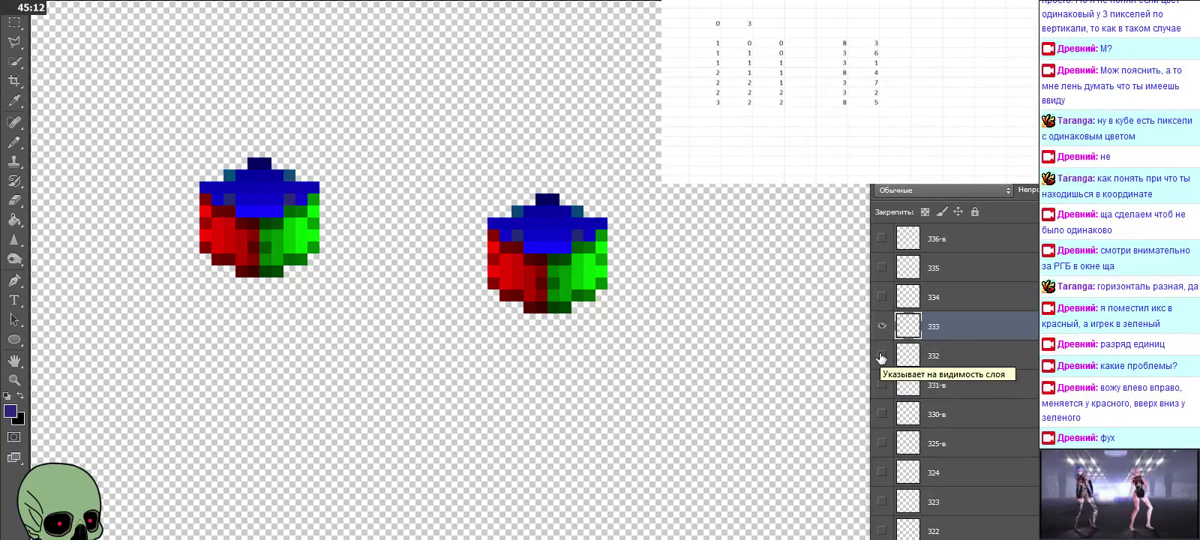
{"action": "key", "text": "ctrl+v"}
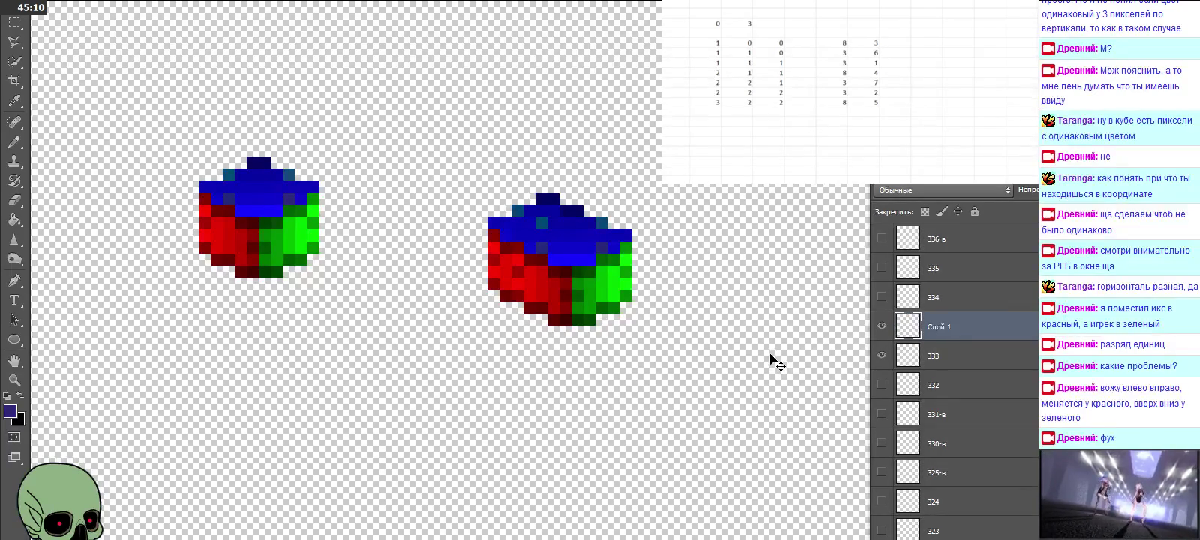
{"action": "left_click_drag", "start_coordinate": [657, 308], "coordinate": [597, 267]}
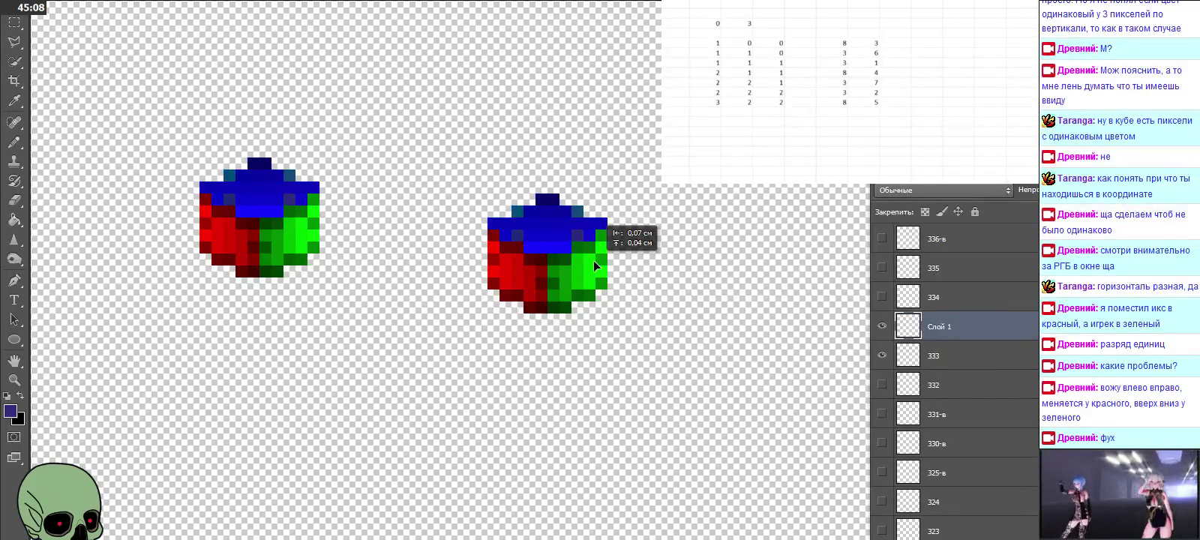
{"action": "double_click", "coordinate": [938, 327]}
{"action": "type", "text": "3"}
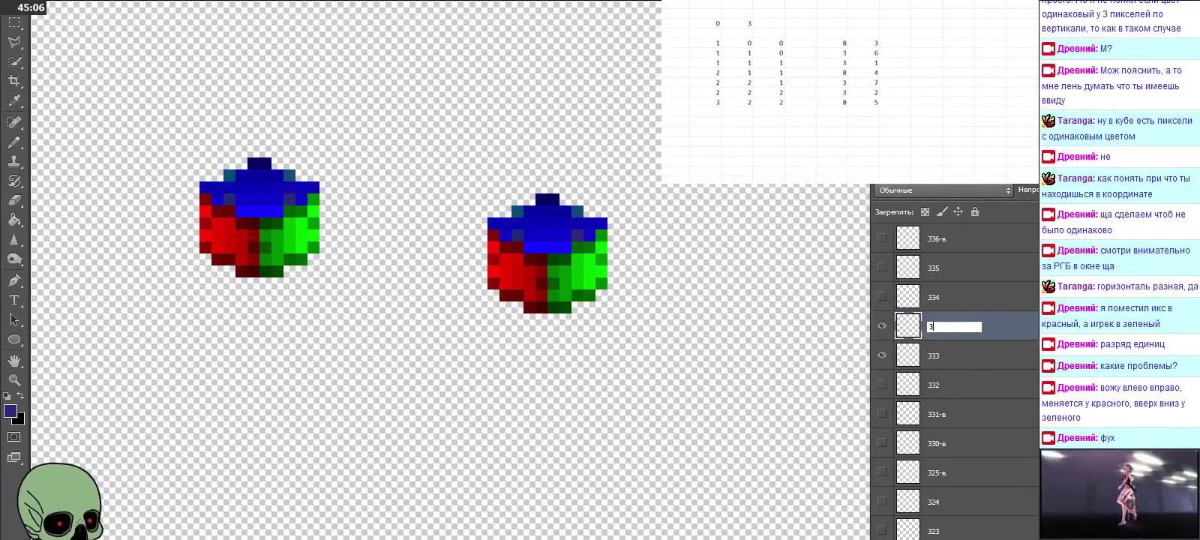
{"action": "type", "text": "33"}
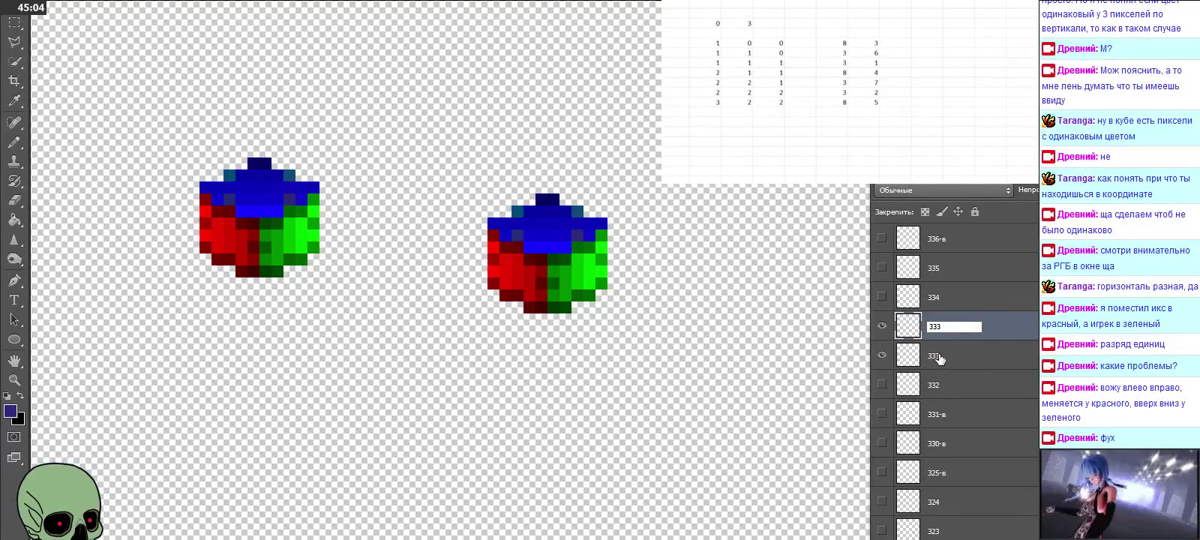
{"action": "left_click", "coordinate": [937, 357]}
{"action": "key", "text": "Delete"}
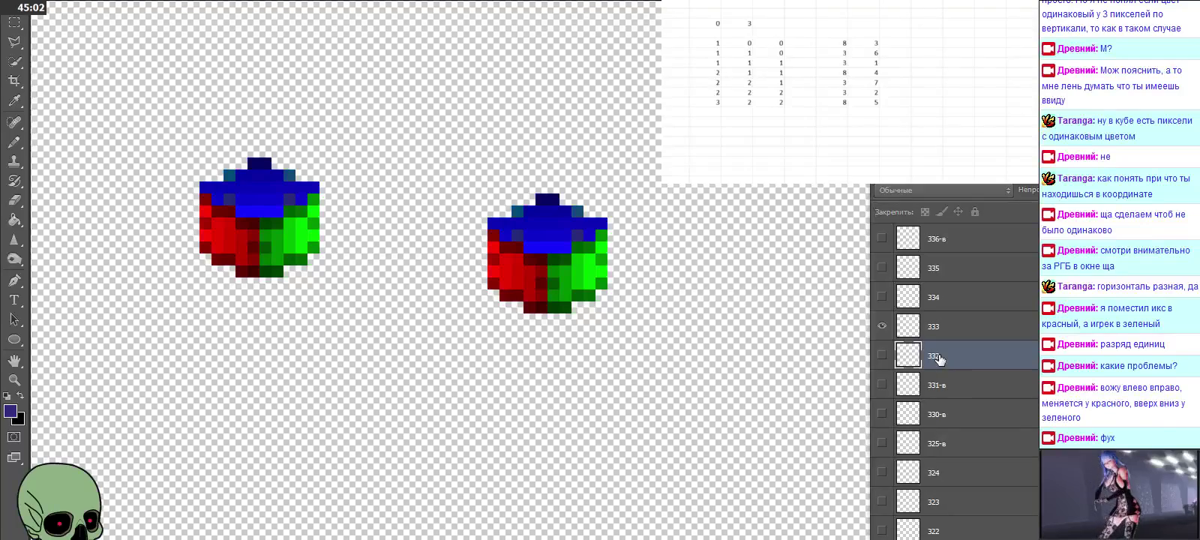
Step: Align a pasted cube as layer 334 and delete the old 334
{"action": "left_click", "coordinate": [940, 300]}
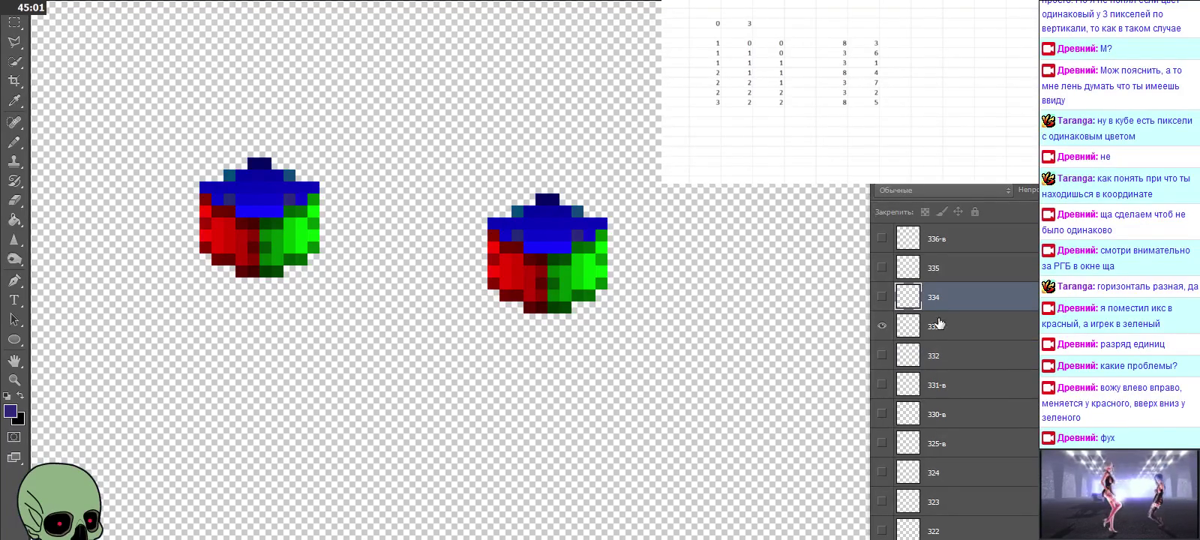
{"action": "left_click", "coordinate": [882, 328]}
{"action": "left_click", "coordinate": [882, 297]}
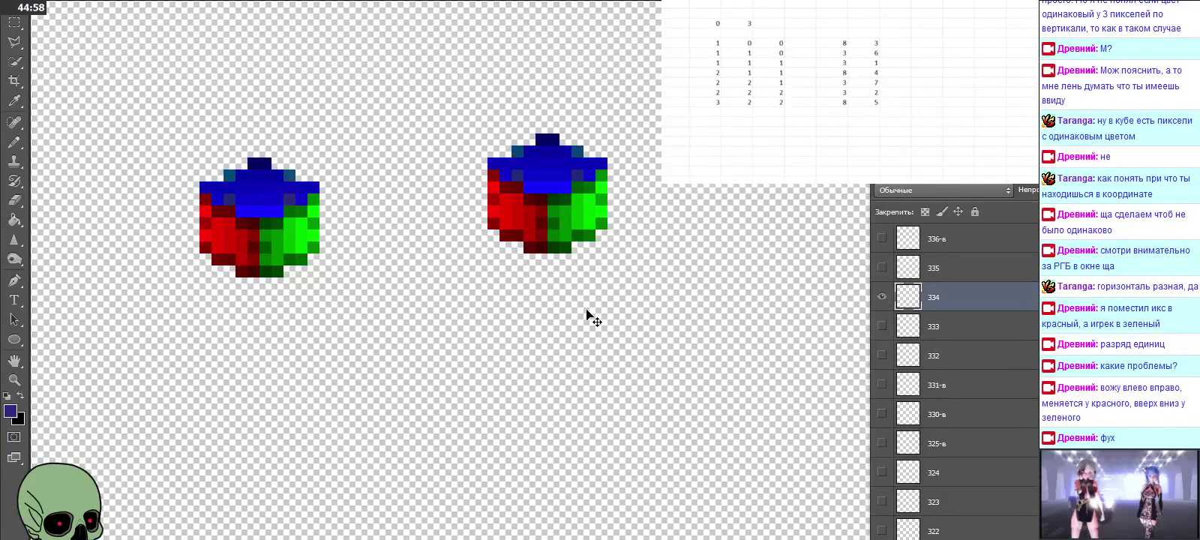
{"action": "left_click_drag", "start_coordinate": [587, 315], "coordinate": [568, 259]}
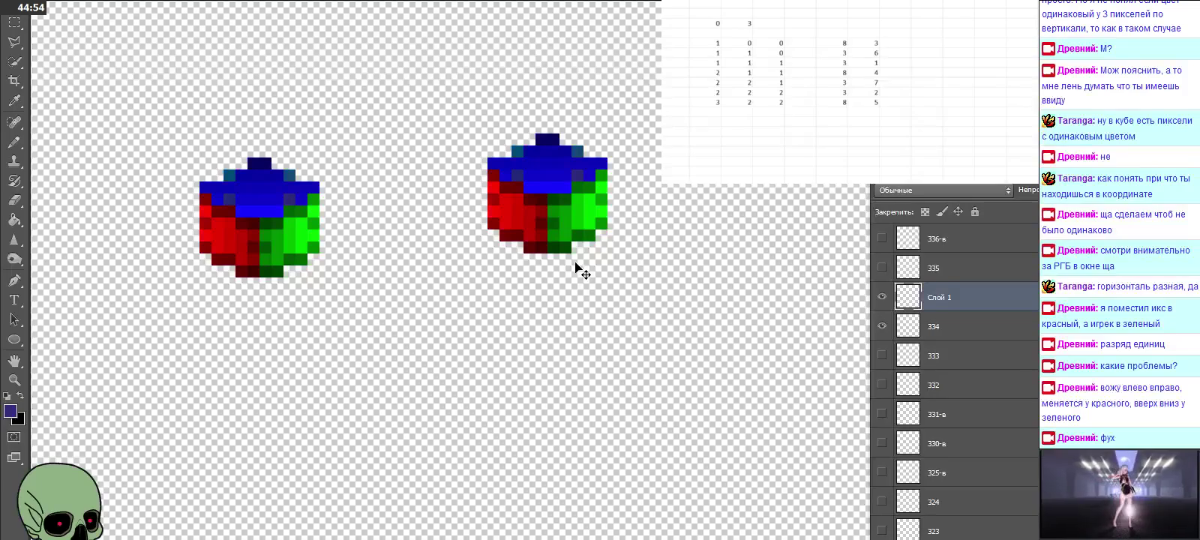
{"action": "double_click", "coordinate": [941, 299]}
{"action": "type", "text": "34"}
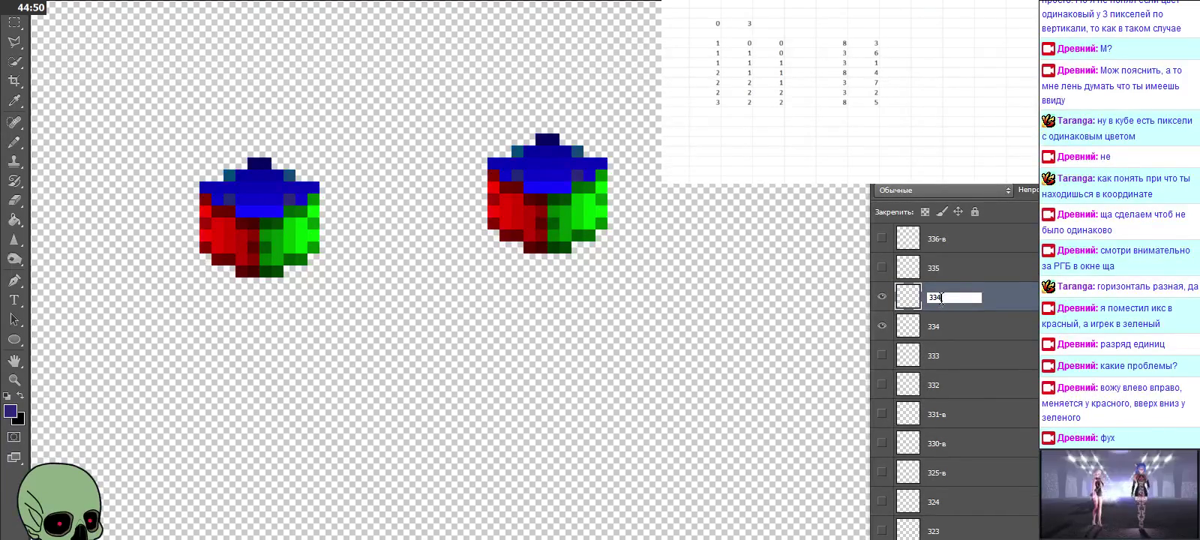
{"action": "left_click", "coordinate": [956, 327]}
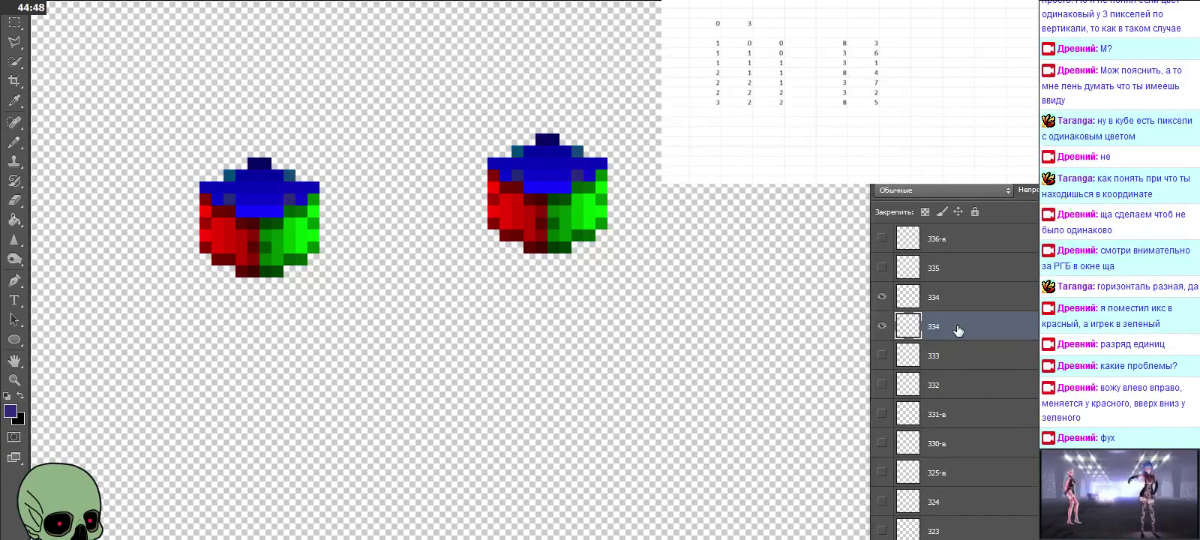
{"action": "key", "text": "Delete"}
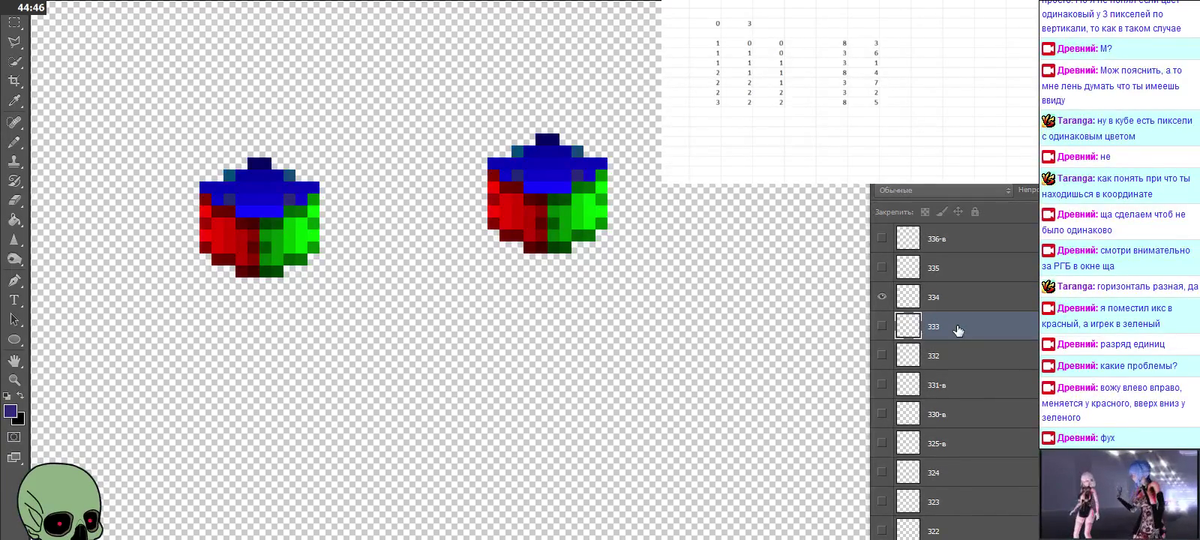
Step: Show layer 335, paste and align a cube named 335, and delete the old 335
{"action": "left_click", "coordinate": [950, 294]}
{"action": "left_click", "coordinate": [946, 268]}
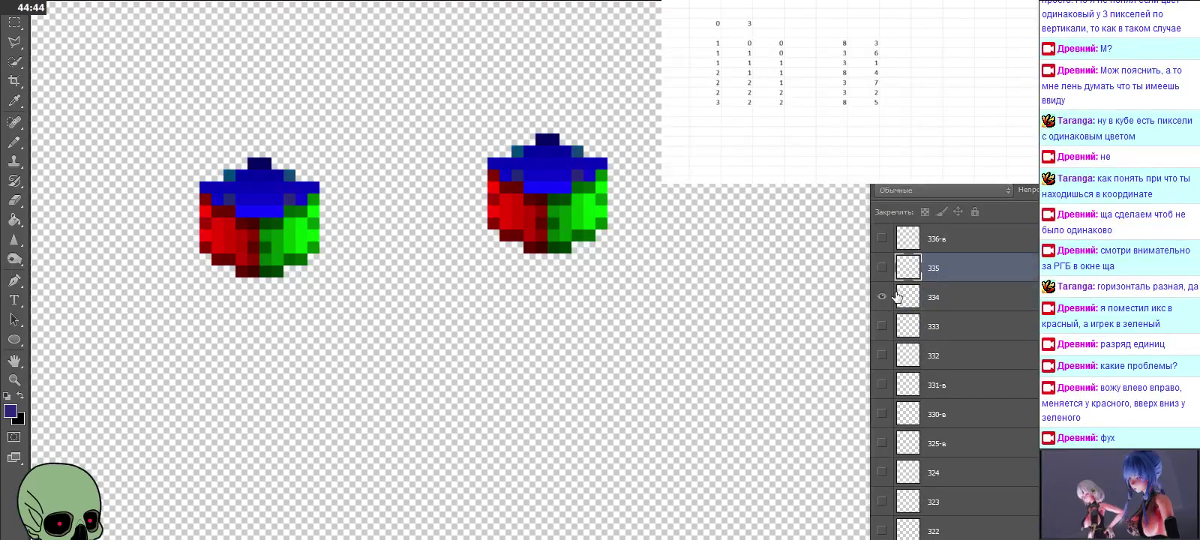
{"action": "left_click", "coordinate": [882, 296]}
{"action": "left_click", "coordinate": [882, 267]}
{"action": "scroll", "coordinate": [735, 309], "scroll_direction": "up", "scroll_amount": 3}
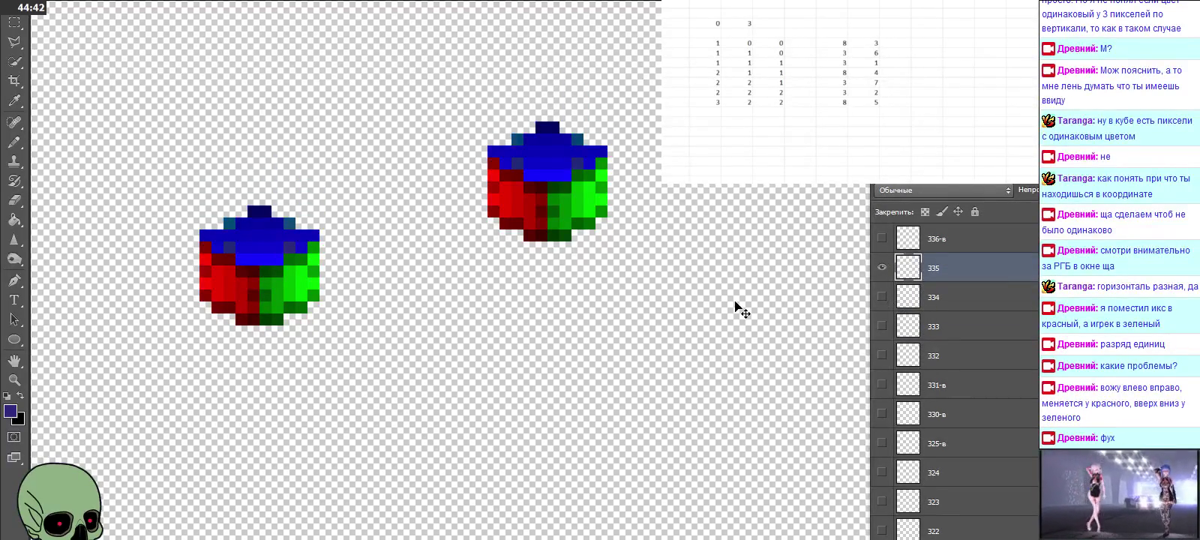
{"action": "scroll", "coordinate": [735, 309], "scroll_direction": "up", "scroll_amount": 2}
{"action": "key", "text": "ctrl+v"}
{"action": "left_click_drag", "start_coordinate": [668, 300], "coordinate": [572, 243]}
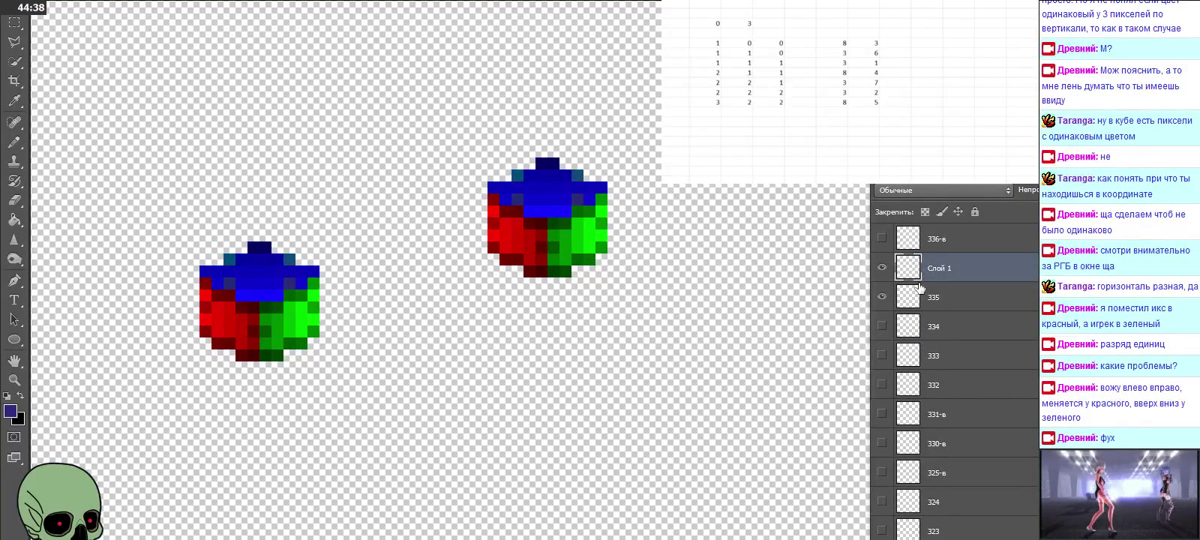
{"action": "double_click", "coordinate": [936, 268]}
{"action": "type", "text": "335"}
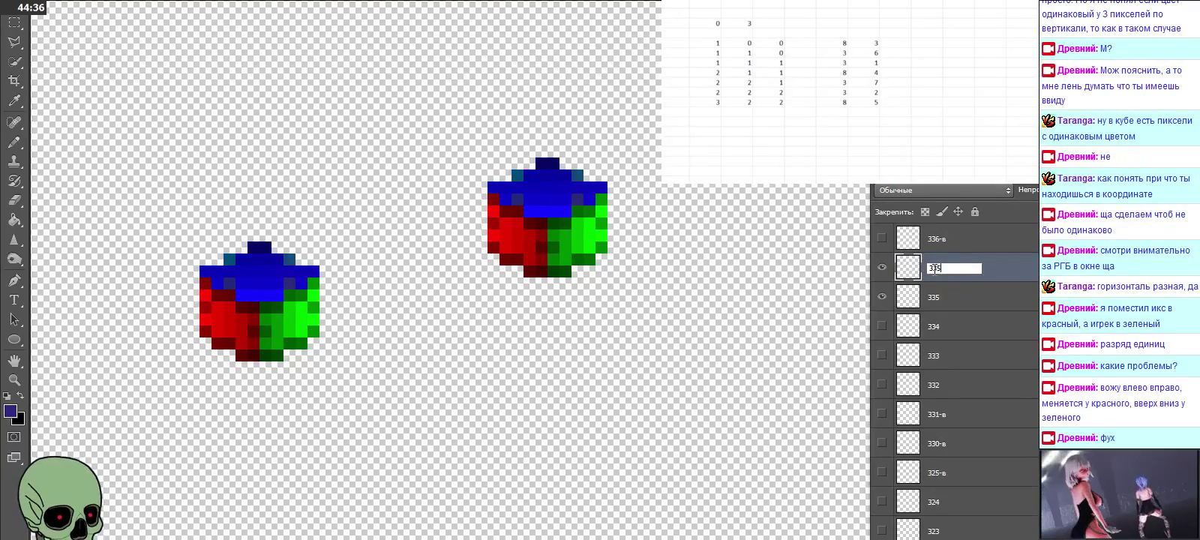
{"action": "left_click", "coordinate": [949, 298]}
{"action": "key", "text": "Delete"}
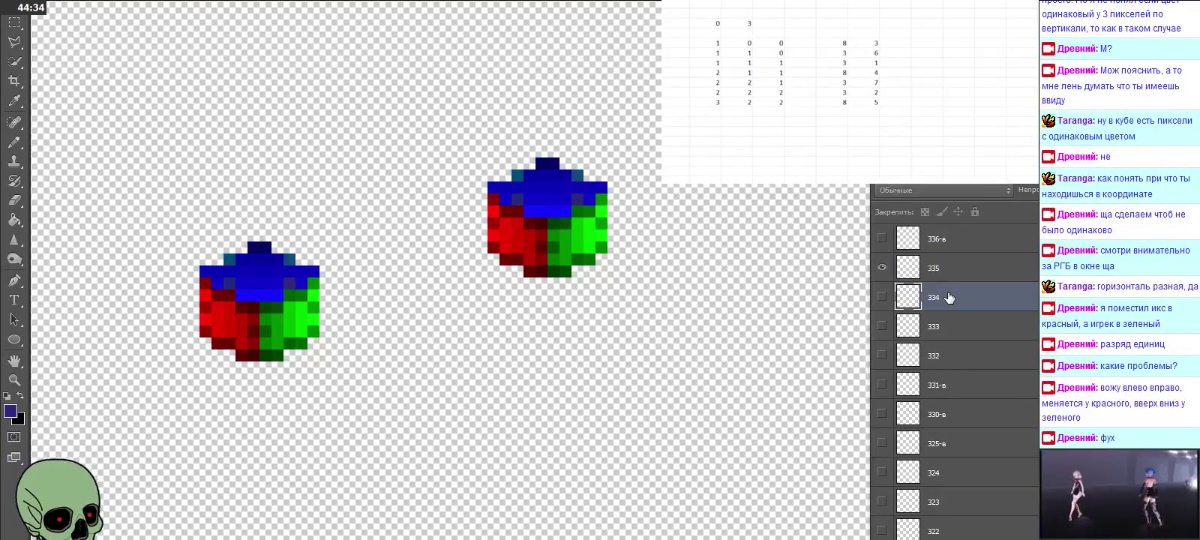
{"action": "scroll", "coordinate": [990, 321], "scroll_direction": "up", "scroll_amount": 3}
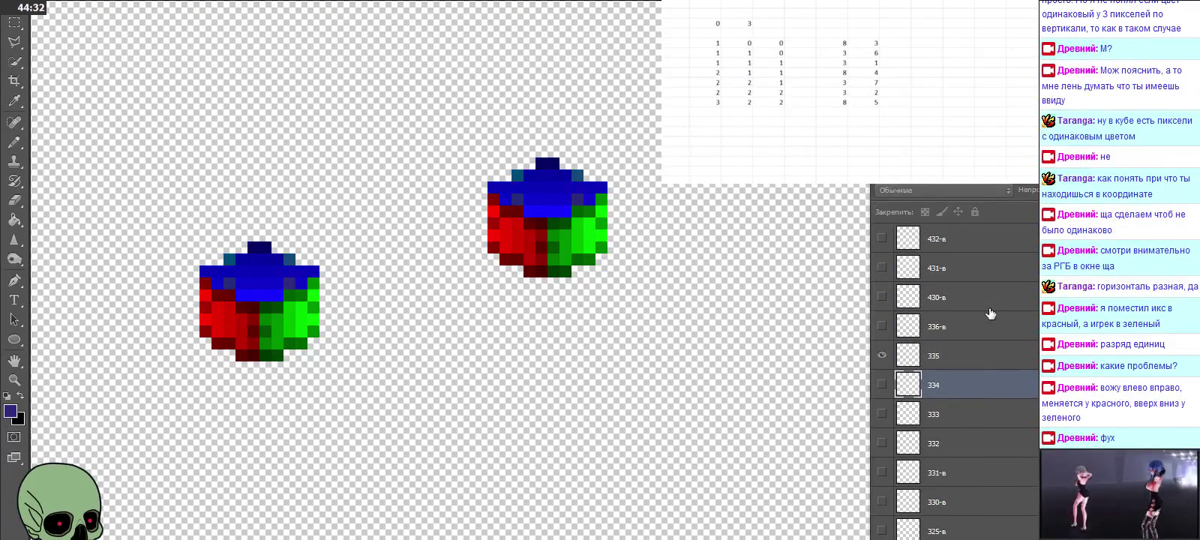
Step: Place a reference-cube copy over the 433 cube, name it 433, and delete the old 433 layer
{"action": "scroll", "coordinate": [990, 319], "scroll_direction": "up", "scroll_amount": 1}
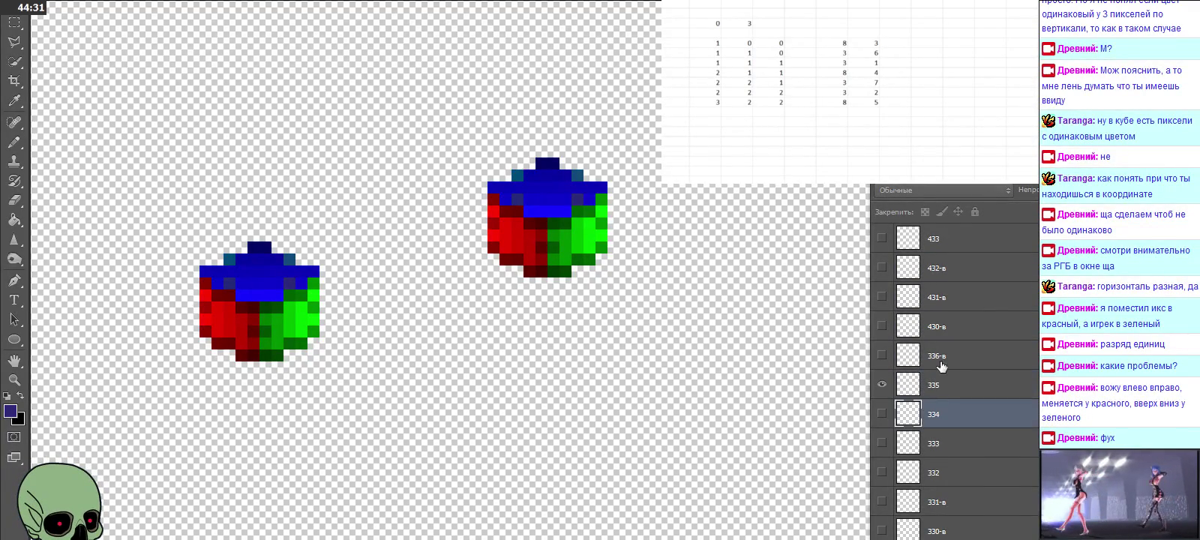
{"action": "left_click", "coordinate": [881, 385]}
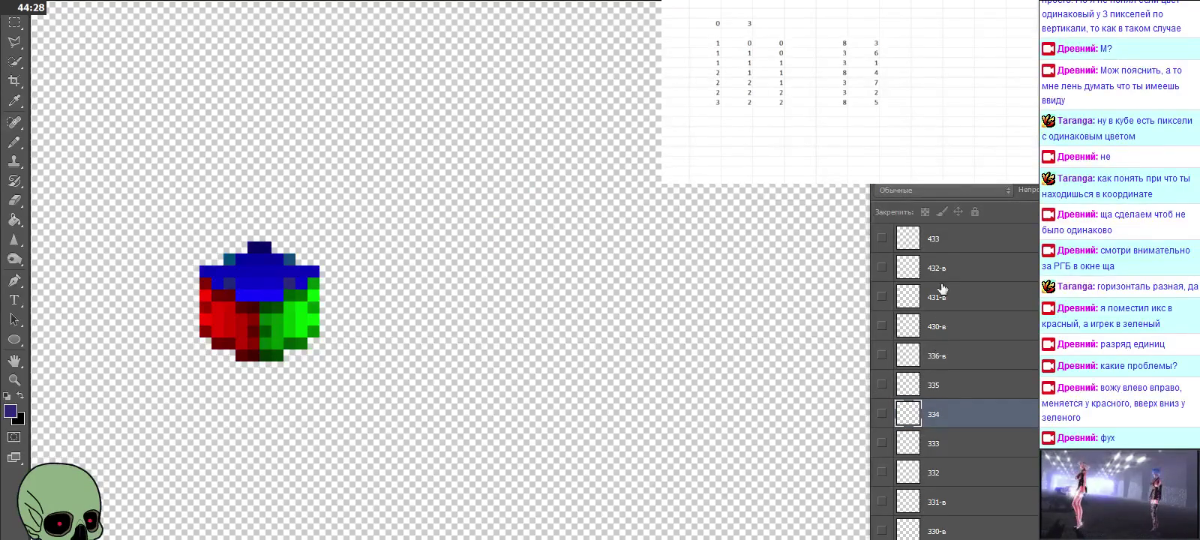
{"action": "left_click", "coordinate": [943, 240]}
{"action": "left_click", "coordinate": [882, 239]}
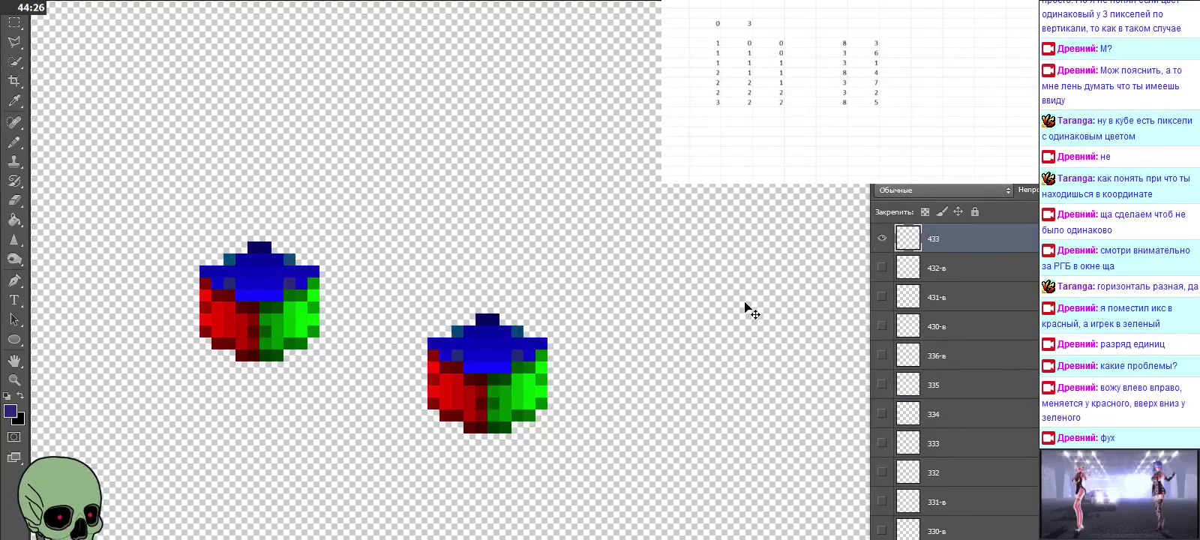
{"action": "scroll", "coordinate": [747, 308], "scroll_direction": "down", "scroll_amount": 2}
{"action": "scroll", "coordinate": [960, 337], "scroll_direction": "up", "scroll_amount": 2}
{"action": "left_click_drag", "start_coordinate": [735, 332], "coordinate": [461, 326]}
{"action": "double_click", "coordinate": [938, 326]}
{"action": "type", "text": "433"}
{"action": "left_click", "coordinate": [949, 350]}
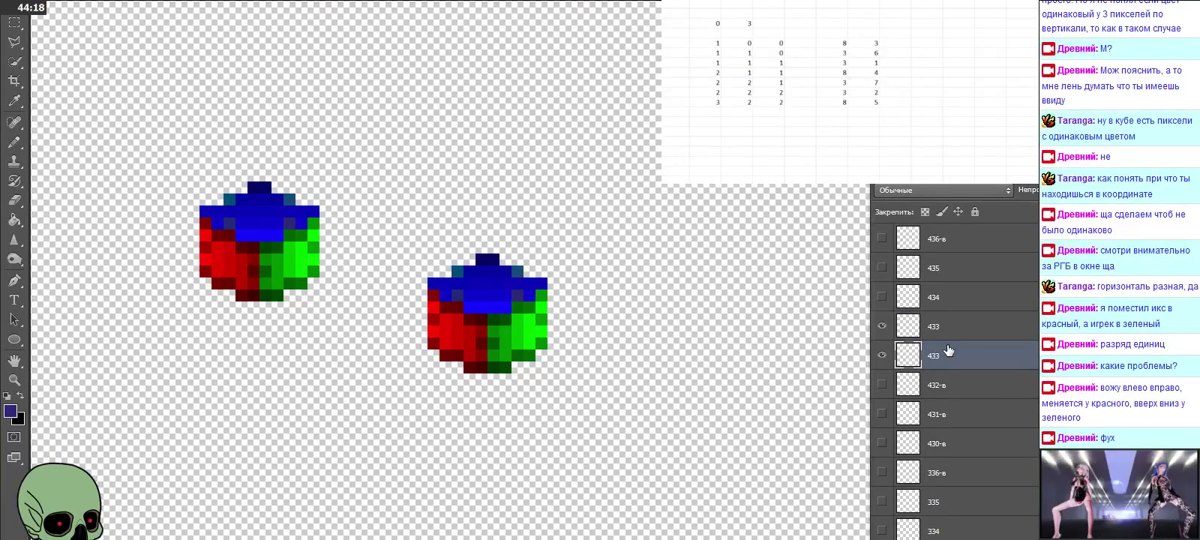
{"action": "key", "text": "Delete"}
{"action": "left_click", "coordinate": [944, 300]}
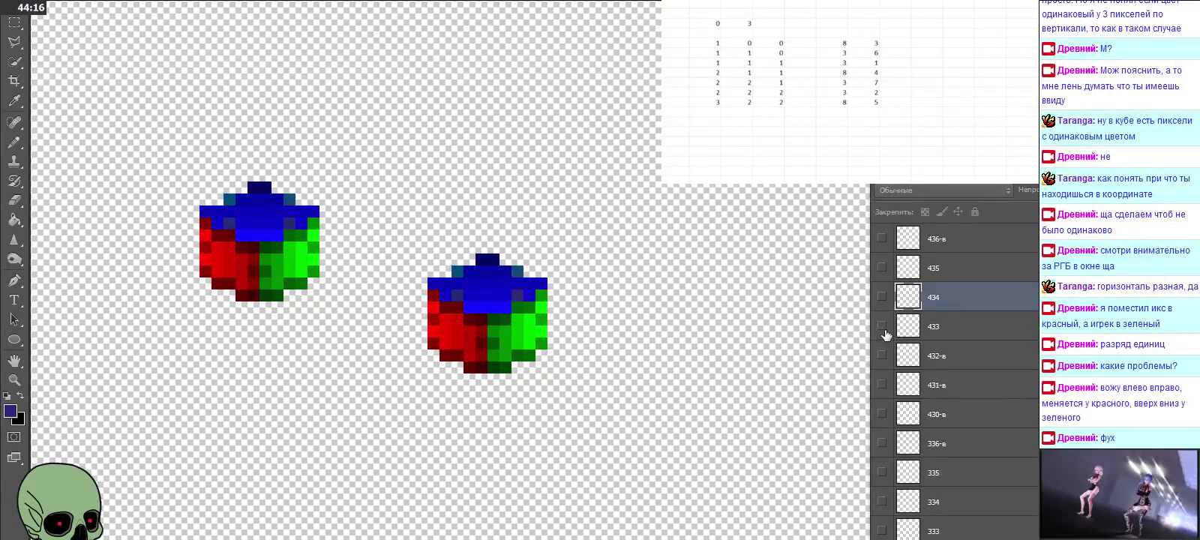
Step: Paste the reference cube over layer 434's cube, name it 434, and delete the old 434 layer
{"action": "left_click", "coordinate": [882, 326]}
{"action": "left_click", "coordinate": [883, 299]}
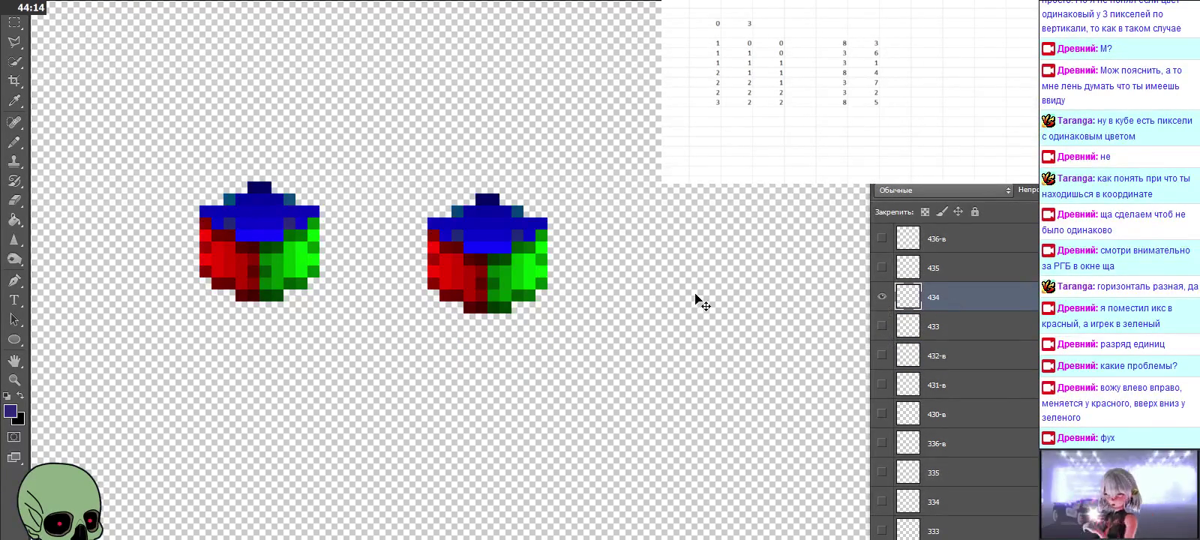
{"action": "key", "text": "ctrl+v"}
{"action": "mouse_move", "coordinate": [630, 293]}
{"action": "left_mouse_down"}
{"action": "mouse_move", "coordinate": [474, 262]}
{"action": "mouse_move", "coordinate": [486, 261]}
{"action": "left_mouse_up"}
{"action": "double_click", "coordinate": [938, 298]}
{"action": "type", "text": "434"}
{"action": "left_click", "coordinate": [955, 333]}
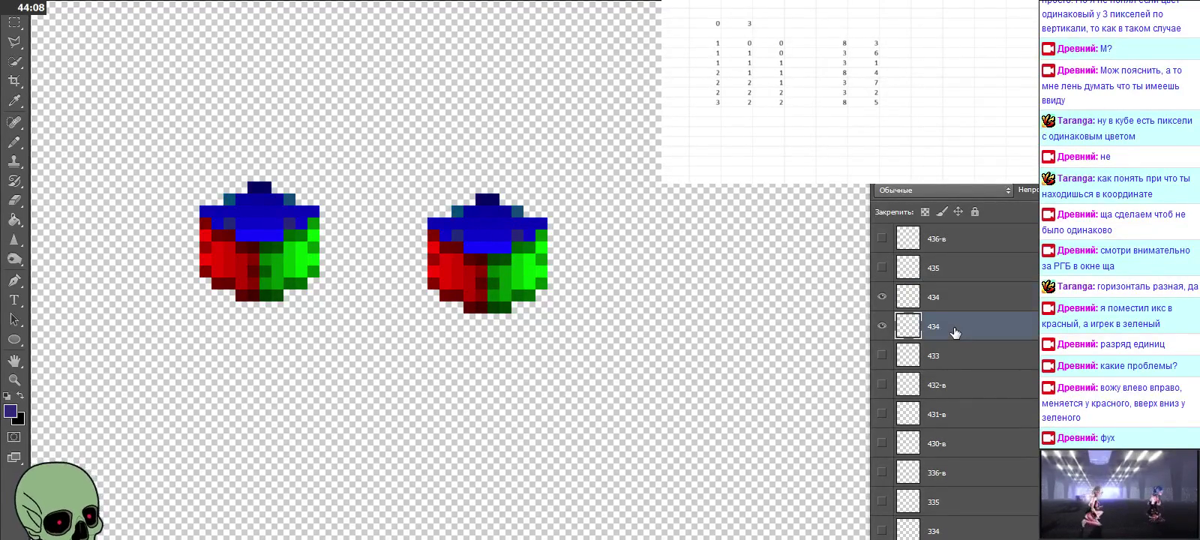
{"action": "key", "text": "Delete"}
Step: Paste and align a reference-cube copy over layer 435's cube, rename it, and delete the old 435 layer
{"action": "left_click", "coordinate": [951, 274]}
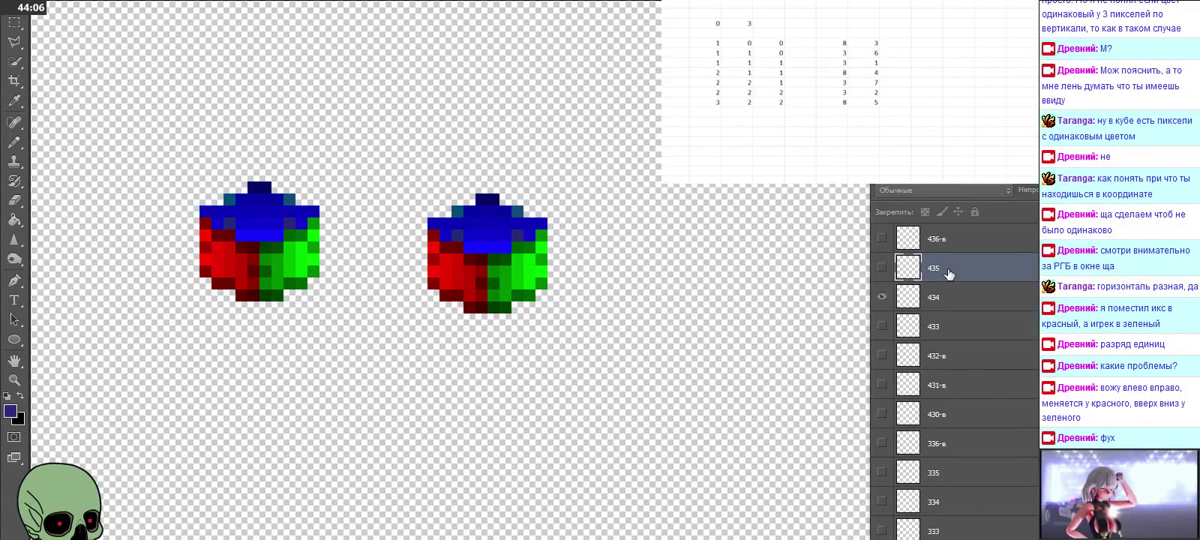
{"action": "left_click", "coordinate": [882, 297]}
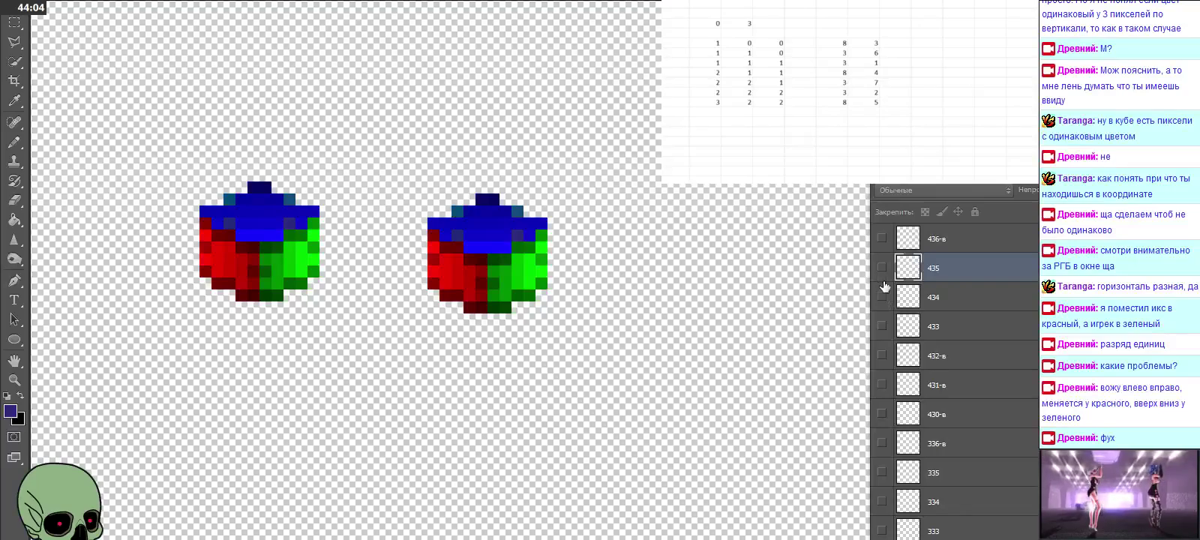
{"action": "left_click", "coordinate": [882, 268]}
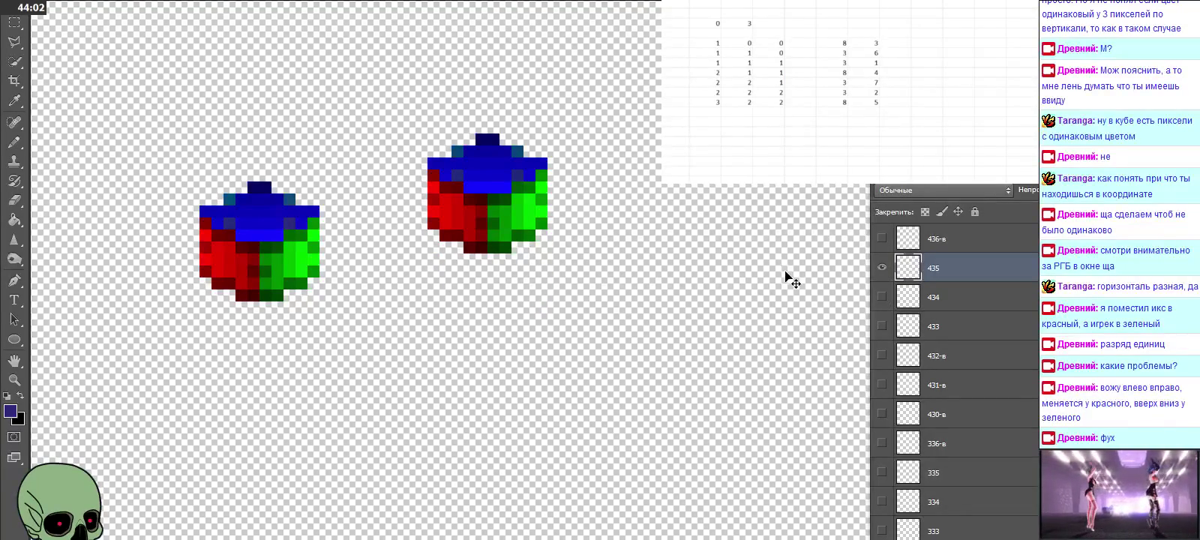
{"action": "key", "text": "ctrl+v"}
{"action": "mouse_move", "coordinate": [604, 288]}
{"action": "left_mouse_down"}
{"action": "mouse_move", "coordinate": [541, 217]}
{"action": "mouse_move", "coordinate": [517, 210]}
{"action": "left_mouse_up"}
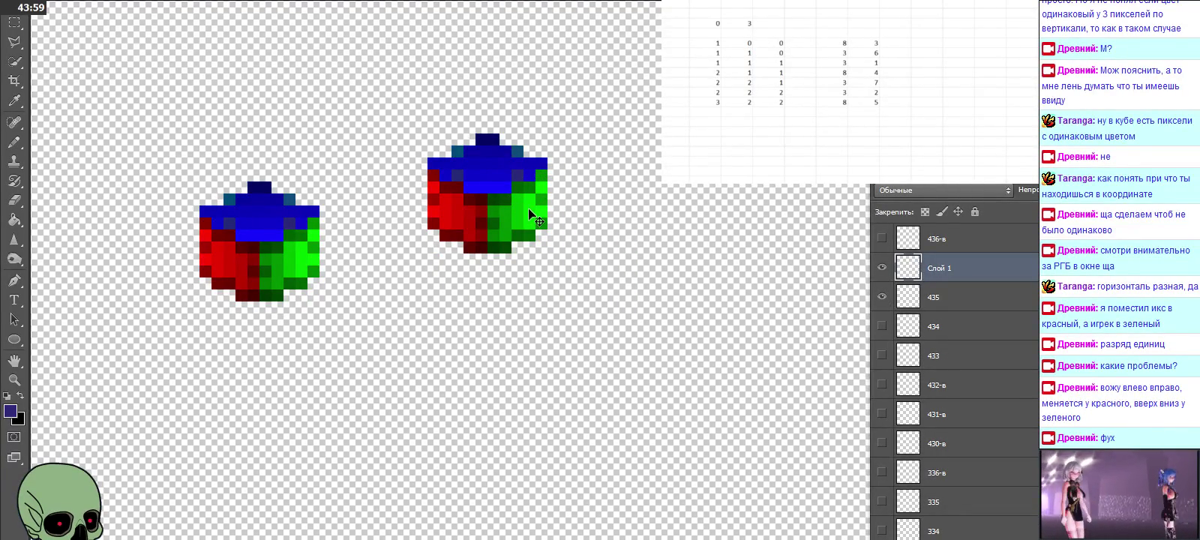
{"action": "double_click", "coordinate": [939, 268]}
{"action": "type", "text": "435"}
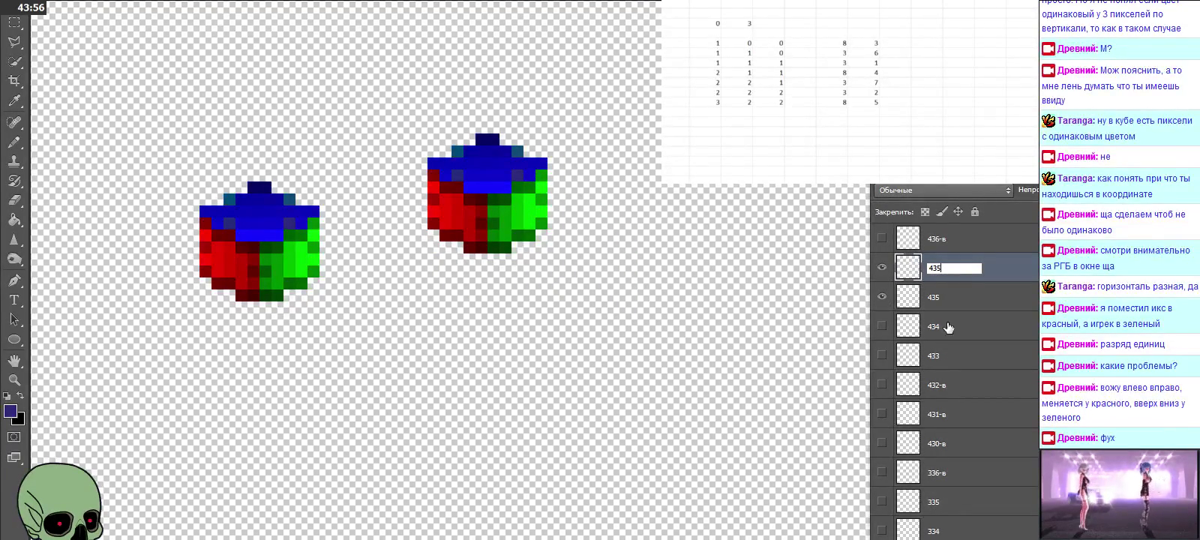
{"action": "left_click", "coordinate": [967, 297]}
{"action": "key", "text": "Delete"}
{"action": "scroll", "coordinate": [973, 321], "scroll_direction": "up", "scroll_amount": 2}
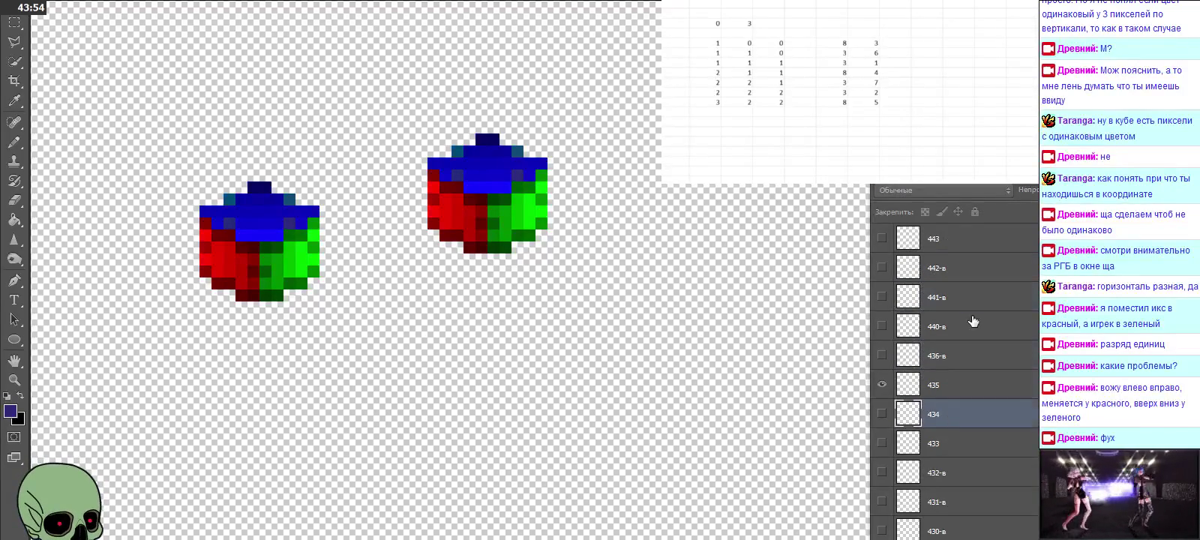
Step: Paste the reference cube over layer 443's cube, name it 443, and delete the old 443 layer
{"action": "left_click", "coordinate": [882, 385]}
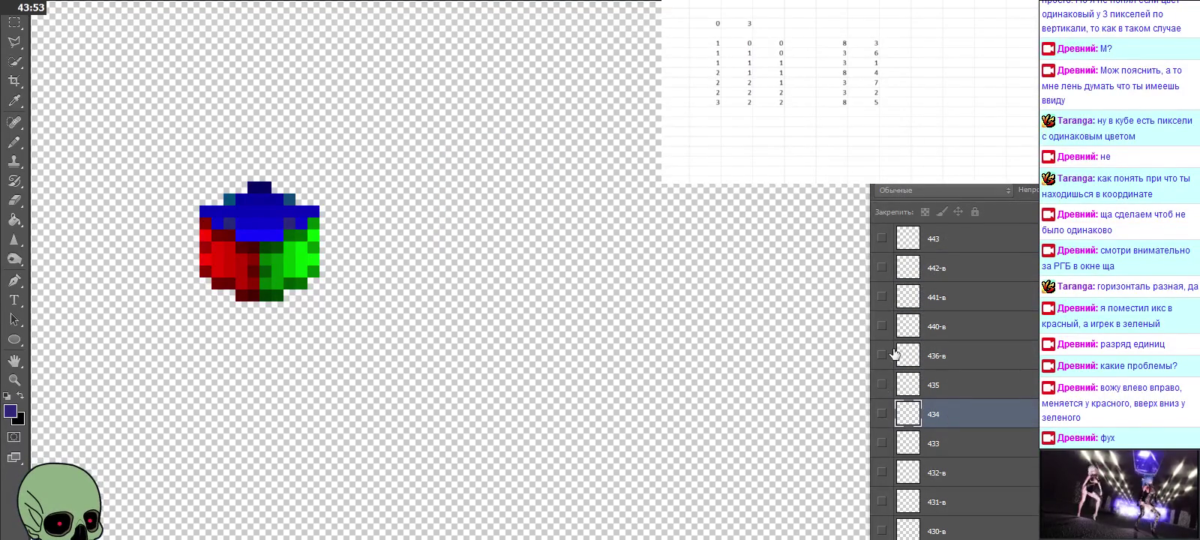
{"action": "left_click", "coordinate": [948, 242]}
{"action": "scroll", "coordinate": [922, 296], "scroll_direction": "up", "scroll_amount": 1}
{"action": "left_click", "coordinate": [882, 298]}
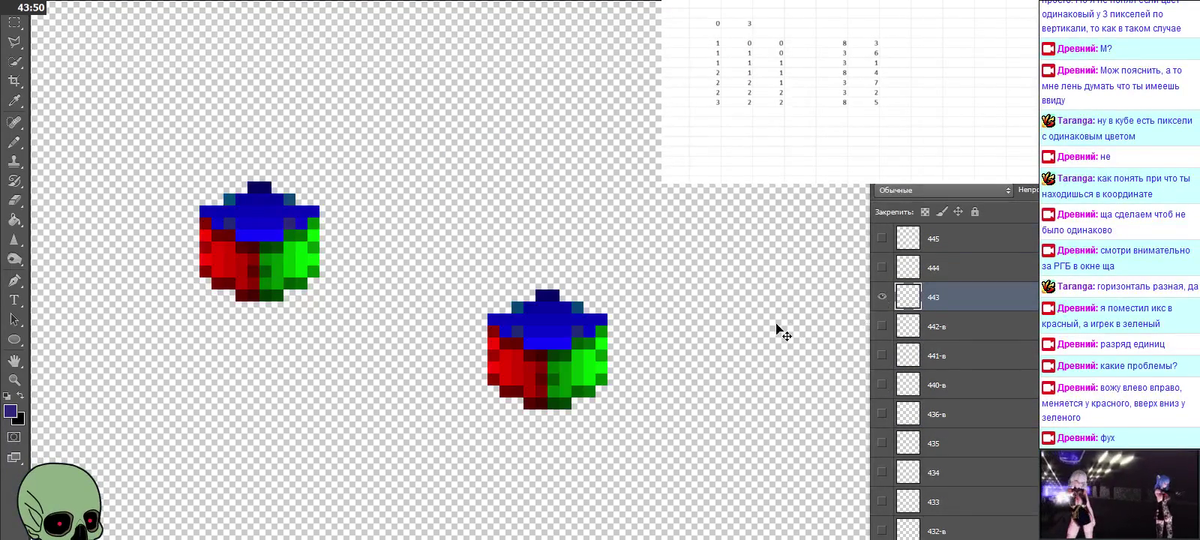
{"action": "key", "text": "ctrl+v"}
{"action": "left_click_drag", "start_coordinate": [576, 312], "coordinate": [570, 379]}
{"action": "double_click", "coordinate": [947, 301]}
{"action": "type", "text": "443"}
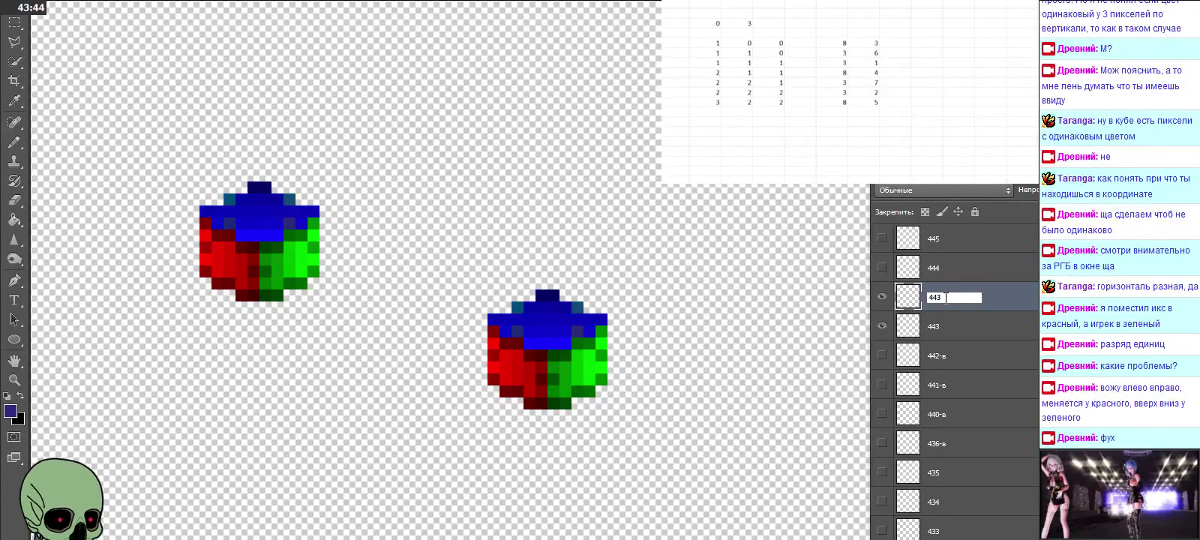
{"action": "left_click", "coordinate": [964, 324]}
{"action": "key", "text": "Delete"}
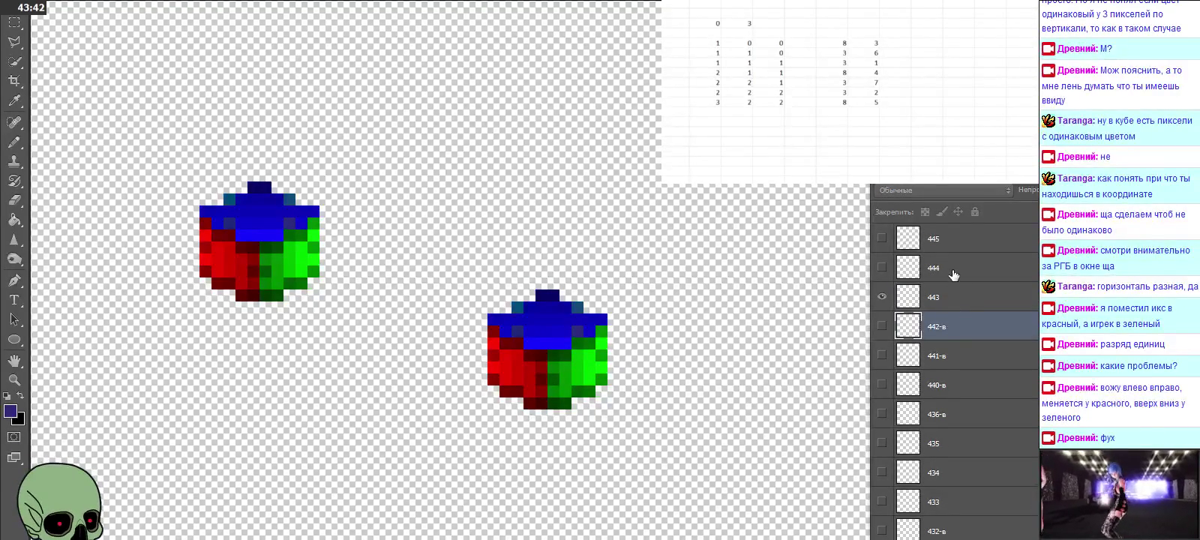
Step: Align a new cube copy over layer 444's cube, name it 444, and delete the old 444 layer
{"action": "left_click", "coordinate": [953, 270]}
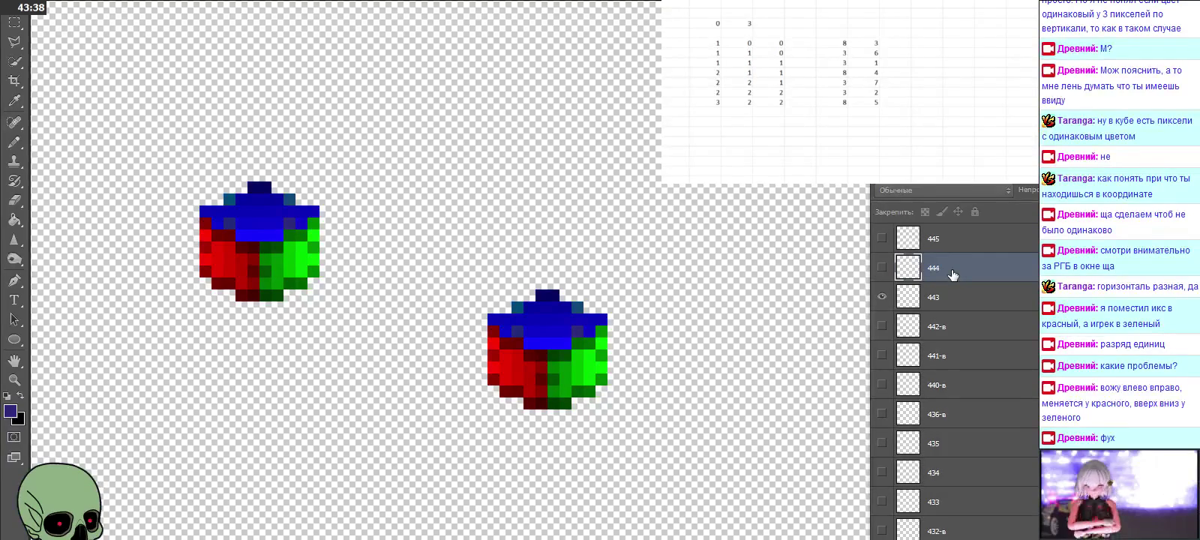
{"action": "left_click", "coordinate": [883, 299]}
{"action": "left_click", "coordinate": [883, 268]}
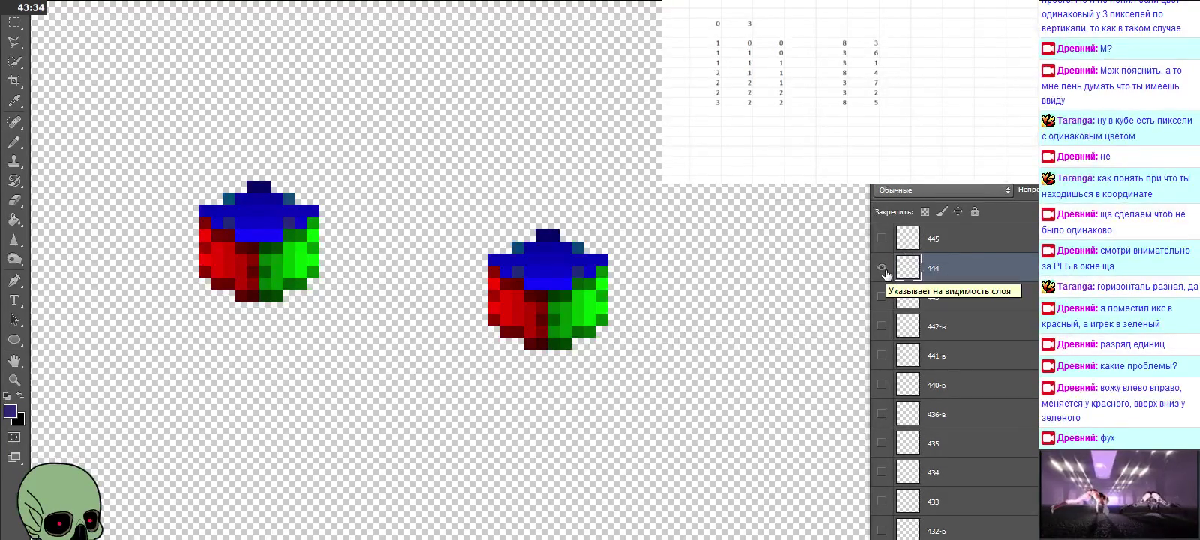
{"action": "key", "text": "ctrl+shift+alt+e"}
{"action": "left_click_drag", "start_coordinate": [769, 283], "coordinate": [571, 285]}
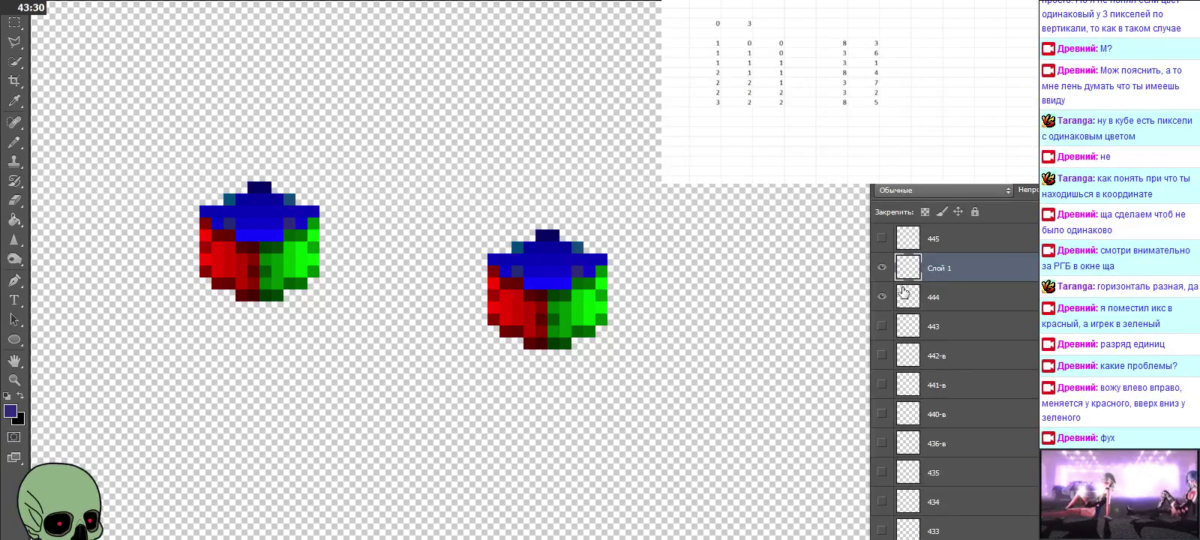
{"action": "double_click", "coordinate": [939, 268]}
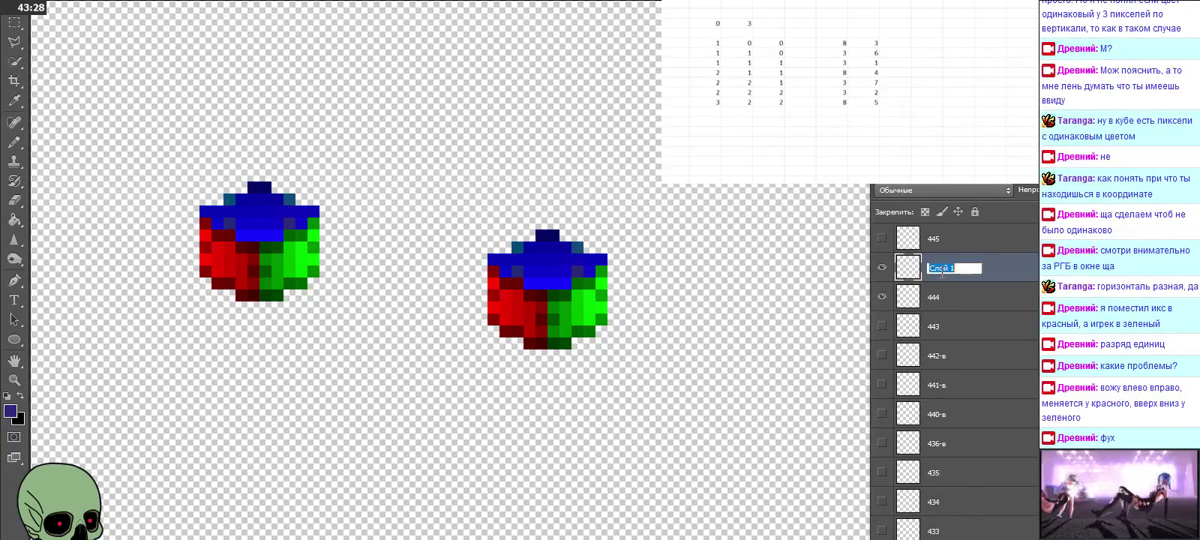
{"action": "type", "text": "4"}
{"action": "key", "text": "Return"}
{"action": "left_click", "coordinate": [945, 299]}
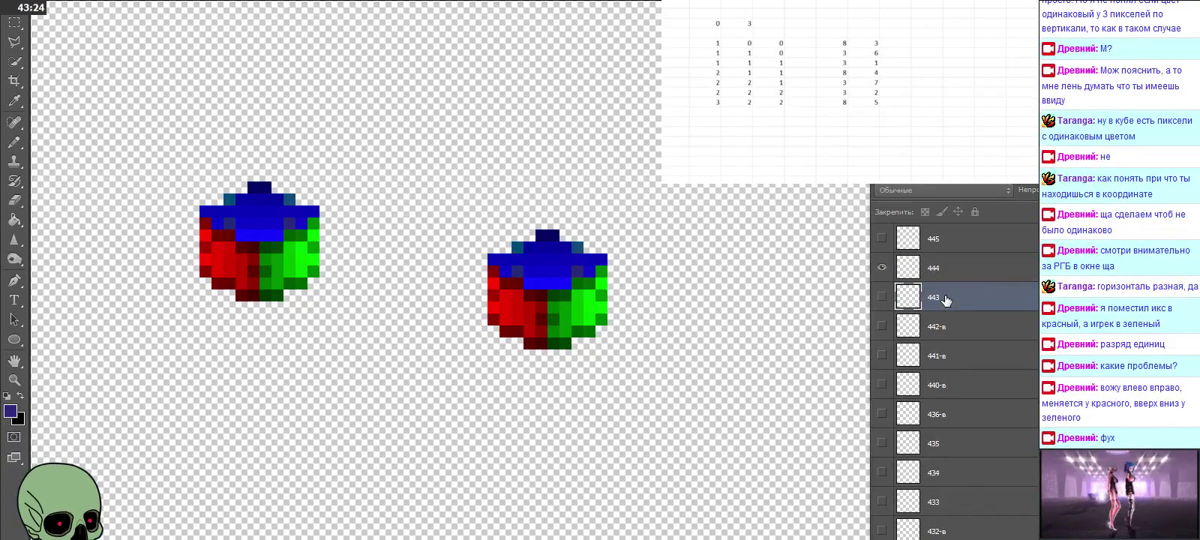
{"action": "key", "text": "Delete"}
Step: Align a new cube copy over layer 445's cube, name it 445, and delete the old 445 layer
{"action": "scroll", "coordinate": [946, 300], "scroll_direction": "up", "scroll_amount": 3}
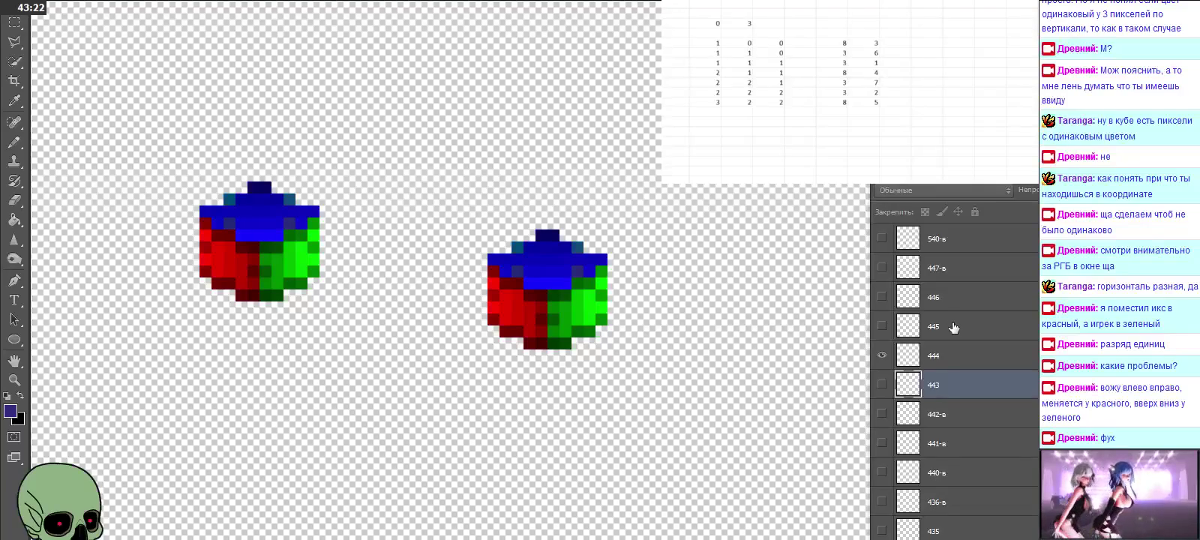
{"action": "left_click", "coordinate": [951, 330]}
{"action": "left_click", "coordinate": [883, 356]}
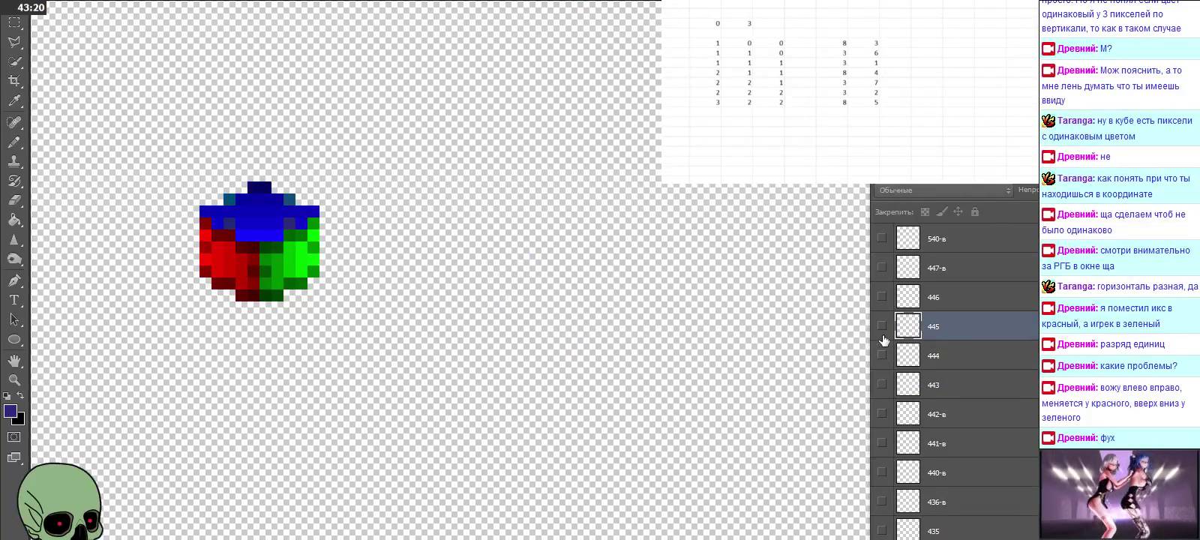
{"action": "left_click", "coordinate": [883, 334]}
{"action": "key", "text": "ctrl+alt+shift+e"}
{"action": "left_click_drag", "start_coordinate": [758, 315], "coordinate": [566, 249]}
{"action": "double_click", "coordinate": [942, 327]}
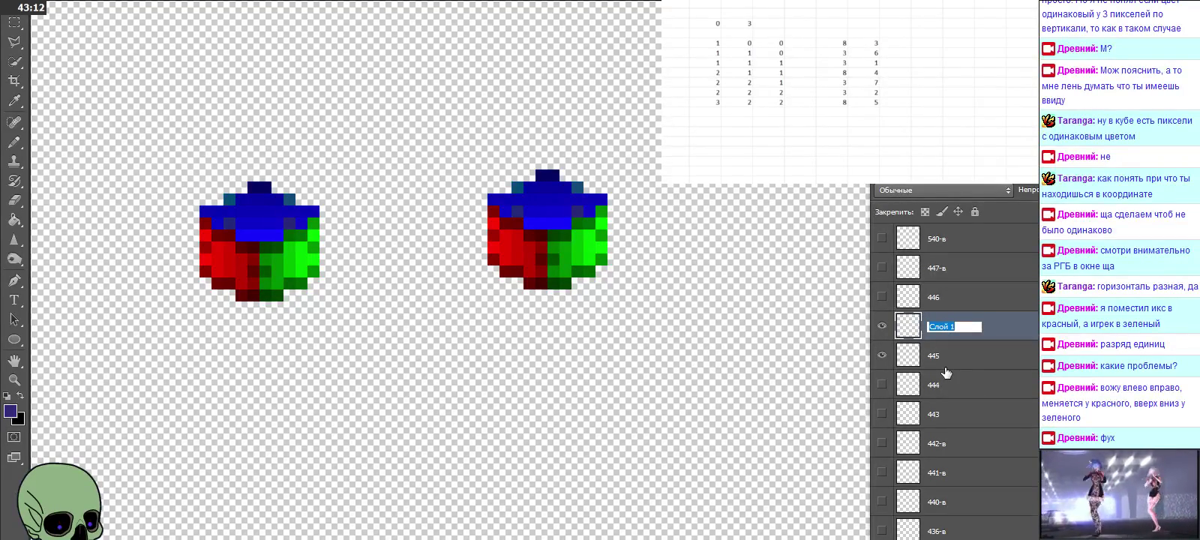
{"action": "type", "text": "445"}
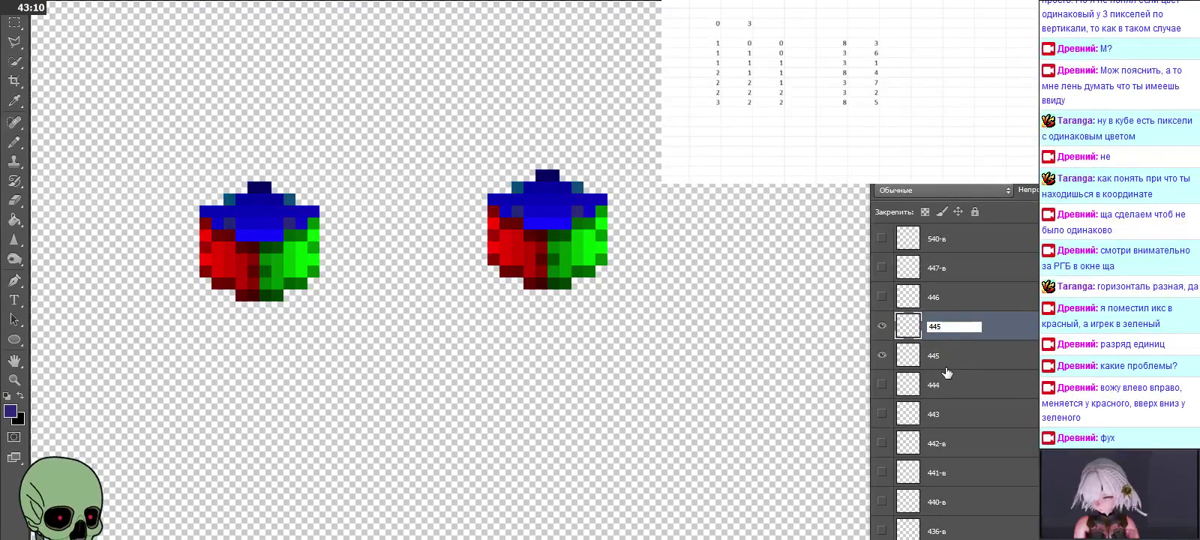
{"action": "left_click", "coordinate": [951, 363]}
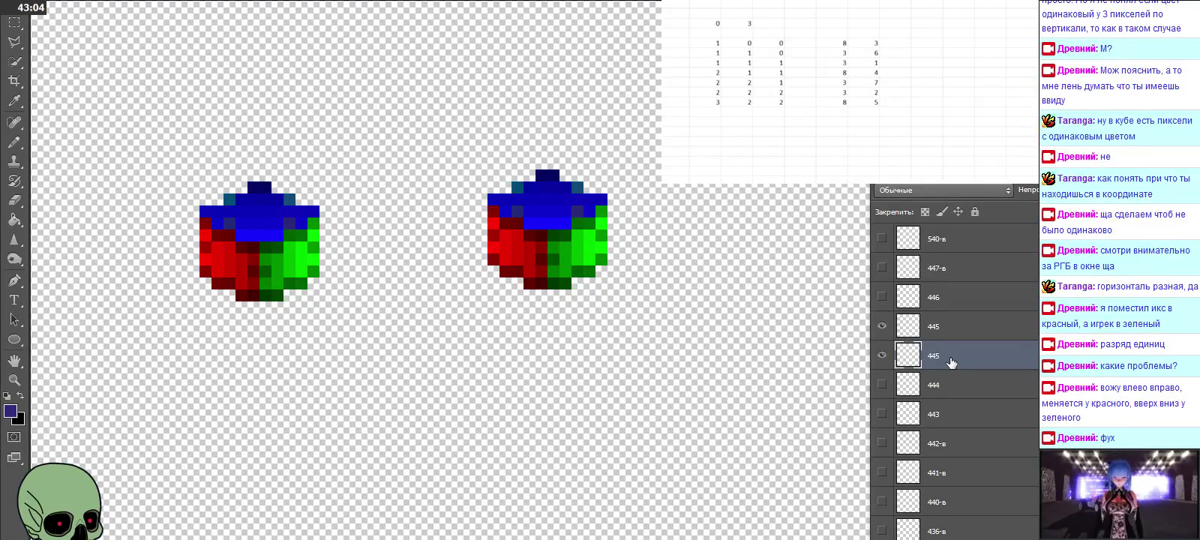
{"action": "key", "text": "Delete"}
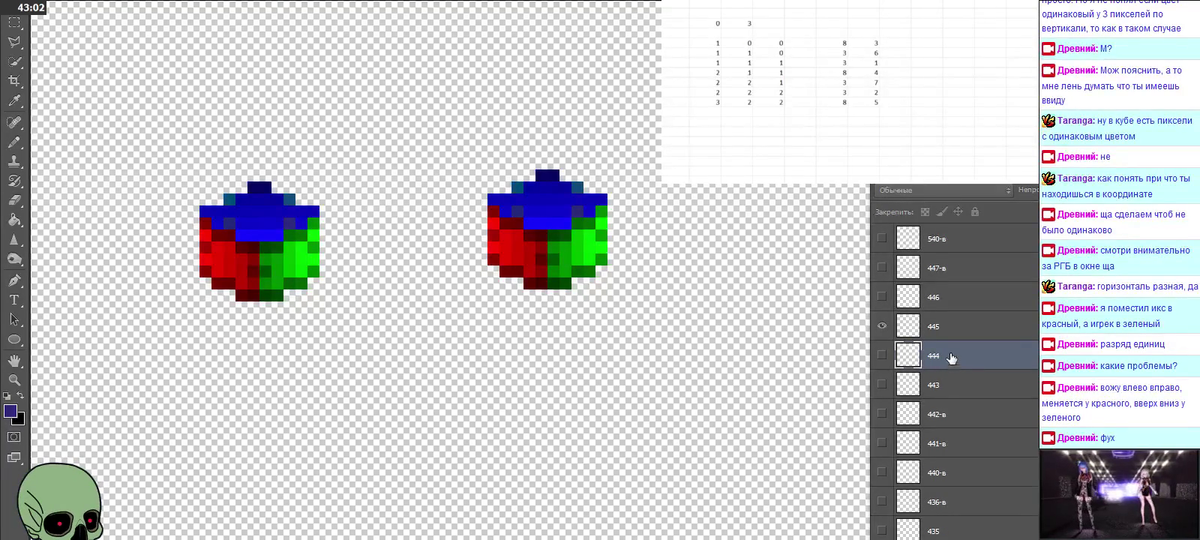
Step: Paste the reference cube over layer 446's cube, name it 446, and delete the old 446 layer
{"action": "left_click", "coordinate": [944, 307]}
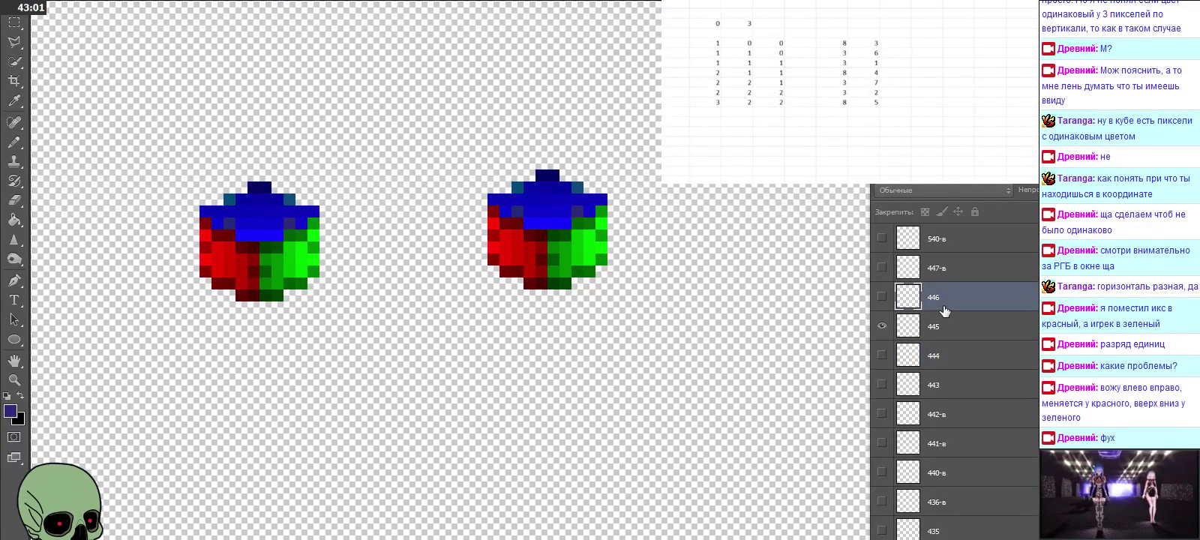
{"action": "left_click", "coordinate": [882, 297]}
{"action": "left_click", "coordinate": [883, 326]}
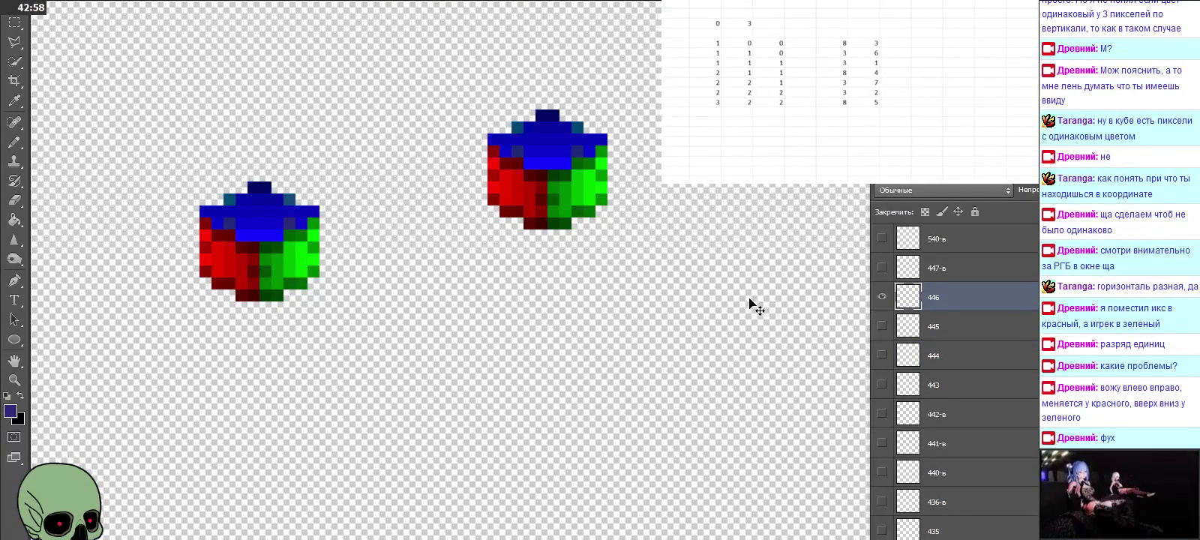
{"action": "key", "text": "ctrl+v"}
{"action": "left_click_drag", "start_coordinate": [606, 283], "coordinate": [580, 186]}
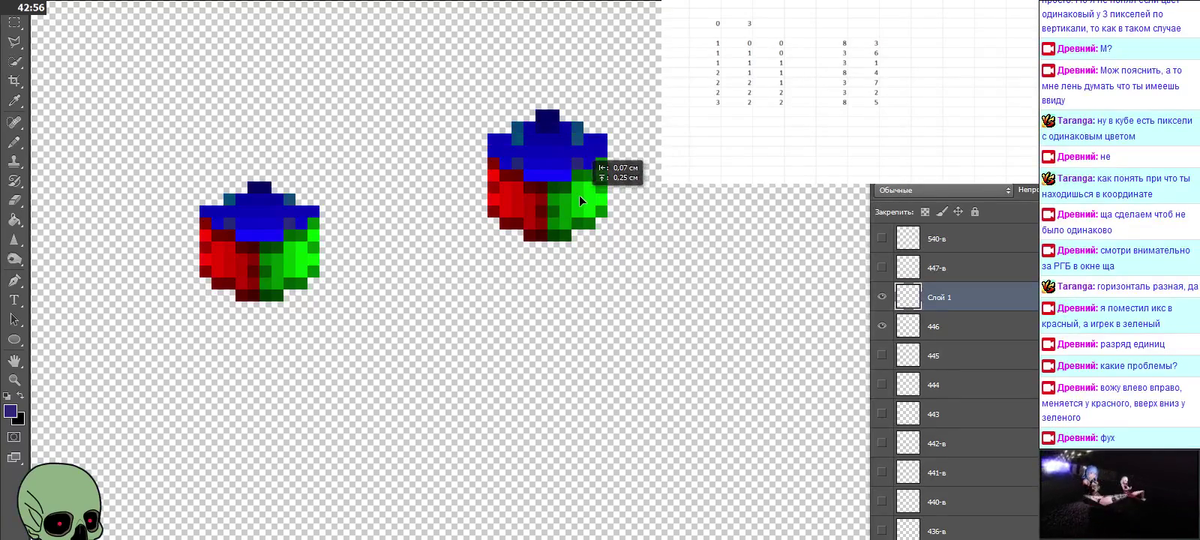
{"action": "double_click", "coordinate": [942, 299]}
{"action": "type", "text": "446"}
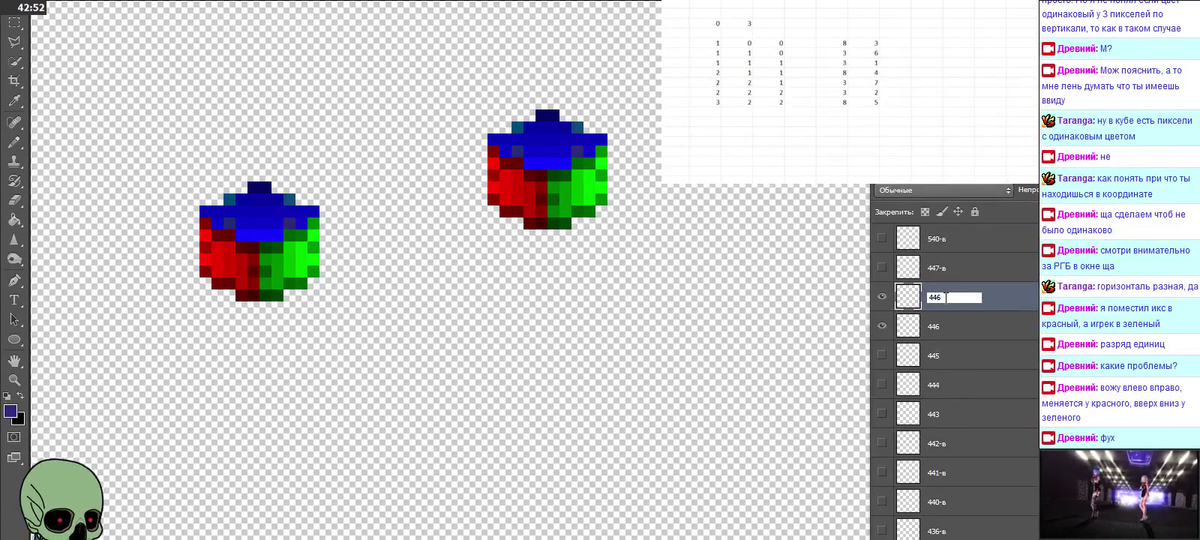
{"action": "key", "text": "Return"}
{"action": "left_click", "coordinate": [953, 325]}
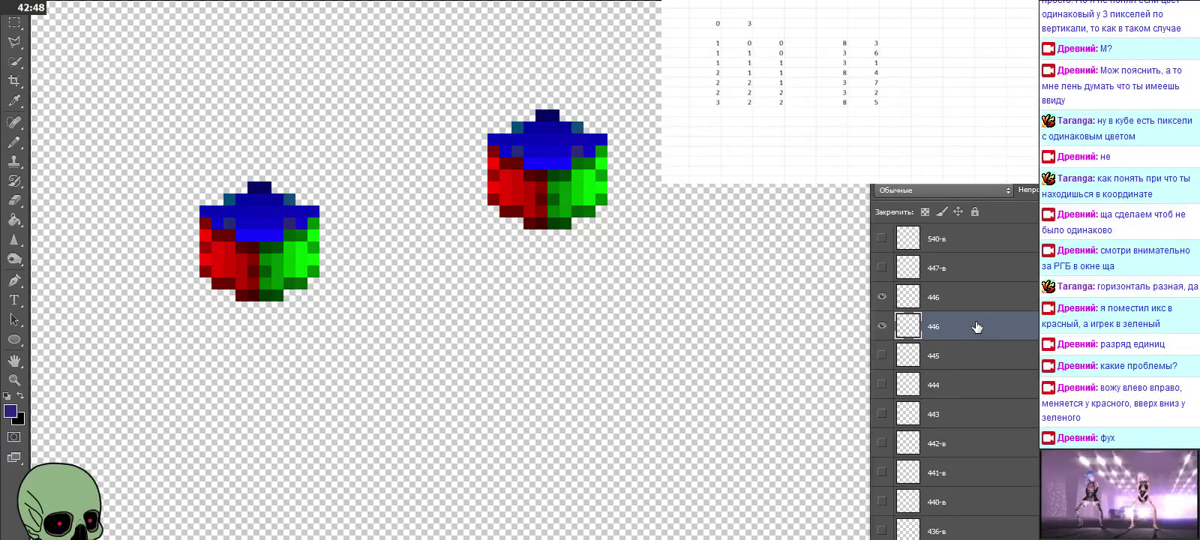
{"action": "key", "text": "Delete"}
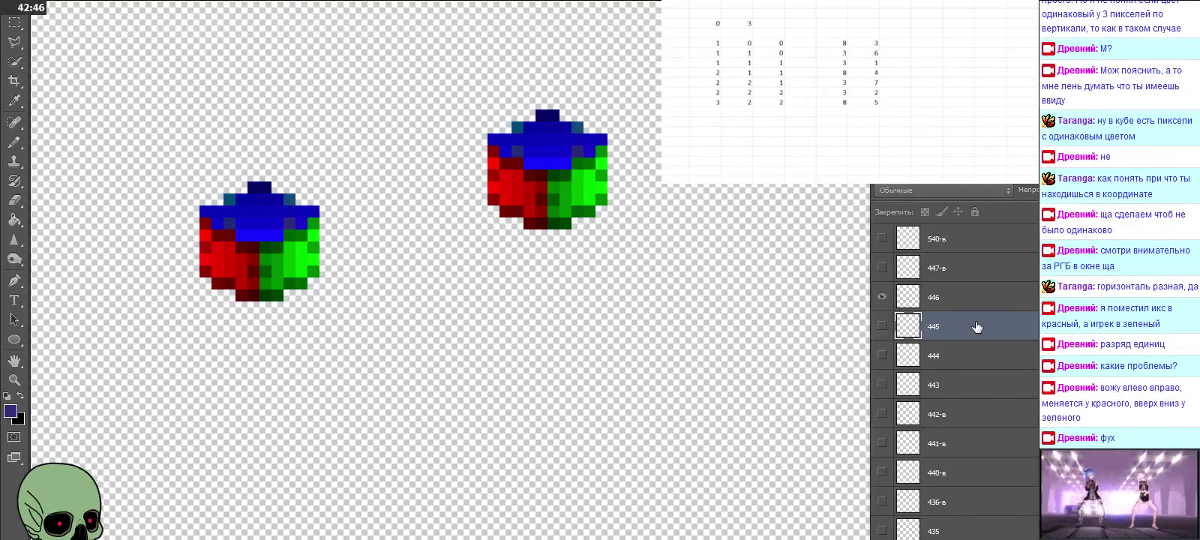
Step: Scroll up the Layers panel and select layer 544
{"action": "scroll", "coordinate": [977, 326], "scroll_direction": "up", "scroll_amount": 1}
{"action": "scroll", "coordinate": [977, 326], "scroll_direction": "up", "scroll_amount": 2}
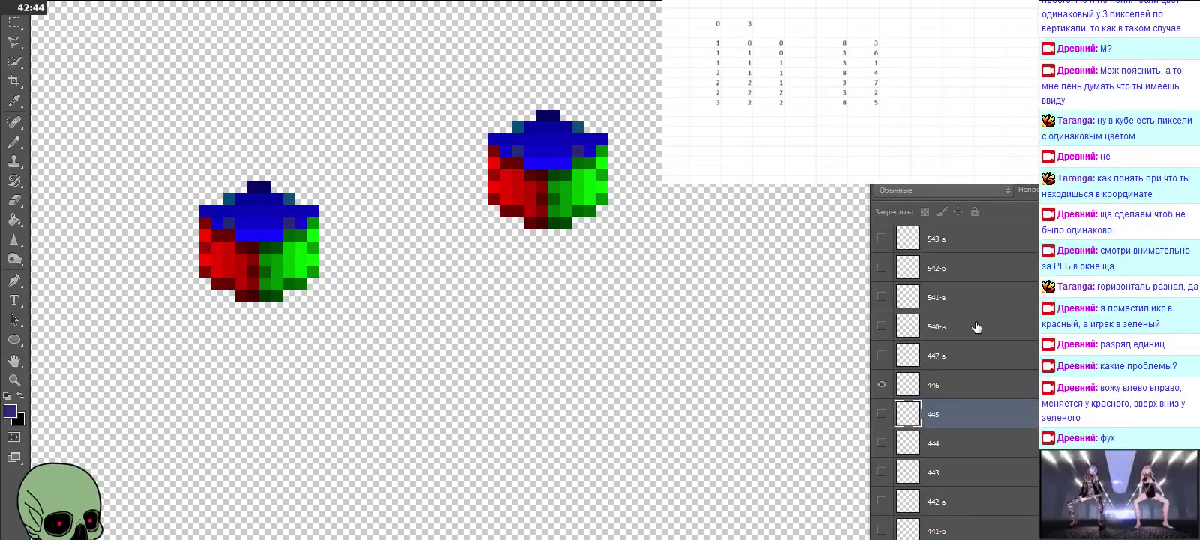
{"action": "scroll", "coordinate": [976, 326], "scroll_direction": "up", "scroll_amount": 1}
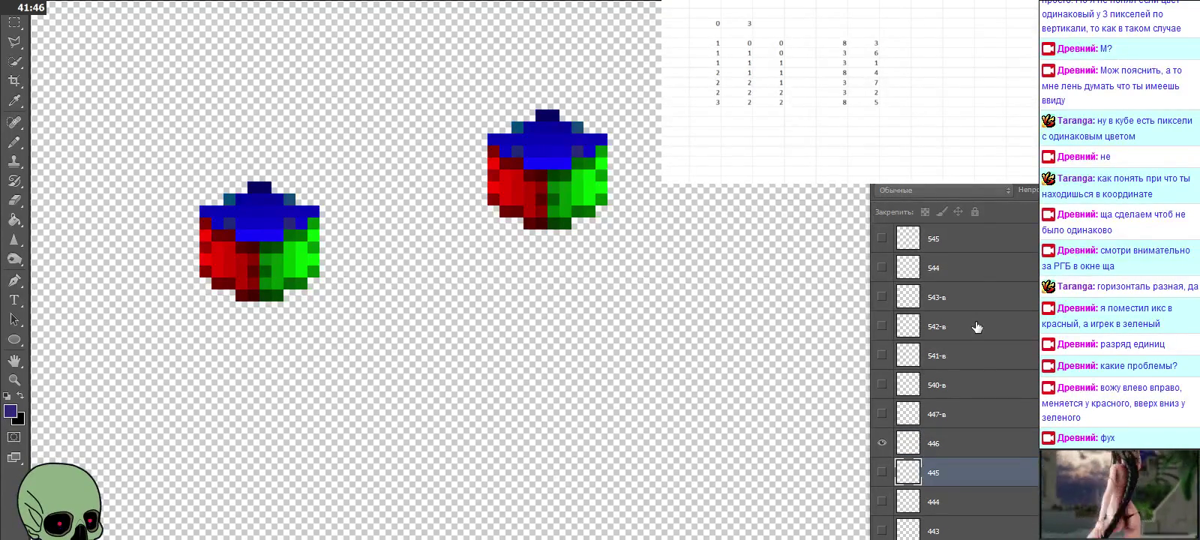
{"action": "left_click", "coordinate": [973, 274]}
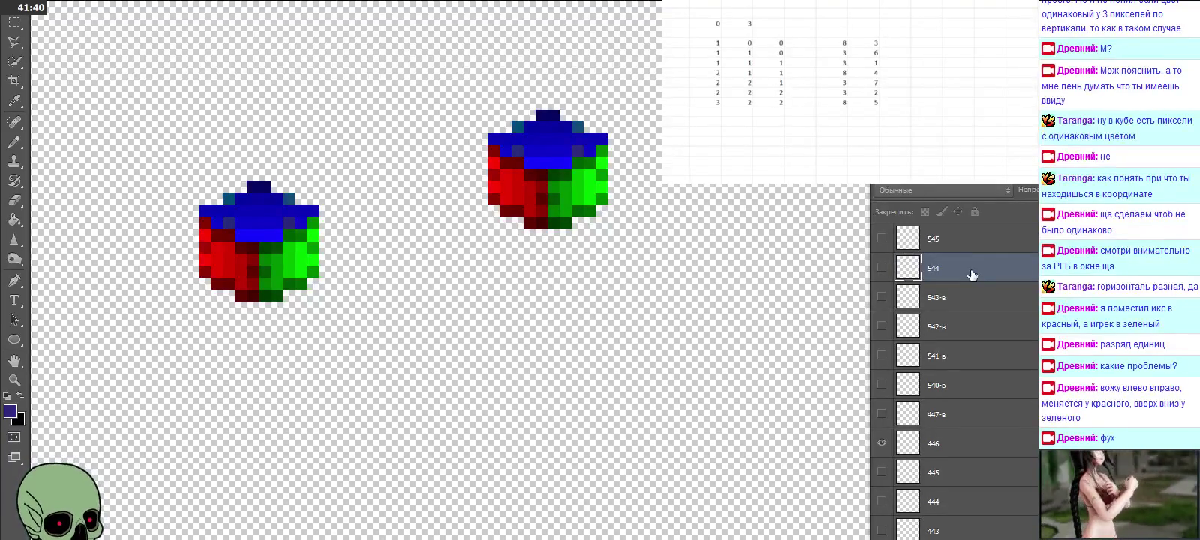
Step: Paste the reference cube over layer 544's cube, name it 544, and delete the old 544 layer
{"action": "left_click", "coordinate": [882, 443]}
{"action": "left_click", "coordinate": [882, 267]}
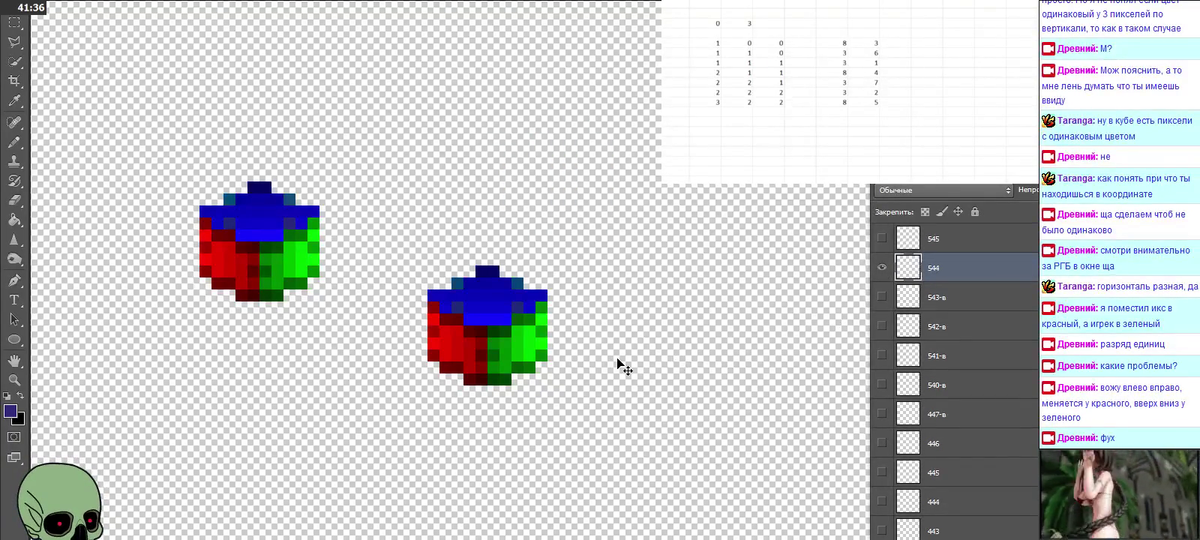
{"action": "key", "text": "ctrl+v"}
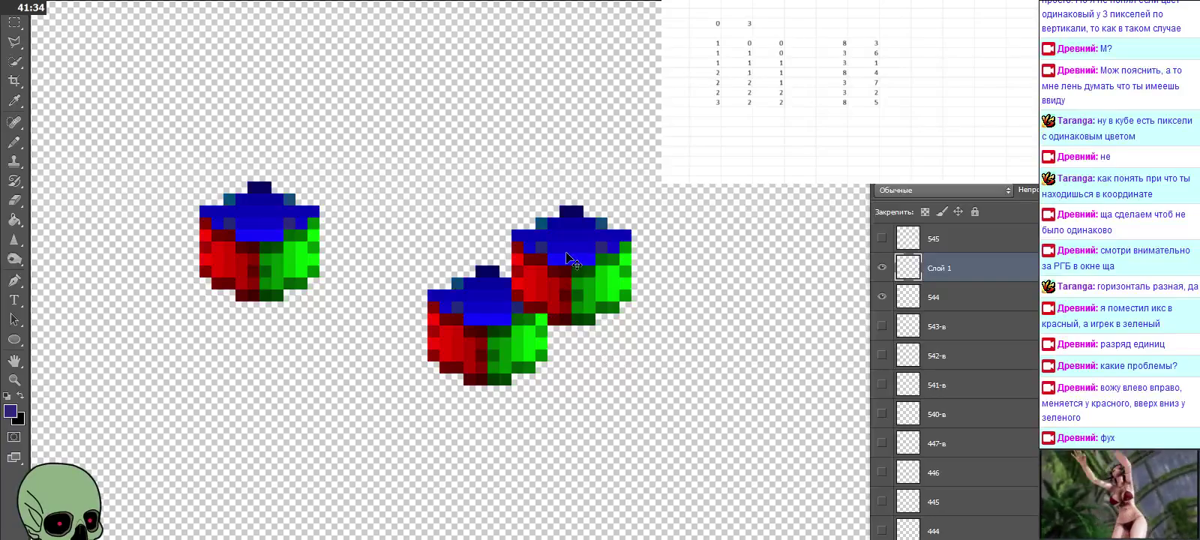
{"action": "left_click_drag", "start_coordinate": [611, 360], "coordinate": [483, 318]}
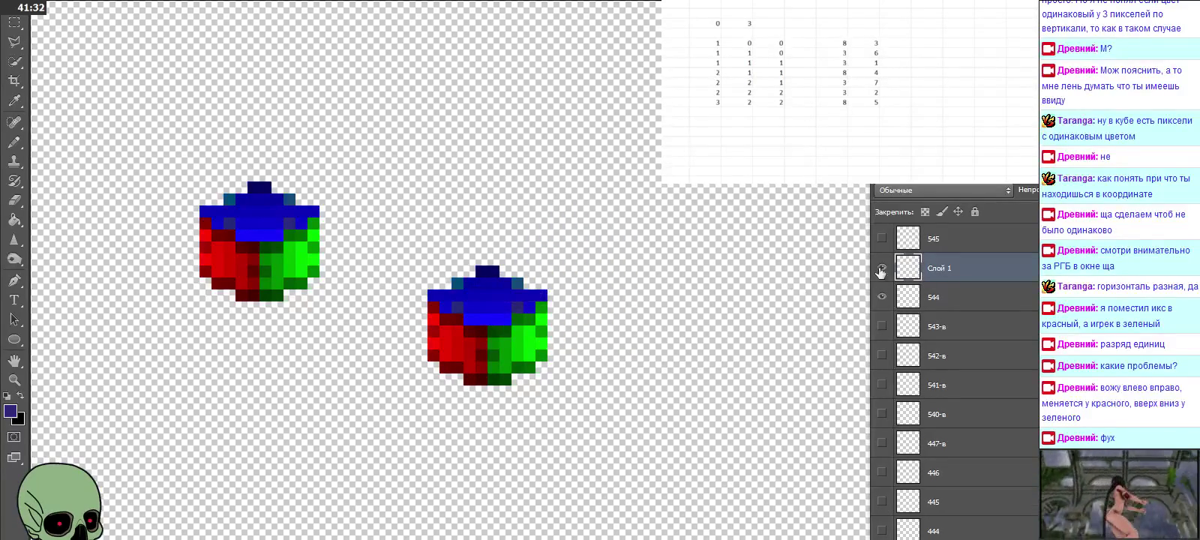
{"action": "double_click", "coordinate": [936, 268]}
{"action": "type", "text": "544"}
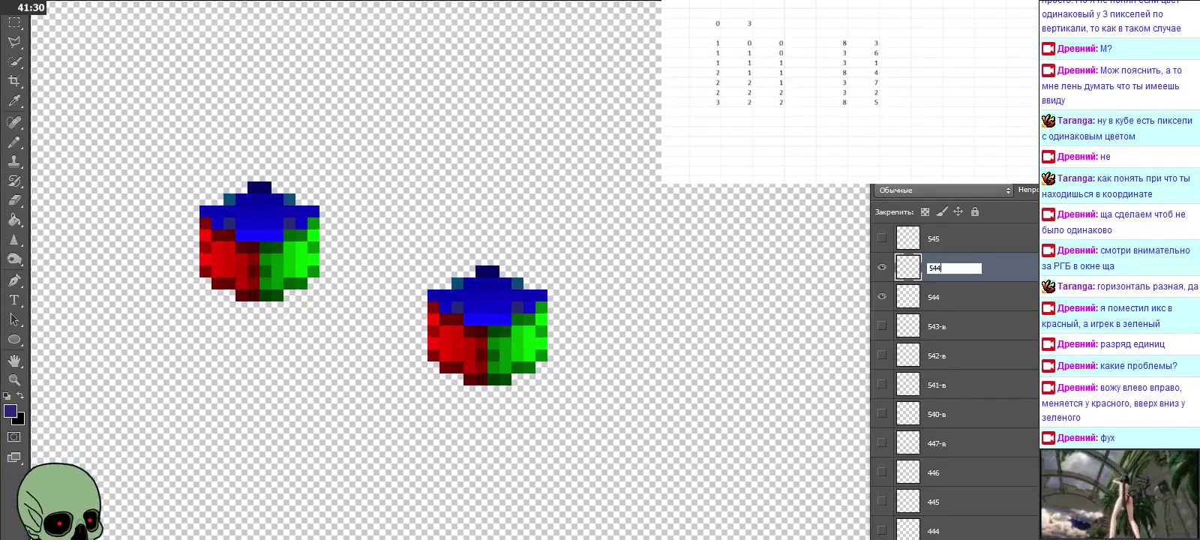
{"action": "left_click", "coordinate": [941, 296]}
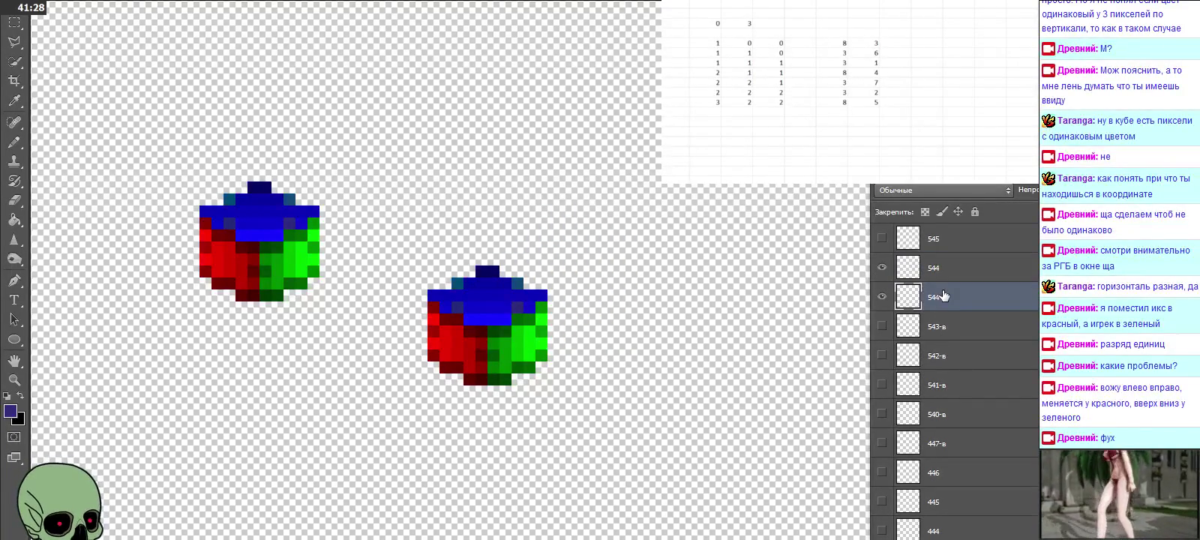
{"action": "key", "text": "Delete"}
Step: Align a reference-cube copy over layer 545's cube and remove the old 545 layer
{"action": "scroll", "coordinate": [964, 319], "scroll_direction": "up", "scroll_amount": 3}
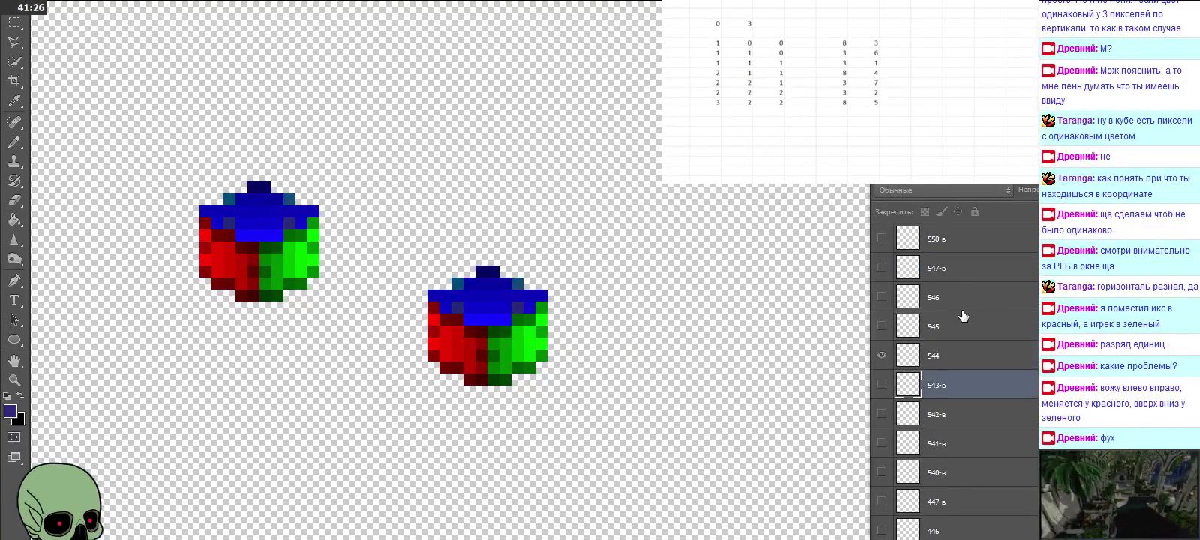
{"action": "scroll", "coordinate": [968, 341], "scroll_direction": "up", "scroll_amount": 1}
{"action": "left_click", "coordinate": [957, 363]}
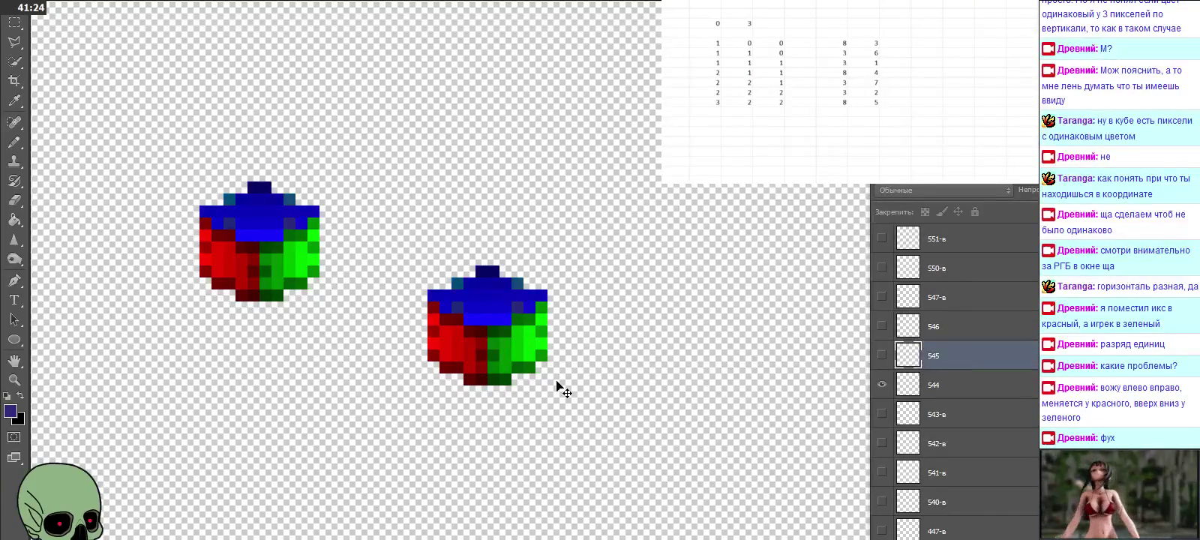
{"action": "left_click", "coordinate": [878, 385]}
{"action": "left_click", "coordinate": [878, 355]}
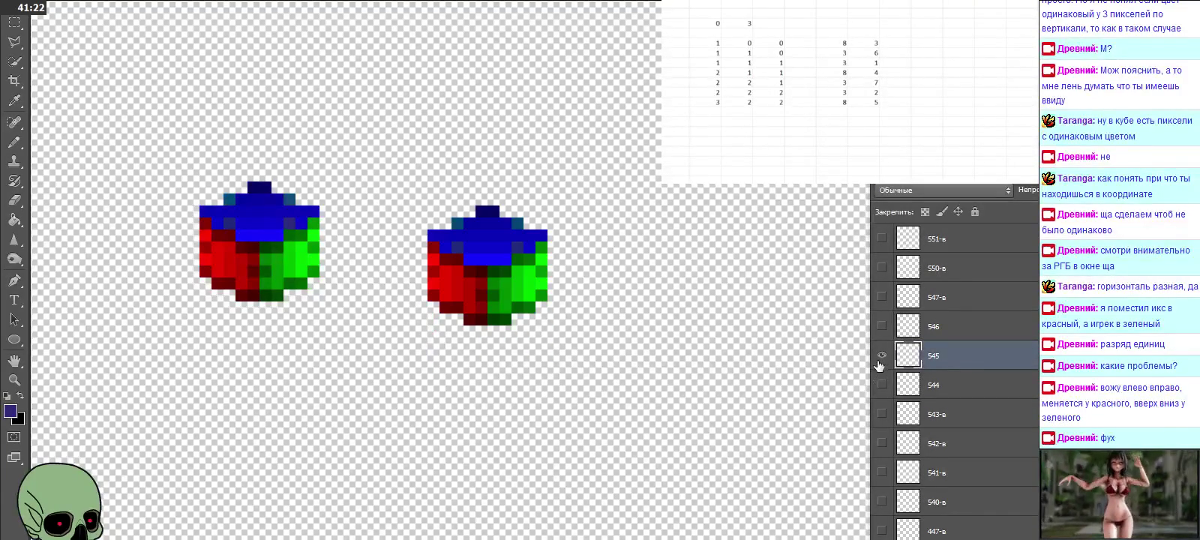
{"action": "key", "text": "ctrl+v"}
{"action": "left_click_drag", "start_coordinate": [571, 253], "coordinate": [487, 253]}
{"action": "double_click", "coordinate": [940, 357]}
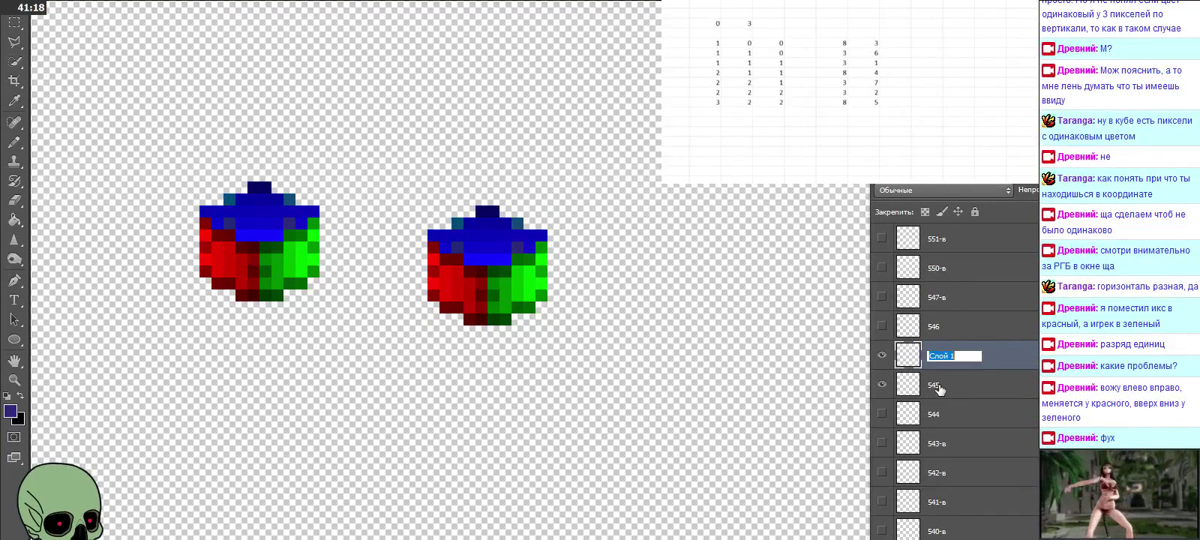
{"action": "key", "text": "Return"}
{"action": "key", "text": "ctrl+e"}
{"action": "left_click", "coordinate": [937, 388]}
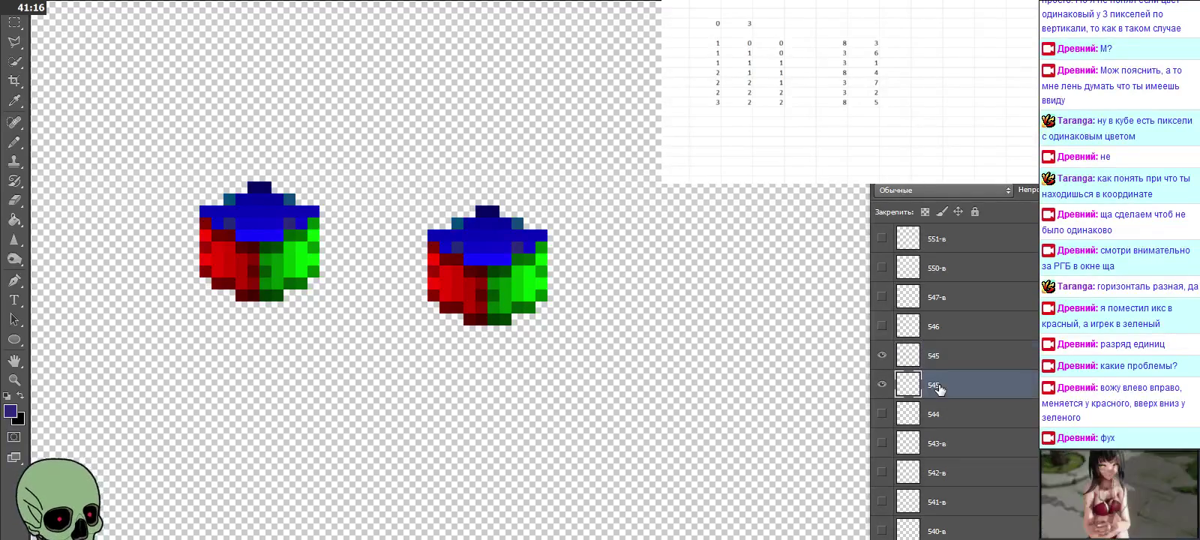
Step: Align a reference-cube copy over layer 546's cube, name it 546, and delete the old 546 layer
{"action": "left_click", "coordinate": [942, 355]}
{"action": "left_click", "coordinate": [900, 328]}
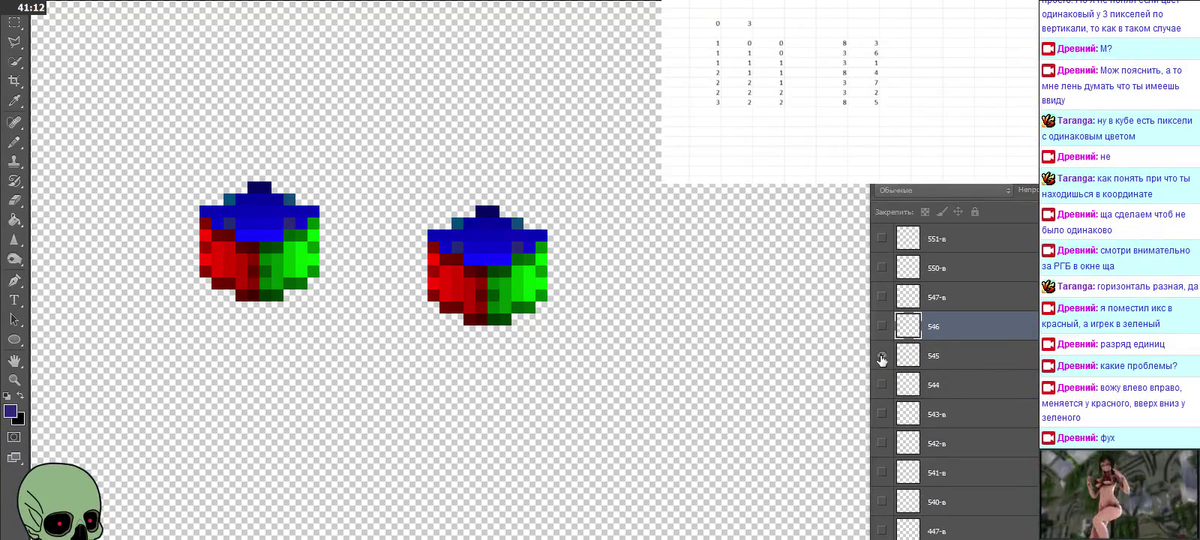
{"action": "left_click", "coordinate": [882, 326]}
{"action": "key", "text": "ctrl+v"}
{"action": "mouse_move", "coordinate": [572, 295]}
{"action": "left_mouse_down"}
{"action": "mouse_move", "coordinate": [496, 221]}
{"action": "mouse_move", "coordinate": [497, 234]}
{"action": "left_mouse_up"}
{"action": "double_click", "coordinate": [938, 327]}
{"action": "type", "text": "5"}
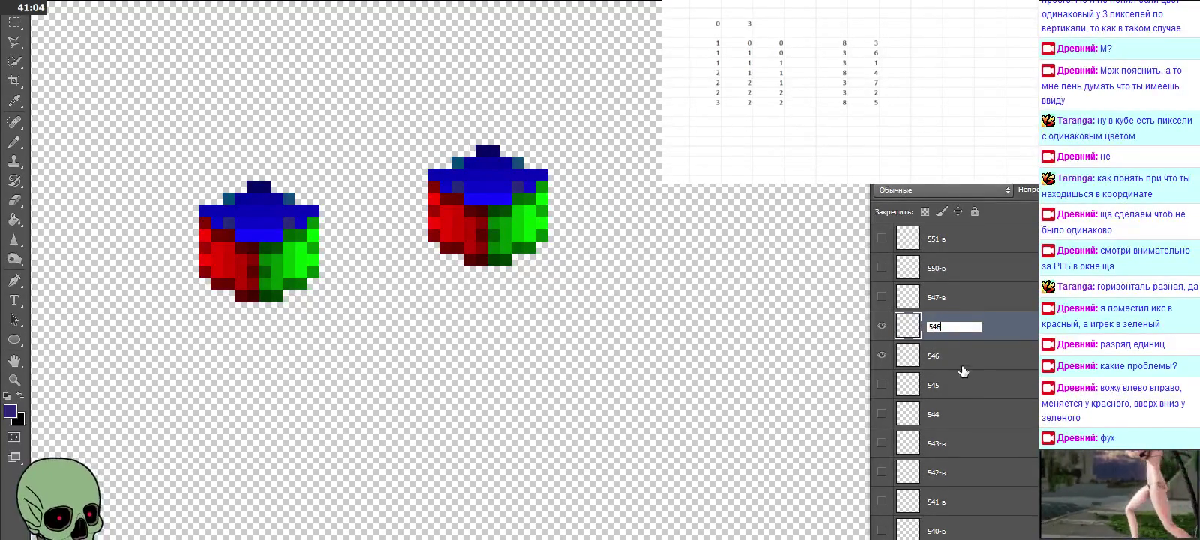
{"action": "left_click", "coordinate": [961, 362]}
{"action": "key", "text": "Delete"}
{"action": "scroll", "coordinate": [962, 362], "scroll_direction": "up", "scroll_amount": 1}
Step: Place a cube copy over layer 555's cube, name it 555, and remove the old 555 layer
{"action": "scroll", "coordinate": [962, 362], "scroll_direction": "up", "scroll_amount": 2}
{"action": "scroll", "coordinate": [961, 363], "scroll_direction": "up", "scroll_amount": 1}
{"action": "scroll", "coordinate": [962, 362], "scroll_direction": "up", "scroll_amount": 1}
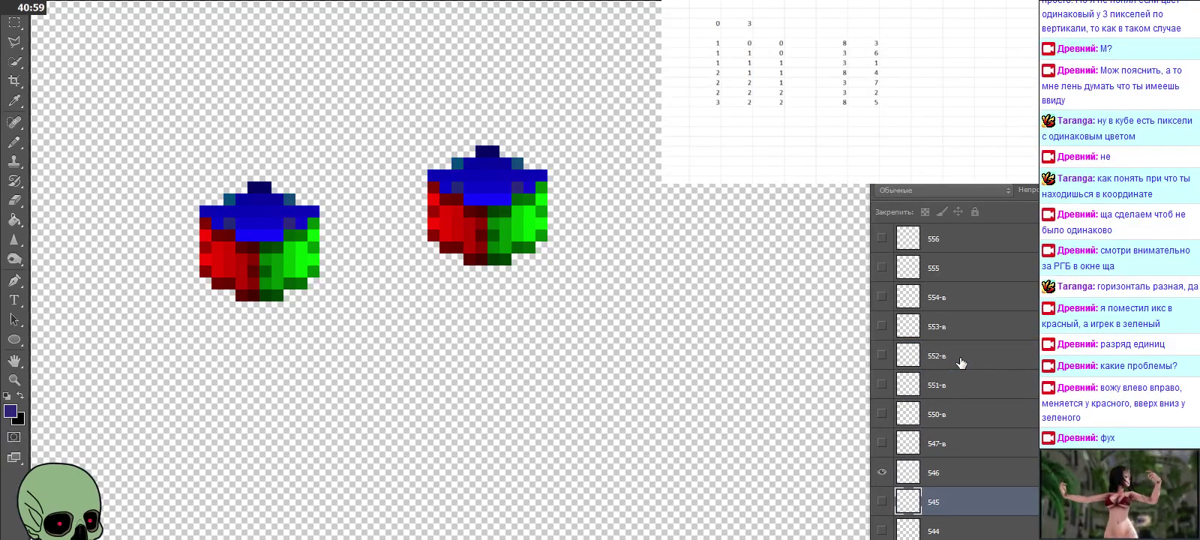
{"action": "left_click", "coordinate": [882, 267]}
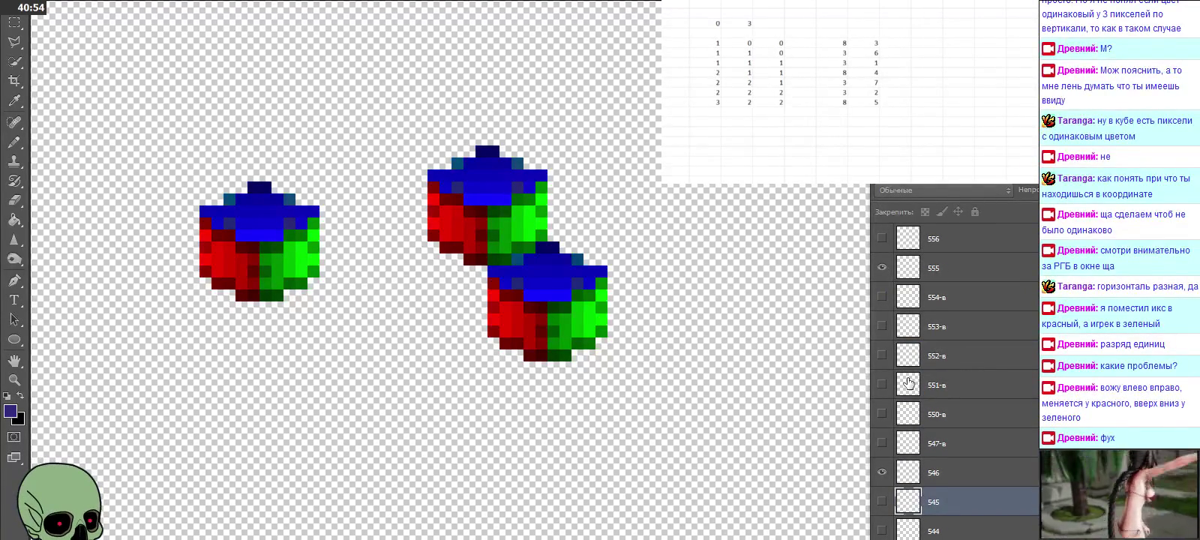
{"action": "left_click", "coordinate": [882, 473]}
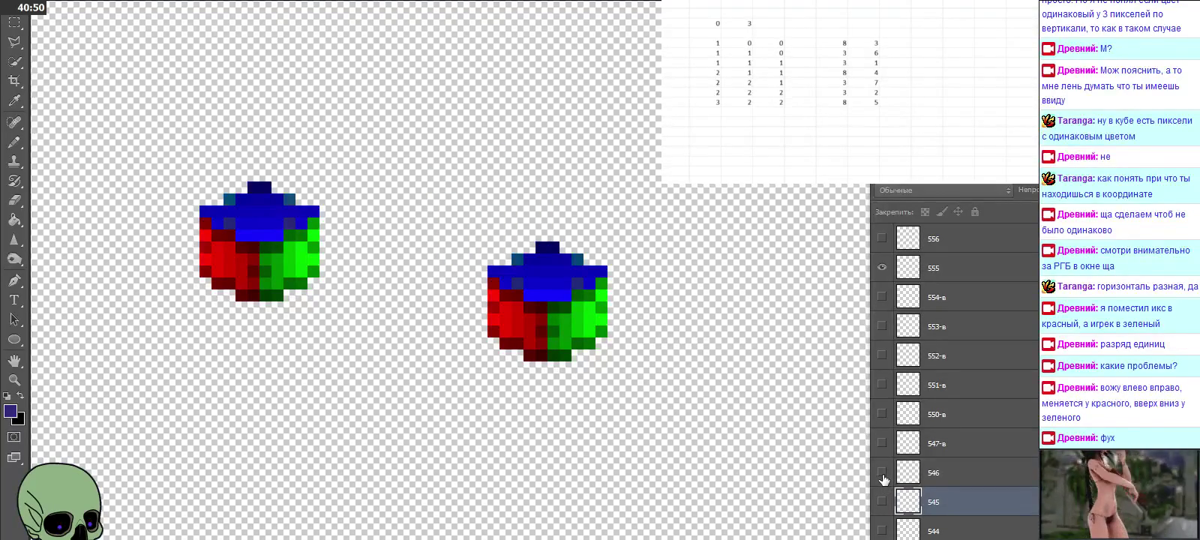
{"action": "scroll", "coordinate": [883, 481], "scroll_direction": "up", "scroll_amount": 3}
{"action": "left_click", "coordinate": [935, 415]}
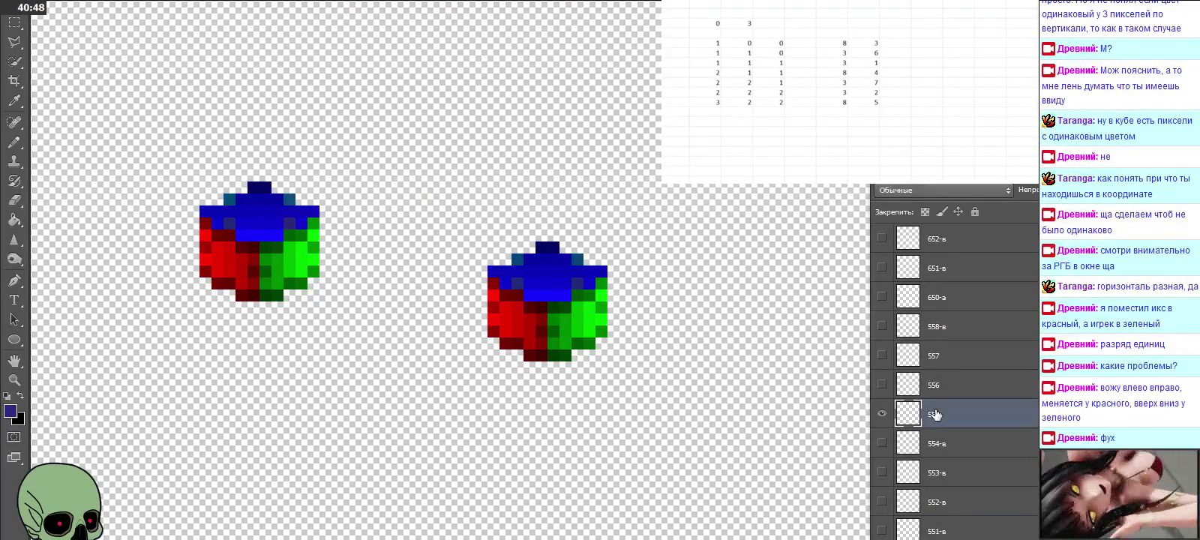
{"action": "key", "text": "ctrl+j"}
{"action": "mouse_move", "coordinate": [718, 410]}
{"action": "left_mouse_down"}
{"action": "mouse_move", "coordinate": [646, 295]}
{"action": "mouse_move", "coordinate": [578, 274]}
{"action": "mouse_move", "coordinate": [566, 300]}
{"action": "left_mouse_up"}
{"action": "double_click", "coordinate": [939, 415]}
{"action": "type", "text": "55"}
{"action": "key", "text": "Return"}
{"action": "key", "text": "ctrl+e"}
{"action": "left_click", "coordinate": [954, 457]}
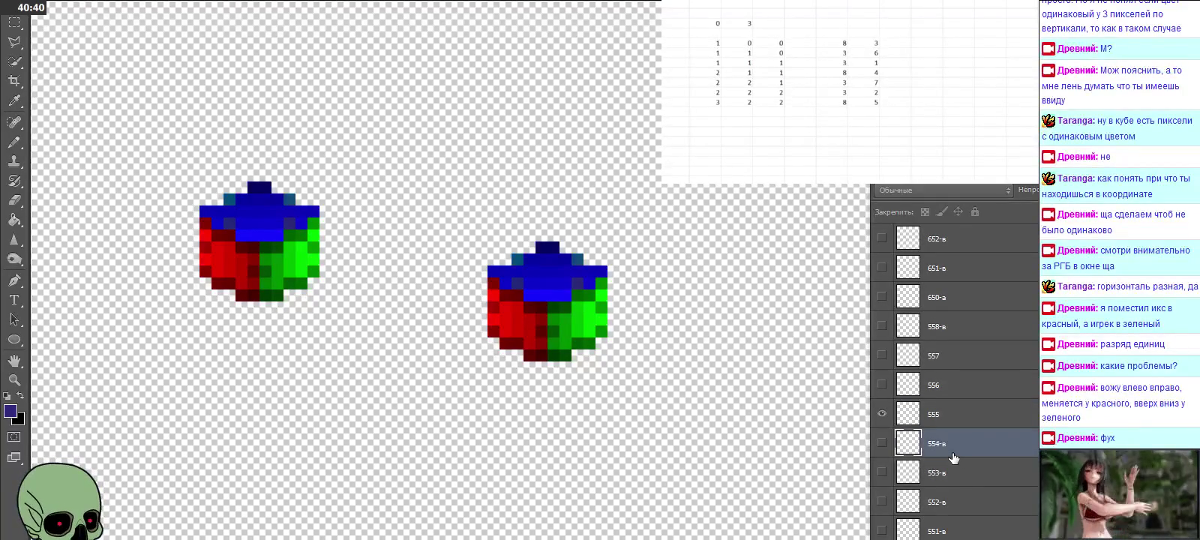
Step: Paste and nudge a reference-cube copy onto layer 556's cube, name it 556, and delete the old 556 layer
{"action": "left_click", "coordinate": [938, 389]}
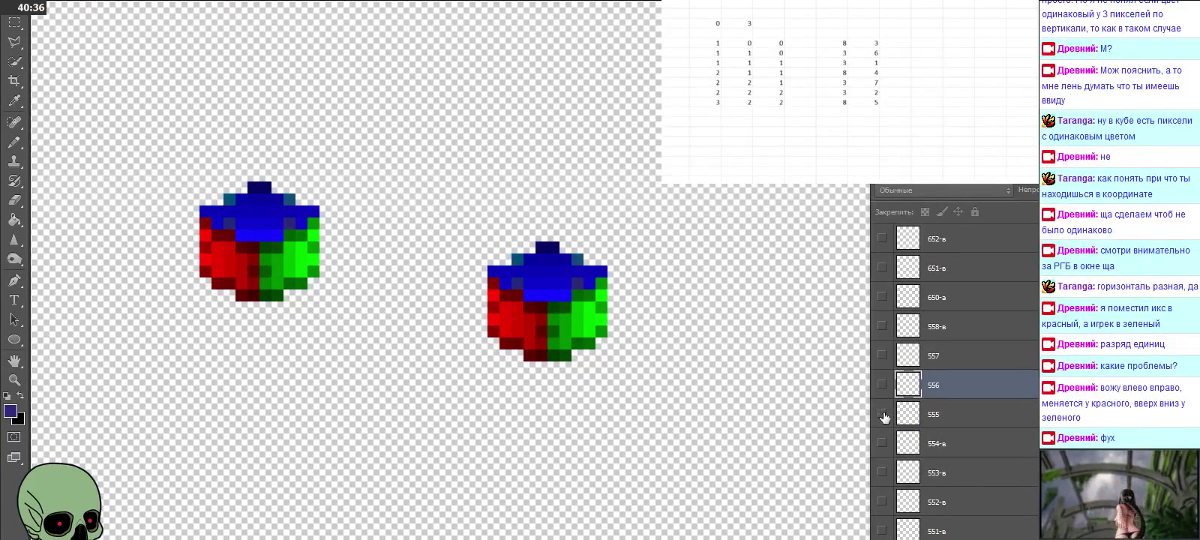
{"action": "left_click", "coordinate": [882, 415]}
{"action": "left_click", "coordinate": [883, 385]}
{"action": "key", "text": "ctrl+v"}
{"action": "key", "text": "Right"}
{"action": "key", "text": "Right"}
{"action": "key", "text": "Down"}
{"action": "key", "text": "Down"}
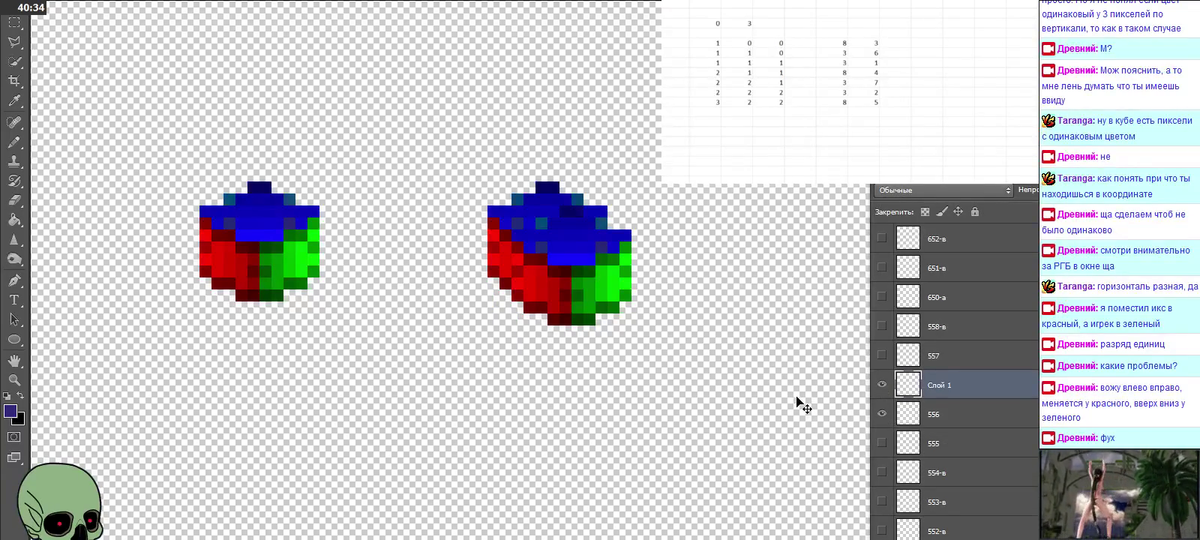
{"action": "left_click_drag", "start_coordinate": [586, 286], "coordinate": [558, 267]}
{"action": "double_click", "coordinate": [951, 386]}
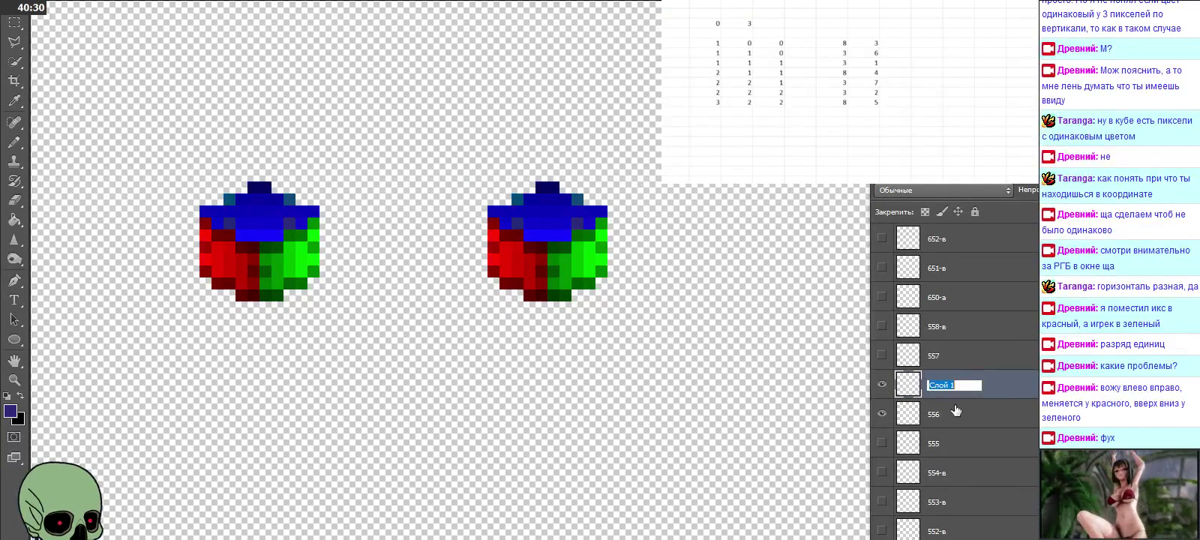
{"action": "type", "text": "556"}
{"action": "left_click", "coordinate": [959, 428]}
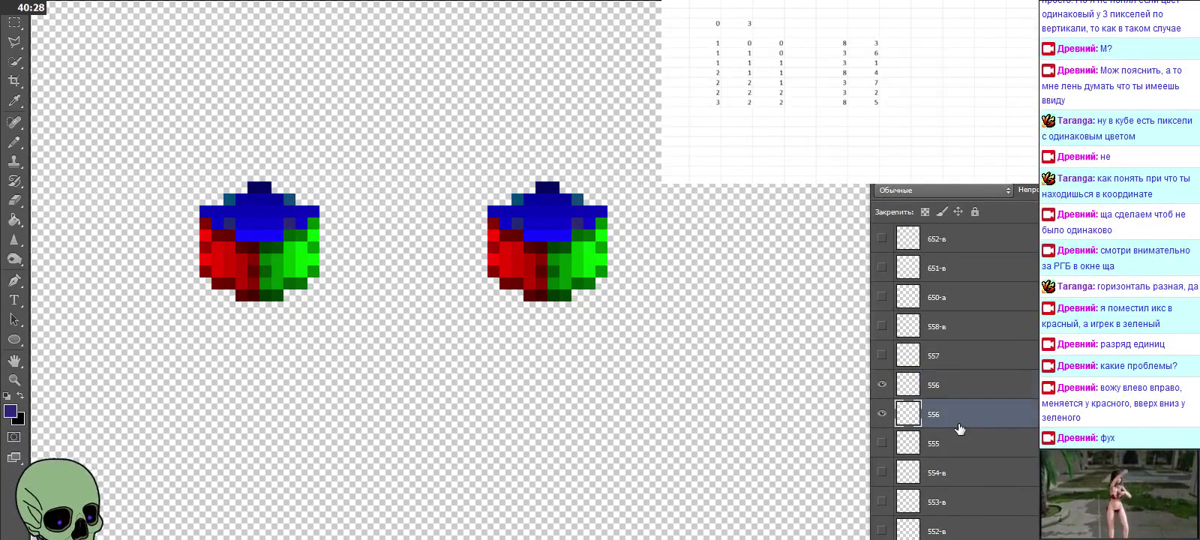
{"action": "key", "text": "Delete"}
Step: Align a reference-cube copy over layer 557's cube, name it 557, and delete the old 557 layer
{"action": "left_click", "coordinate": [949, 363]}
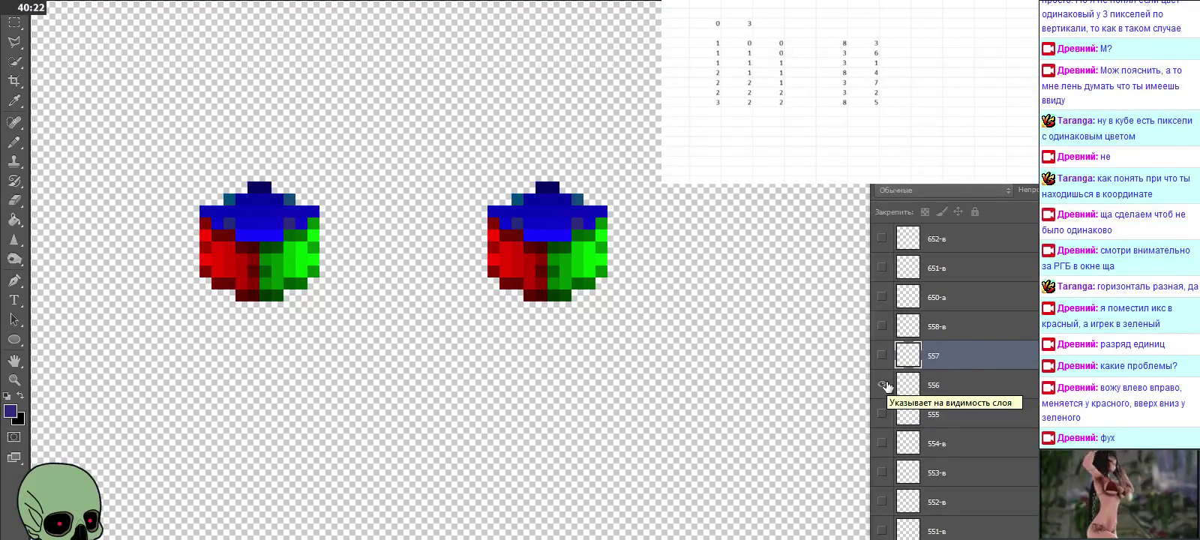
{"action": "left_click_drag", "start_coordinate": [883, 385], "coordinate": [882, 355]}
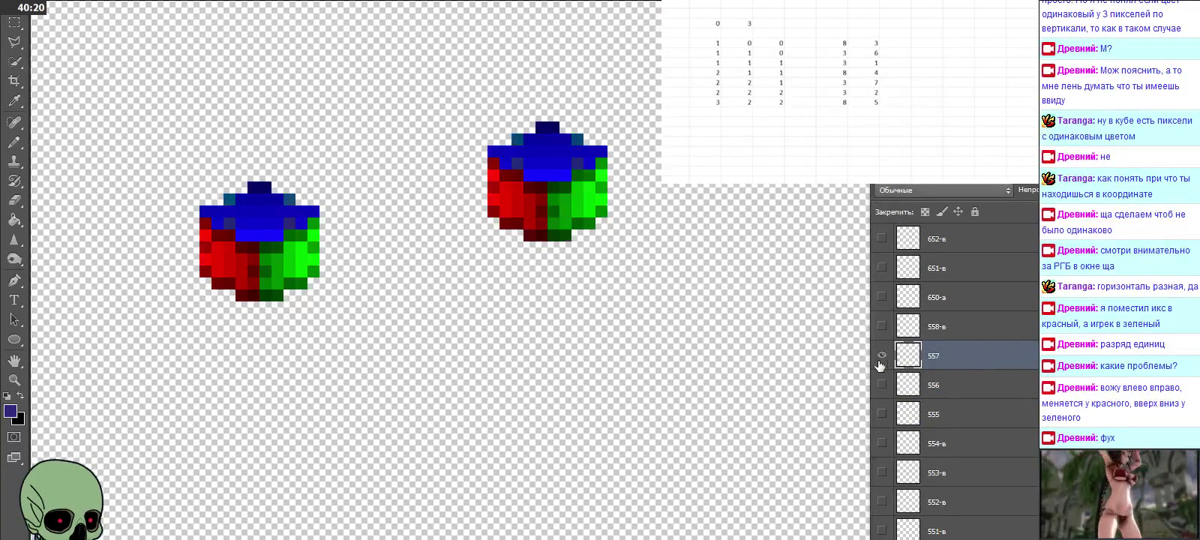
{"action": "key", "text": "ctrl+v"}
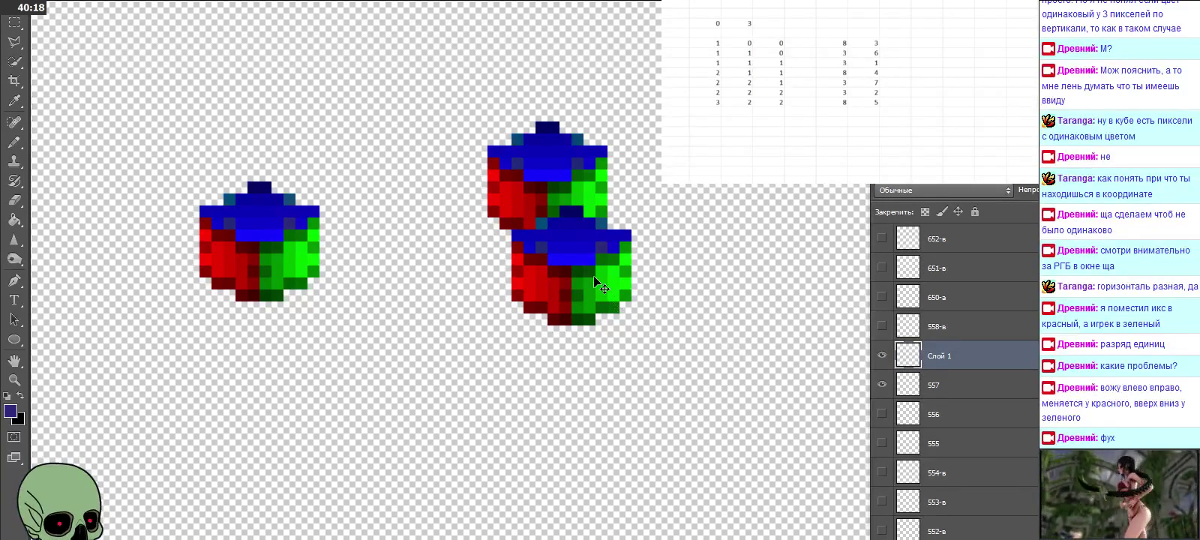
{"action": "left_click_drag", "start_coordinate": [598, 282], "coordinate": [574, 194]}
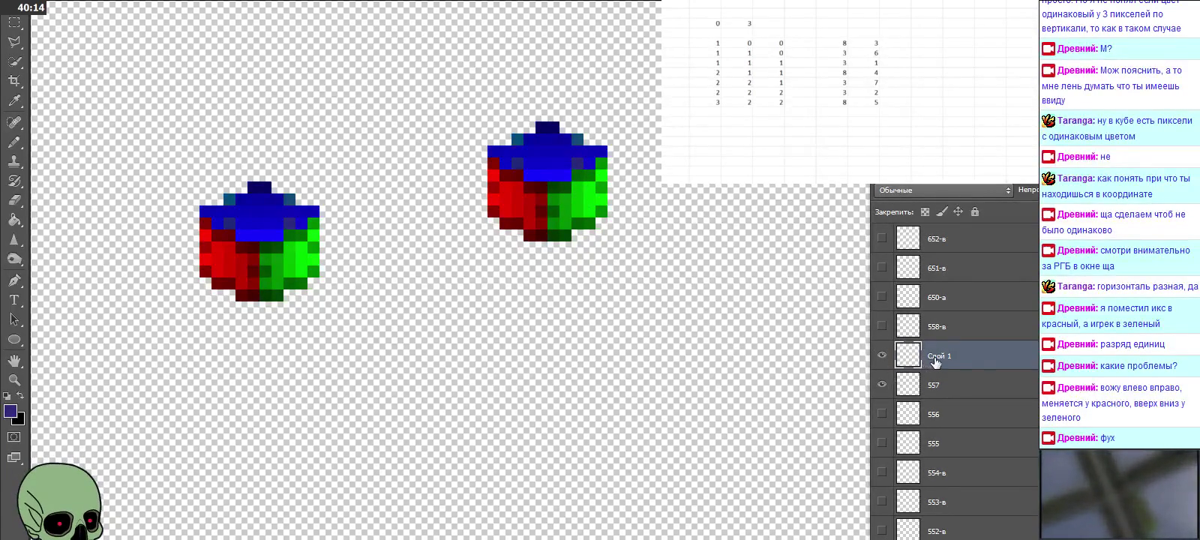
{"action": "double_click", "coordinate": [934, 358]}
{"action": "type", "text": "557"}
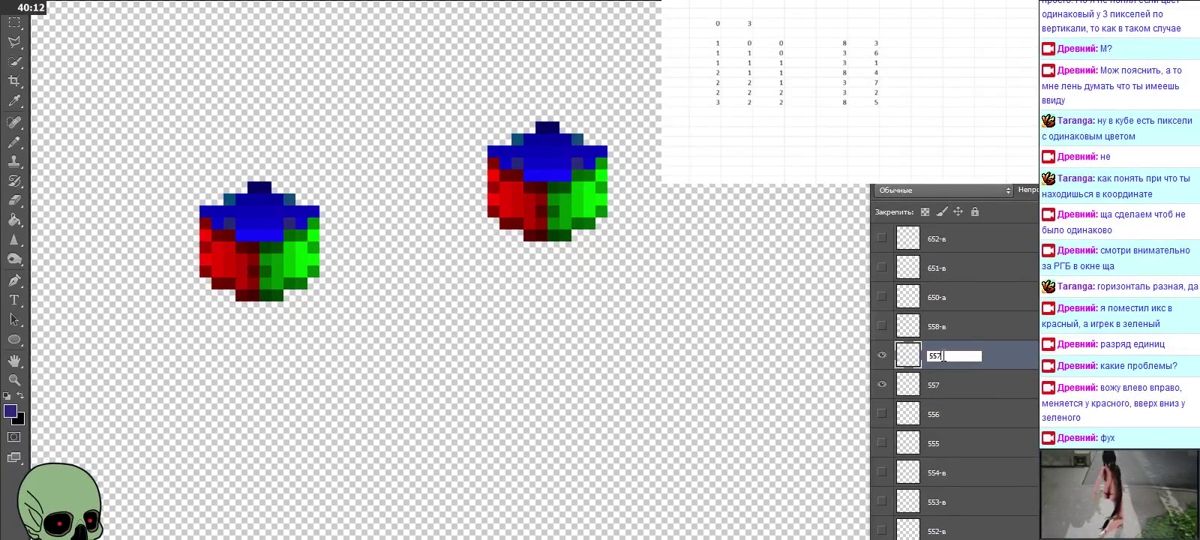
{"action": "left_click", "coordinate": [943, 380]}
{"action": "key", "text": "Delete"}
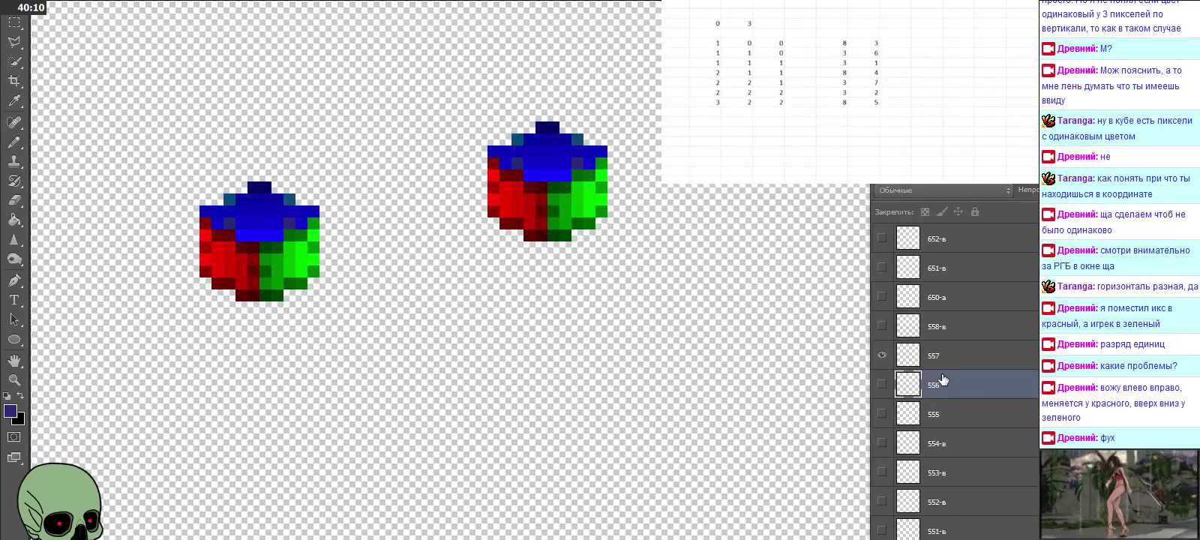
Step: Hide 557's cube, paste an aligned cube copy named 656, and remove the old 656 layer
{"action": "scroll", "coordinate": [943, 381], "scroll_direction": "up", "scroll_amount": 1}
{"action": "scroll", "coordinate": [942, 381], "scroll_direction": "up", "scroll_amount": 1}
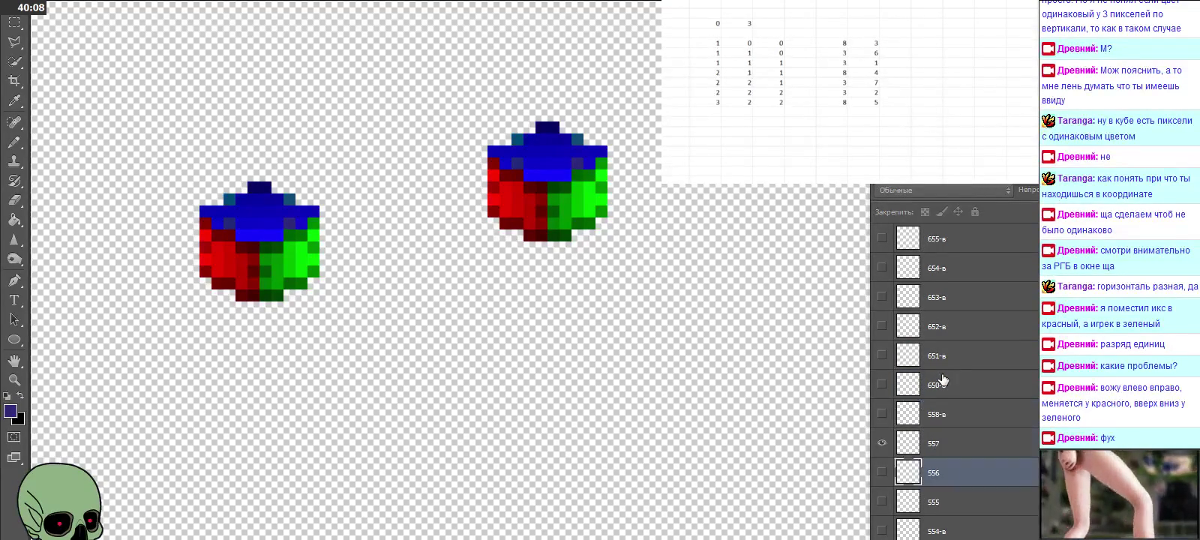
{"action": "scroll", "coordinate": [943, 380], "scroll_direction": "up", "scroll_amount": 2}
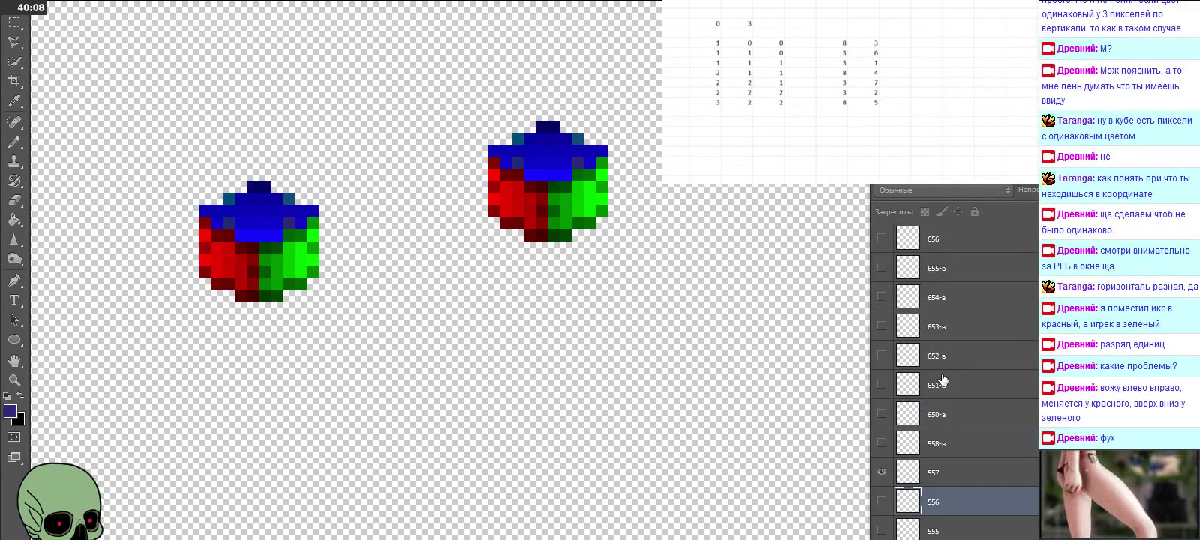
{"action": "left_click", "coordinate": [880, 473]}
{"action": "scroll", "coordinate": [943, 383], "scroll_direction": "up", "scroll_amount": 4}
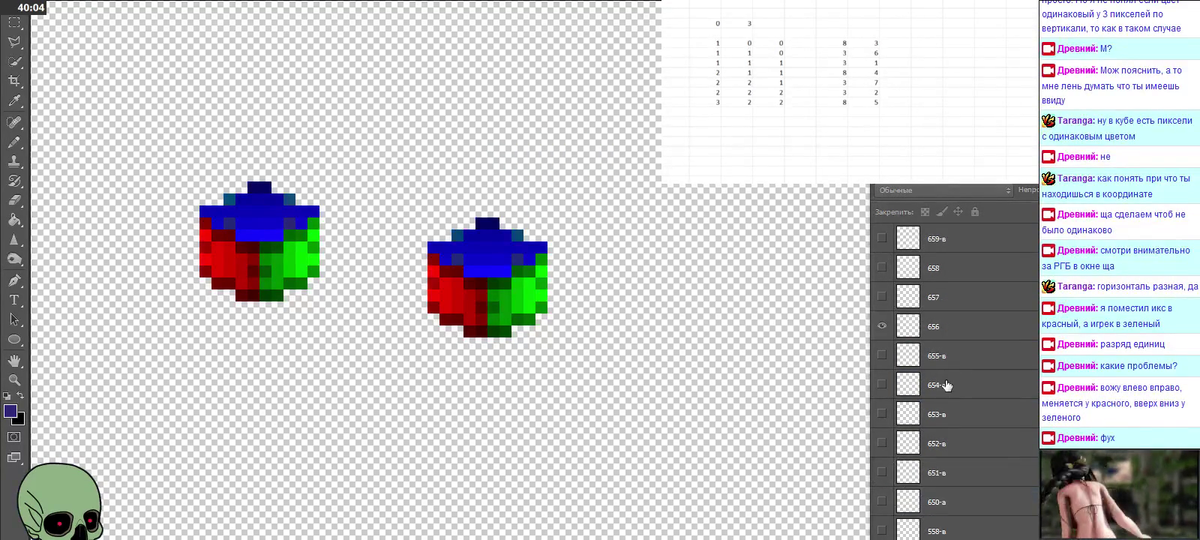
{"action": "key", "text": "ctrl+v"}
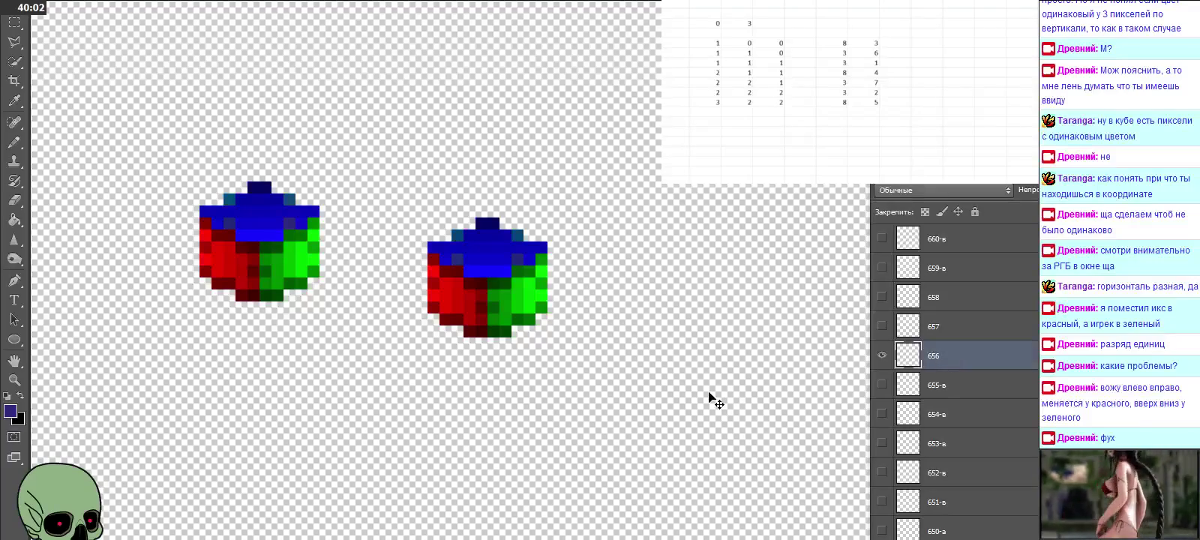
{"action": "left_click_drag", "start_coordinate": [595, 273], "coordinate": [512, 274]}
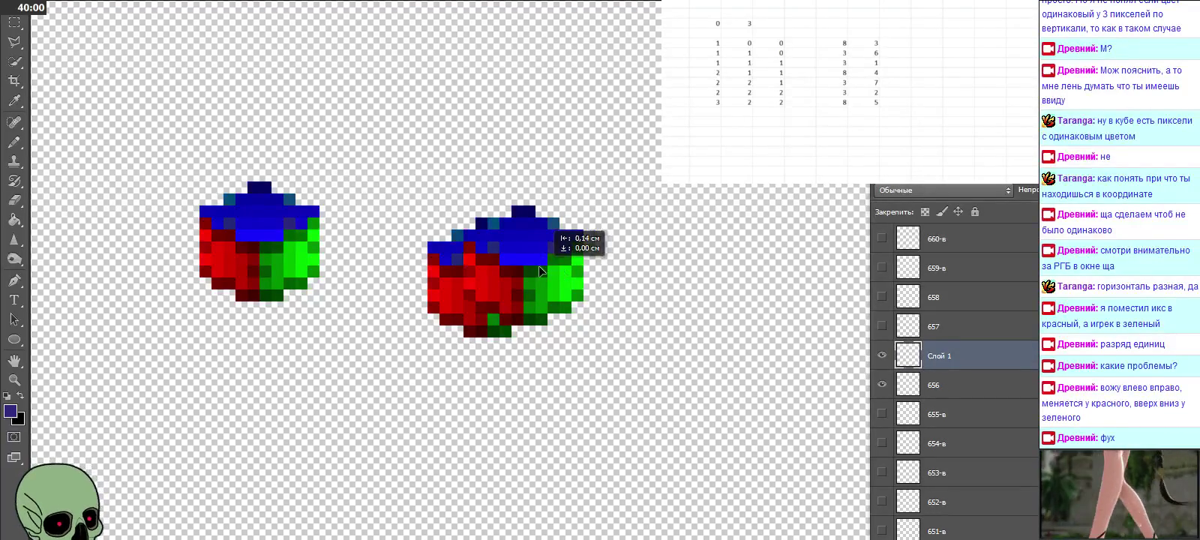
{"action": "double_click", "coordinate": [939, 355]}
{"action": "type", "text": "656"}
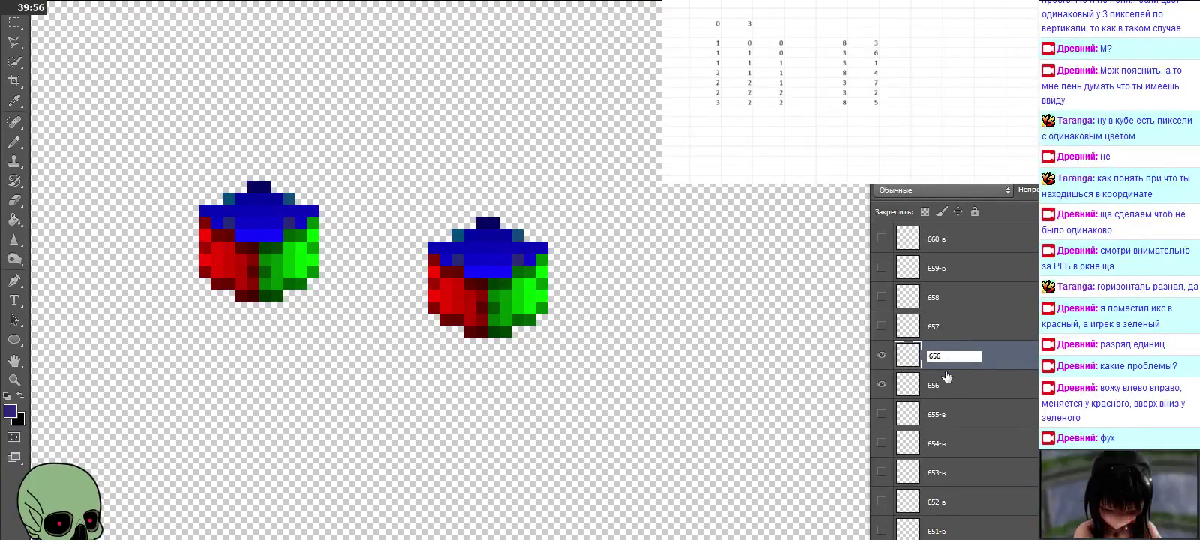
{"action": "key", "text": "Return"}
{"action": "key", "text": "ctrl+e"}
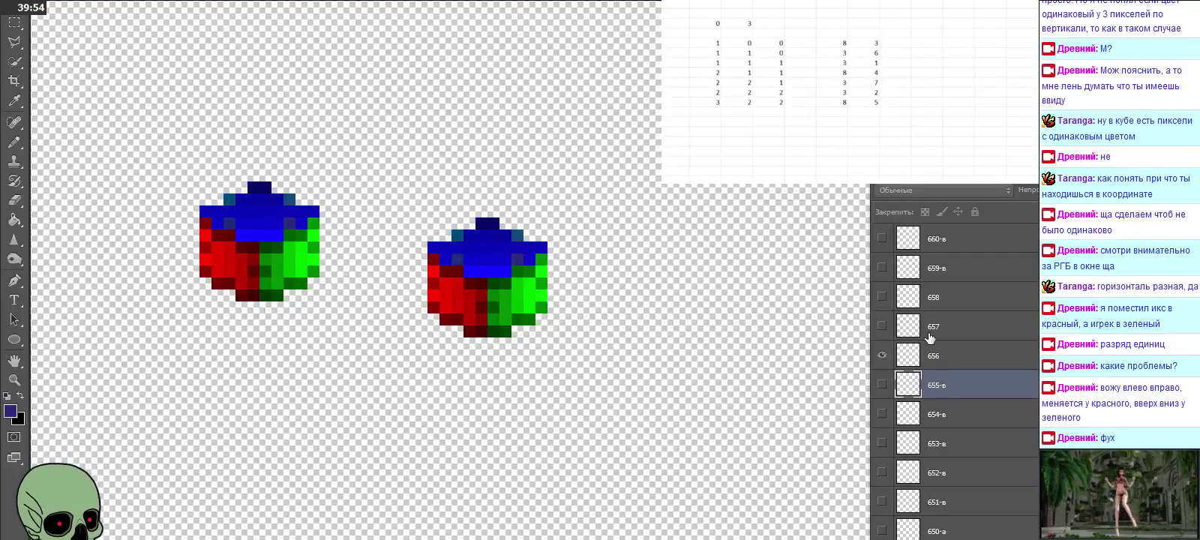
Step: Replace layer 657 with an aligned pasted cube copy renamed 657, deleting the old layer
{"action": "left_click", "coordinate": [930, 338]}
{"action": "left_click", "coordinate": [879, 358]}
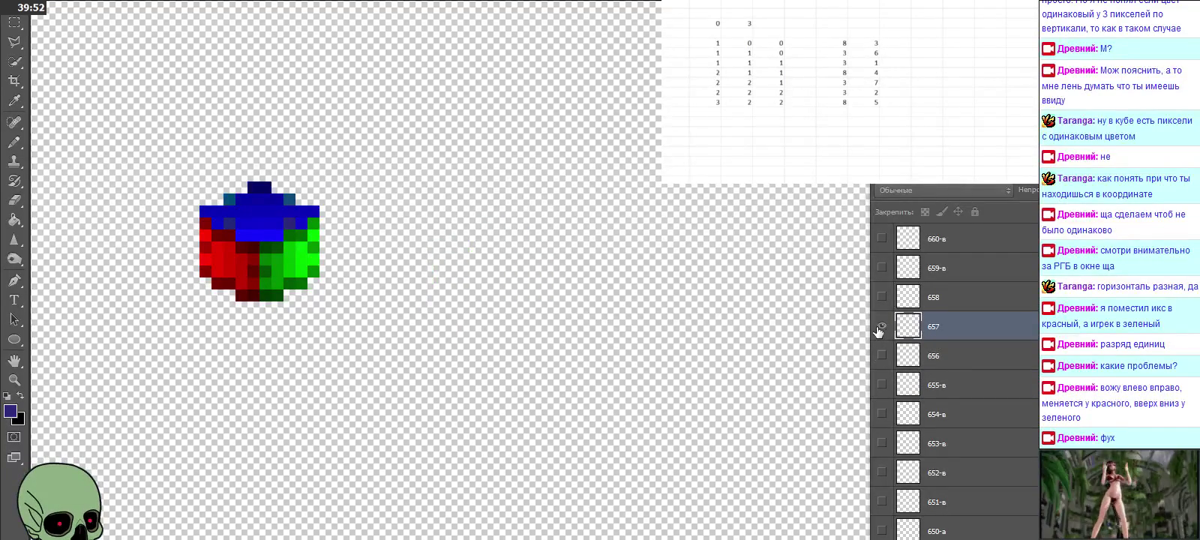
{"action": "left_click", "coordinate": [882, 327]}
{"action": "key", "text": "ctrl+v"}
{"action": "left_click_drag", "start_coordinate": [589, 272], "coordinate": [517, 236]}
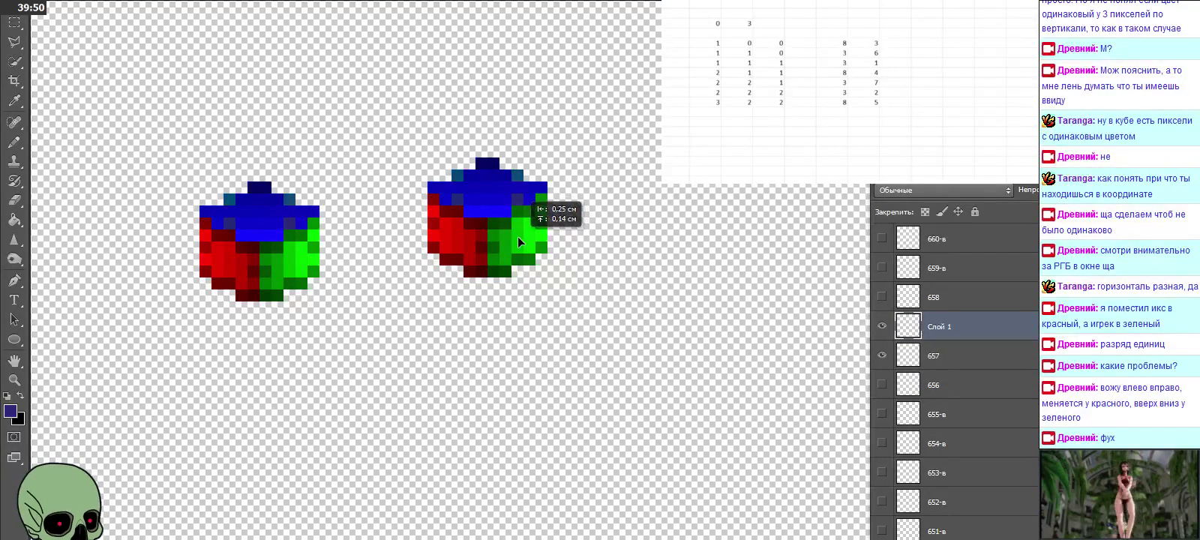
{"action": "double_click", "coordinate": [937, 327]}
{"action": "type", "text": "657"}
{"action": "key", "text": "Return"}
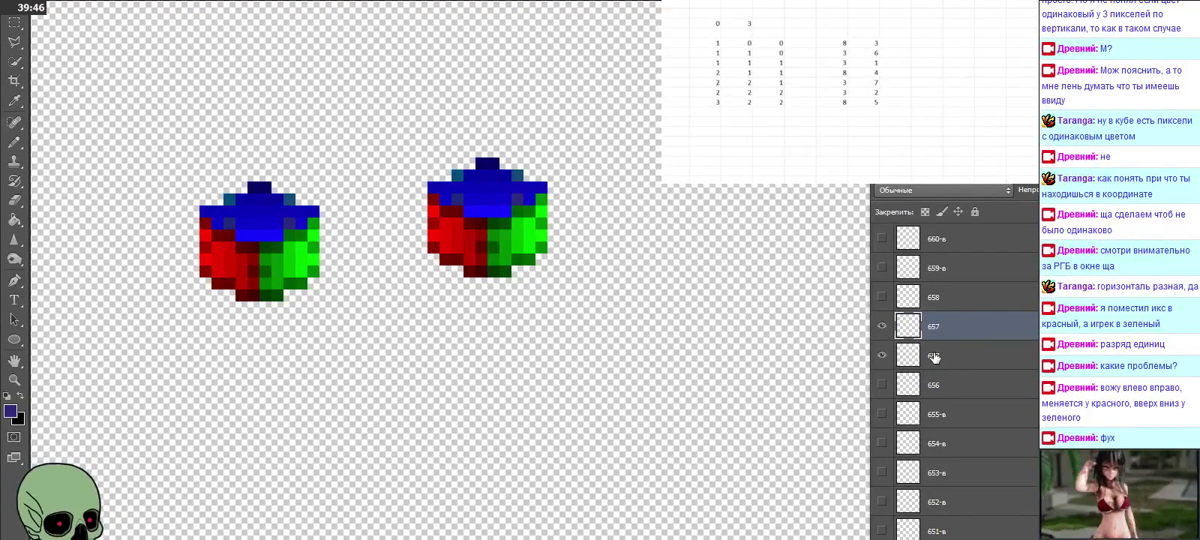
{"action": "left_click", "coordinate": [934, 358]}
{"action": "key", "text": "Delete"}
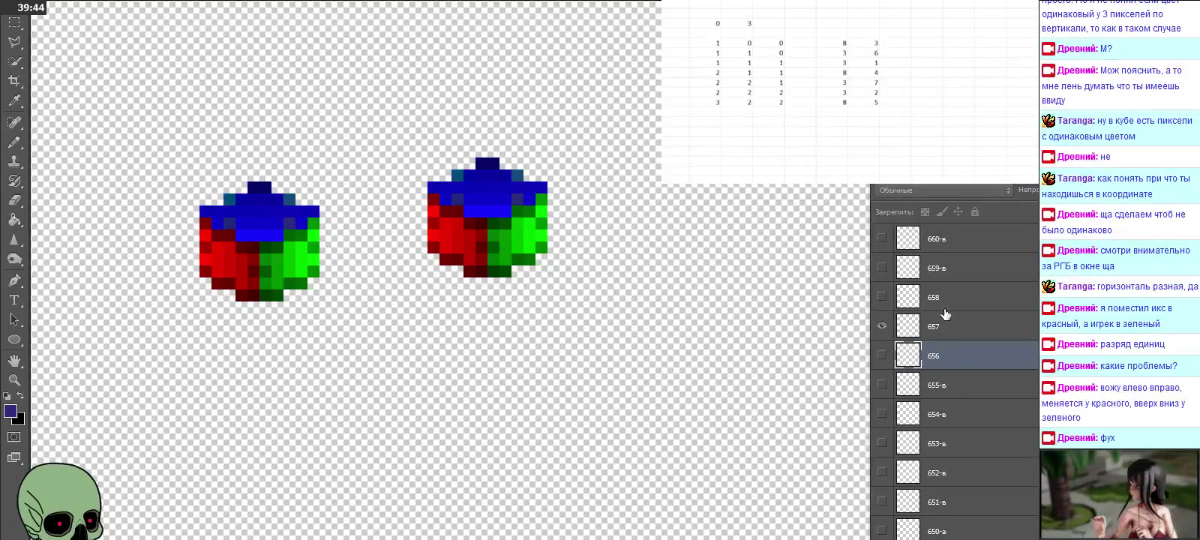
Step: Replace layer 658 with an aligned pasted cube copy renamed 658, deleting the old layer
{"action": "left_click", "coordinate": [945, 304]}
{"action": "left_click", "coordinate": [882, 325]}
{"action": "left_click", "coordinate": [883, 297]}
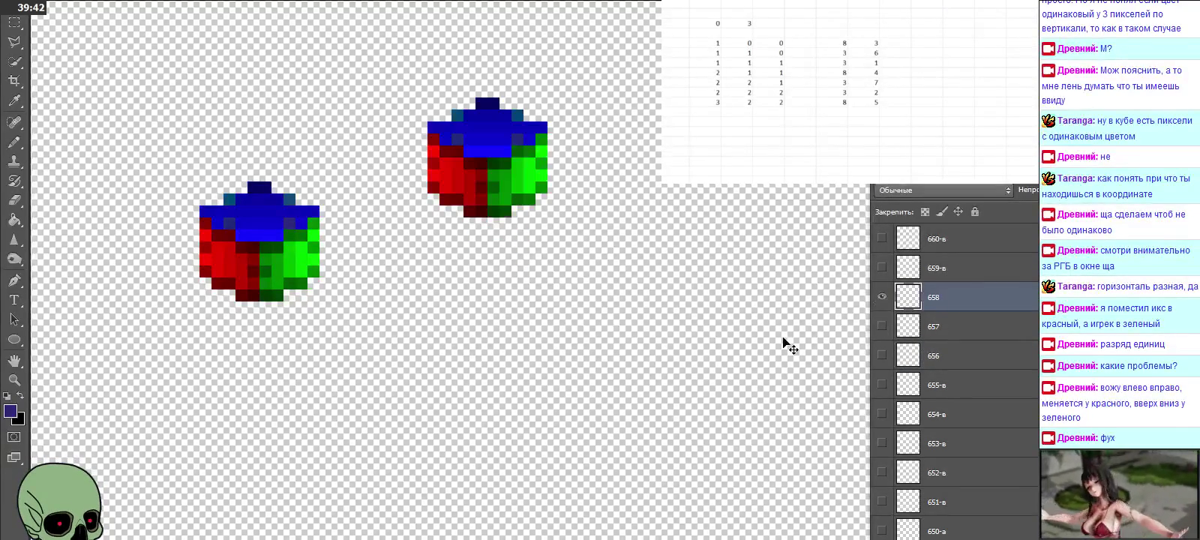
{"action": "scroll", "coordinate": [697, 331], "scroll_direction": "up", "scroll_amount": 1}
{"action": "key", "text": "ctrl+v"}
{"action": "left_click_drag", "start_coordinate": [663, 322], "coordinate": [487, 214]}
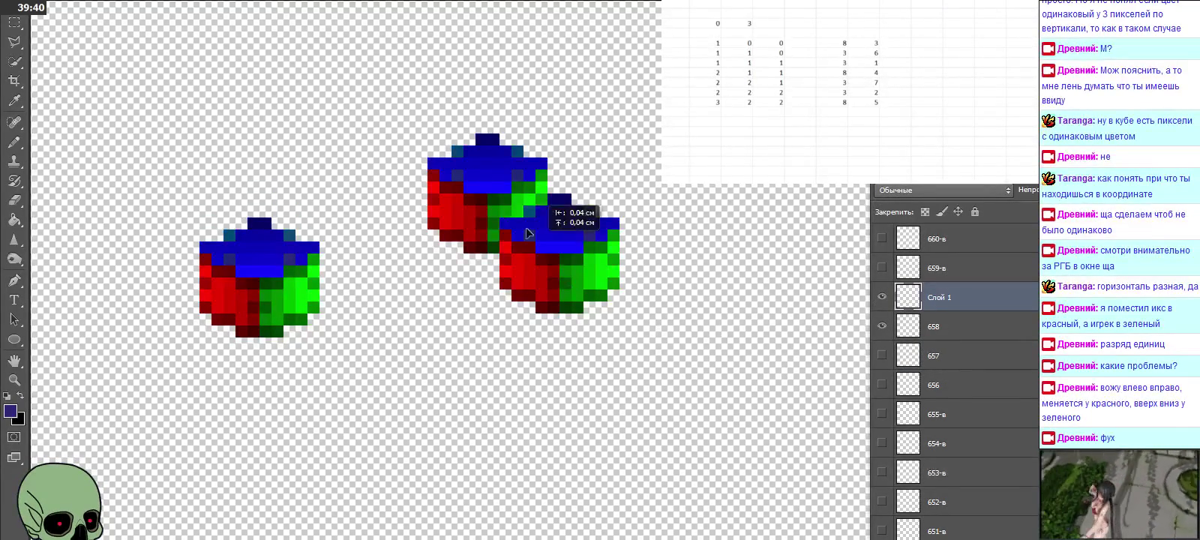
{"action": "double_click", "coordinate": [939, 298]}
{"action": "type", "text": "658"}
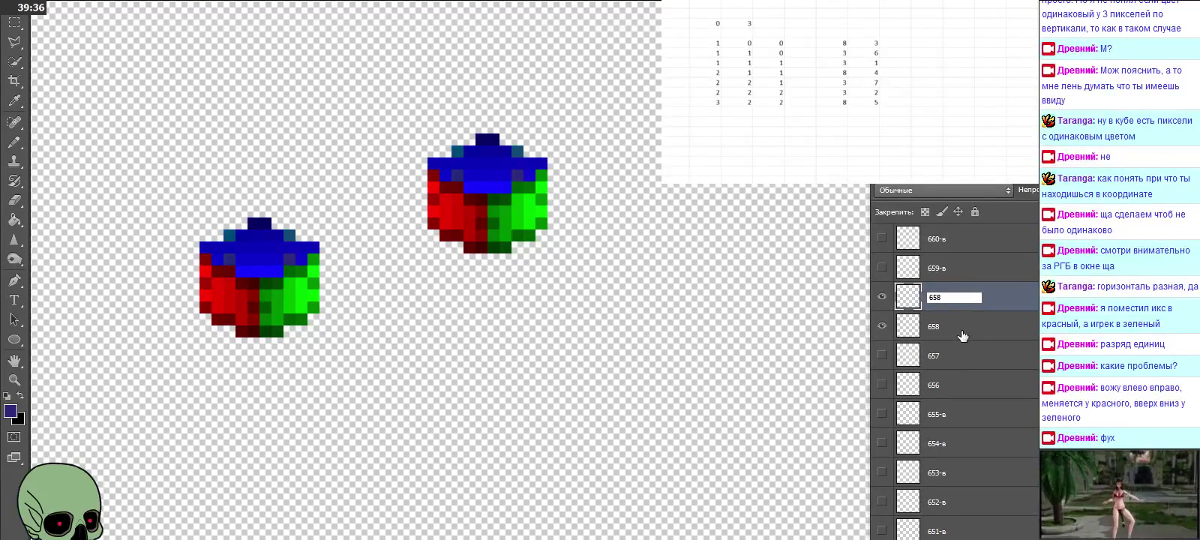
{"action": "key", "text": "Return"}
{"action": "left_click", "coordinate": [899, 330]}
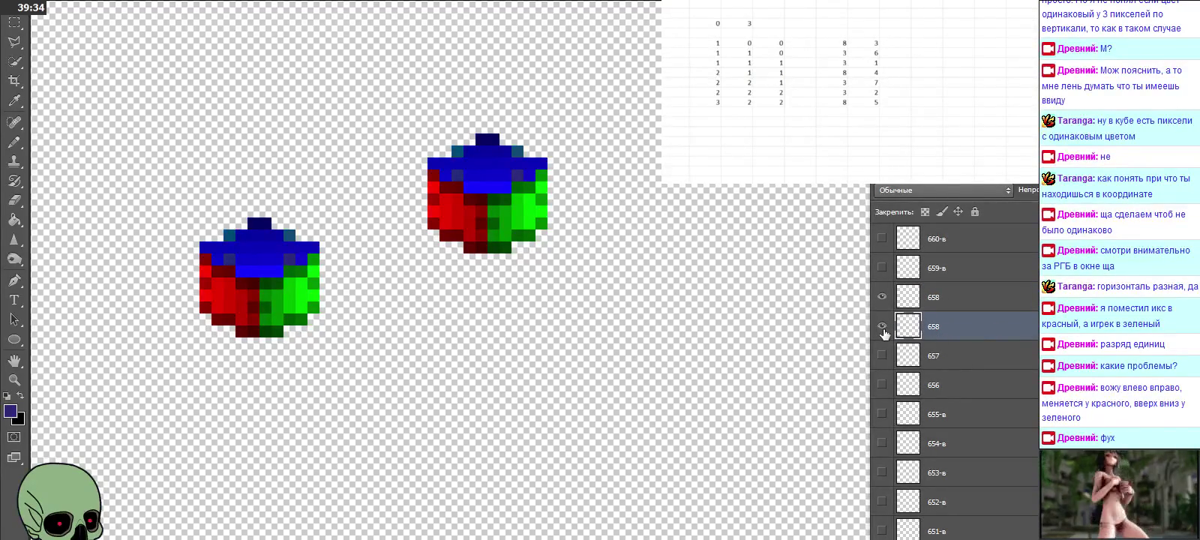
{"action": "key", "text": "Delete"}
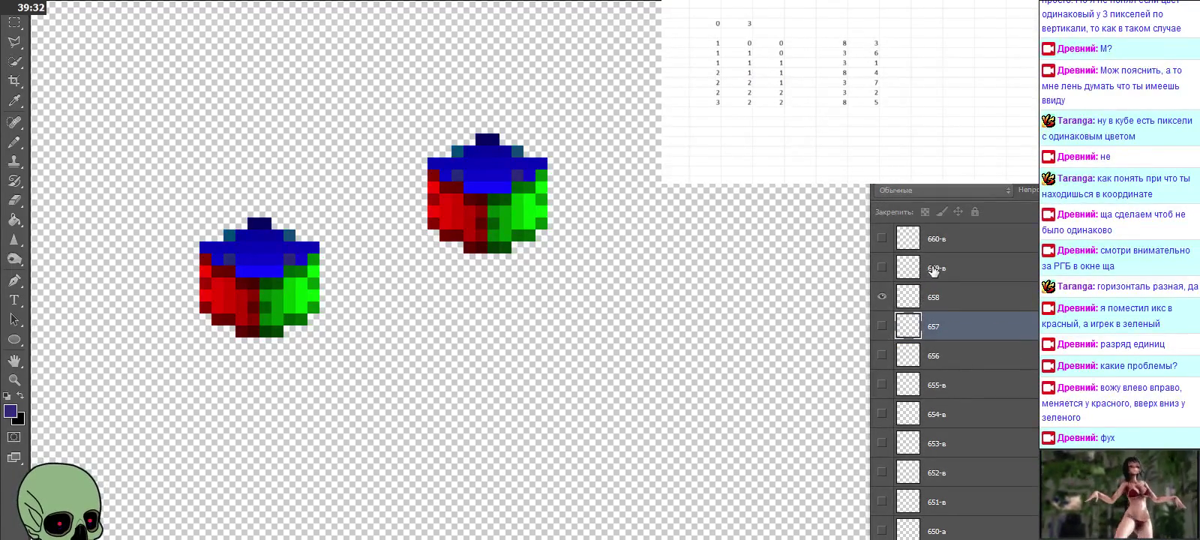
Step: Hide the finished 658 cube and select layer 658
{"action": "scroll", "coordinate": [956, 323], "scroll_direction": "up", "scroll_amount": 3}
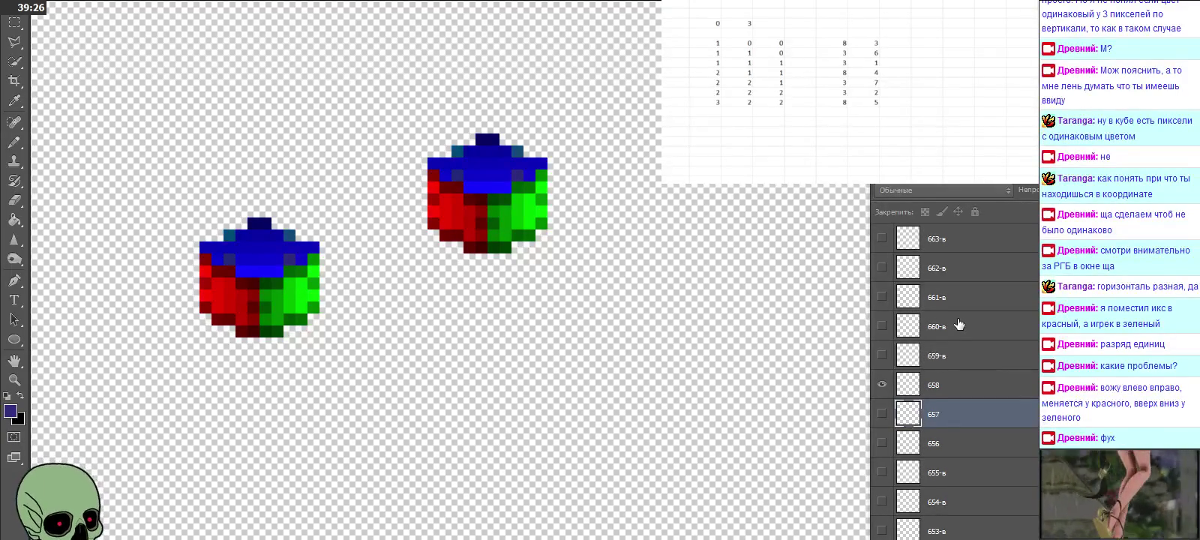
{"action": "scroll", "coordinate": [959, 325], "scroll_direction": "up", "scroll_amount": 1}
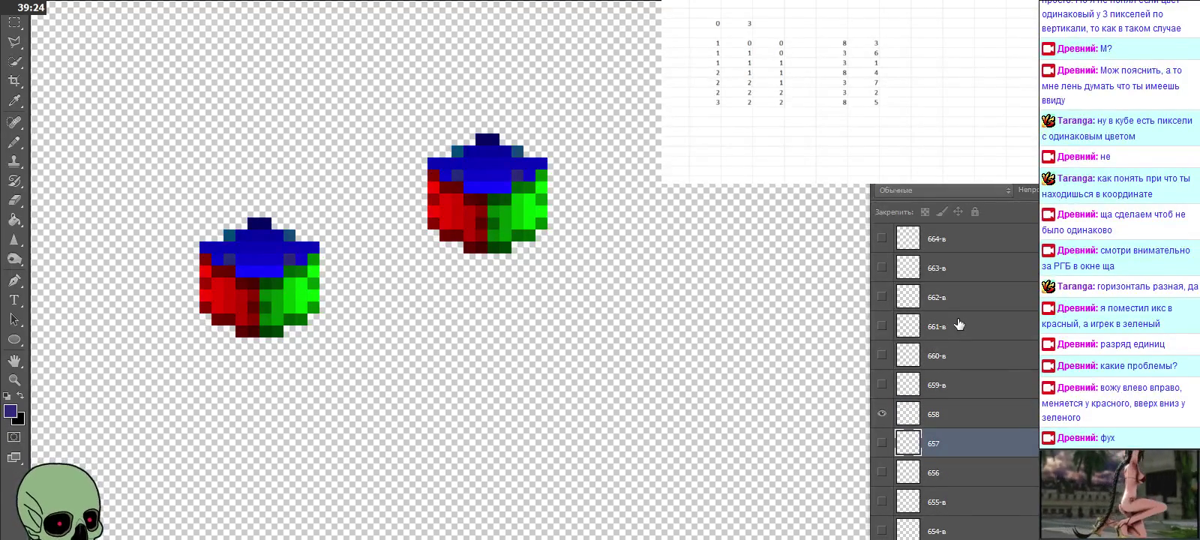
{"action": "left_click", "coordinate": [883, 415]}
{"action": "left_click", "coordinate": [959, 414]}
Step: Replace layer 666 with an aligned cube copy renamed 666, deleting the old layer
{"action": "scroll", "coordinate": [958, 414], "scroll_direction": "up", "scroll_amount": 1}
{"action": "scroll", "coordinate": [959, 414], "scroll_direction": "up", "scroll_amount": 4}
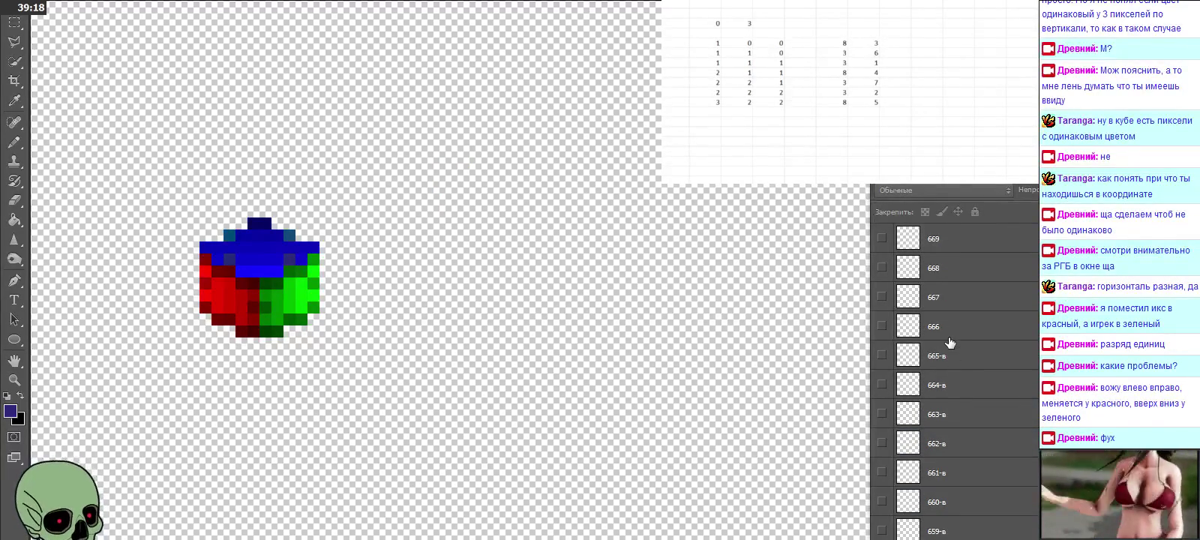
{"action": "left_click", "coordinate": [949, 338]}
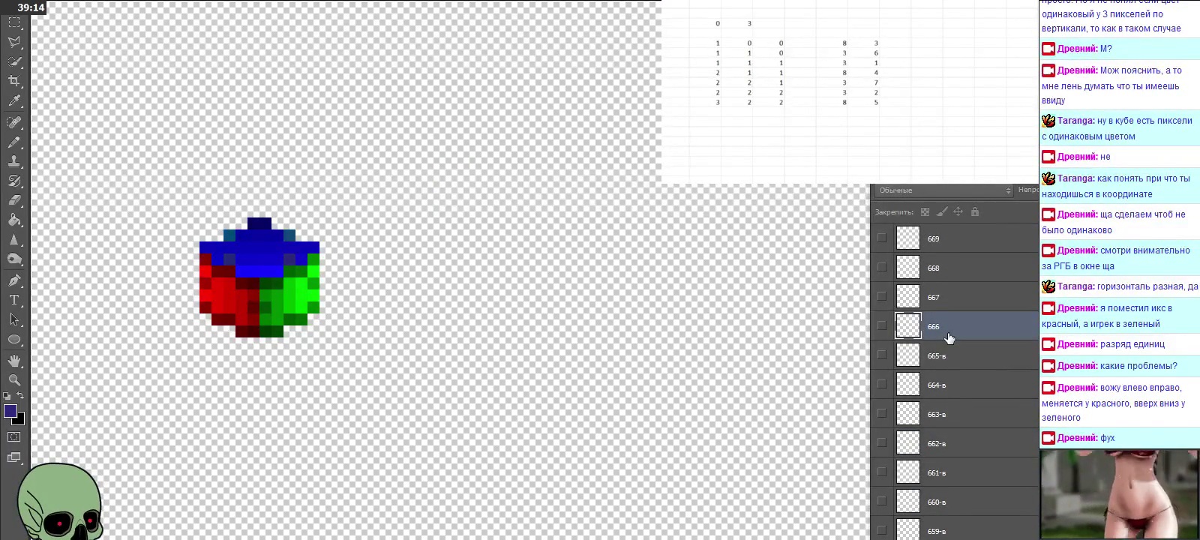
{"action": "left_click", "coordinate": [883, 327]}
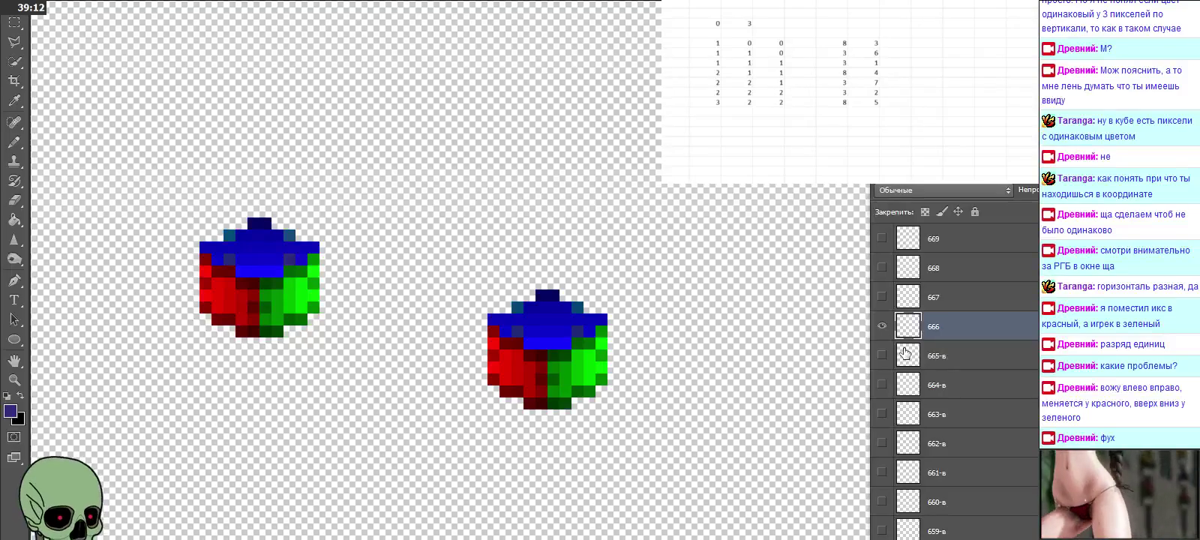
{"action": "key", "text": "ctrl+j"}
{"action": "mouse_move", "coordinate": [588, 289]}
{"action": "left_mouse_down"}
{"action": "mouse_move", "coordinate": [564, 327]}
{"action": "mouse_move", "coordinate": [567, 360]}
{"action": "left_mouse_up"}
{"action": "double_click", "coordinate": [938, 327]}
{"action": "type", "text": "6"}
{"action": "left_click", "coordinate": [951, 357]}
{"action": "key", "text": "Delete"}
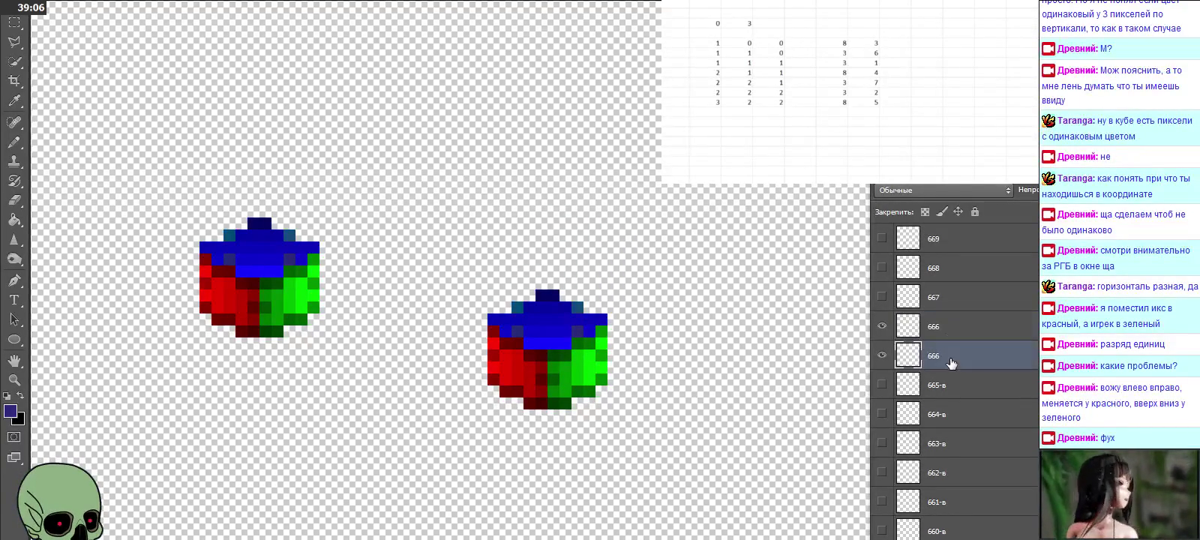
Step: Hide 666, then replace layer 667 with an aligned cube copy renamed 667
{"action": "double_click", "coordinate": [938, 298]}
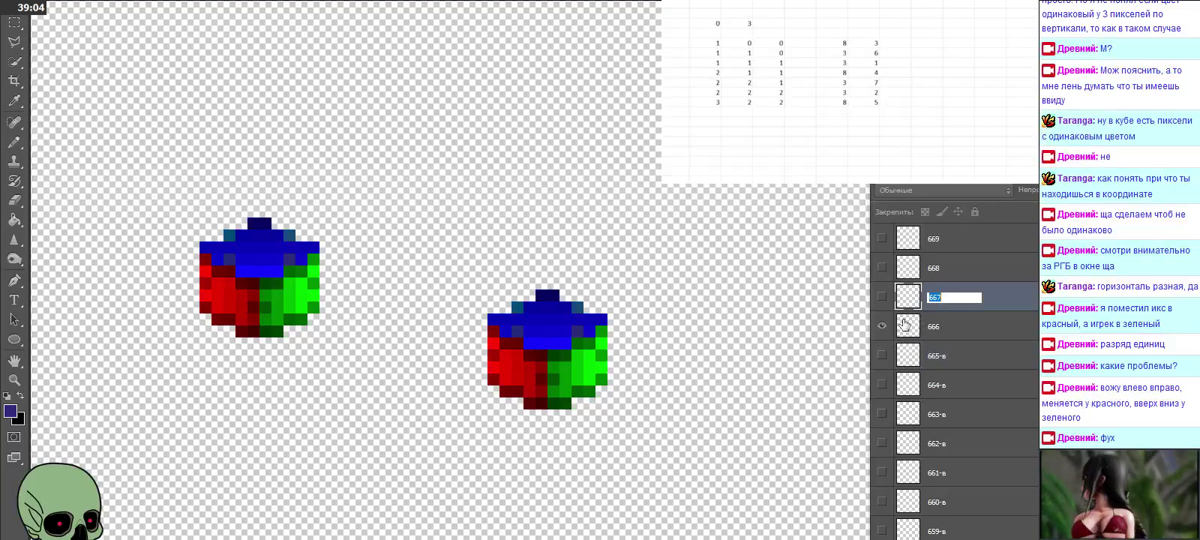
{"action": "left_click", "coordinate": [882, 326]}
{"action": "left_click", "coordinate": [882, 297]}
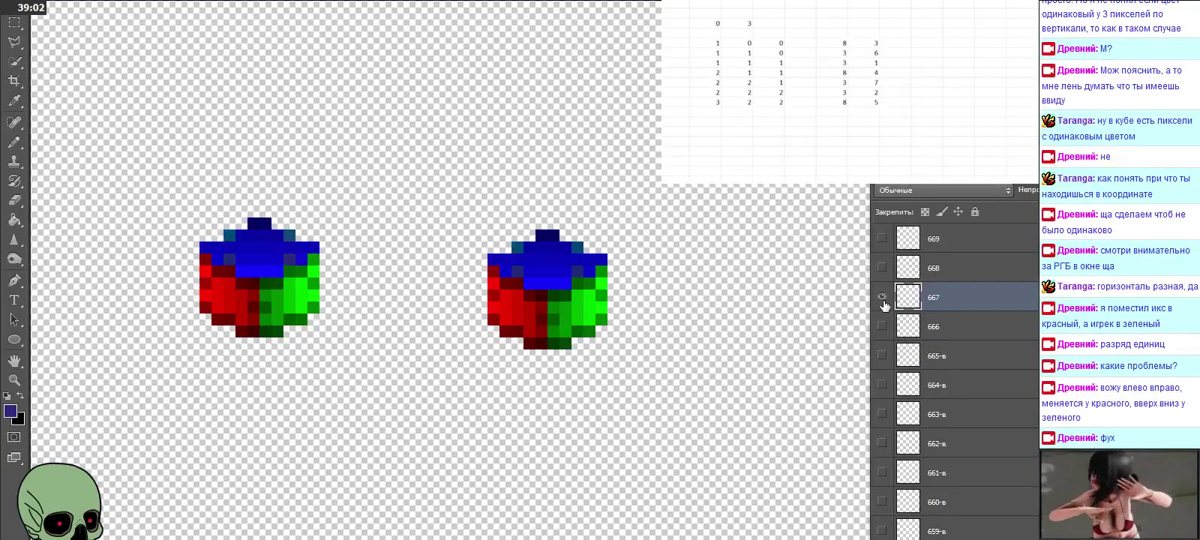
{"action": "key", "text": "ctrl+j"}
{"action": "left_click_drag", "start_coordinate": [792, 321], "coordinate": [569, 288]}
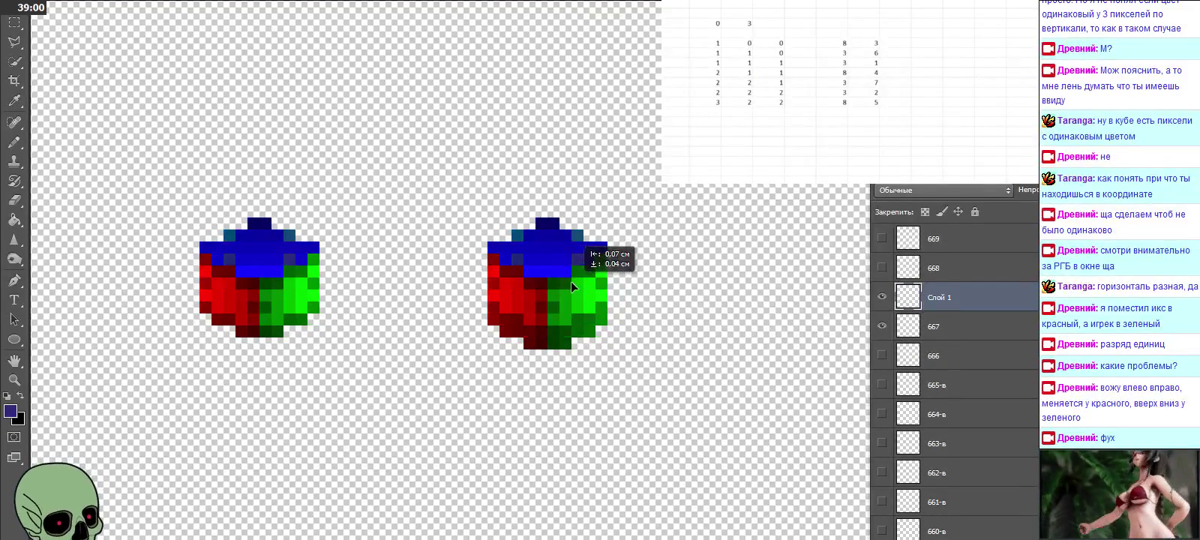
{"action": "double_click", "coordinate": [937, 298]}
{"action": "type", "text": "667"}
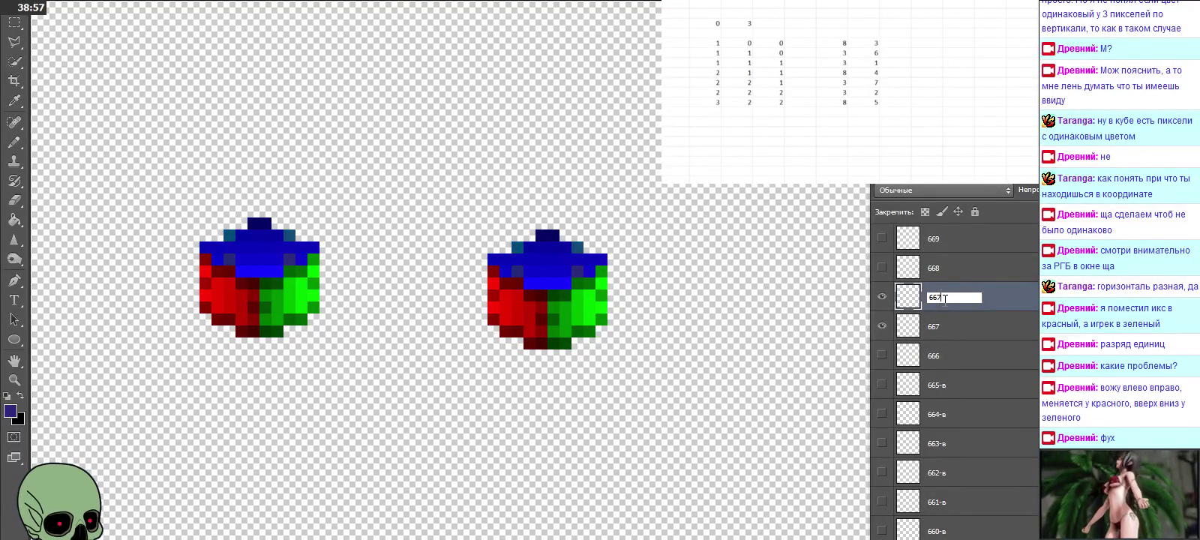
{"action": "left_click", "coordinate": [961, 330]}
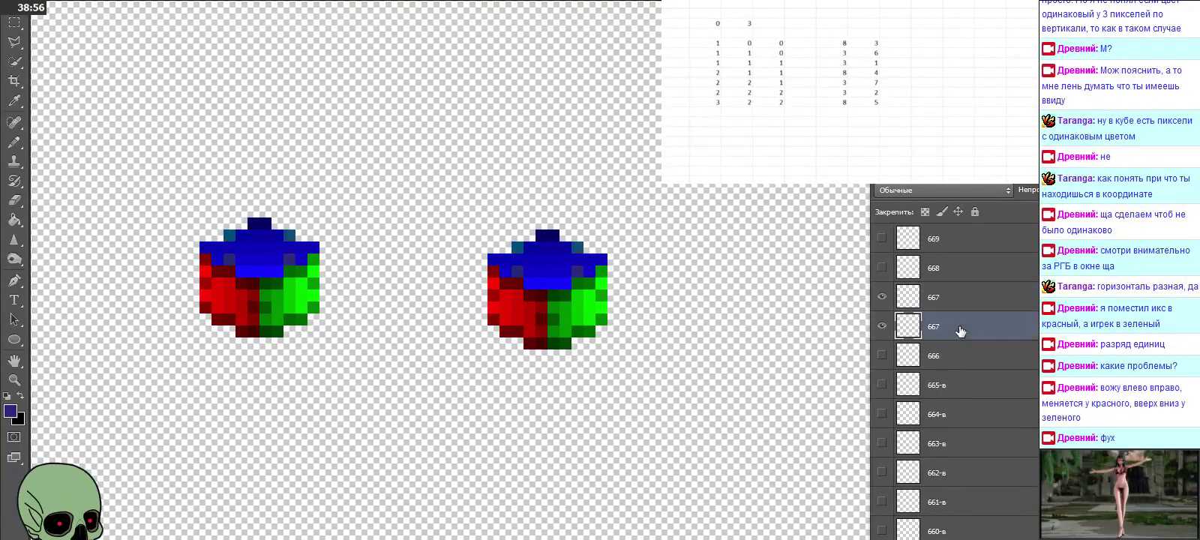
{"action": "key", "text": "Delete"}
Step: Replace layer 668 with a pasted cube copy nudged into place, renamed 668
{"action": "left_click", "coordinate": [958, 270]}
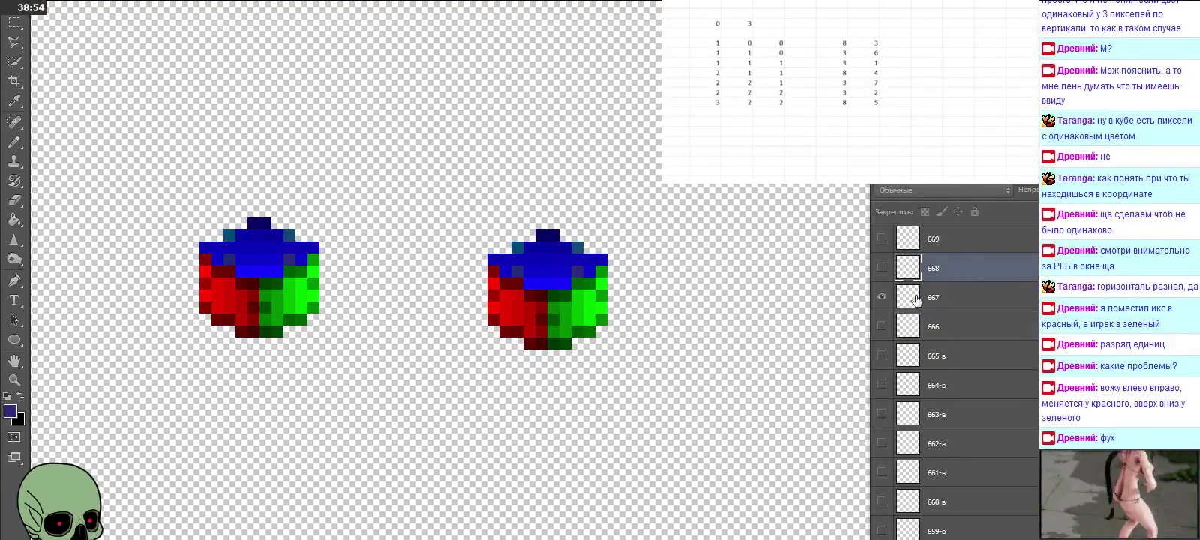
{"action": "left_click", "coordinate": [882, 297]}
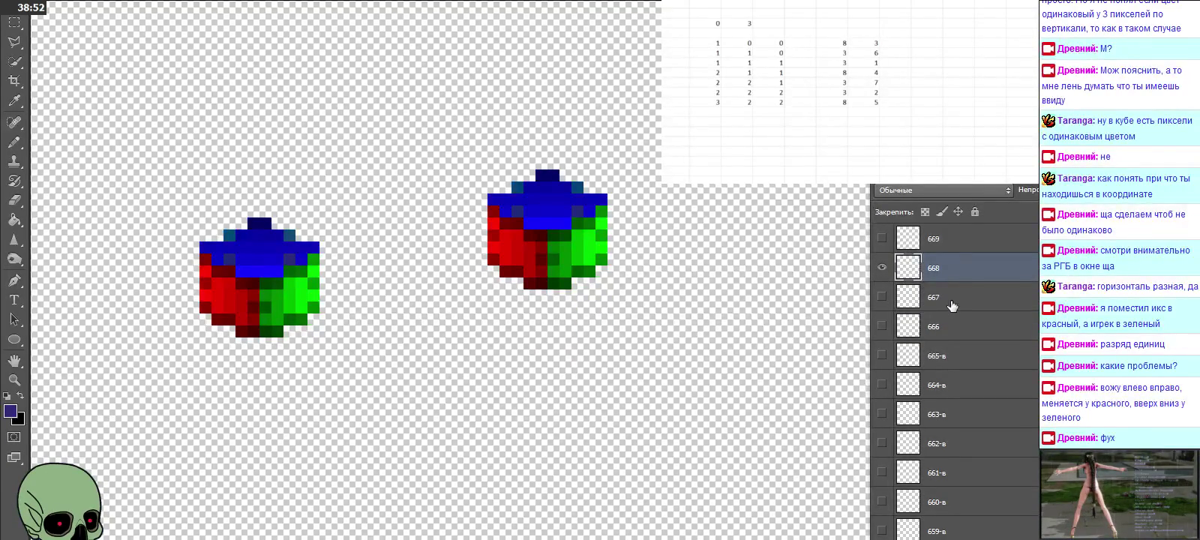
{"action": "key", "text": "ctrl+v"}
{"action": "key", "text": "Right"}
{"action": "key", "text": "Right"}
{"action": "key", "text": "Down"}
{"action": "key", "text": "Down"}
{"action": "key", "text": "Down"}
{"action": "key", "text": "Left"}
{"action": "key", "text": "Left"}
{"action": "key", "text": "Up"}
{"action": "key", "text": "Up"}
{"action": "key", "text": "Up"}
{"action": "double_click", "coordinate": [940, 326]}
{"action": "type", "text": "668"}
{"action": "key", "text": "Return"}
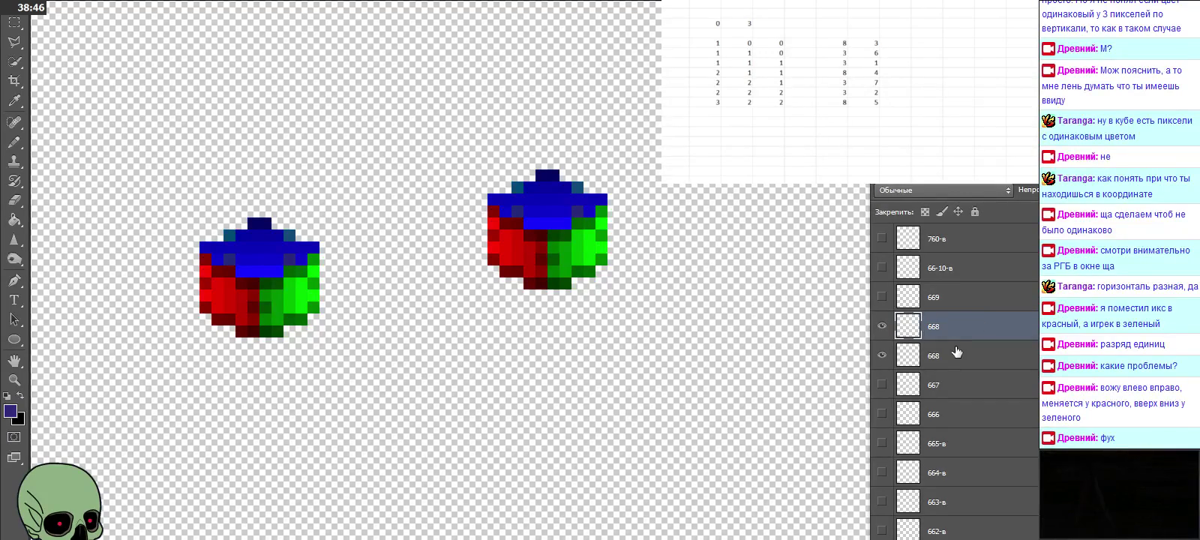
{"action": "left_click", "coordinate": [956, 351]}
{"action": "key", "text": "Delete"}
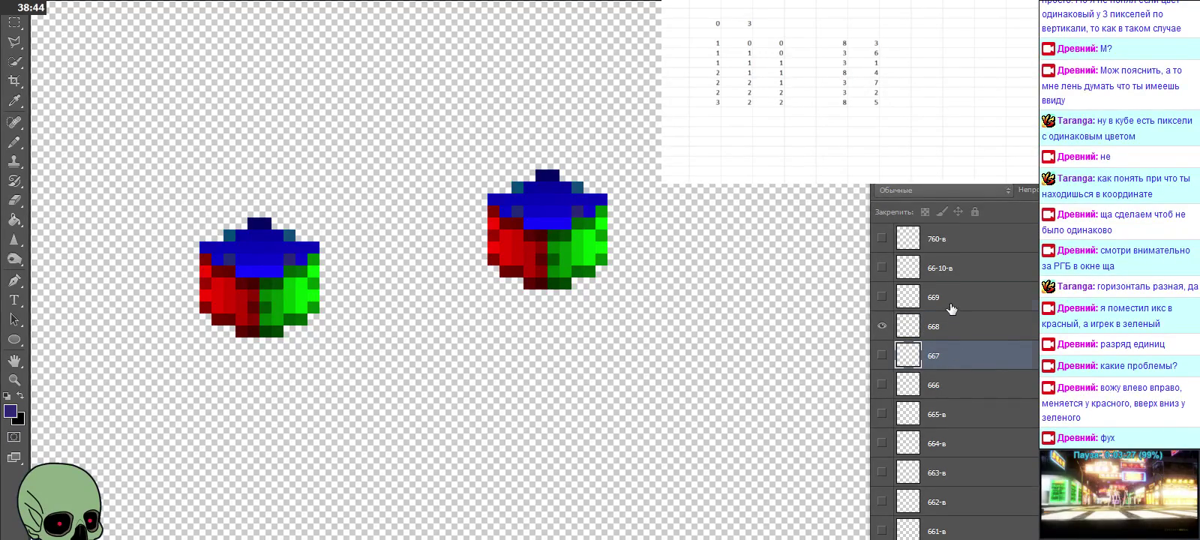
Step: Show 669 and replace it with an aligned cube copy renamed 669, deleting the old layer
{"action": "left_click", "coordinate": [951, 304]}
{"action": "left_click", "coordinate": [882, 297]}
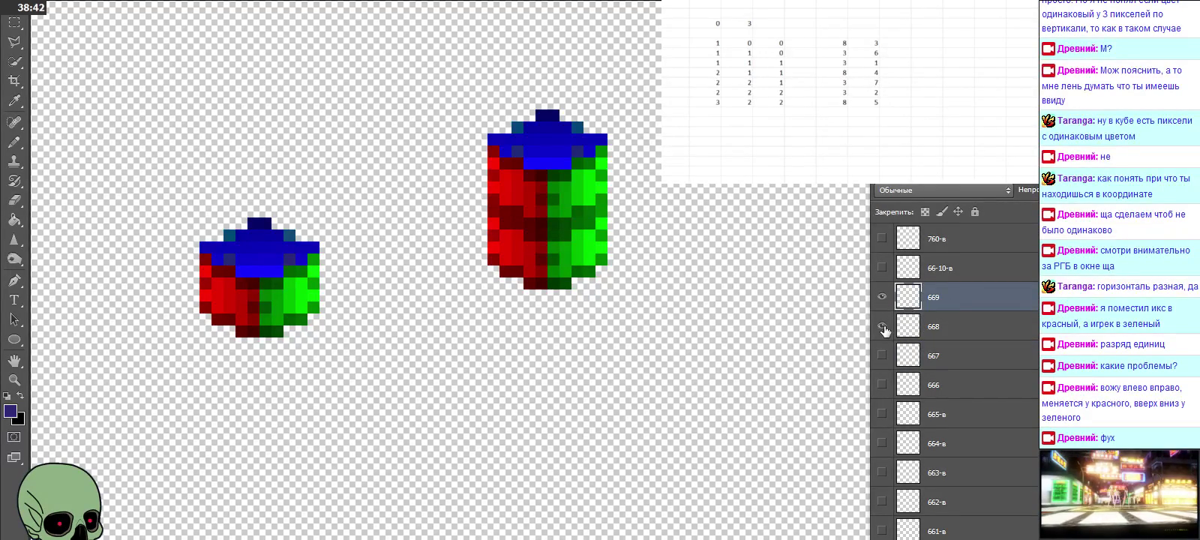
{"action": "left_click", "coordinate": [883, 326]}
{"action": "key", "text": "ctrl+v"}
{"action": "left_click_drag", "start_coordinate": [582, 292], "coordinate": [558, 185]}
{"action": "double_click", "coordinate": [938, 298]}
{"action": "type", "text": "66"}
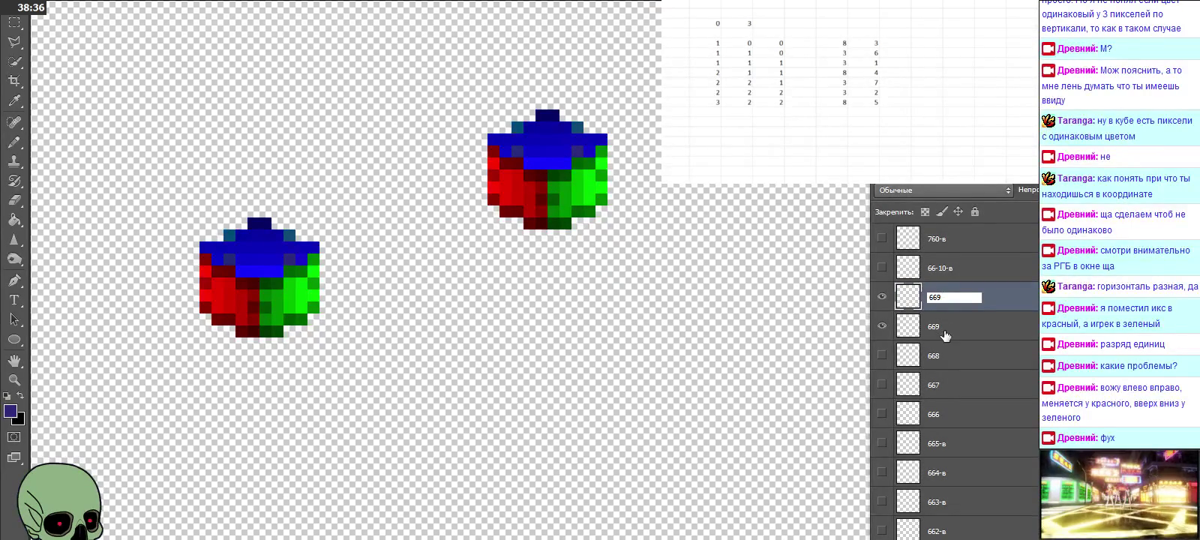
{"action": "left_click", "coordinate": [945, 335]}
{"action": "key", "text": "Delete"}
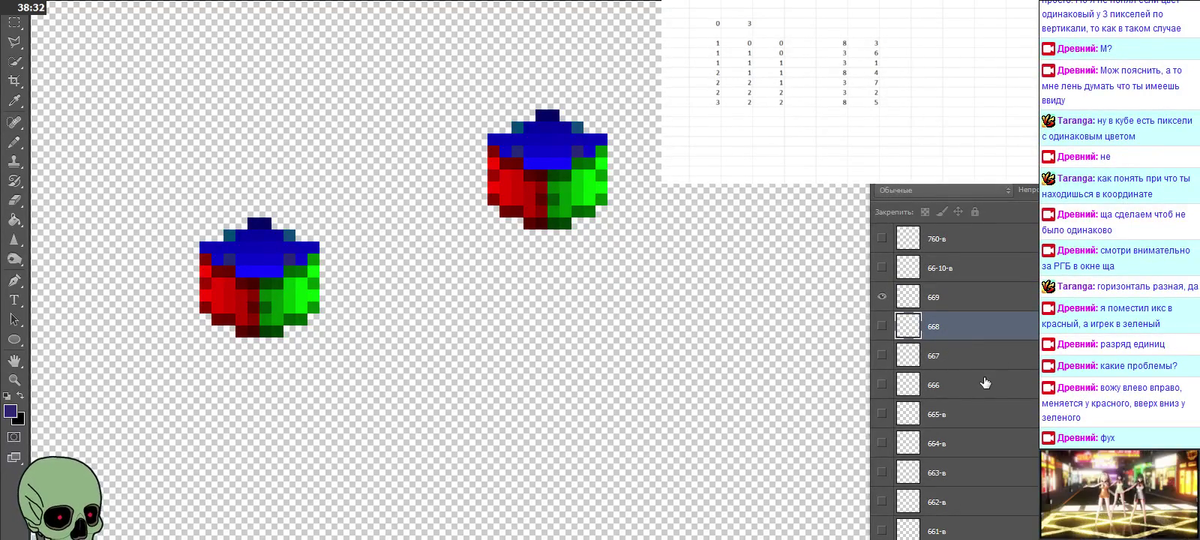
Step: Hide the 669 cube and move up the Layers panel to row 76x
{"action": "scroll", "coordinate": [985, 384], "scroll_direction": "up", "scroll_amount": 1}
{"action": "scroll", "coordinate": [985, 383], "scroll_direction": "up", "scroll_amount": 1}
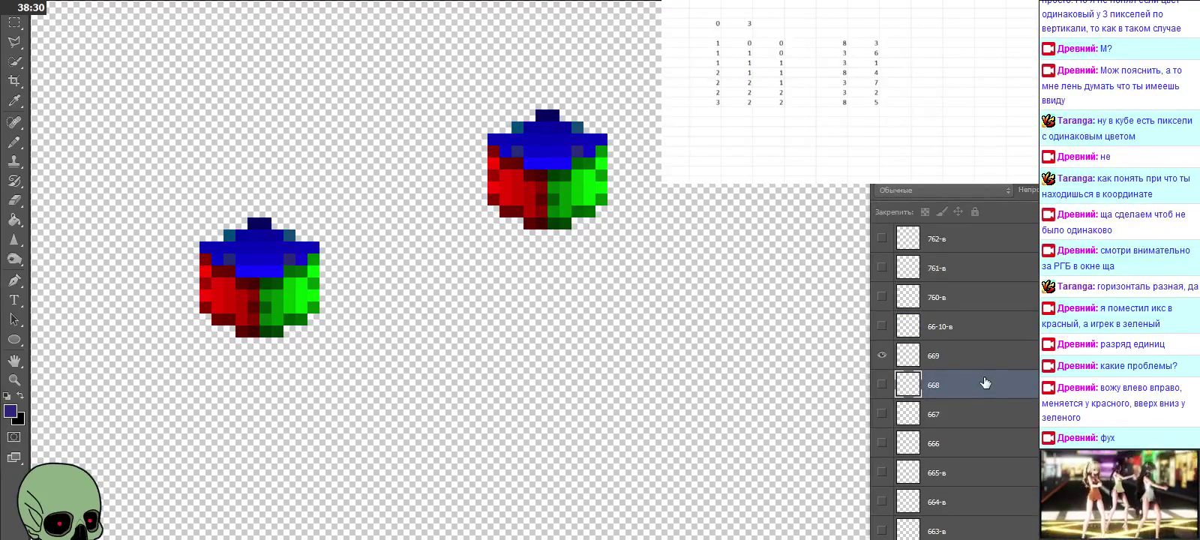
{"action": "left_click", "coordinate": [882, 358]}
{"action": "scroll", "coordinate": [972, 362], "scroll_direction": "up", "scroll_amount": 1}
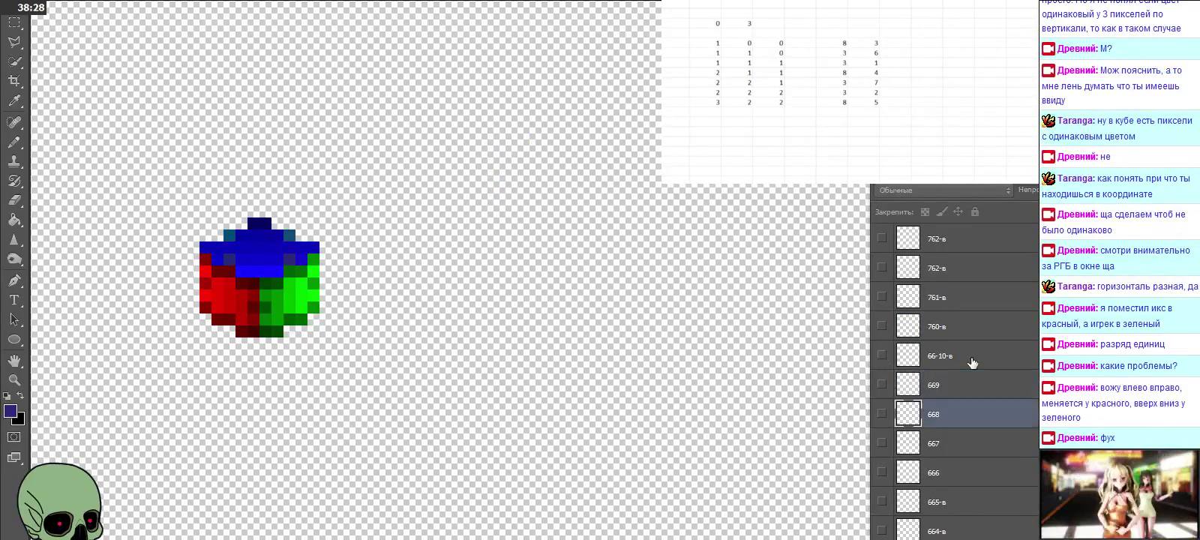
{"action": "scroll", "coordinate": [972, 363], "scroll_direction": "up", "scroll_amount": 1}
{"action": "scroll", "coordinate": [972, 363], "scroll_direction": "up", "scroll_amount": 2}
{"action": "scroll", "coordinate": [972, 363], "scroll_direction": "up", "scroll_amount": 3}
{"action": "scroll", "coordinate": [972, 363], "scroll_direction": "up", "scroll_amount": 1}
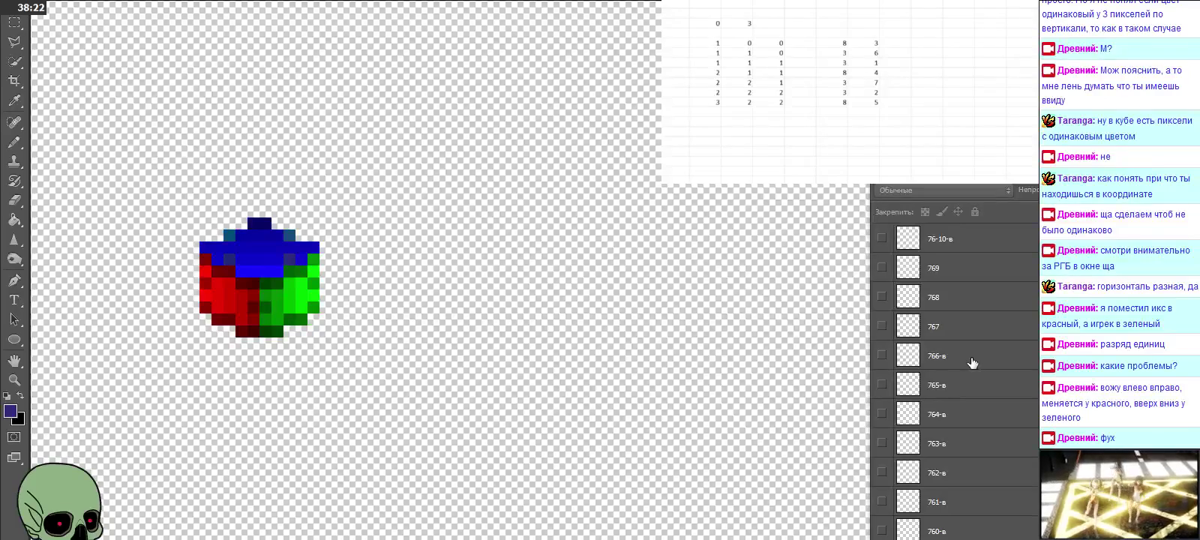
Step: Replace layer 767 with a repositioned cube copy renamed 767, deleting the old layer
{"action": "left_click", "coordinate": [955, 328]}
{"action": "left_click", "coordinate": [883, 326]}
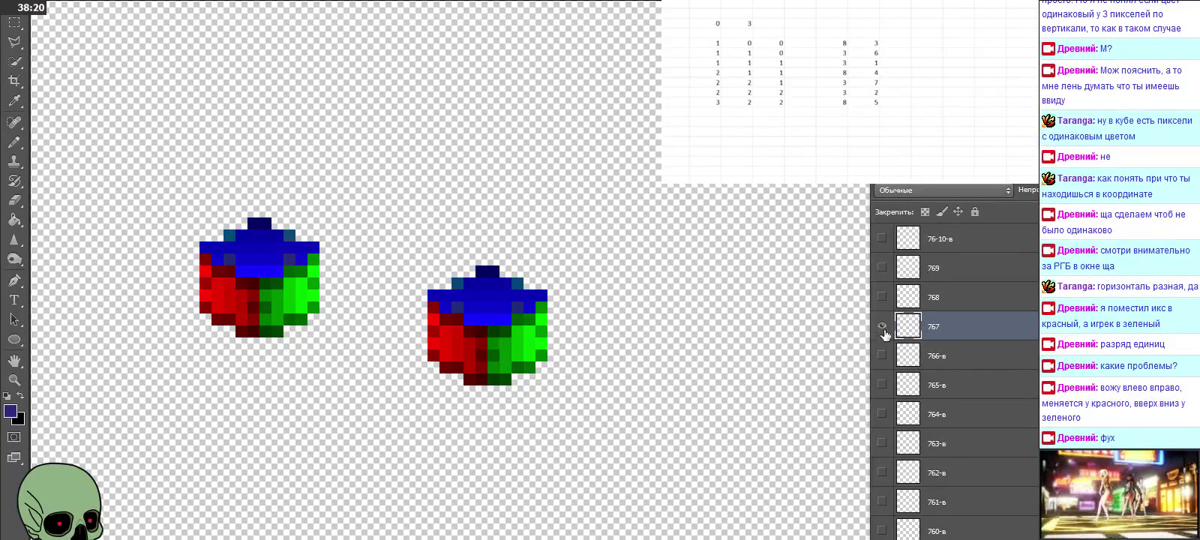
{"action": "key", "text": "ctrl+v"}
{"action": "mouse_move", "coordinate": [497, 275]}
{"action": "left_mouse_down"}
{"action": "mouse_move", "coordinate": [473, 311]}
{"action": "mouse_move", "coordinate": [450, 317]}
{"action": "left_mouse_up"}
{"action": "double_click", "coordinate": [937, 327]}
{"action": "type", "text": "76"}
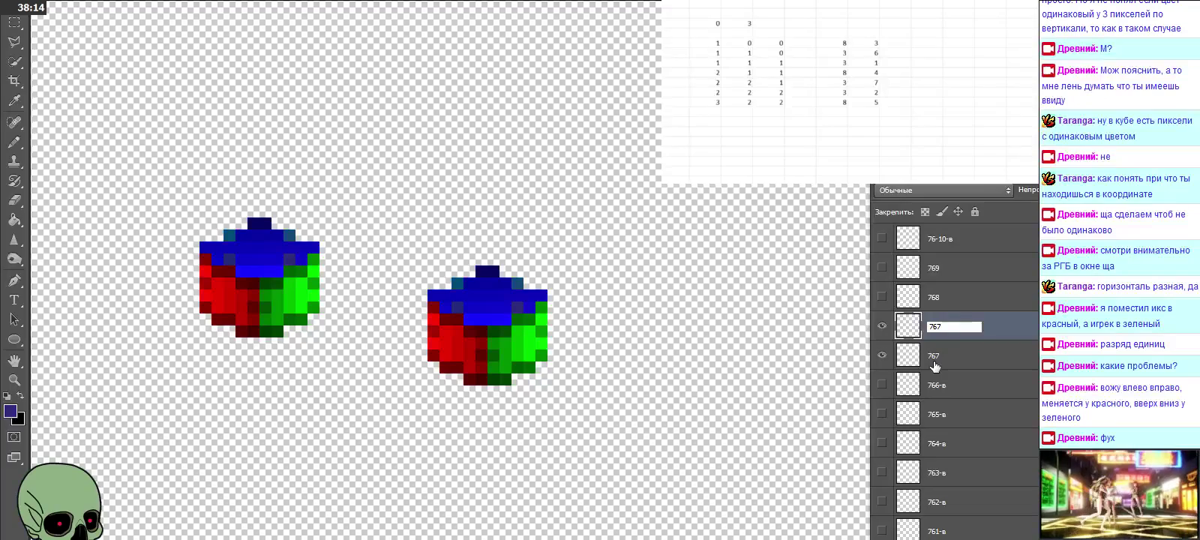
{"action": "left_click", "coordinate": [934, 355]}
{"action": "key", "text": "Delete"}
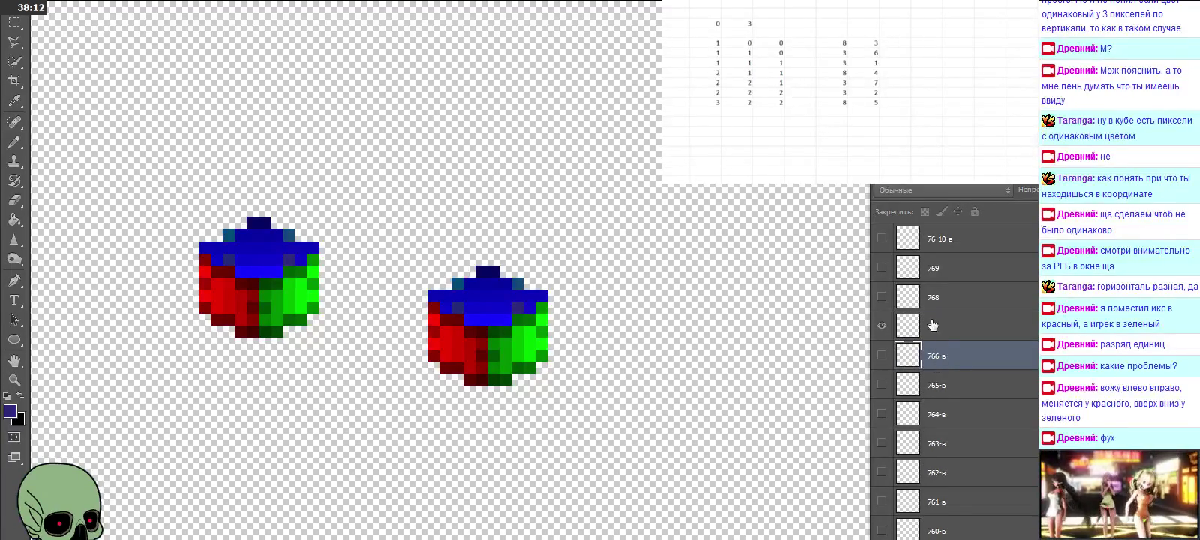
Step: Hide 767, then replace layer 768 with a cube copy moved into place and renamed 768
{"action": "left_click", "coordinate": [930, 297]}
{"action": "left_click", "coordinate": [882, 298]}
{"action": "left_click", "coordinate": [882, 326]}
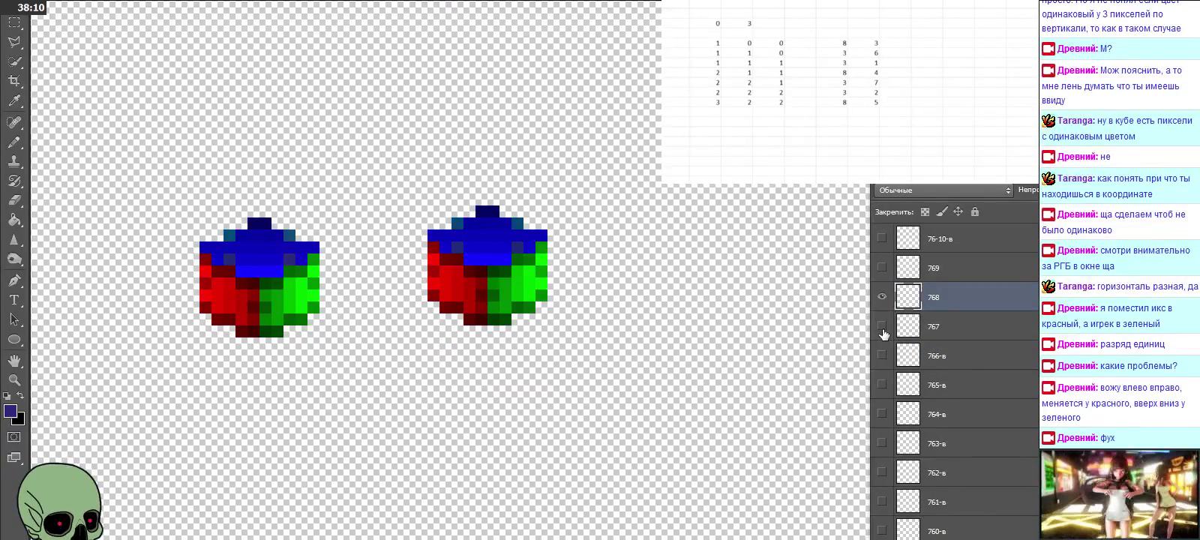
{"action": "key", "text": "ctrl+j"}
{"action": "left_click_drag", "start_coordinate": [661, 303], "coordinate": [495, 274]}
{"action": "double_click", "coordinate": [950, 299]}
{"action": "type", "text": "768"}
{"action": "left_click", "coordinate": [958, 328]}
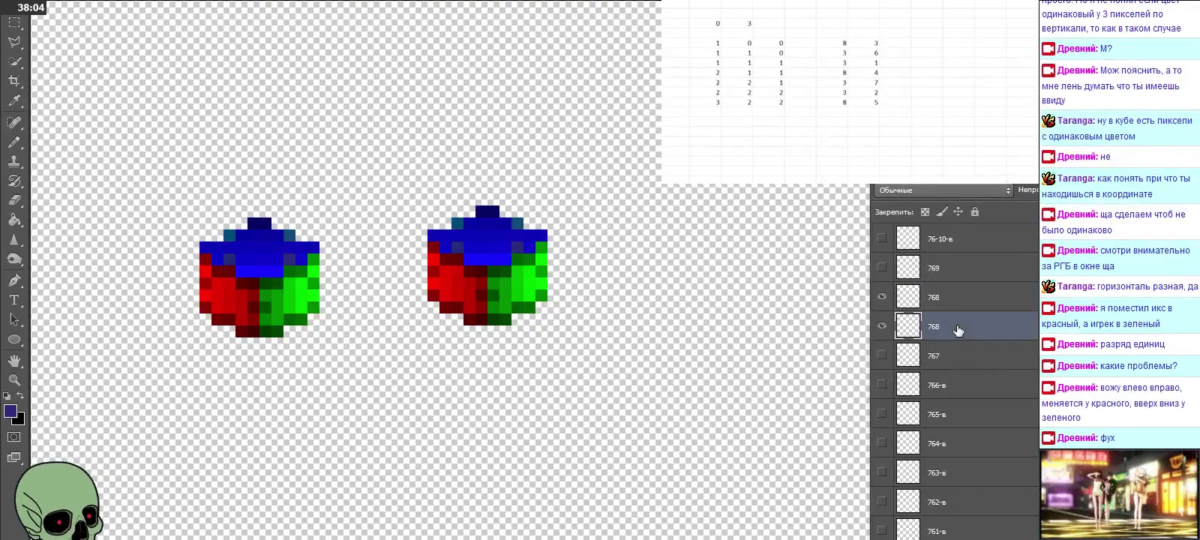
{"action": "left_click", "coordinate": [942, 271]}
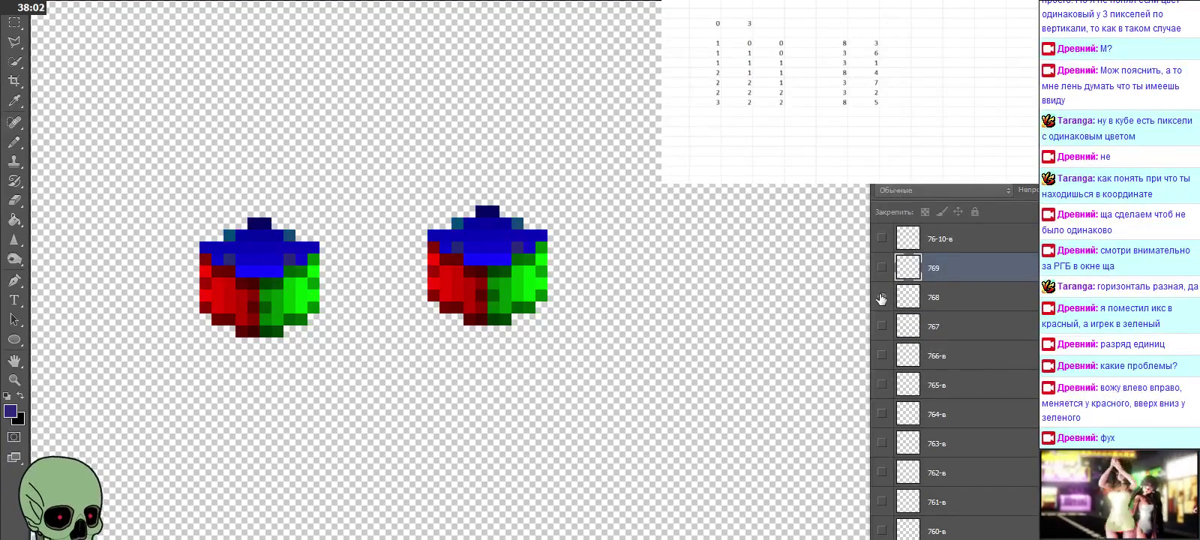
{"action": "key", "text": "Delete"}
Step: Replace layer 769 with a repositioned cube copy renamed 769, then hide it
{"action": "left_click", "coordinate": [881, 268]}
{"action": "key", "text": "ctrl+v"}
{"action": "left_click_drag", "start_coordinate": [601, 273], "coordinate": [515, 205]}
{"action": "double_click", "coordinate": [939, 269]}
{"action": "type", "text": "769"}
{"action": "left_click", "coordinate": [946, 298]}
{"action": "key", "text": "Delete"}
{"action": "scroll", "coordinate": [946, 298], "scroll_direction": "up", "scroll_amount": 3}
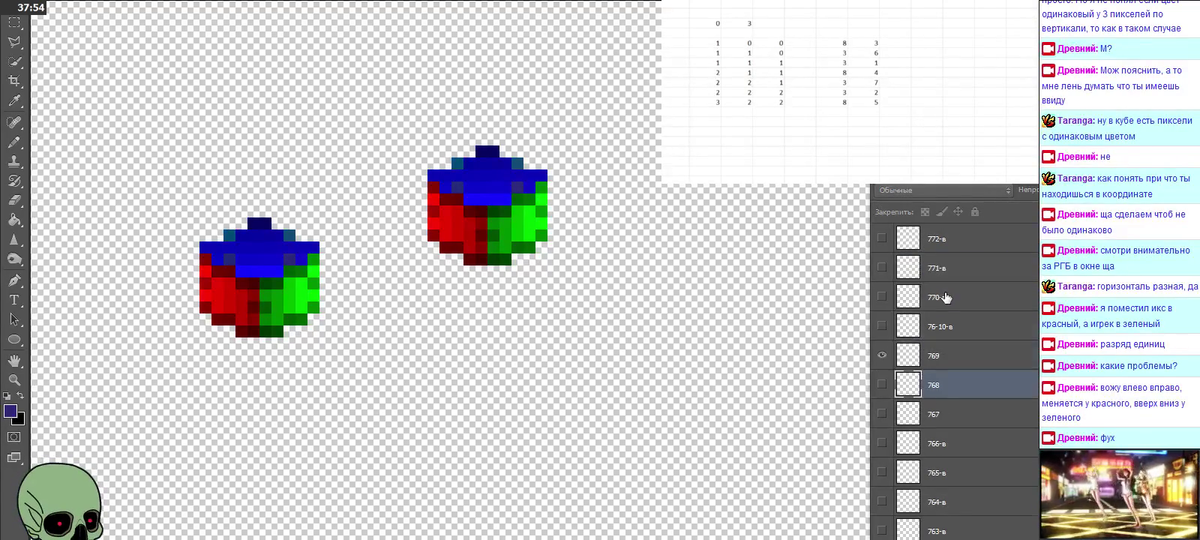
{"action": "left_click", "coordinate": [882, 357]}
{"action": "scroll", "coordinate": [942, 355], "scroll_direction": "up", "scroll_amount": 3}
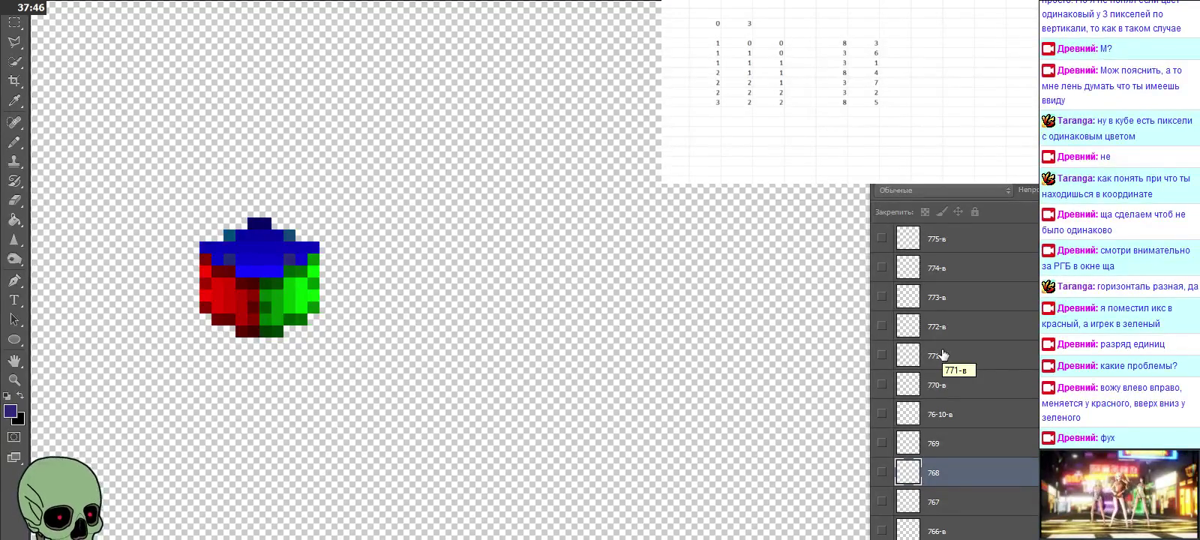
{"action": "scroll", "coordinate": [944, 354], "scroll_direction": "up", "scroll_amount": 3}
Step: Replace layer 777 with a repositioned cube copy renamed 777, removing the old layer
{"action": "left_click", "coordinate": [943, 268]}
{"action": "scroll", "coordinate": [953, 330], "scroll_direction": "up", "scroll_amount": 3}
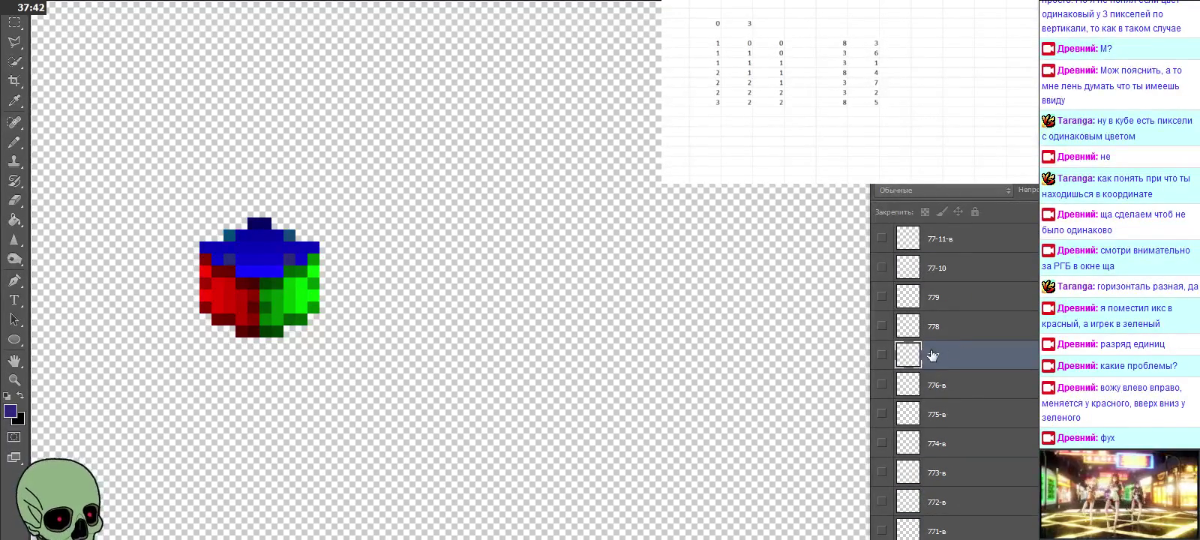
{"action": "left_click", "coordinate": [884, 356]}
{"action": "key", "text": "ctrl+v"}
{"action": "left_click_drag", "start_coordinate": [580, 279], "coordinate": [557, 377]}
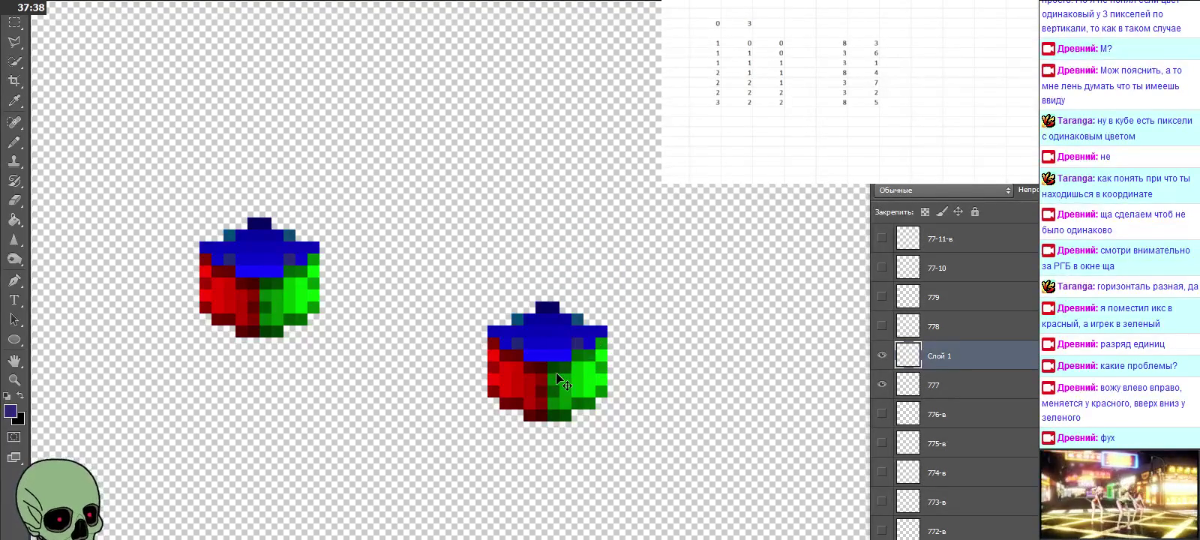
{"action": "double_click", "coordinate": [939, 357]}
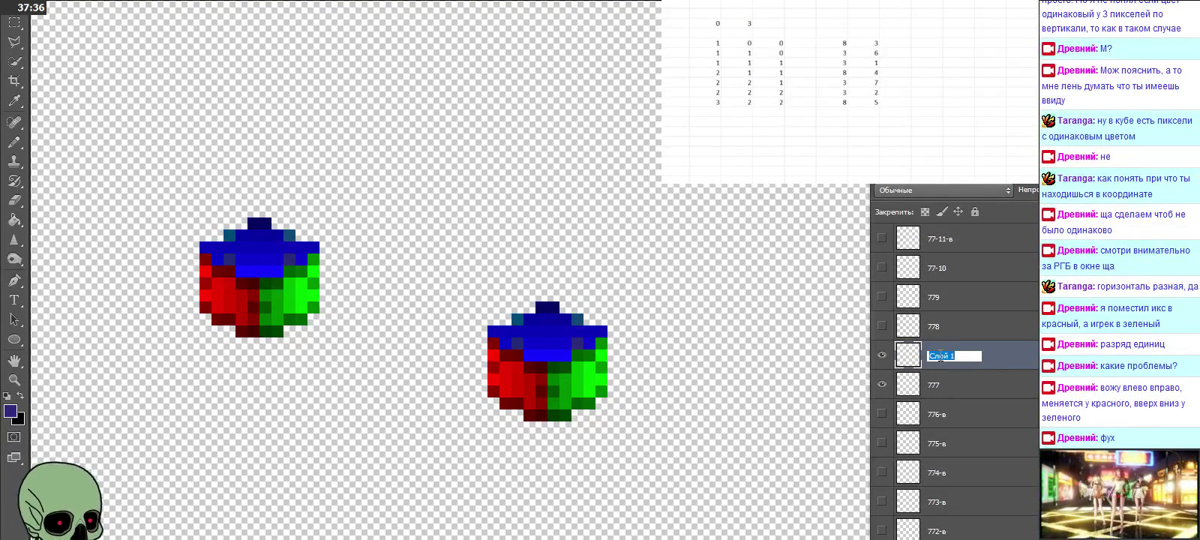
{"action": "type", "text": "777"}
{"action": "key", "text": "Return"}
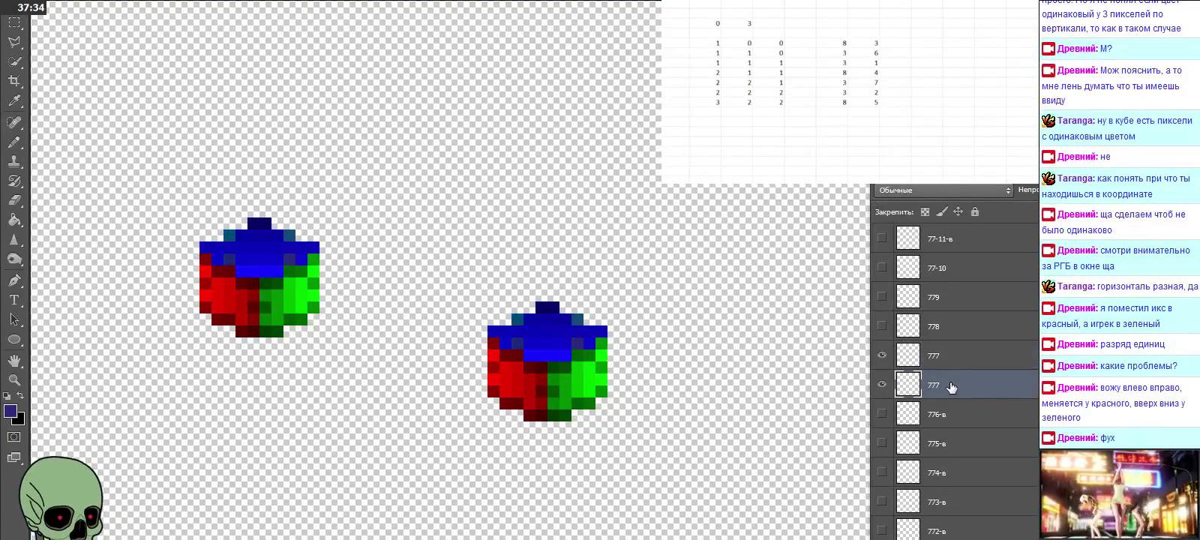
{"action": "key", "text": "ctrl+e"}
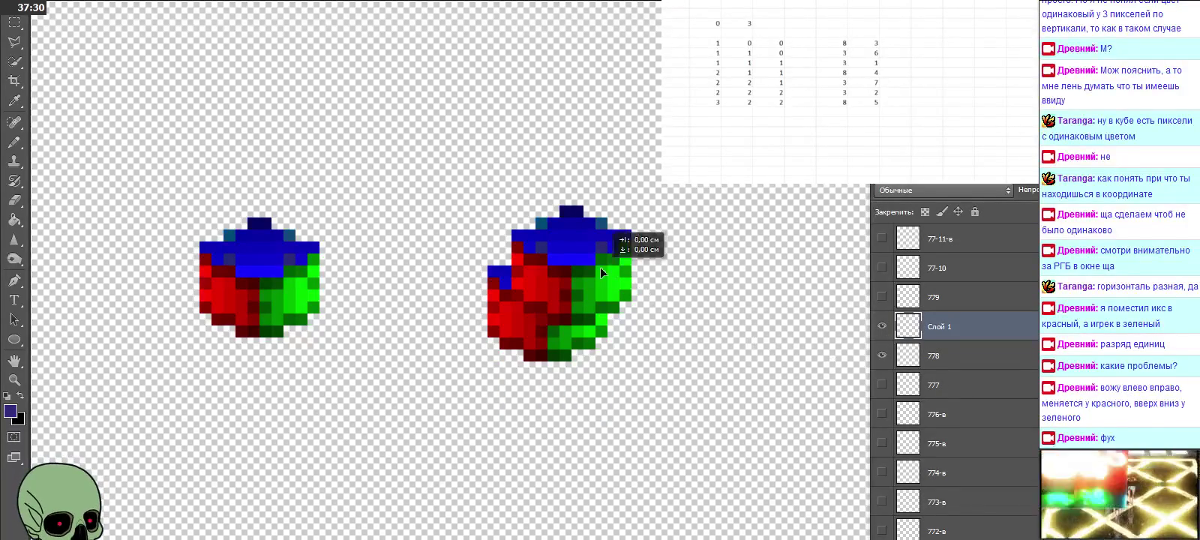
Step: Rename the next copy layer 778 and delete the old duplicate layer
{"action": "double_click", "coordinate": [950, 339]}
{"action": "type", "text": "778"}
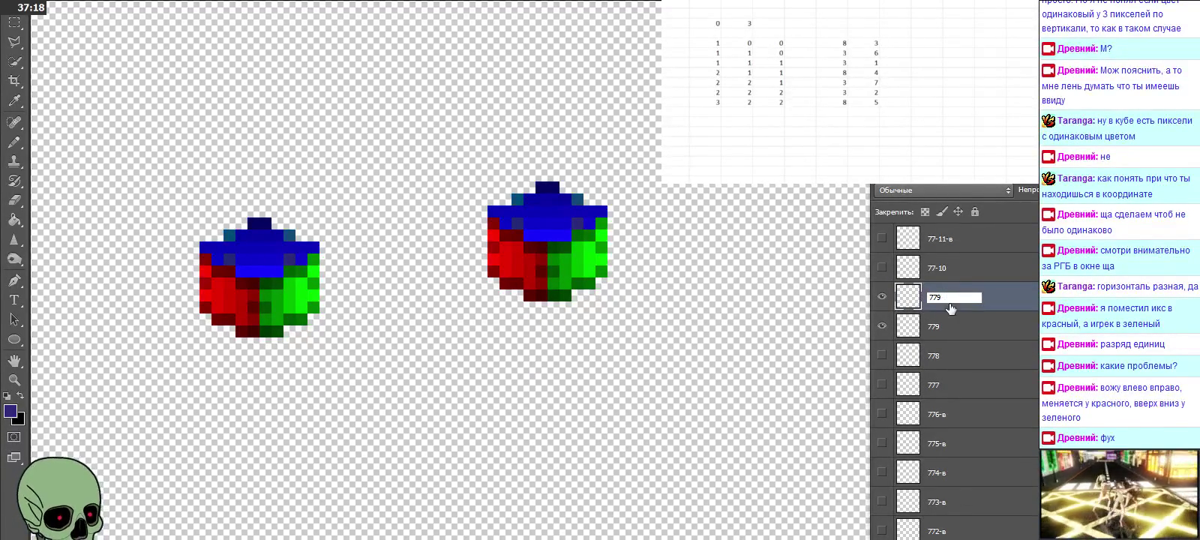
{"action": "left_click", "coordinate": [960, 320]}
{"action": "key", "text": "Delete"}
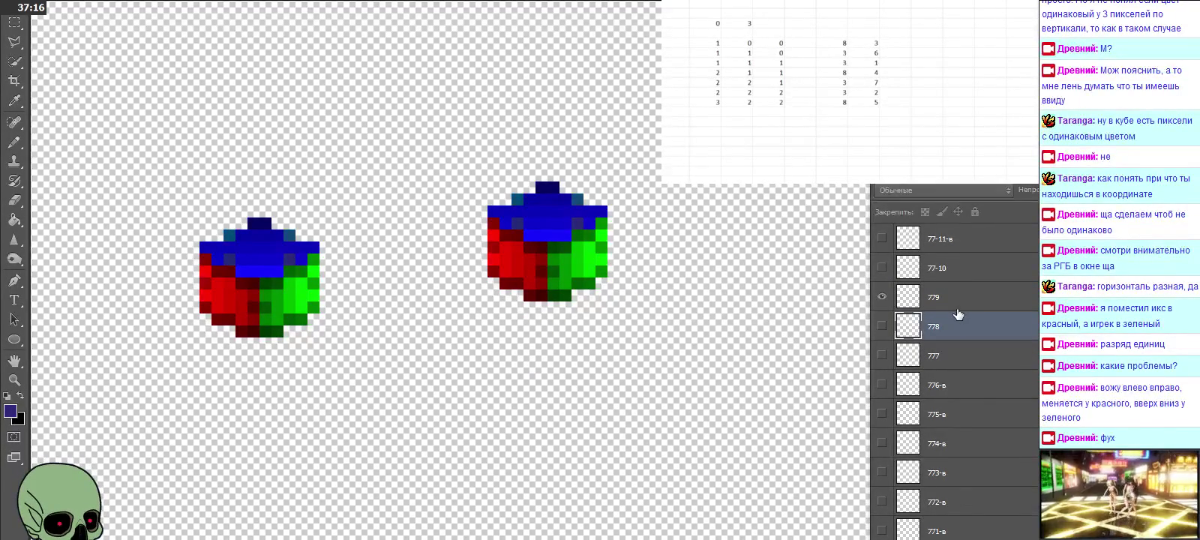
Step: Replace layer 77-10 with a cube copy moved up into place and renamed 77-10
{"action": "left_click", "coordinate": [944, 275]}
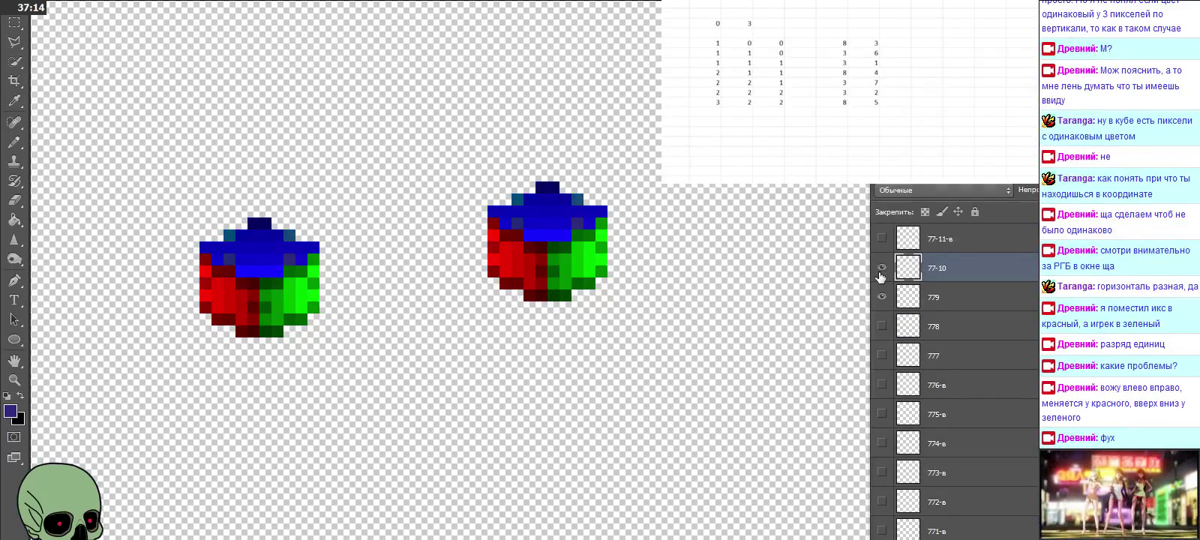
{"action": "left_click", "coordinate": [883, 267]}
{"action": "left_click", "coordinate": [882, 296]}
{"action": "key", "text": "ctrl+v"}
{"action": "left_click_drag", "start_coordinate": [582, 299], "coordinate": [559, 214]}
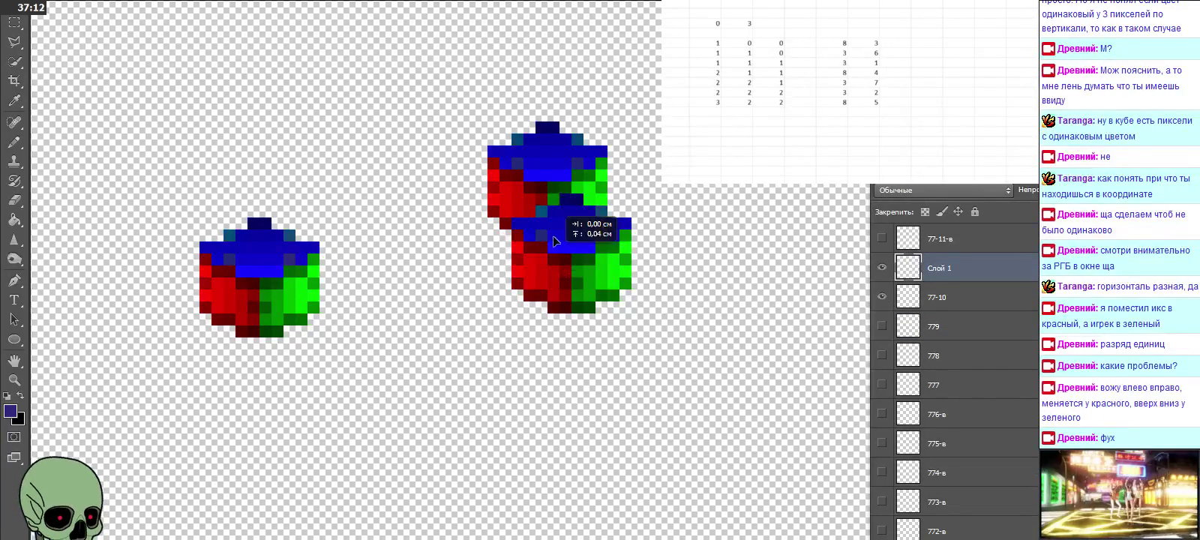
{"action": "double_click", "coordinate": [938, 268]}
{"action": "type", "text": "7-10"}
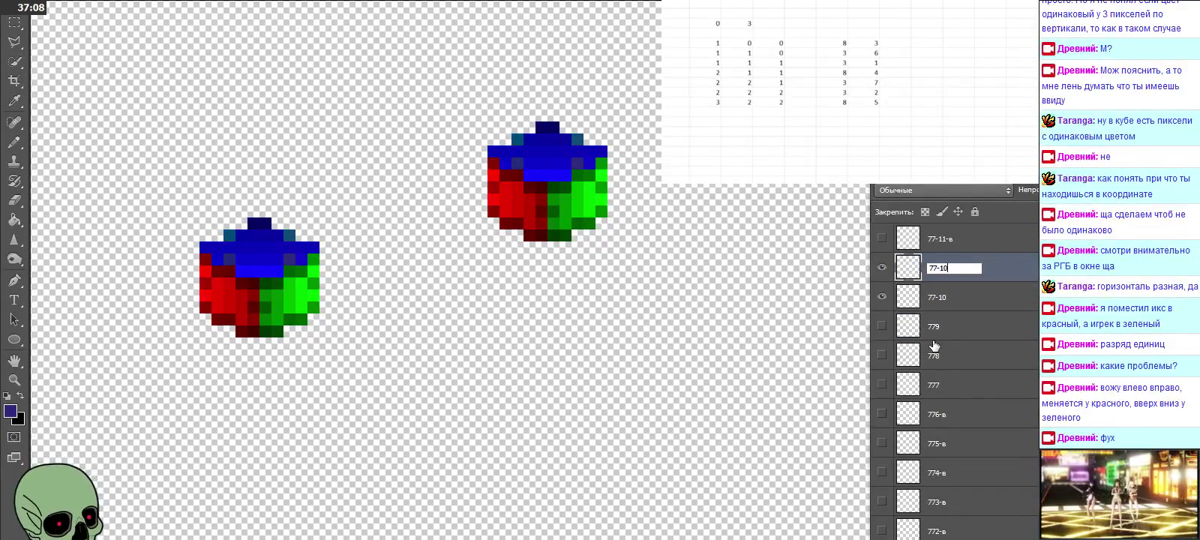
{"action": "left_click", "coordinate": [944, 307]}
{"action": "key", "text": "Delete"}
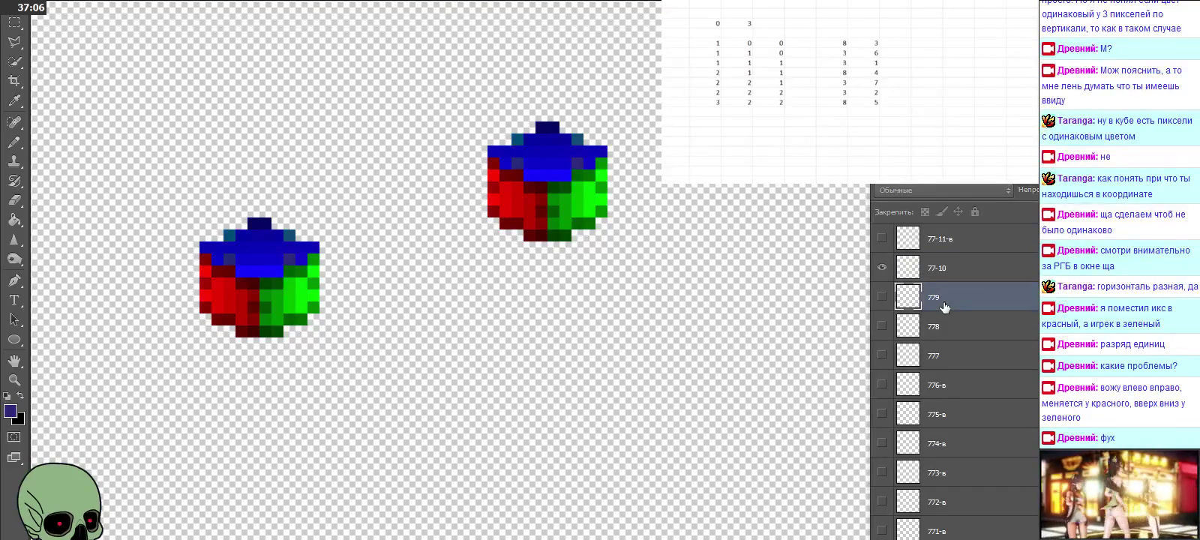
Step: On the 77-10 layer, sample the cube's bright blue top as the foreground colour
{"action": "left_click", "coordinate": [952, 270]}
{"action": "left_click", "coordinate": [14, 99]}
{"action": "left_click", "coordinate": [538, 174]}
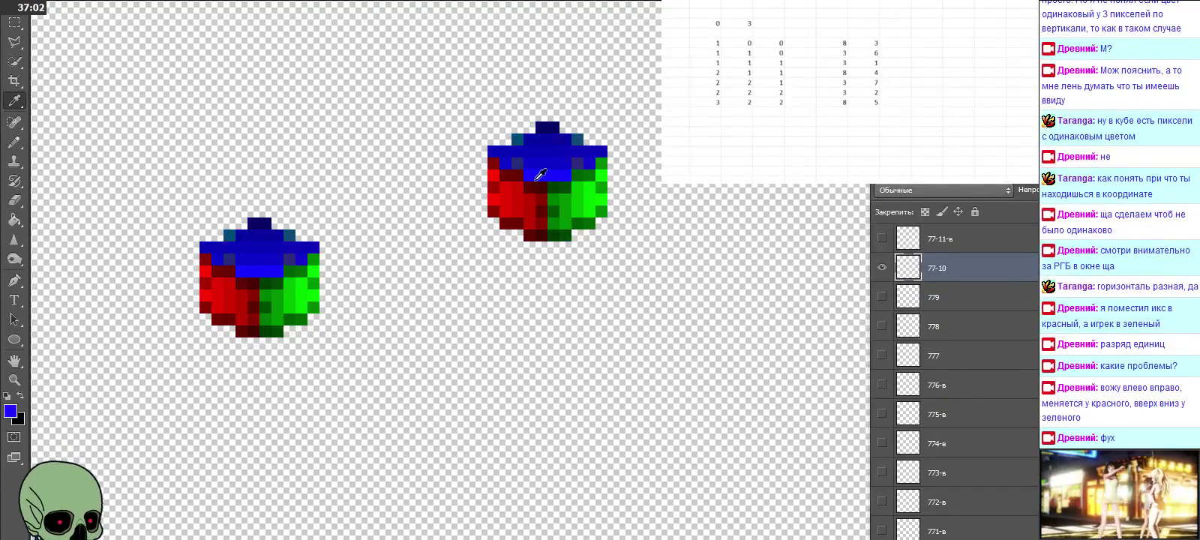
Step: Inspect the foreground colour values in the Color Picker against other cube colours, then cancel
{"action": "left_click", "coordinate": [10, 410]}
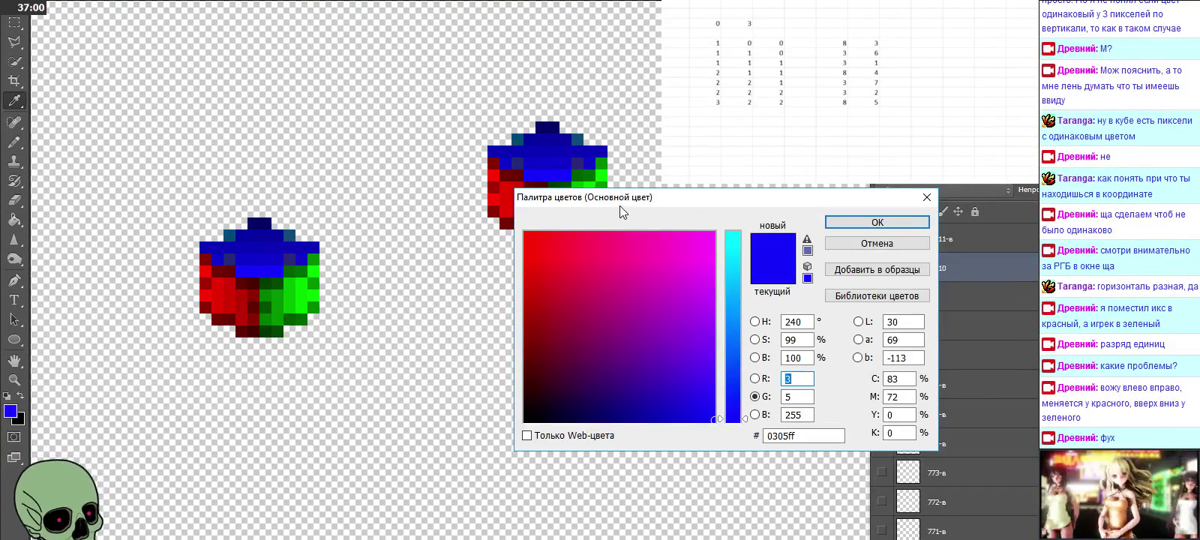
{"action": "left_click_drag", "start_coordinate": [620, 212], "coordinate": [762, 232]}
{"action": "left_click_drag", "start_coordinate": [570, 177], "coordinate": [546, 194]}
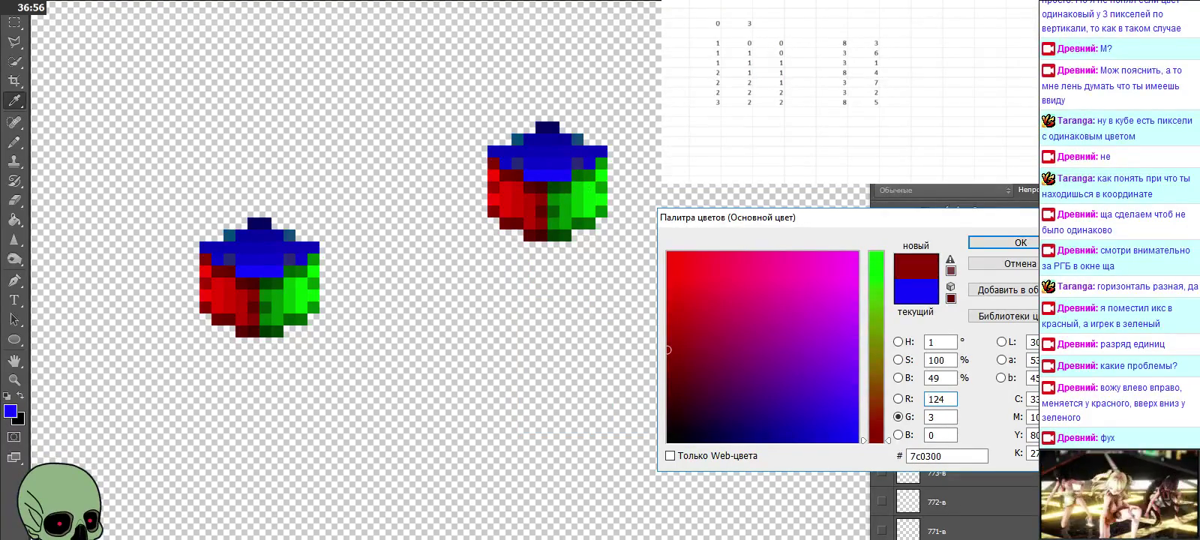
{"action": "key", "text": "Escape"}
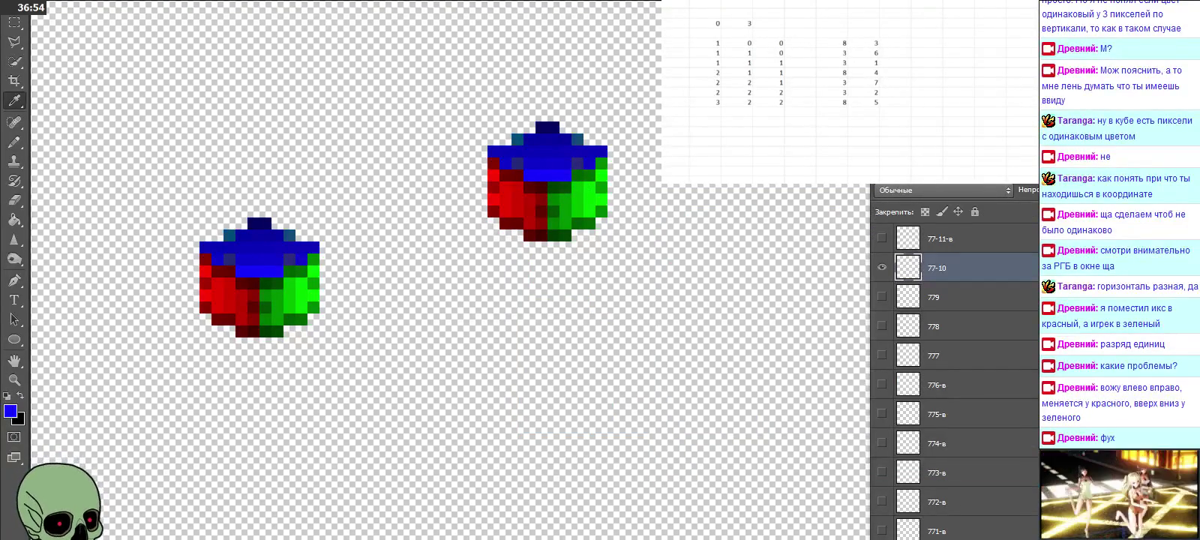
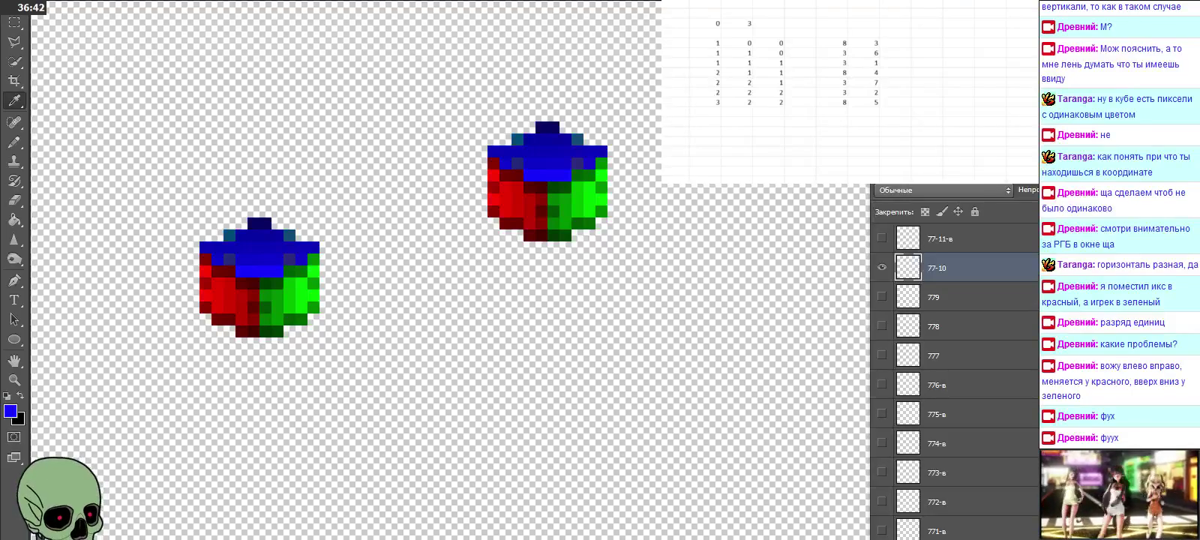
Step: Select the cells below the coordinate table and hide layer 77-10's cube
{"action": "left_click", "coordinate": [706, 112]}
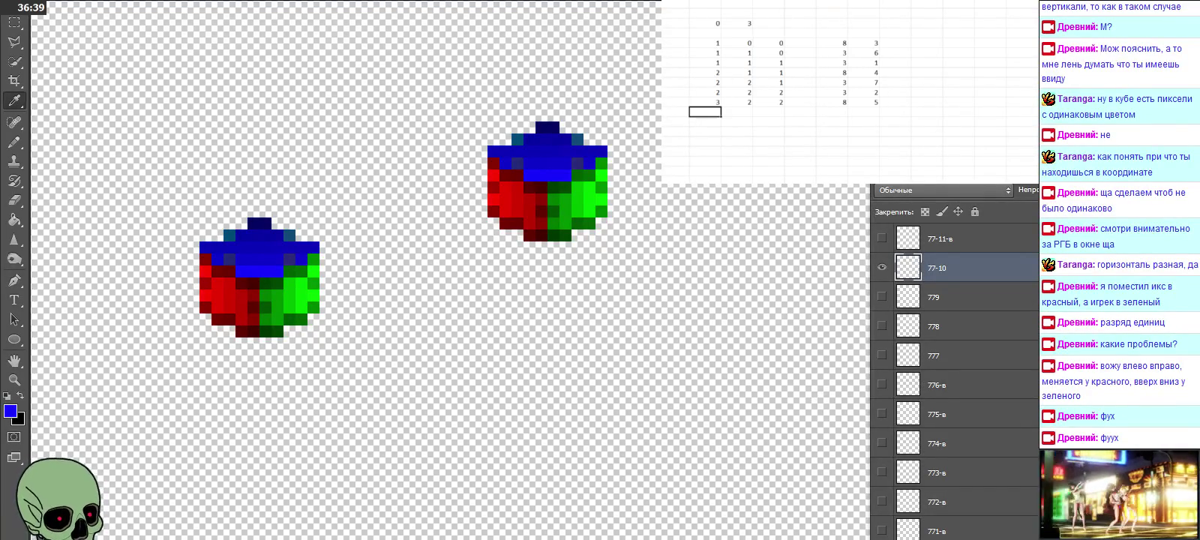
{"action": "left_click", "coordinate": [736, 121]}
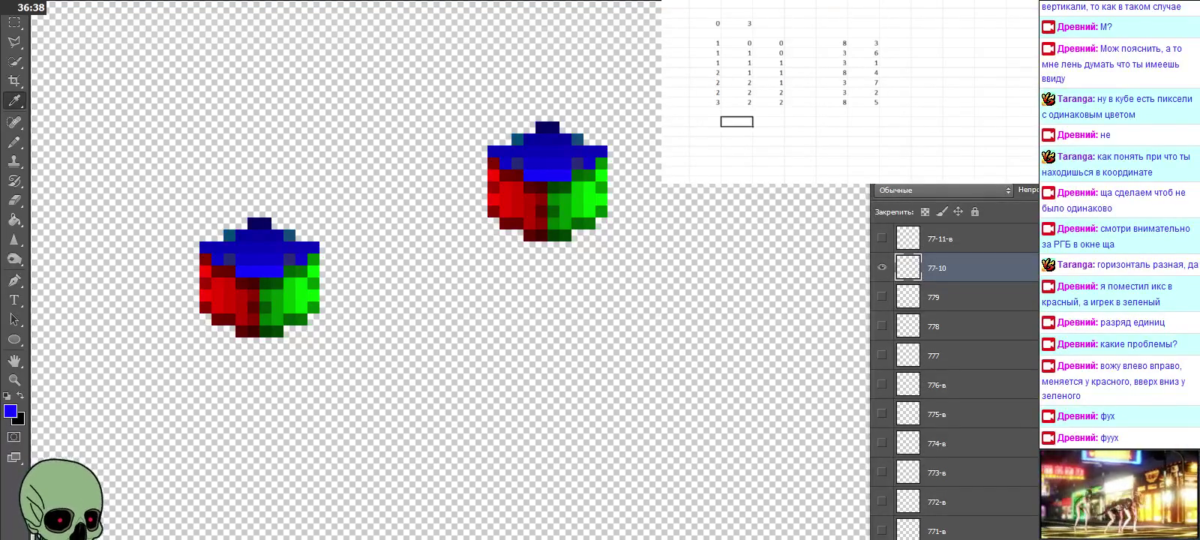
{"action": "left_click", "coordinate": [881, 271]}
{"action": "scroll", "coordinate": [964, 386], "scroll_direction": "down", "scroll_amount": 10}
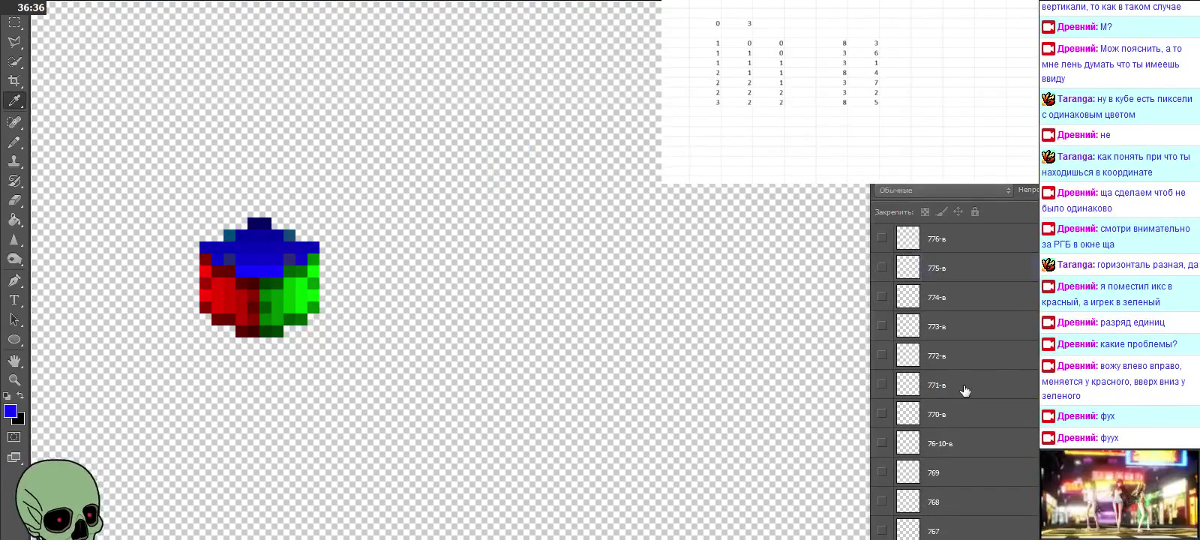
{"action": "scroll", "coordinate": [971, 377], "scroll_direction": "down", "scroll_amount": 5}
{"action": "scroll", "coordinate": [970, 379], "scroll_direction": "down", "scroll_amount": 5}
{"action": "scroll", "coordinate": [969, 381], "scroll_direction": "down", "scroll_amount": 5}
{"action": "scroll", "coordinate": [968, 383], "scroll_direction": "down", "scroll_amount": 5}
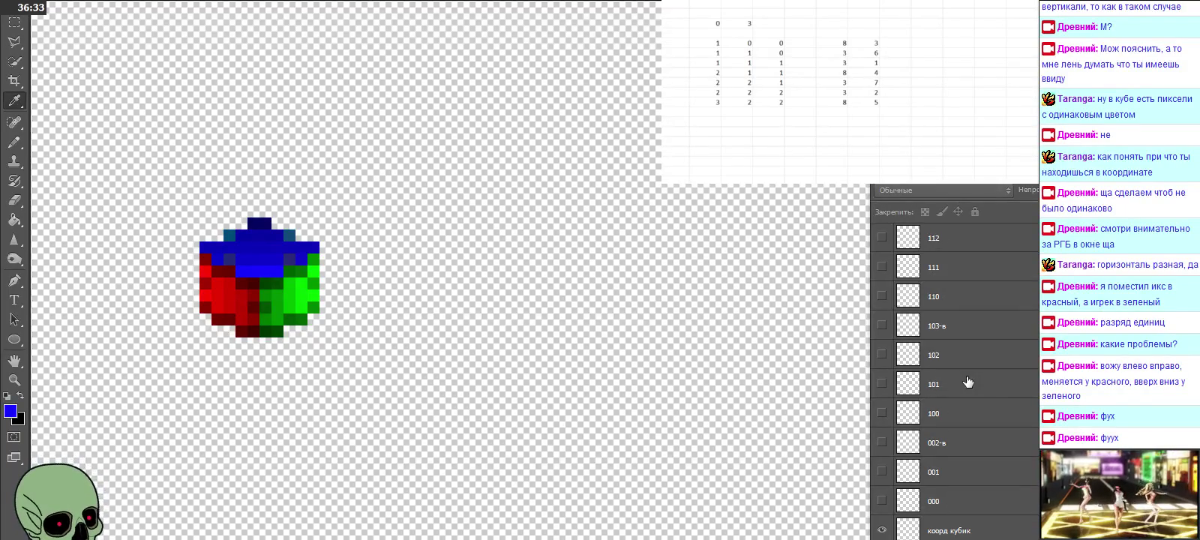
Step: Hide the коорд кубик reference cube, leaving layers 000 and 100 visible together
{"action": "left_click", "coordinate": [883, 501]}
{"action": "left_click", "coordinate": [882, 529]}
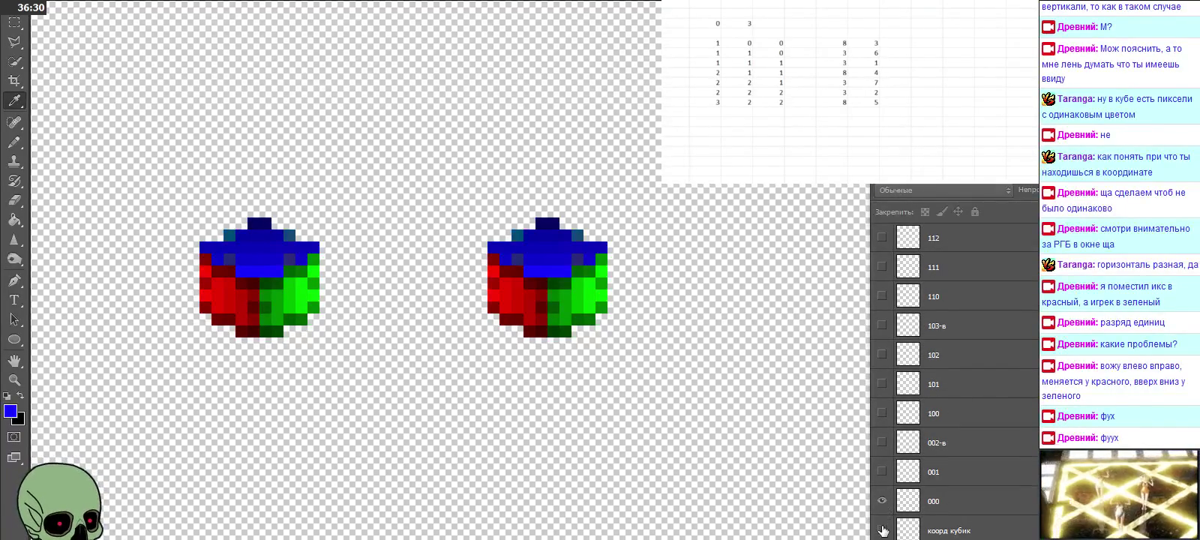
{"action": "left_click", "coordinate": [883, 471]}
{"action": "left_click", "coordinate": [883, 471]}
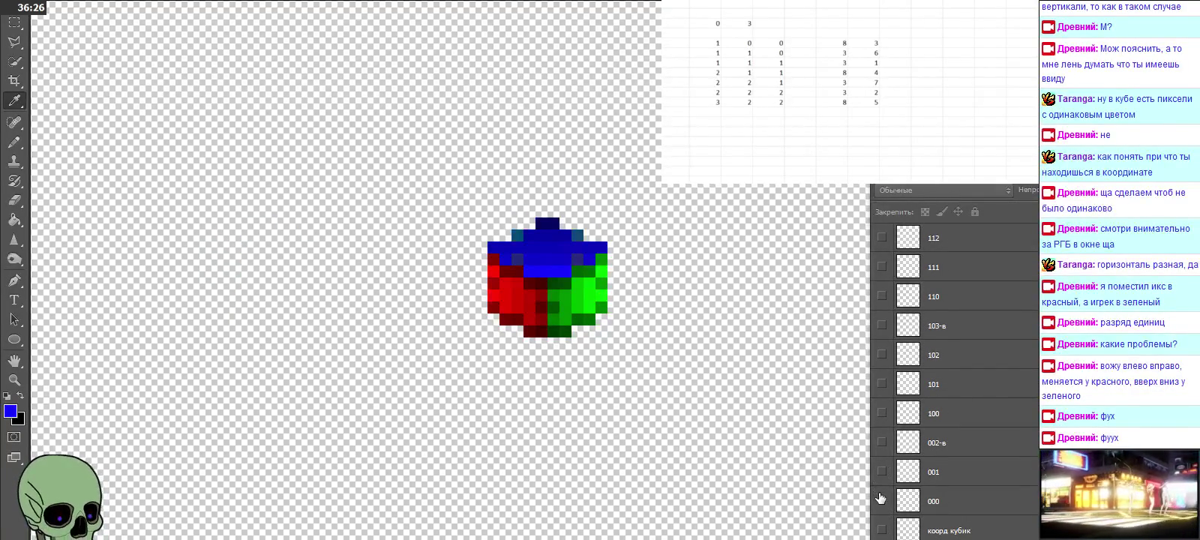
{"action": "left_click", "coordinate": [882, 500]}
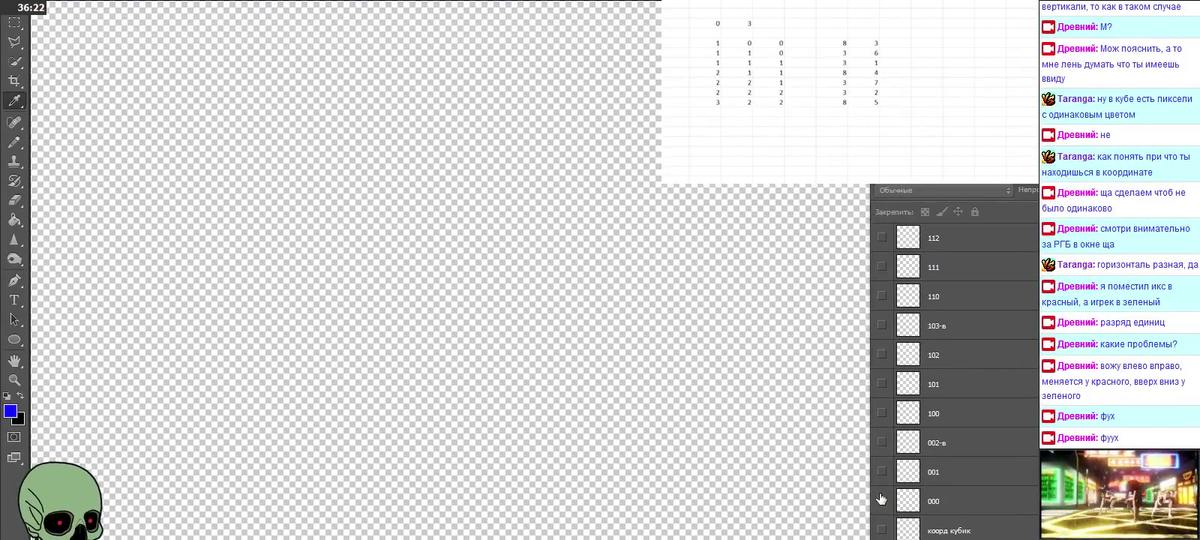
{"action": "left_click", "coordinate": [881, 500]}
{"action": "left_click", "coordinate": [882, 413]}
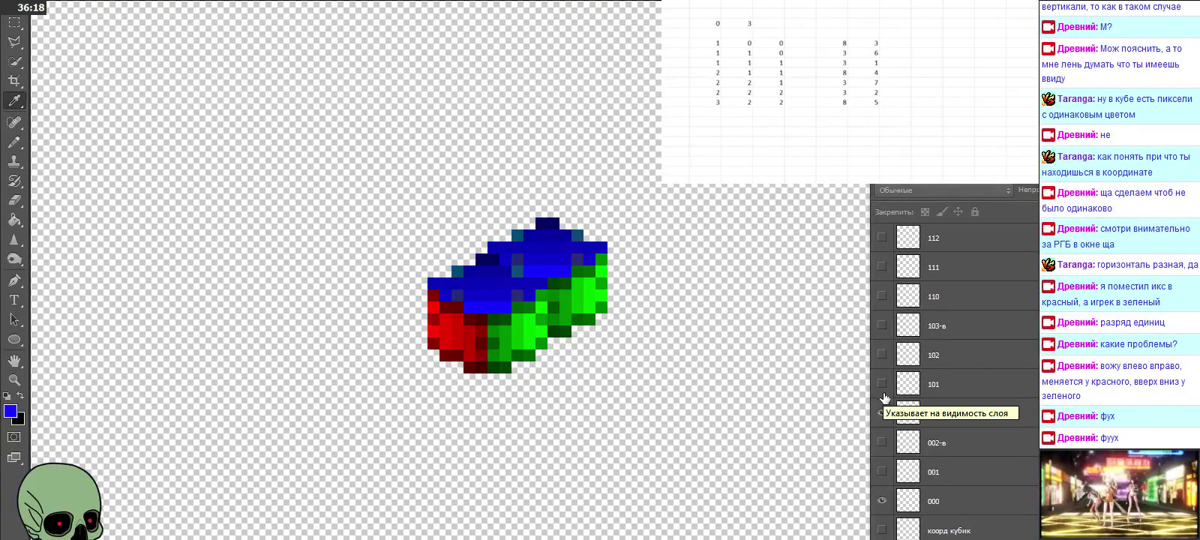
Step: Show the cubes of layers 110, 210-в, 220-в, 320-в, 330-в, 430-в and 440-в
{"action": "scroll", "coordinate": [945, 400], "scroll_direction": "up", "scroll_amount": 1}
{"action": "left_click", "coordinate": [882, 325]}
{"action": "scroll", "coordinate": [931, 339], "scroll_direction": "up", "scroll_amount": 1}
{"action": "scroll", "coordinate": [931, 339], "scroll_direction": "up", "scroll_amount": 2}
{"action": "scroll", "coordinate": [931, 339], "scroll_direction": "up", "scroll_amount": 1}
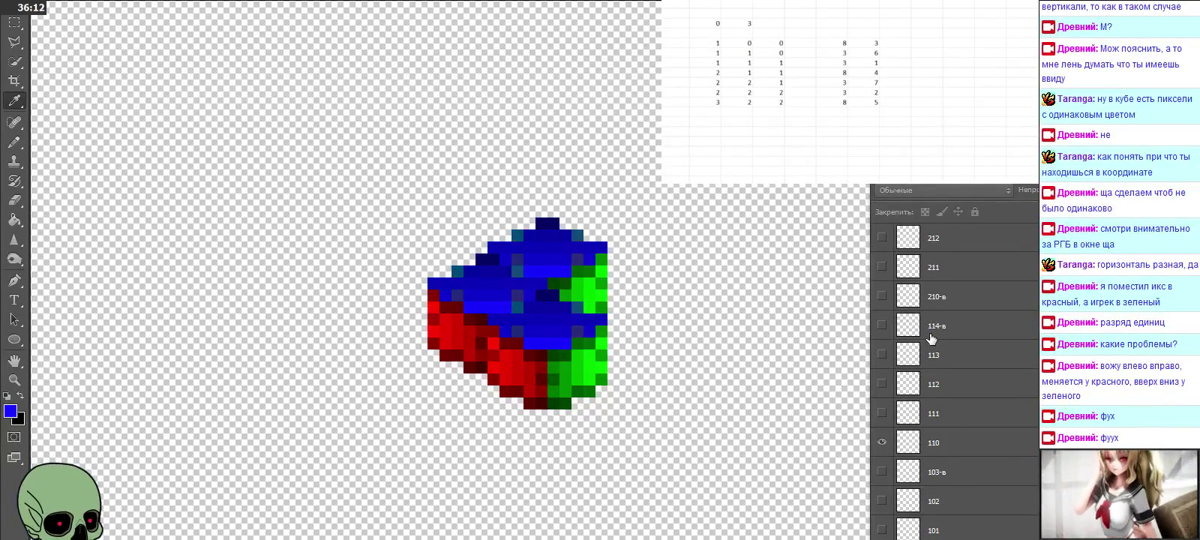
{"action": "left_click", "coordinate": [882, 296]}
{"action": "scroll", "coordinate": [935, 327], "scroll_direction": "up", "scroll_amount": 2}
{"action": "scroll", "coordinate": [936, 328], "scroll_direction": "up", "scroll_amount": 4}
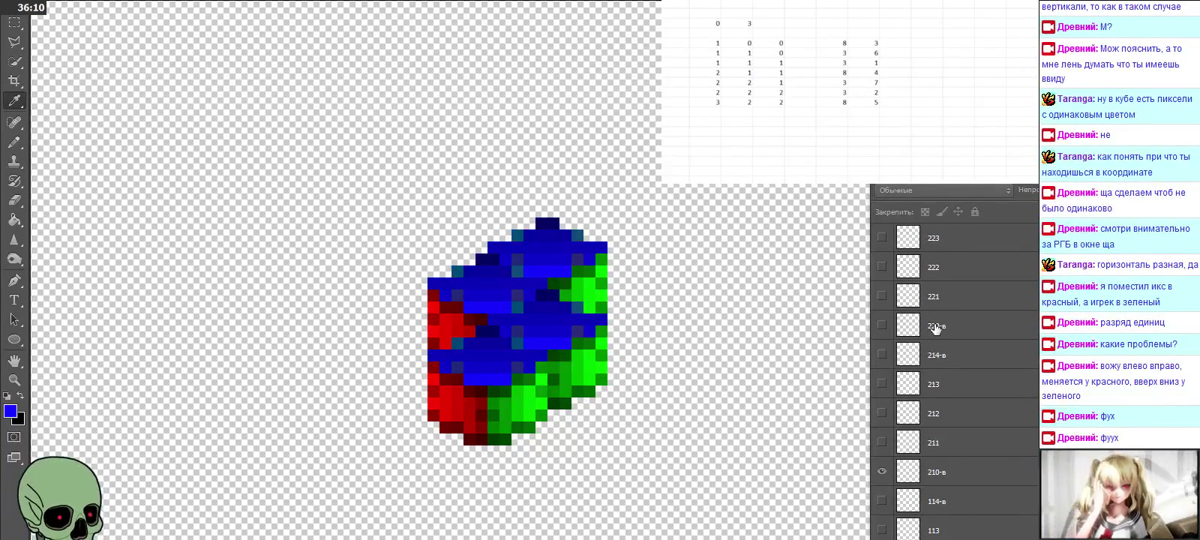
{"action": "left_click", "coordinate": [882, 325]}
{"action": "scroll", "coordinate": [885, 329], "scroll_direction": "up", "scroll_amount": 1}
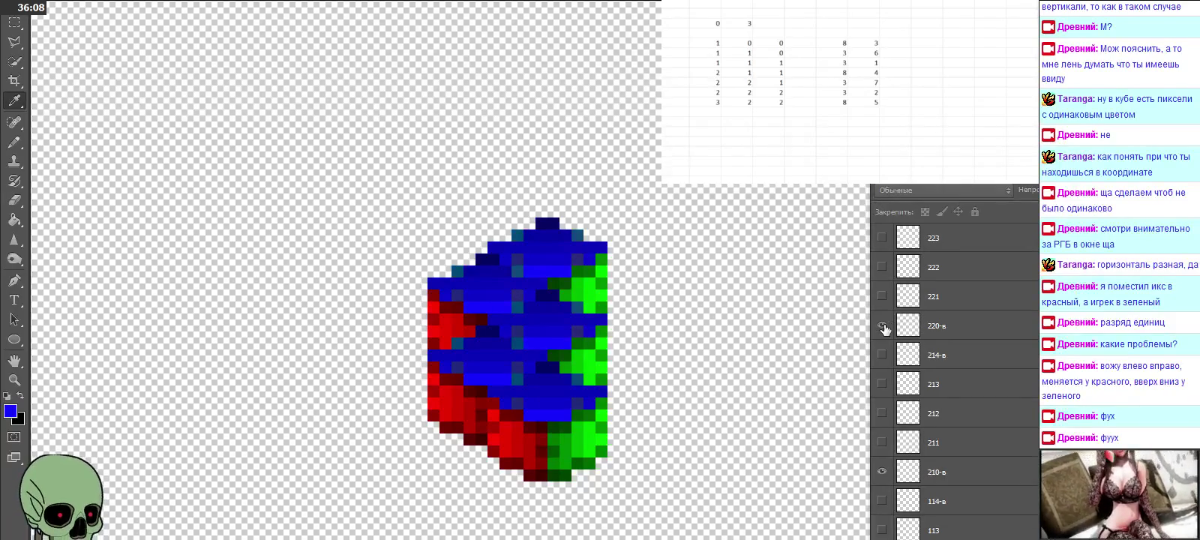
{"action": "scroll", "coordinate": [885, 329], "scroll_direction": "up", "scroll_amount": 3}
{"action": "left_click", "coordinate": [882, 267]}
{"action": "scroll", "coordinate": [882, 267], "scroll_direction": "up", "scroll_amount": 3}
{"action": "scroll", "coordinate": [882, 267], "scroll_direction": "up", "scroll_amount": 2}
{"action": "scroll", "coordinate": [882, 267], "scroll_direction": "up", "scroll_amount": 2}
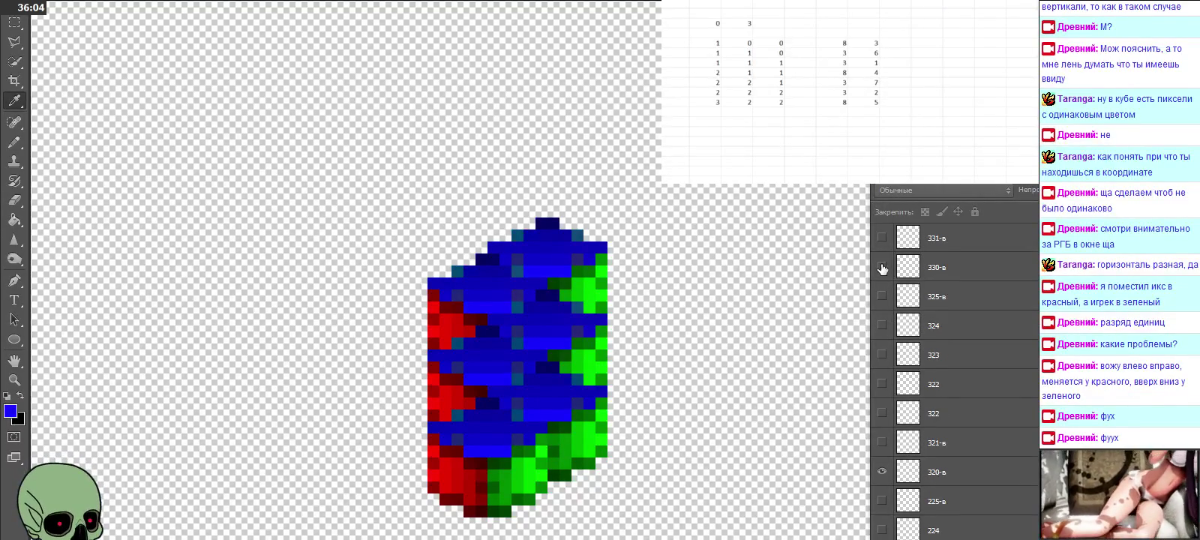
{"action": "left_click", "coordinate": [883, 267]}
{"action": "scroll", "coordinate": [882, 267], "scroll_direction": "up", "scroll_amount": 3}
{"action": "scroll", "coordinate": [882, 267], "scroll_direction": "up", "scroll_amount": 2}
{"action": "scroll", "coordinate": [882, 267], "scroll_direction": "up", "scroll_amount": 2}
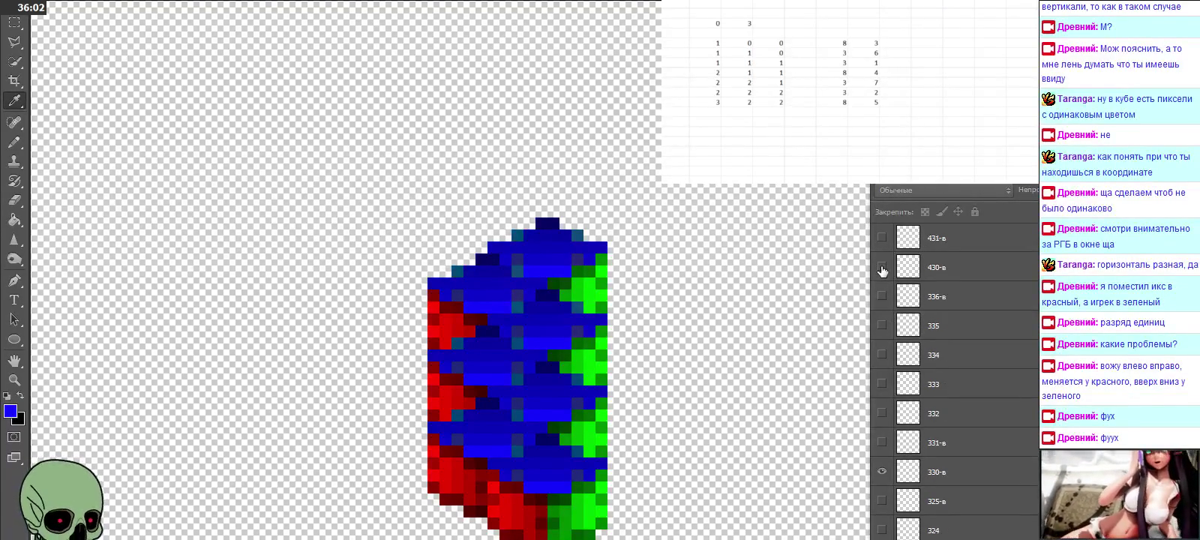
{"action": "left_click", "coordinate": [882, 267]}
{"action": "scroll", "coordinate": [882, 267], "scroll_direction": "up", "scroll_amount": 4}
{"action": "scroll", "coordinate": [882, 267], "scroll_direction": "up", "scroll_amount": 2}
{"action": "scroll", "coordinate": [882, 267], "scroll_direction": "up", "scroll_amount": 1}
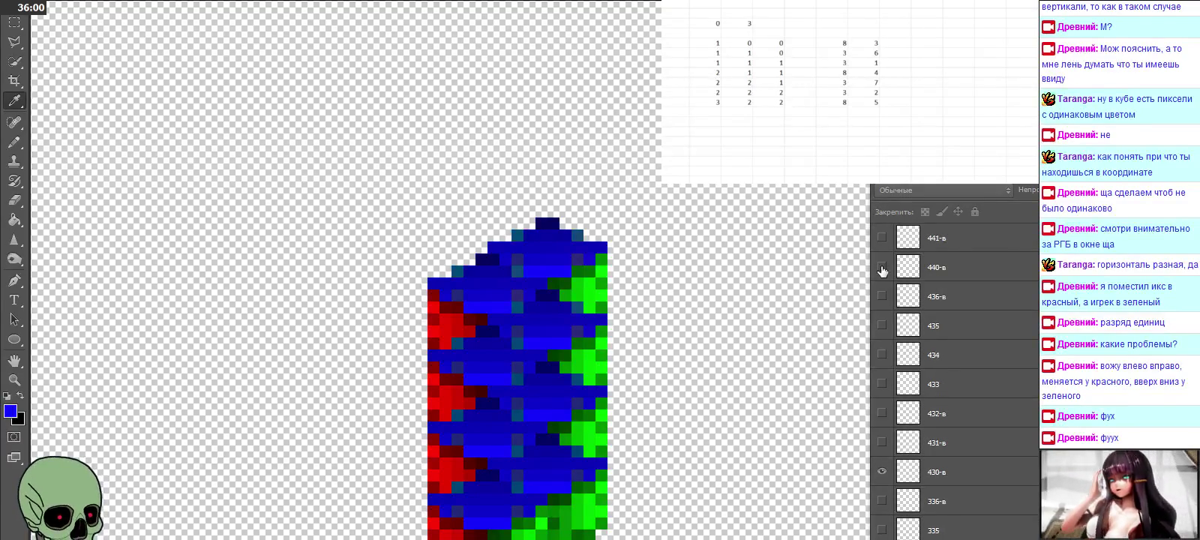
{"action": "left_click", "coordinate": [882, 267]}
{"action": "scroll", "coordinate": [883, 267], "scroll_direction": "up", "scroll_amount": 3}
{"action": "scroll", "coordinate": [882, 267], "scroll_direction": "up", "scroll_amount": 3}
{"action": "scroll", "coordinate": [882, 267], "scroll_direction": "up", "scroll_amount": 1}
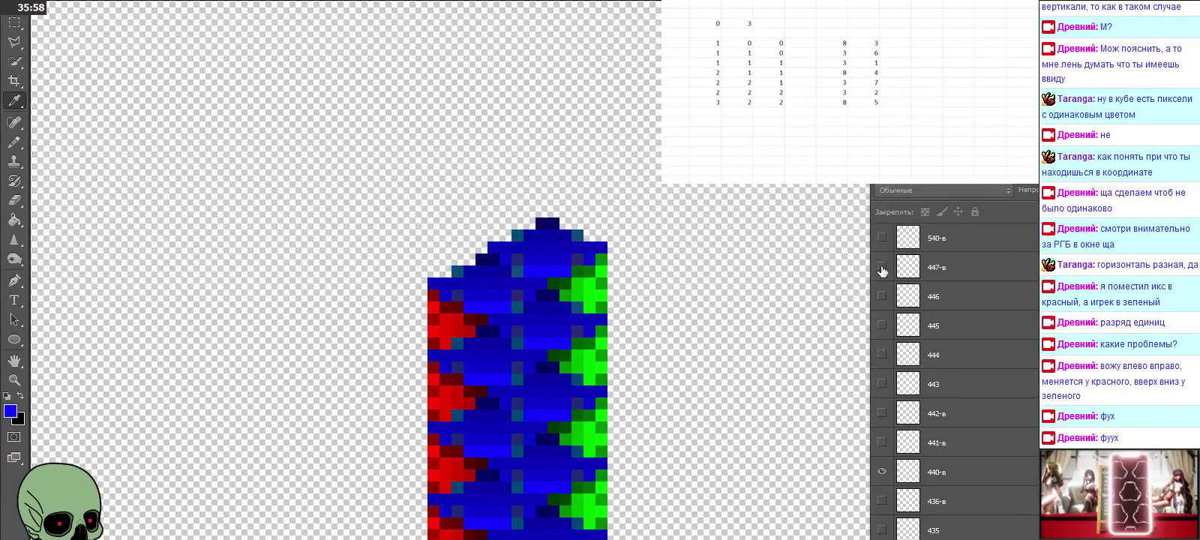
Step: Show the higher cubes 540-в, 550-в, 650-в and up through 770-в, extending the column
{"action": "left_click", "coordinate": [882, 267]}
{"action": "scroll", "coordinate": [883, 268], "scroll_direction": "up", "scroll_amount": 4}
{"action": "scroll", "coordinate": [882, 267], "scroll_direction": "up", "scroll_amount": 2}
{"action": "scroll", "coordinate": [882, 268], "scroll_direction": "up", "scroll_amount": 2}
{"action": "left_click", "coordinate": [883, 267]}
{"action": "scroll", "coordinate": [882, 269], "scroll_direction": "up", "scroll_amount": 4}
{"action": "scroll", "coordinate": [882, 269], "scroll_direction": "up", "scroll_amount": 3}
{"action": "scroll", "coordinate": [882, 268], "scroll_direction": "up", "scroll_amount": 2}
{"action": "scroll", "coordinate": [882, 269], "scroll_direction": "up", "scroll_amount": 1}
{"action": "left_click", "coordinate": [882, 267]}
{"action": "scroll", "coordinate": [882, 268], "scroll_direction": "up", "scroll_amount": 2}
{"action": "scroll", "coordinate": [882, 269], "scroll_direction": "up", "scroll_amount": 1}
{"action": "scroll", "coordinate": [882, 268], "scroll_direction": "up", "scroll_amount": 1}
{"action": "scroll", "coordinate": [882, 269], "scroll_direction": "up", "scroll_amount": 2}
{"action": "scroll", "coordinate": [882, 269], "scroll_direction": "up", "scroll_amount": 1}
{"action": "scroll", "coordinate": [882, 269], "scroll_direction": "up", "scroll_amount": 1}
{"action": "scroll", "coordinate": [883, 268], "scroll_direction": "up", "scroll_amount": 2}
{"action": "left_click", "coordinate": [882, 267]}
{"action": "scroll", "coordinate": [882, 268], "scroll_direction": "up", "scroll_amount": 3}
{"action": "scroll", "coordinate": [882, 269], "scroll_direction": "up", "scroll_amount": 3}
{"action": "scroll", "coordinate": [882, 269], "scroll_direction": "up", "scroll_amount": 3}
{"action": "scroll", "coordinate": [882, 268], "scroll_direction": "up", "scroll_amount": 4}
{"action": "scroll", "coordinate": [882, 270], "scroll_direction": "down", "scroll_amount": 2}
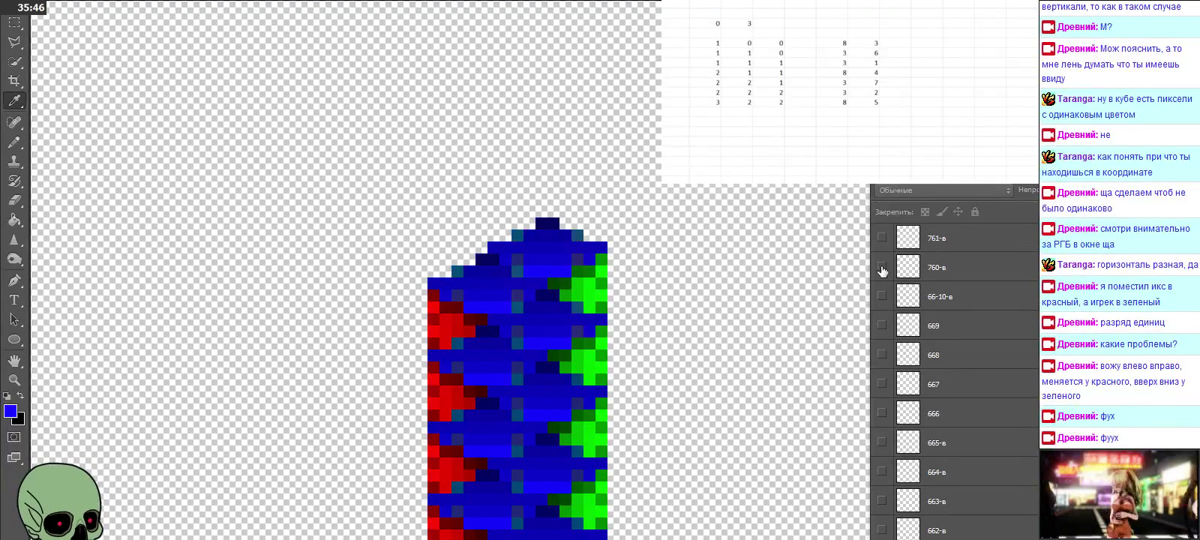
{"action": "scroll", "coordinate": [882, 270], "scroll_direction": "up", "scroll_amount": 2}
{"action": "scroll", "coordinate": [882, 270], "scroll_direction": "up", "scroll_amount": 3}
{"action": "scroll", "coordinate": [883, 270], "scroll_direction": "up", "scroll_amount": 2}
{"action": "scroll", "coordinate": [882, 270], "scroll_direction": "up", "scroll_amount": 3}
{"action": "scroll", "coordinate": [882, 270], "scroll_direction": "up", "scroll_amount": 1}
{"action": "left_click", "coordinate": [882, 268]}
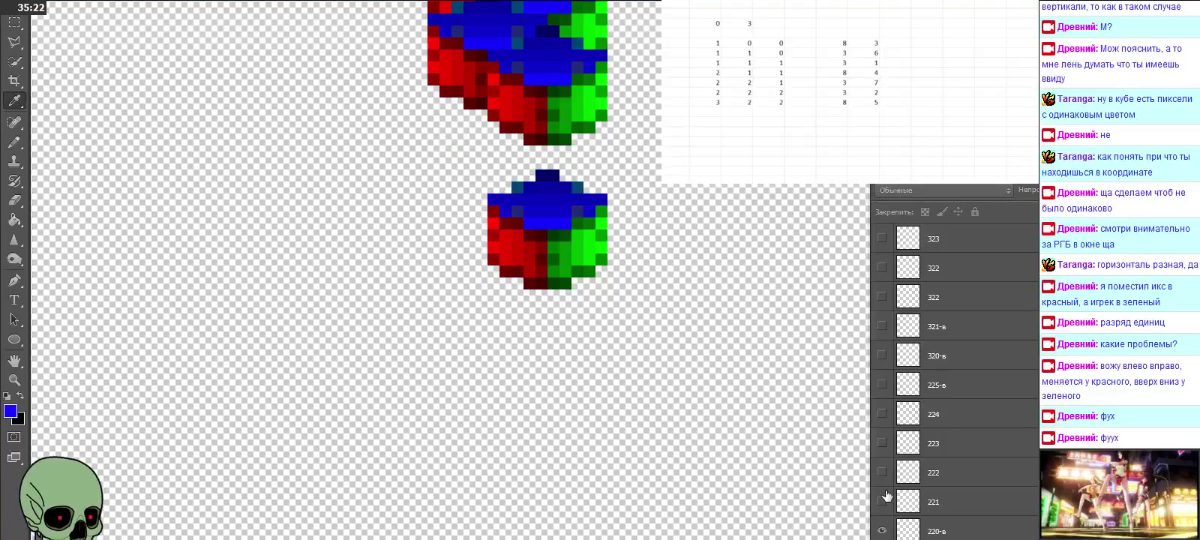
Step: Hide layers 210-в, 110, 100 and 440-в, keeping only 000 and 001 visible
{"action": "left_click", "coordinate": [882, 384]}
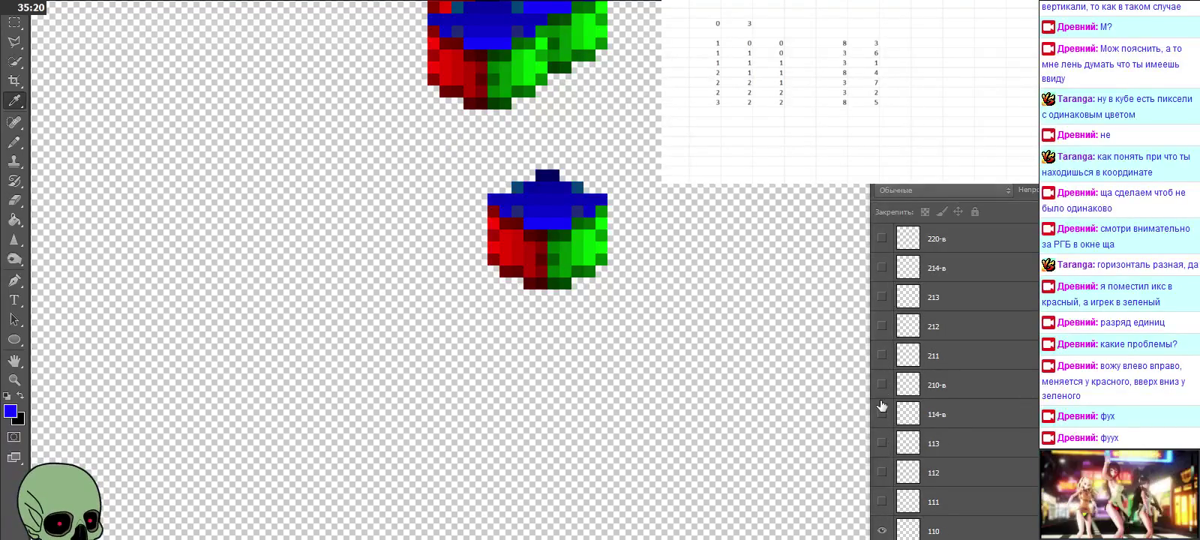
{"action": "scroll", "coordinate": [882, 390], "scroll_direction": "down", "scroll_amount": 5}
{"action": "scroll", "coordinate": [952, 495], "scroll_direction": "down", "scroll_amount": 3}
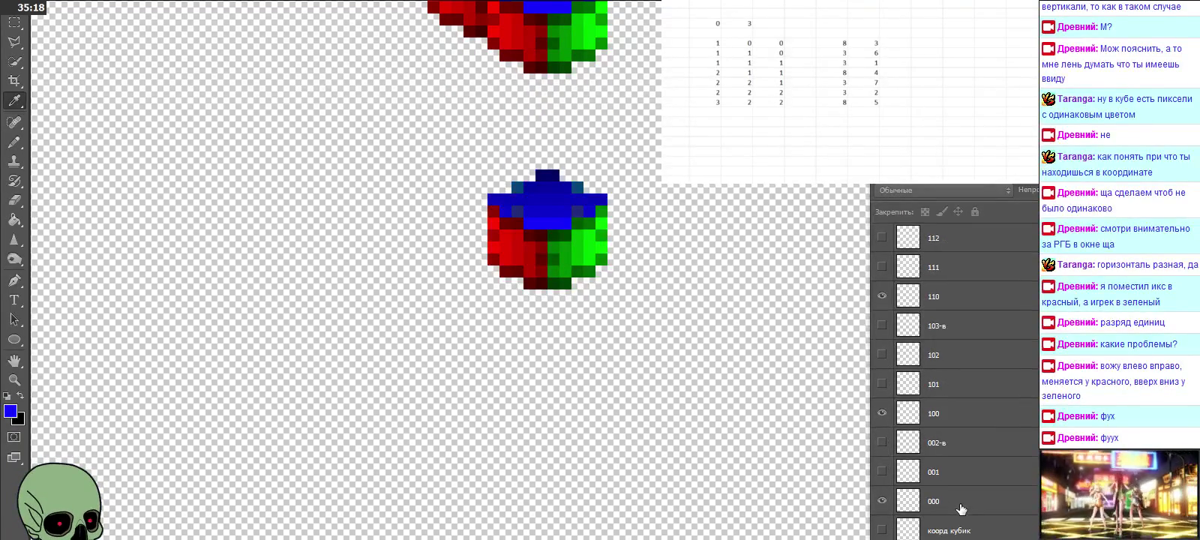
{"action": "left_click", "coordinate": [883, 296]}
{"action": "left_click", "coordinate": [882, 413]}
{"action": "left_click", "coordinate": [882, 501]}
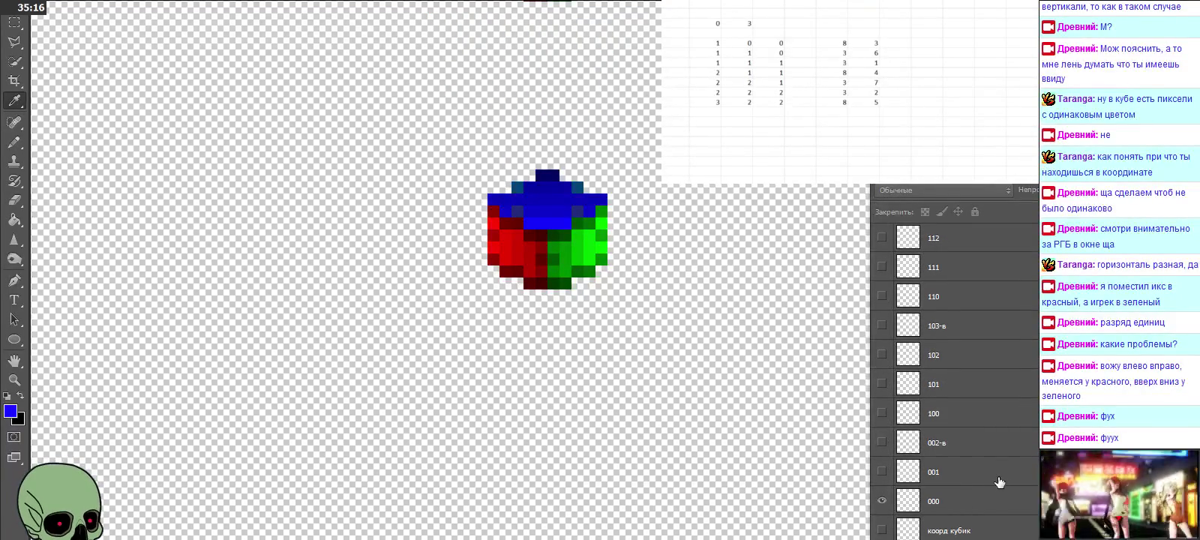
{"action": "left_click", "coordinate": [882, 471]}
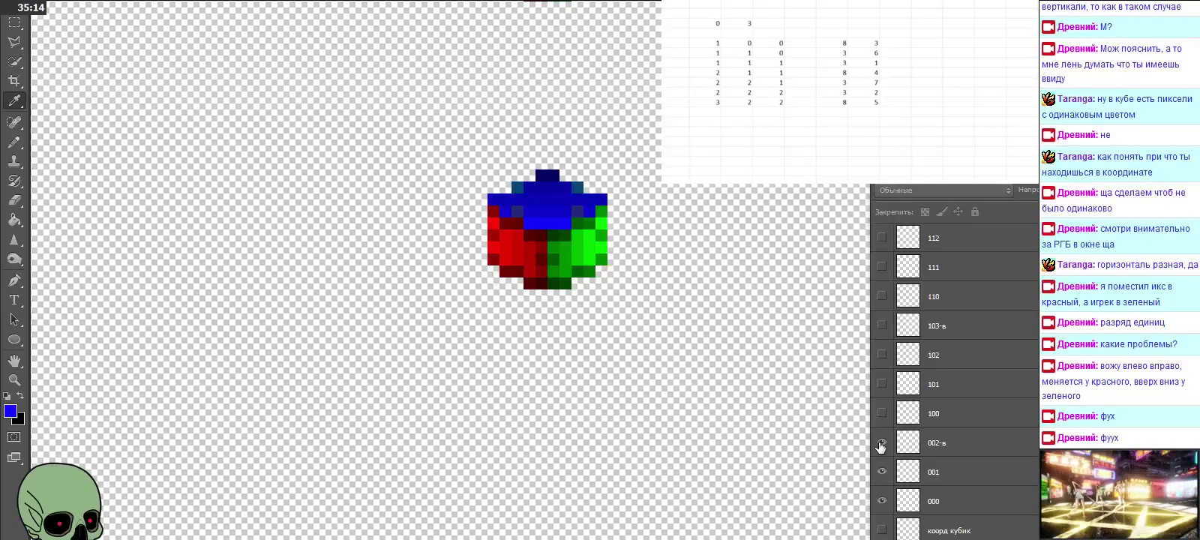
{"action": "scroll", "coordinate": [710, 338], "scroll_direction": "up", "scroll_amount": 2}
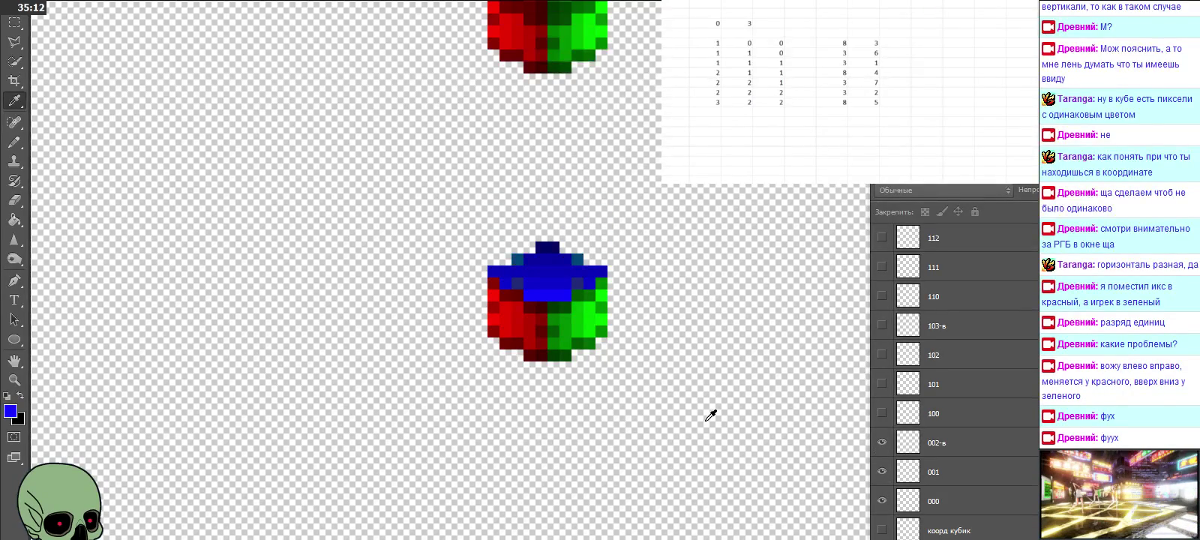
{"action": "scroll", "coordinate": [710, 415], "scroll_direction": "up", "scroll_amount": 2}
{"action": "scroll", "coordinate": [936, 439], "scroll_direction": "up", "scroll_amount": 3}
{"action": "scroll", "coordinate": [942, 445], "scroll_direction": "up", "scroll_amount": 5}
{"action": "scroll", "coordinate": [942, 445], "scroll_direction": "up", "scroll_amount": 5}
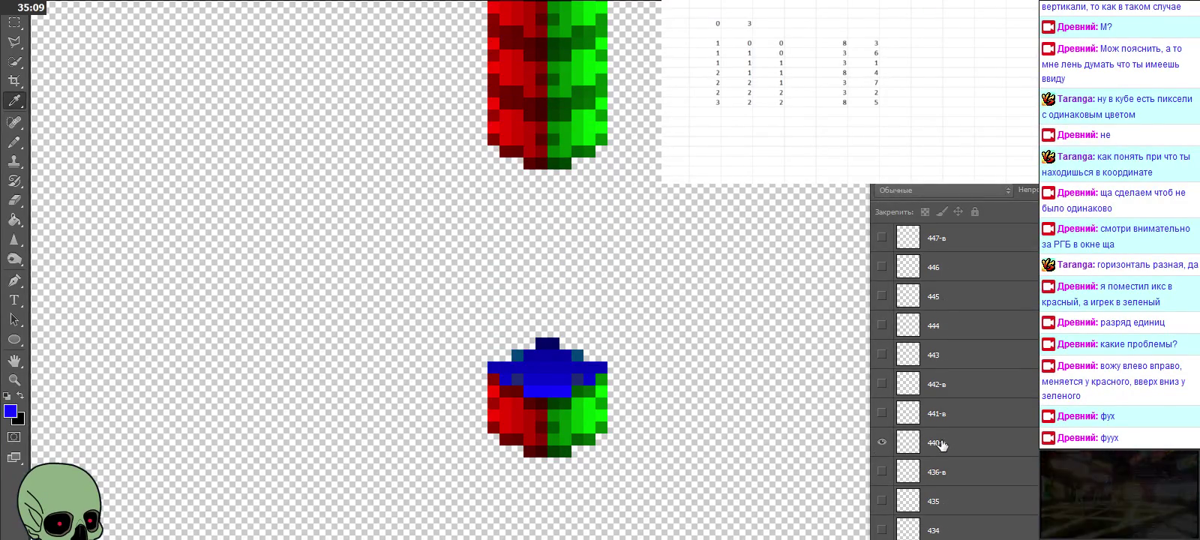
{"action": "left_click", "coordinate": [882, 442]}
{"action": "scroll", "coordinate": [883, 450], "scroll_direction": "up", "scroll_amount": 3}
{"action": "scroll", "coordinate": [883, 450], "scroll_direction": "up", "scroll_amount": 5}
{"action": "scroll", "coordinate": [883, 450], "scroll_direction": "up", "scroll_amount": 5}
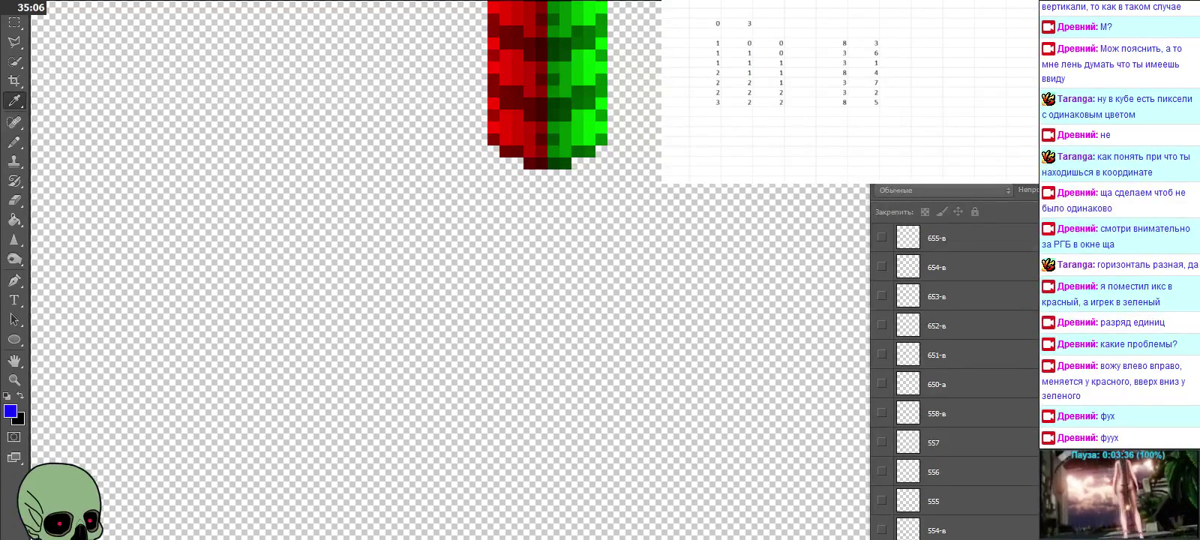
{"action": "scroll", "coordinate": [884, 450], "scroll_direction": "down", "scroll_amount": 5}
{"action": "scroll", "coordinate": [883, 450], "scroll_direction": "down", "scroll_amount": 5}
{"action": "scroll", "coordinate": [883, 450], "scroll_direction": "down", "scroll_amount": 5}
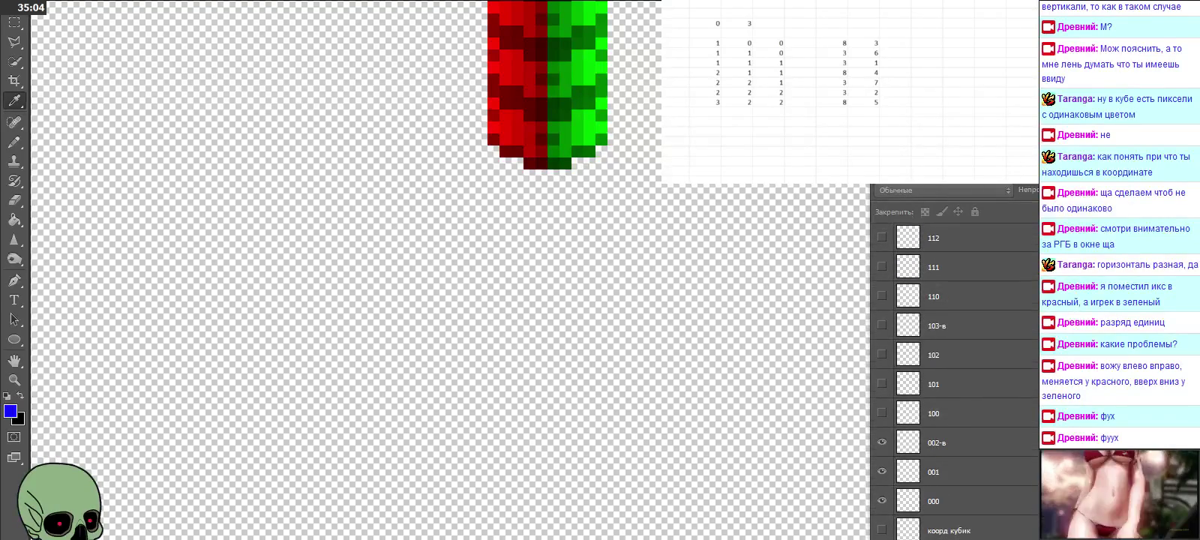
{"action": "scroll", "coordinate": [747, 372], "scroll_direction": "up", "scroll_amount": 2}
{"action": "scroll", "coordinate": [740, 362], "scroll_direction": "up", "scroll_amount": 2}
{"action": "scroll", "coordinate": [740, 362], "scroll_direction": "up", "scroll_amount": 1}
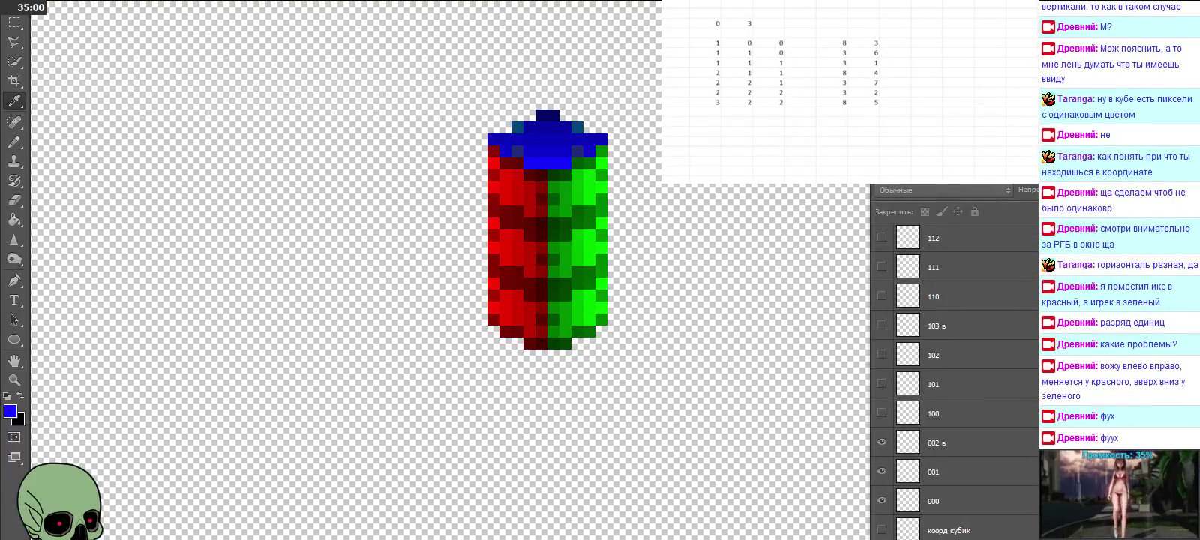
Step: Hide layers 000, 001 and 002-в, and show layers 100, 101 and 102
{"action": "left_click", "coordinate": [882, 501]}
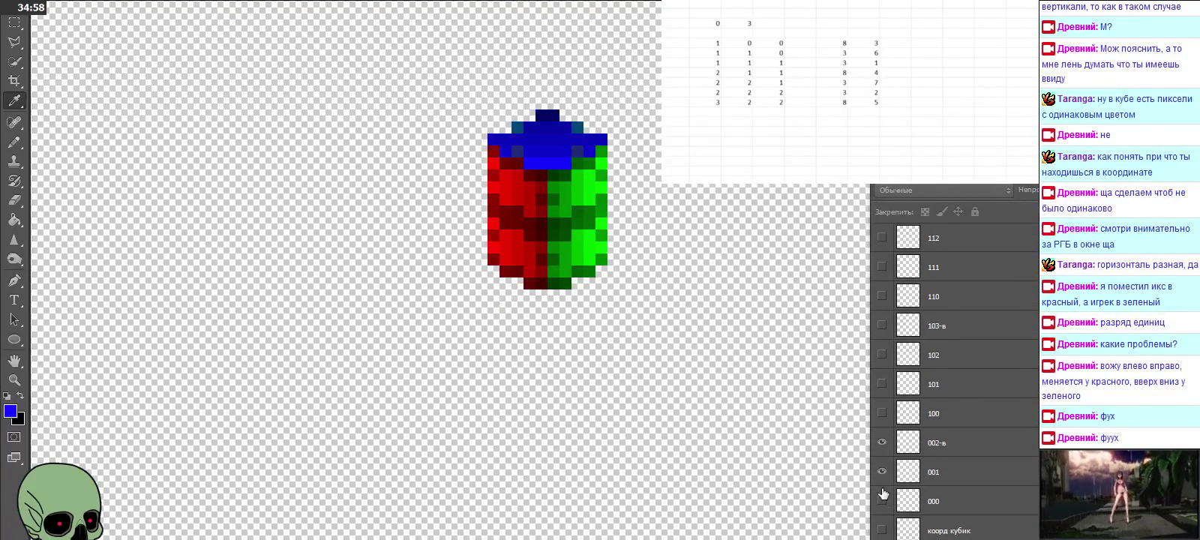
{"action": "left_click", "coordinate": [882, 472]}
{"action": "left_click", "coordinate": [883, 443]}
{"action": "left_click", "coordinate": [882, 413]}
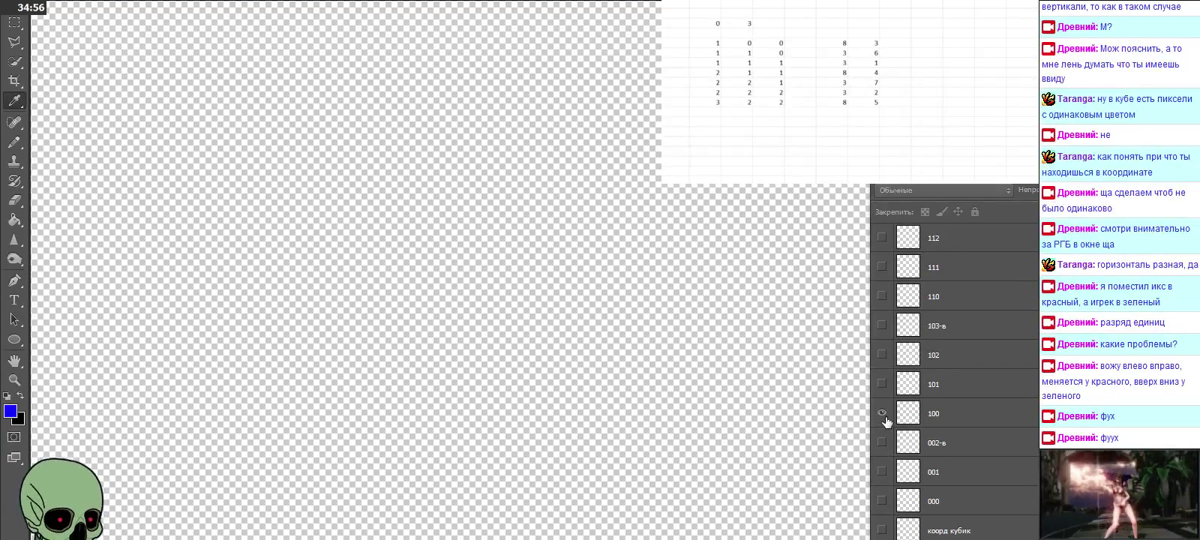
{"action": "left_click", "coordinate": [882, 384]}
{"action": "left_click", "coordinate": [882, 356]}
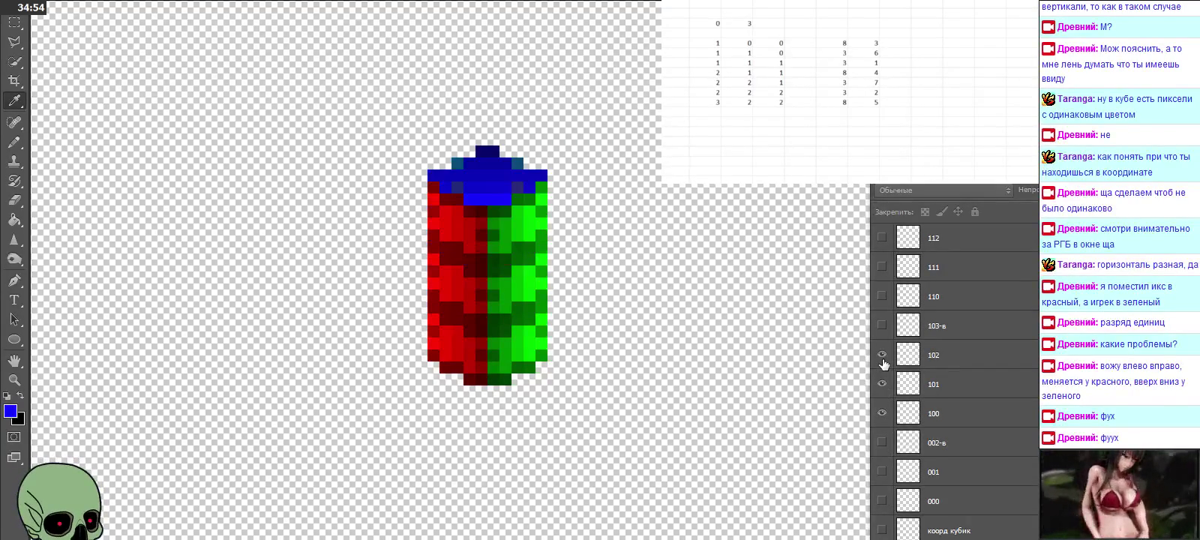
Step: Preview layers 110 through 114-в and 210-в as a stack, then hide 110–114-в
{"action": "left_click", "coordinate": [882, 296]}
{"action": "left_click_drag", "start_coordinate": [881, 414], "coordinate": [883, 307]}
{"action": "left_click", "coordinate": [883, 300]}
{"action": "scroll", "coordinate": [883, 353], "scroll_direction": "up", "scroll_amount": 3}
{"action": "left_click", "coordinate": [882, 409]}
{"action": "left_click_drag", "start_coordinate": [882, 405], "coordinate": [883, 388]}
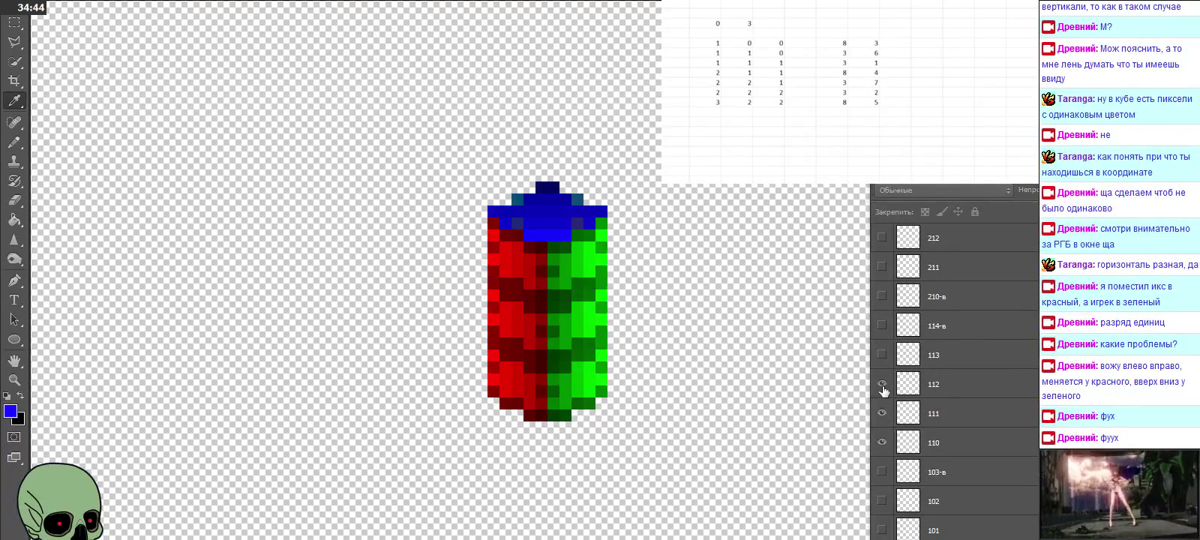
{"action": "left_click", "coordinate": [883, 356]}
{"action": "left_click", "coordinate": [883, 327]}
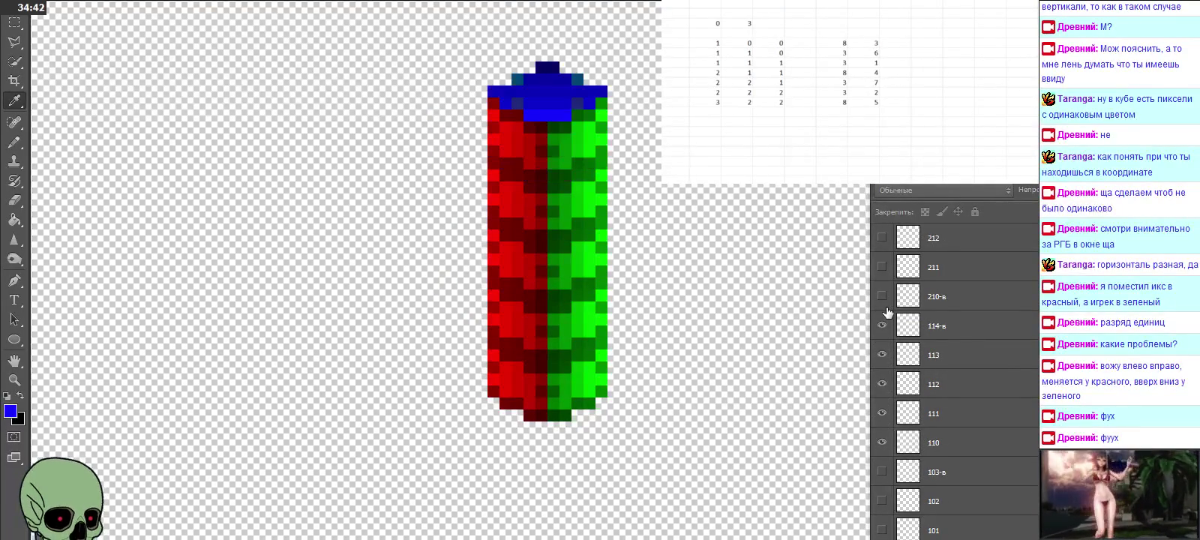
{"action": "left_click", "coordinate": [886, 308]}
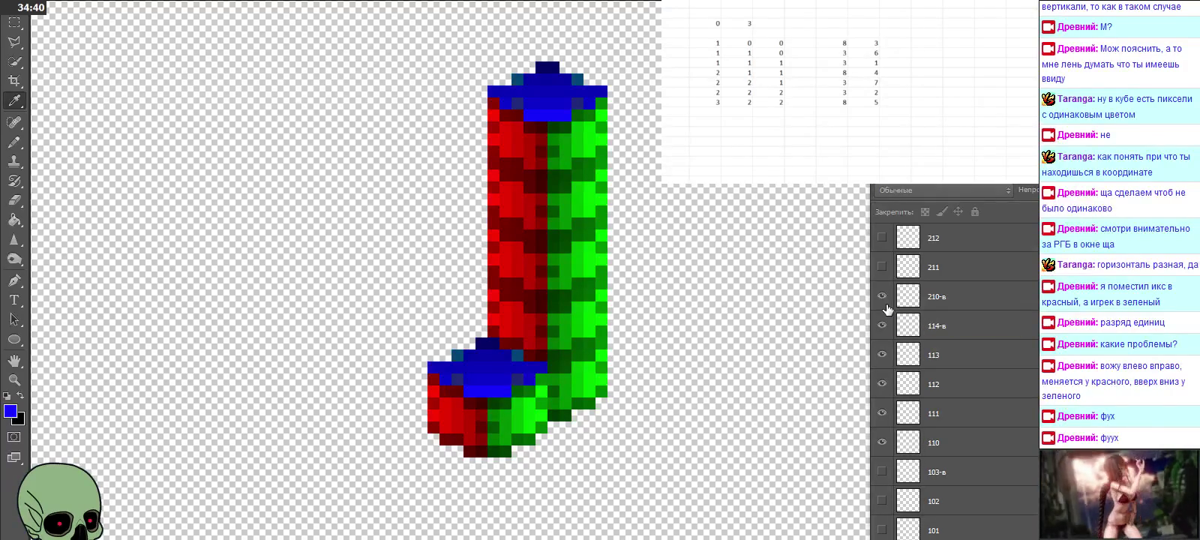
{"action": "left_click_drag", "start_coordinate": [882, 442], "coordinate": [883, 327]}
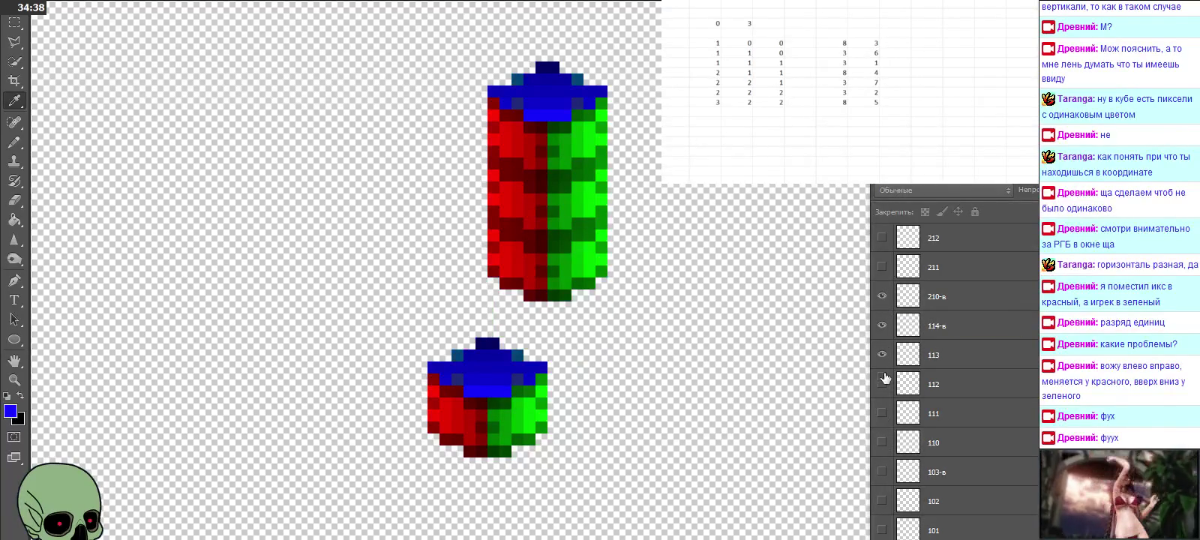
{"action": "left_click", "coordinate": [883, 327]}
Step: Stack layers 211 to 214-в and 220-в, hide them, then show layer 320-в
{"action": "scroll", "coordinate": [885, 405], "scroll_direction": "up", "scroll_amount": 2}
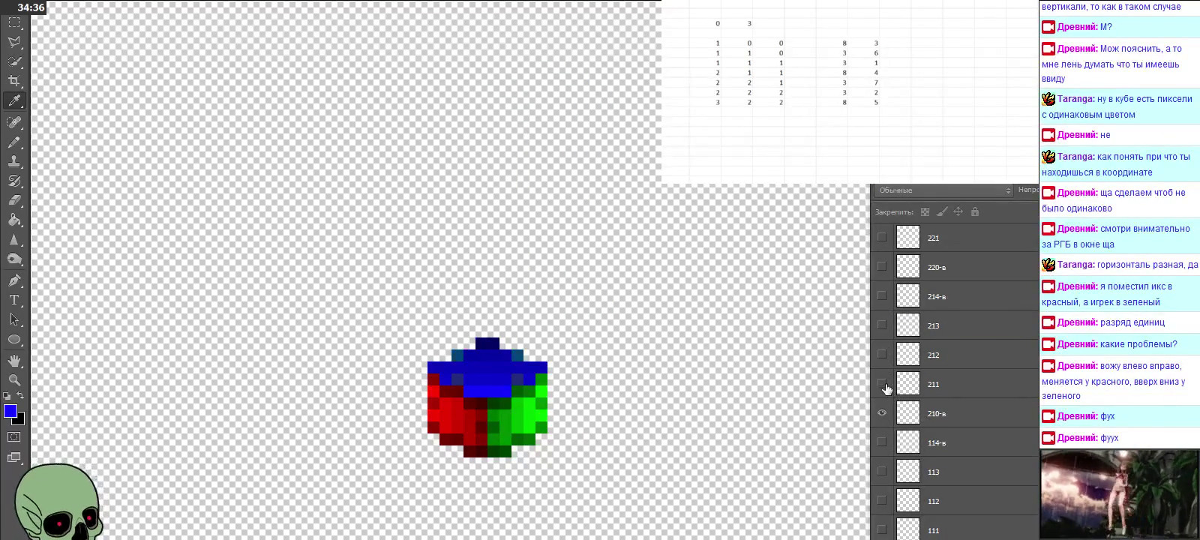
{"action": "left_click", "coordinate": [882, 384]}
{"action": "left_click_drag", "start_coordinate": [882, 364], "coordinate": [883, 297]}
{"action": "scroll", "coordinate": [922, 363], "scroll_direction": "up", "scroll_amount": 1}
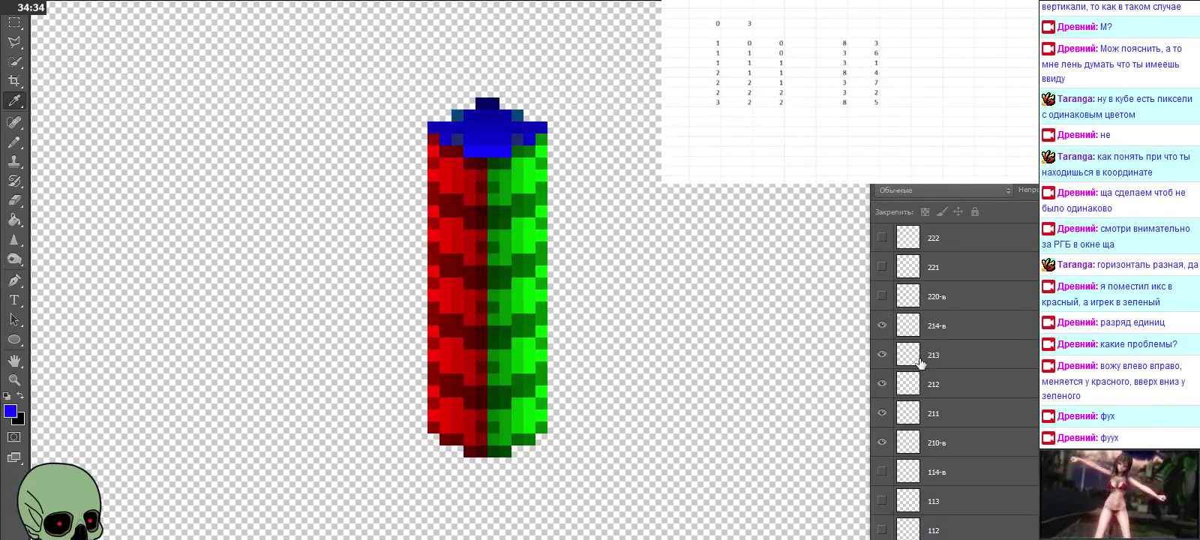
{"action": "left_click", "coordinate": [882, 295]}
{"action": "left_click", "coordinate": [882, 296]}
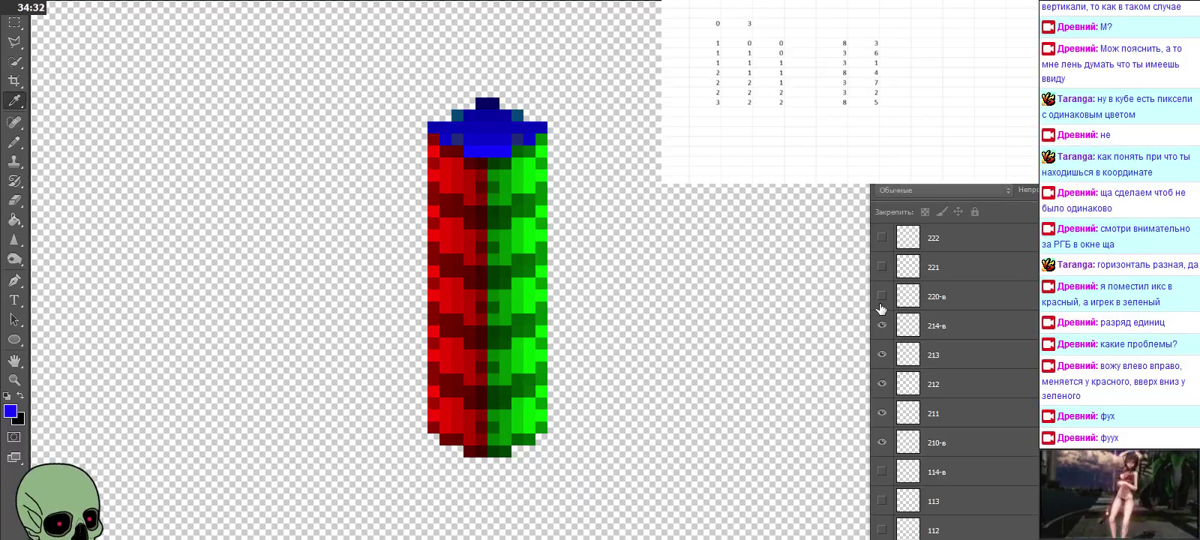
{"action": "left_click", "coordinate": [882, 296]}
{"action": "mouse_move", "coordinate": [885, 435]}
{"action": "left_mouse_down"}
{"action": "mouse_move", "coordinate": [883, 331]}
{"action": "mouse_move", "coordinate": [917, 401]}
{"action": "mouse_move", "coordinate": [883, 342]}
{"action": "mouse_move", "coordinate": [882, 275]}
{"action": "left_mouse_up"}
{"action": "scroll", "coordinate": [917, 402], "scroll_direction": "up", "scroll_amount": 2}
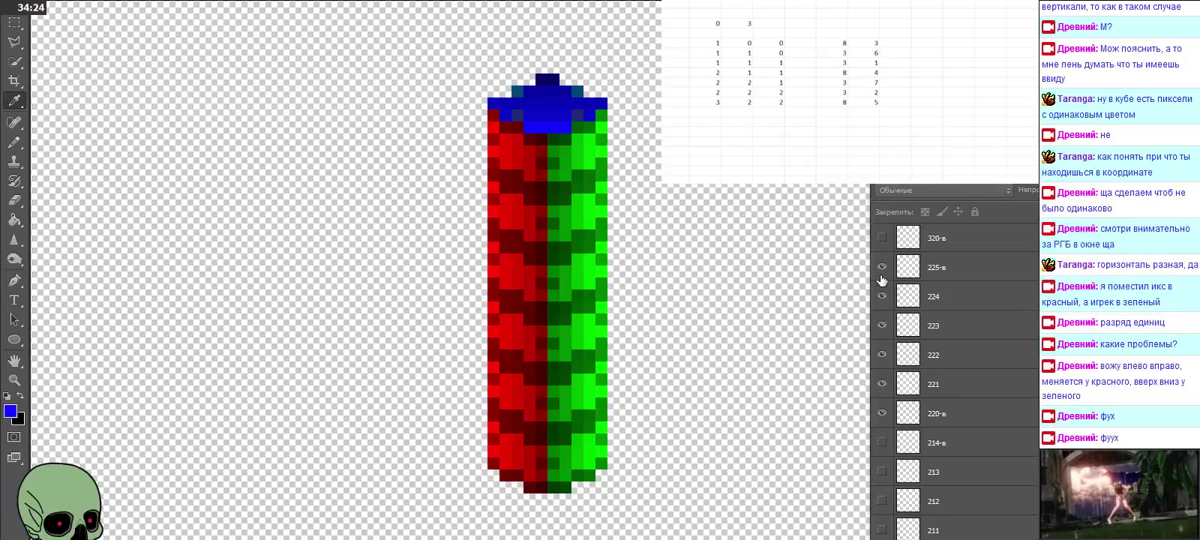
{"action": "scroll", "coordinate": [892, 315], "scroll_direction": "up", "scroll_amount": 1}
{"action": "left_click", "coordinate": [882, 267]}
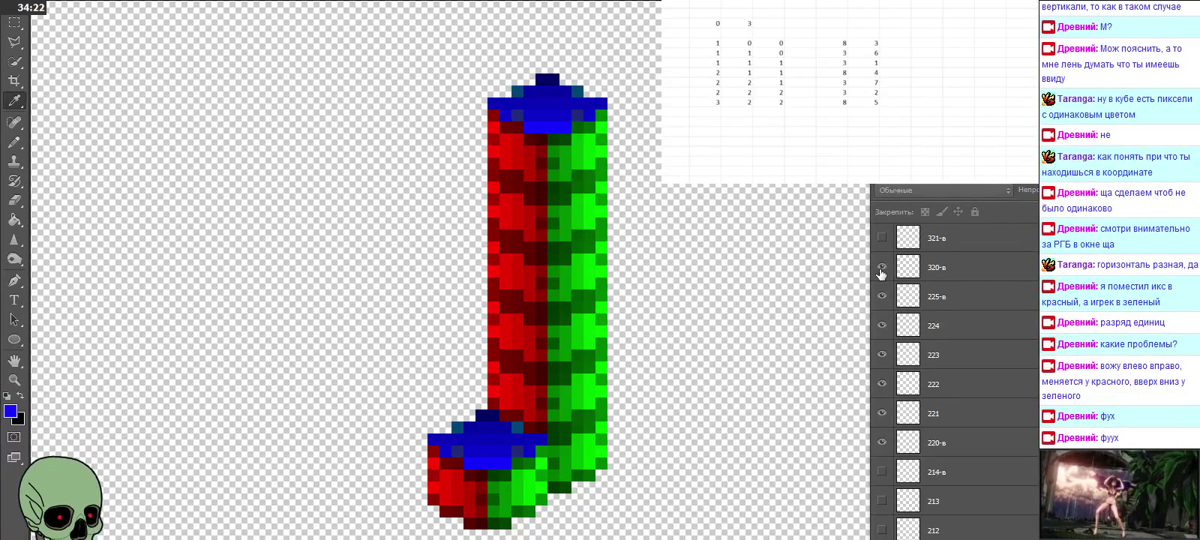
{"action": "left_click_drag", "start_coordinate": [885, 446], "coordinate": [882, 308]}
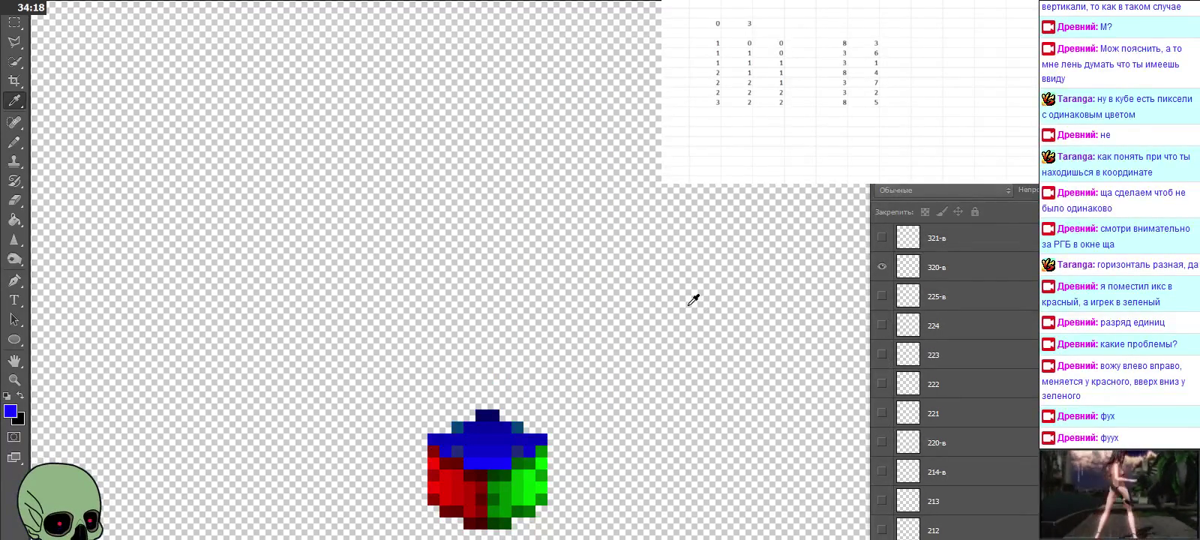
Step: Preview both 322 layers, 323 and 324, then keep only 321-в and the lower 322
{"action": "scroll", "coordinate": [694, 296], "scroll_direction": "down", "scroll_amount": 2}
{"action": "scroll", "coordinate": [696, 283], "scroll_direction": "down", "scroll_amount": 4}
{"action": "scroll", "coordinate": [698, 286], "scroll_direction": "down", "scroll_amount": 1}
{"action": "scroll", "coordinate": [889, 321], "scroll_direction": "up", "scroll_amount": 2}
{"action": "scroll", "coordinate": [889, 330], "scroll_direction": "up", "scroll_amount": 2}
{"action": "left_click", "coordinate": [882, 326]}
{"action": "scroll", "coordinate": [791, 342], "scroll_direction": "up", "scroll_amount": 1}
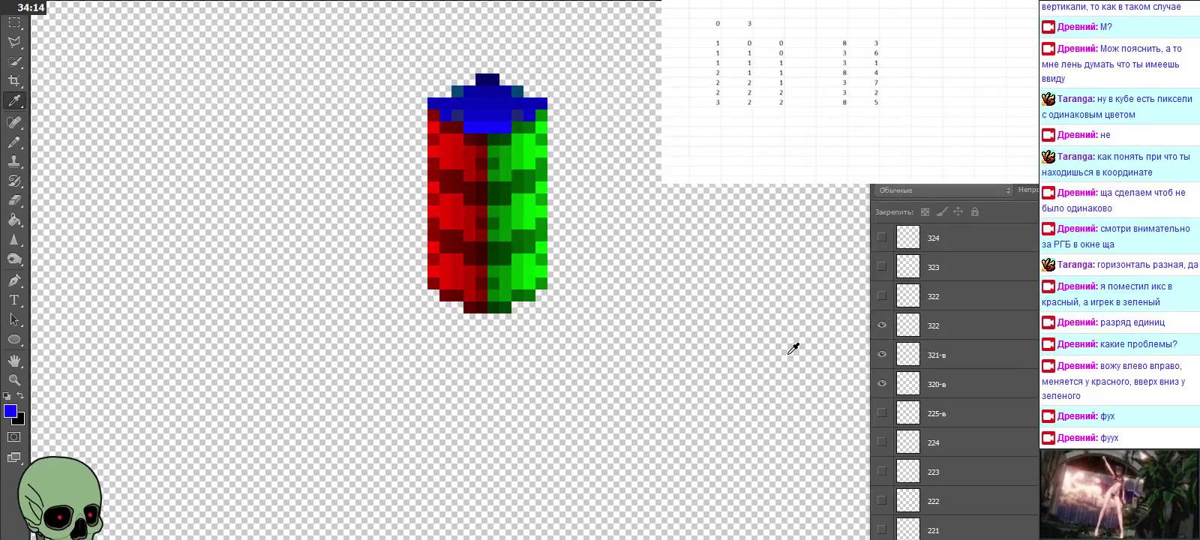
{"action": "scroll", "coordinate": [791, 343], "scroll_direction": "up", "scroll_amount": 1}
{"action": "scroll", "coordinate": [810, 336], "scroll_direction": "up", "scroll_amount": 1}
{"action": "left_click_drag", "start_coordinate": [889, 300], "coordinate": [884, 268]}
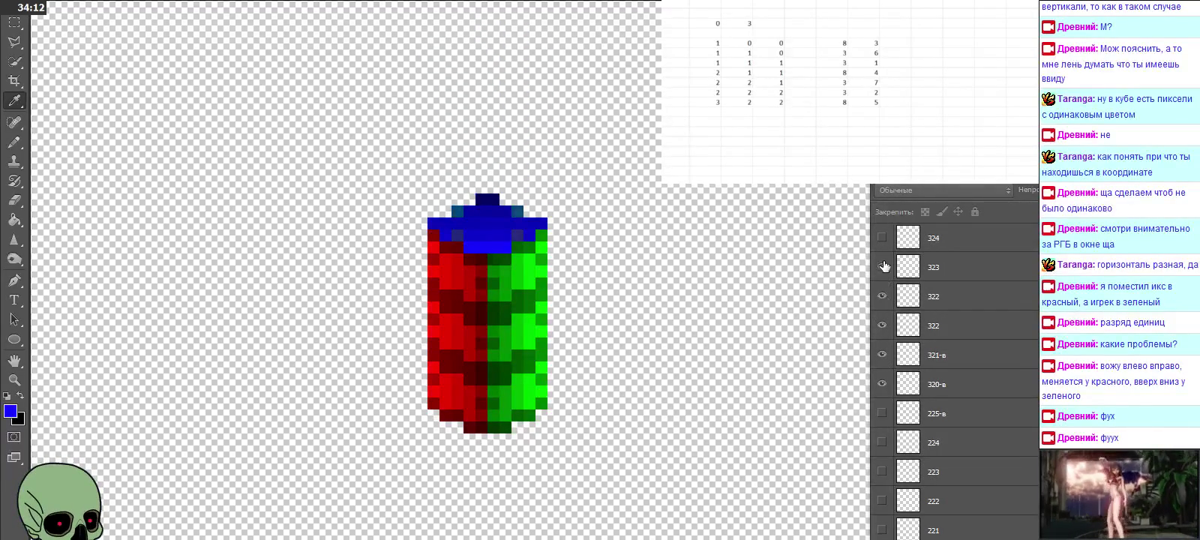
{"action": "left_click", "coordinate": [883, 238]}
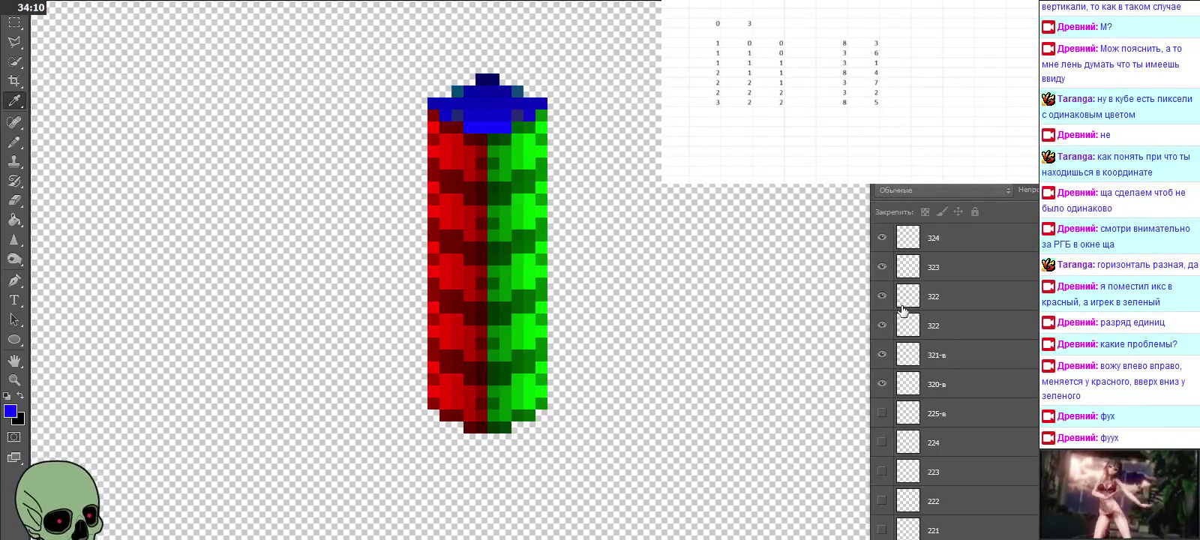
{"action": "left_click", "coordinate": [881, 326]}
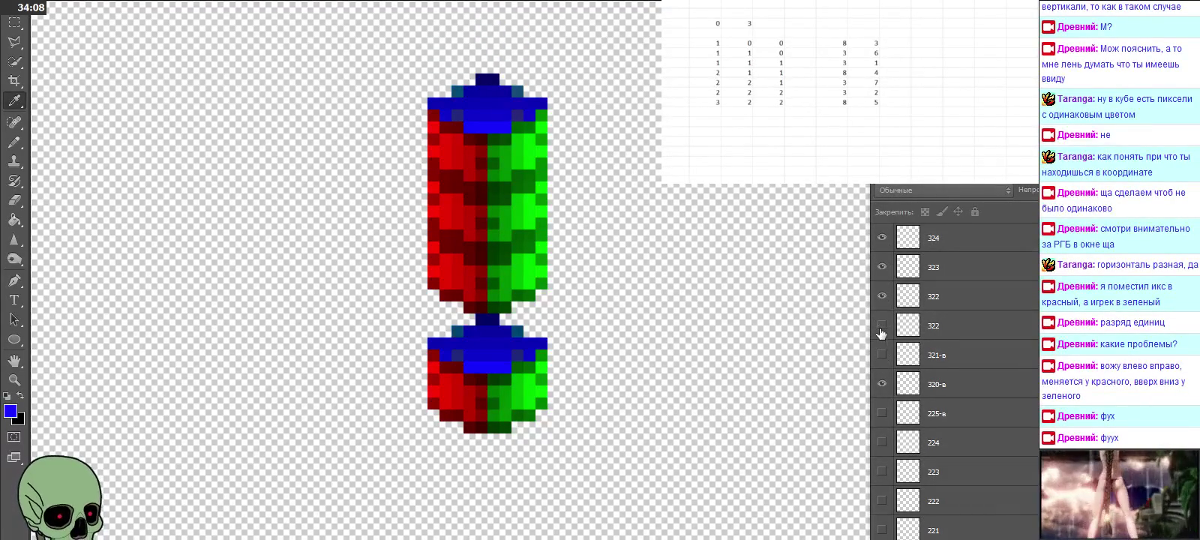
{"action": "left_click", "coordinate": [881, 296]}
{"action": "left_click", "coordinate": [882, 267]}
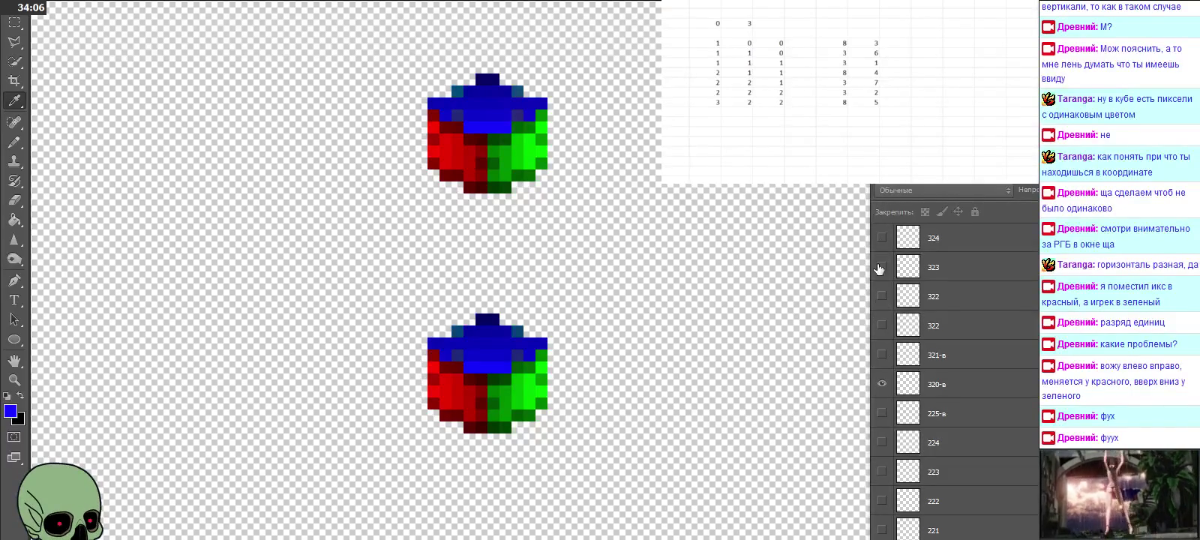
{"action": "left_click", "coordinate": [881, 237]}
{"action": "left_click", "coordinate": [882, 355]}
{"action": "left_click", "coordinate": [882, 326]}
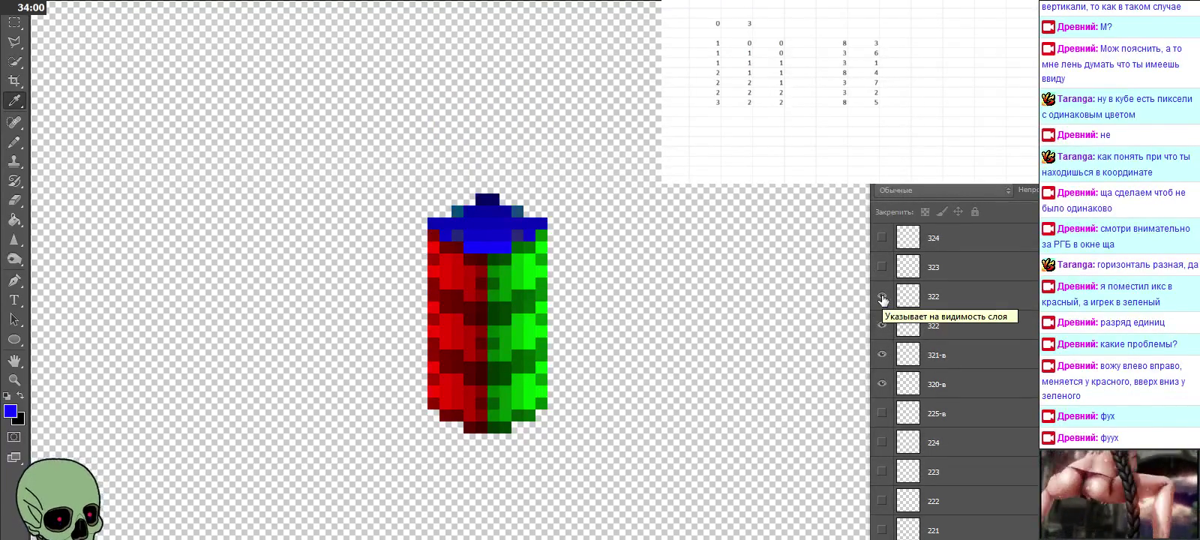
Step: Show a lower layer's column, then hide layers 320-в, 321-в and both 322 layers
{"action": "scroll", "coordinate": [882, 298], "scroll_direction": "up", "scroll_amount": 1}
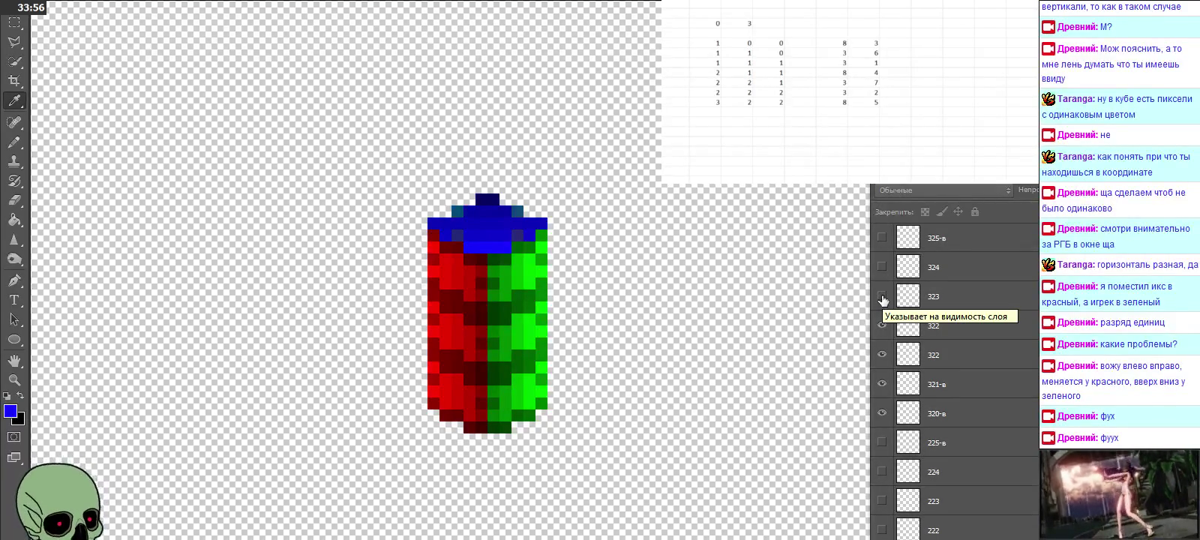
{"action": "scroll", "coordinate": [968, 353], "scroll_direction": "down", "scroll_amount": 5}
{"action": "scroll", "coordinate": [982, 382], "scroll_direction": "down", "scroll_amount": 5}
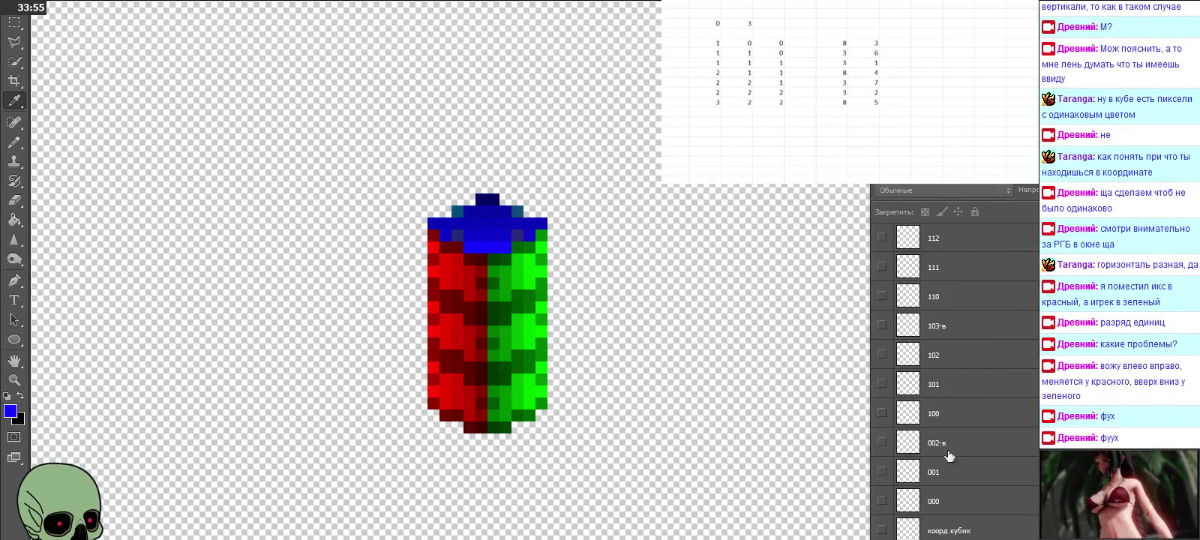
{"action": "left_click", "coordinate": [882, 500]}
{"action": "scroll", "coordinate": [934, 409], "scroll_direction": "up", "scroll_amount": 5}
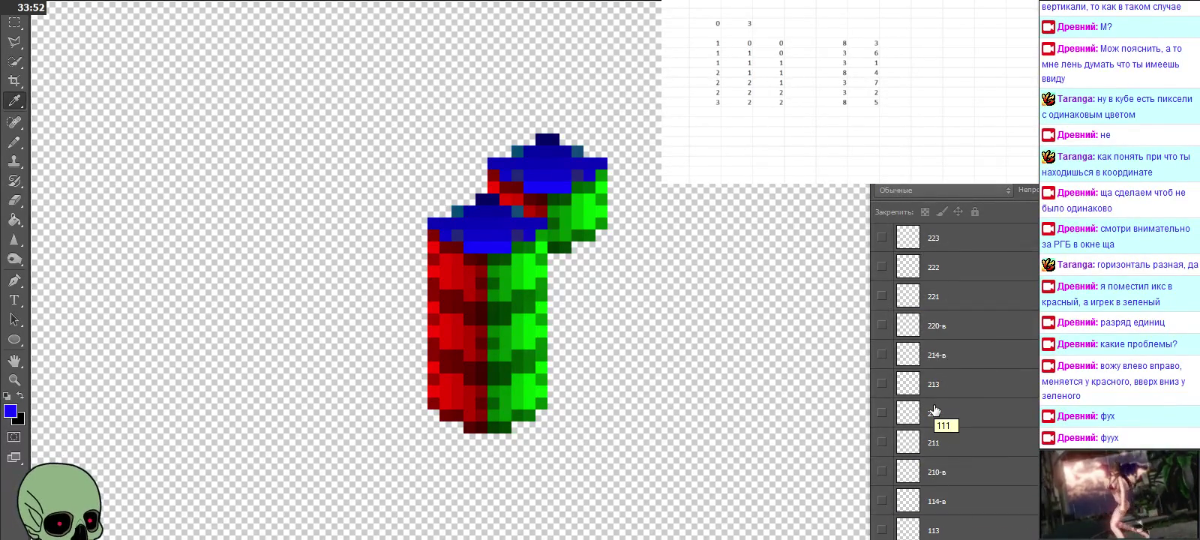
{"action": "scroll", "coordinate": [934, 409], "scroll_direction": "up", "scroll_amount": 3}
{"action": "scroll", "coordinate": [934, 408], "scroll_direction": "up", "scroll_amount": 2}
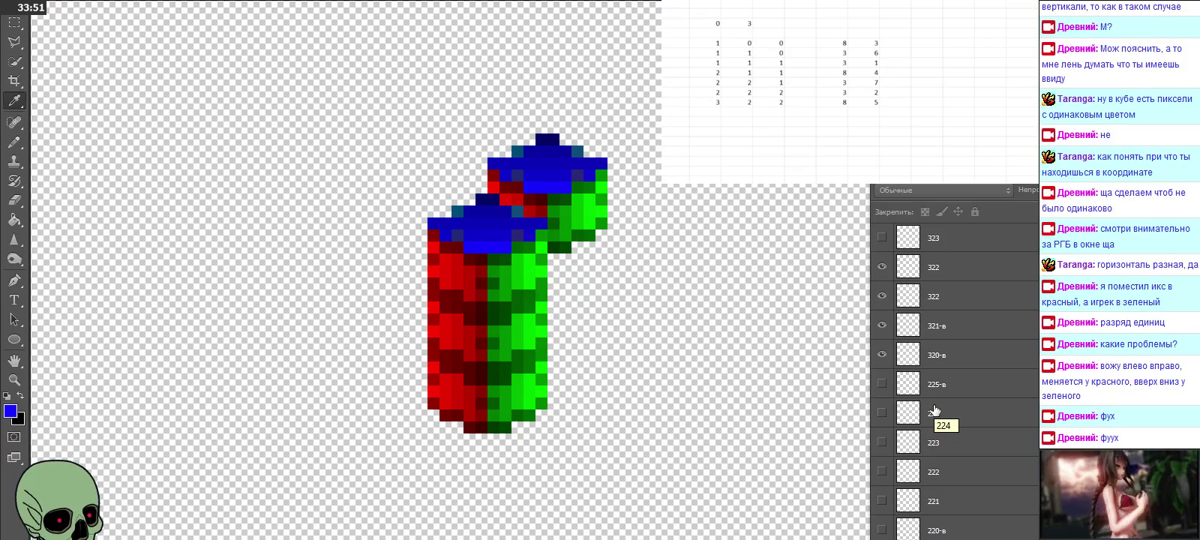
{"action": "left_click", "coordinate": [882, 354]}
{"action": "left_click", "coordinate": [883, 324]}
{"action": "left_click", "coordinate": [882, 295]}
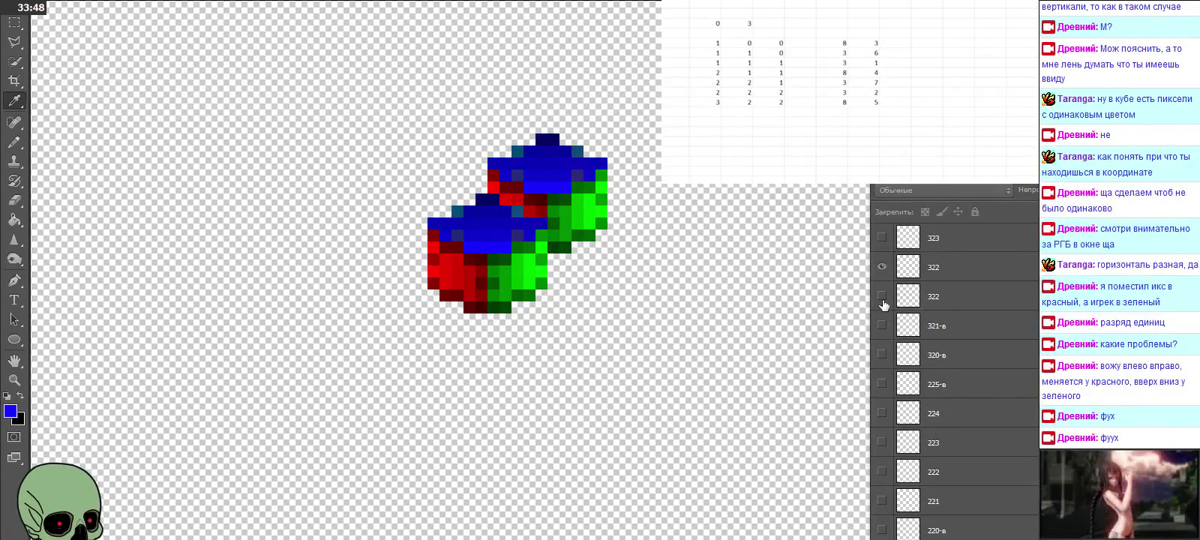
{"action": "left_click", "coordinate": [882, 266]}
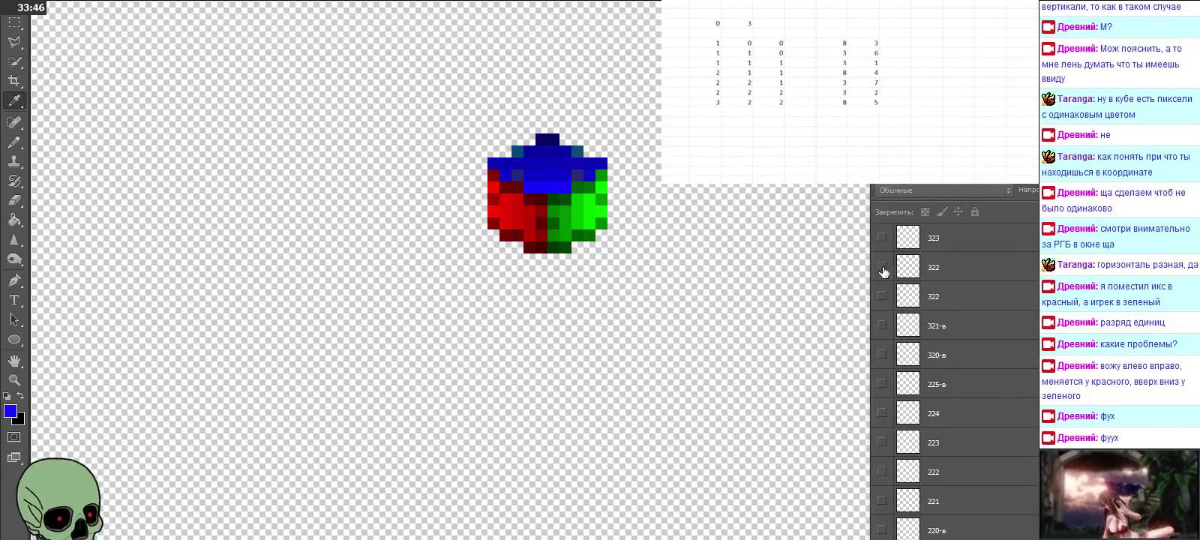
Step: Check layers 321-в through 325-в one by one, then select and show the second 322 layer
{"action": "scroll", "coordinate": [886, 301], "scroll_direction": "up", "scroll_amount": 2}
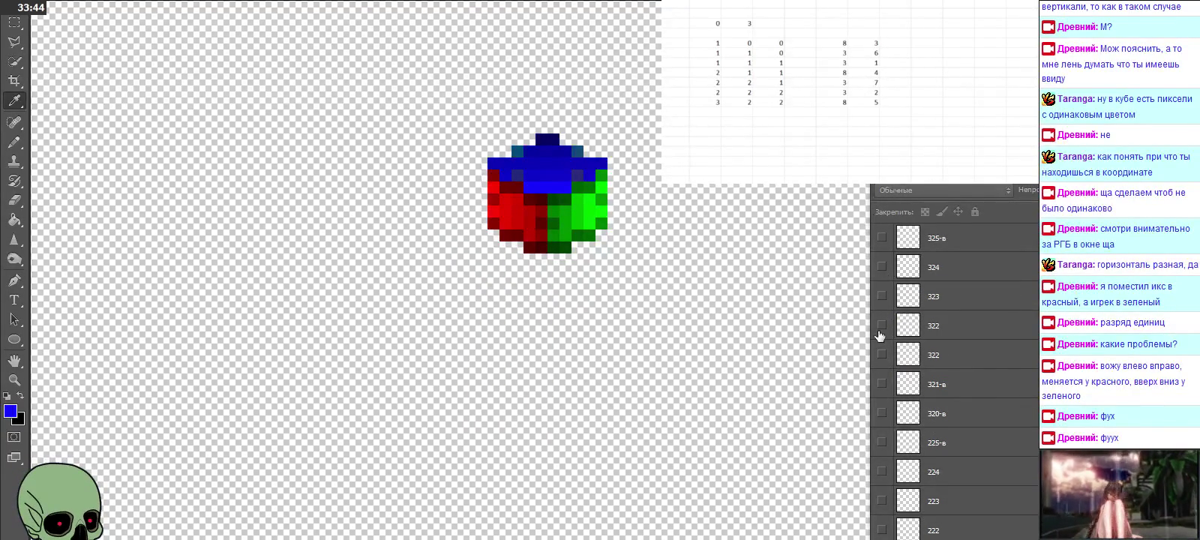
{"action": "left_click", "coordinate": [882, 326]}
{"action": "left_click", "coordinate": [881, 326]}
{"action": "left_click", "coordinate": [882, 384]}
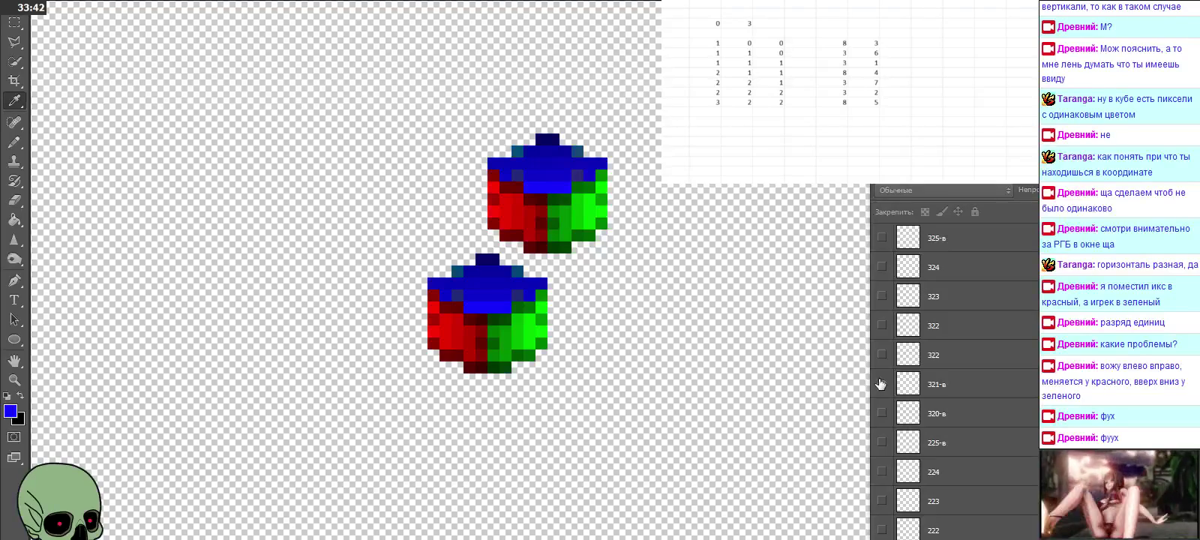
{"action": "left_click", "coordinate": [880, 384]}
{"action": "left_click", "coordinate": [881, 325]}
{"action": "left_click", "coordinate": [881, 325]}
{"action": "left_click", "coordinate": [884, 296]}
{"action": "left_click", "coordinate": [884, 296]}
{"action": "left_click", "coordinate": [883, 267]}
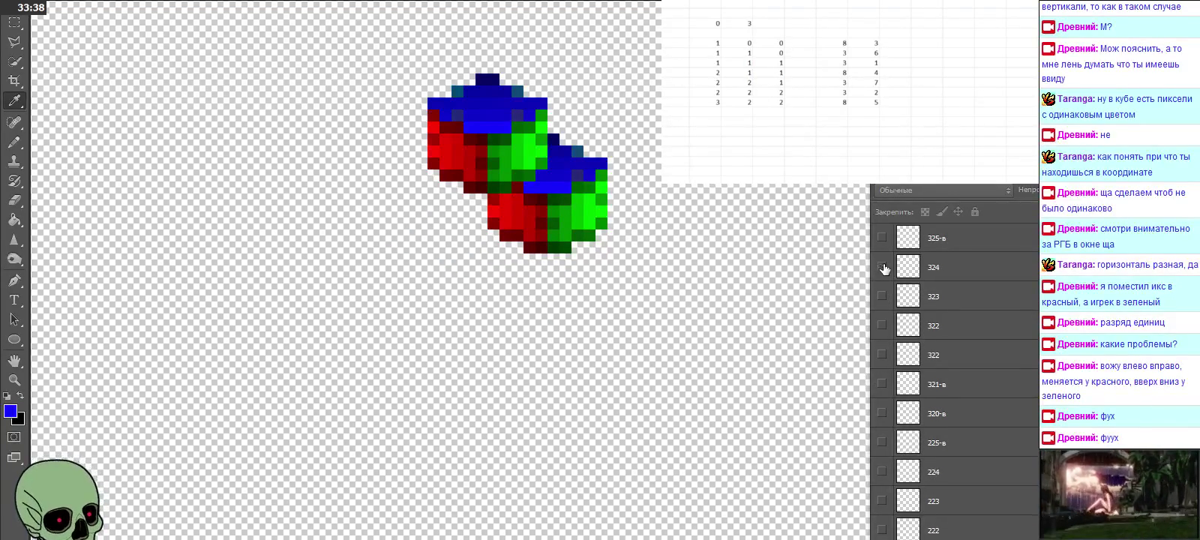
{"action": "left_click", "coordinate": [883, 267]}
{"action": "left_click", "coordinate": [883, 239]}
{"action": "left_click", "coordinate": [883, 239]}
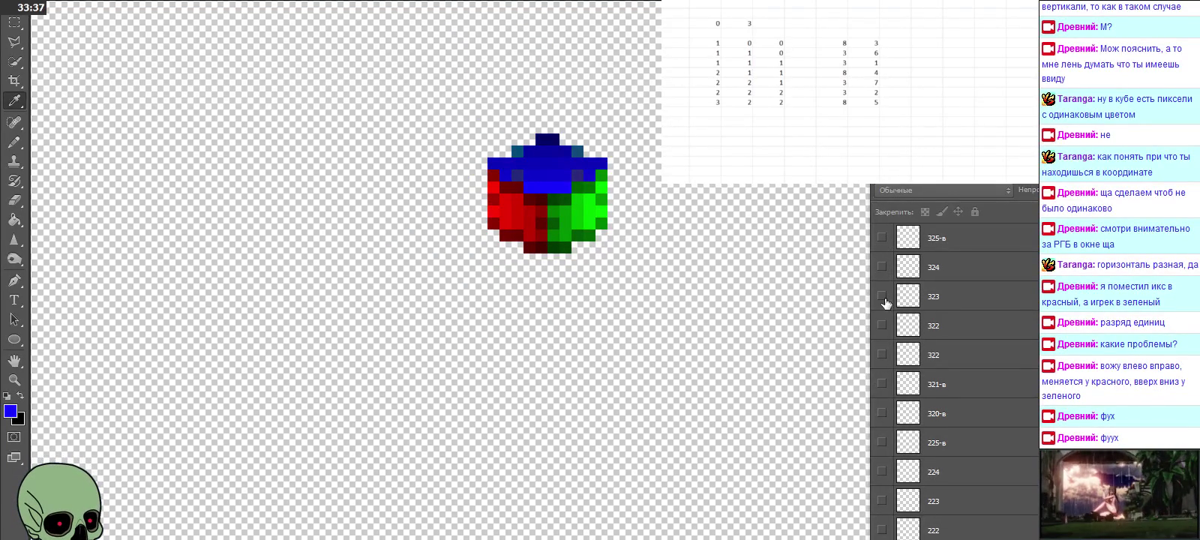
{"action": "left_click", "coordinate": [952, 367]}
{"action": "left_click", "coordinate": [882, 354]}
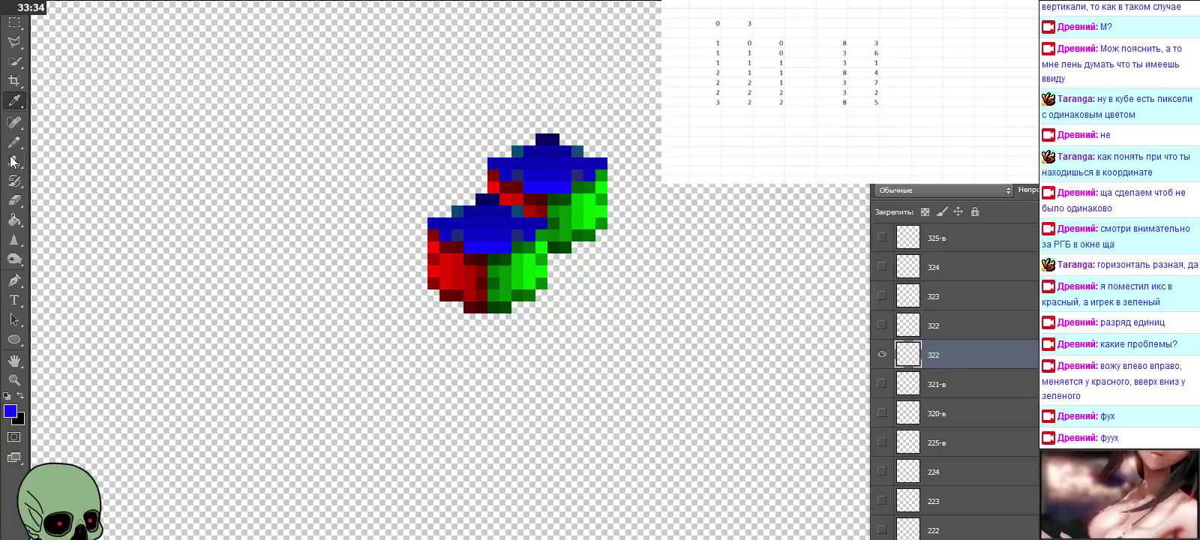
Step: Sample the lower 322 cube's colours, including dark red 3c0000, without changing the foreground
{"action": "left_click", "coordinate": [491, 263]}
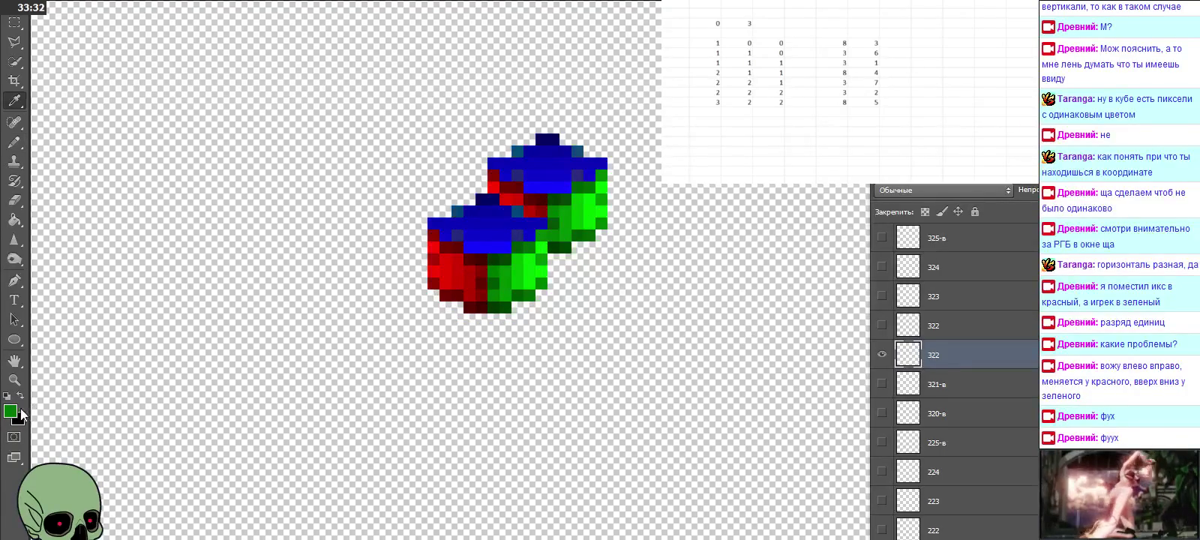
{"action": "left_click", "coordinate": [11, 411]}
{"action": "left_click", "coordinate": [480, 245]}
{"action": "left_click", "coordinate": [498, 256]}
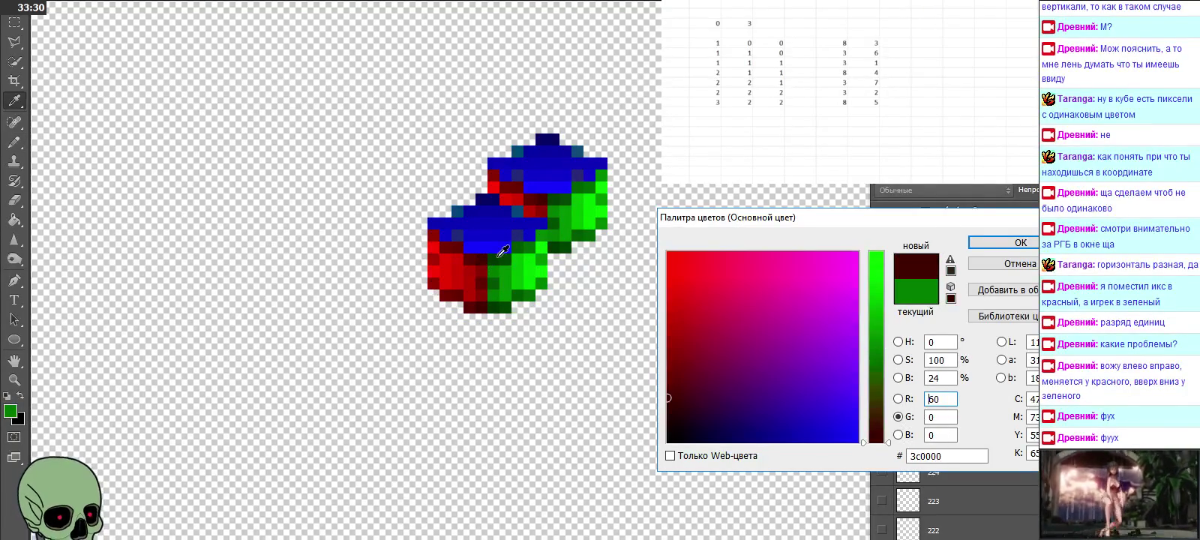
{"action": "key", "text": "Escape"}
Step: Sample dark red 7c0300 from the upper 322 cube, then delete the duplicate 322 layer
{"action": "left_click", "coordinate": [882, 354]}
{"action": "left_click", "coordinate": [882, 326]}
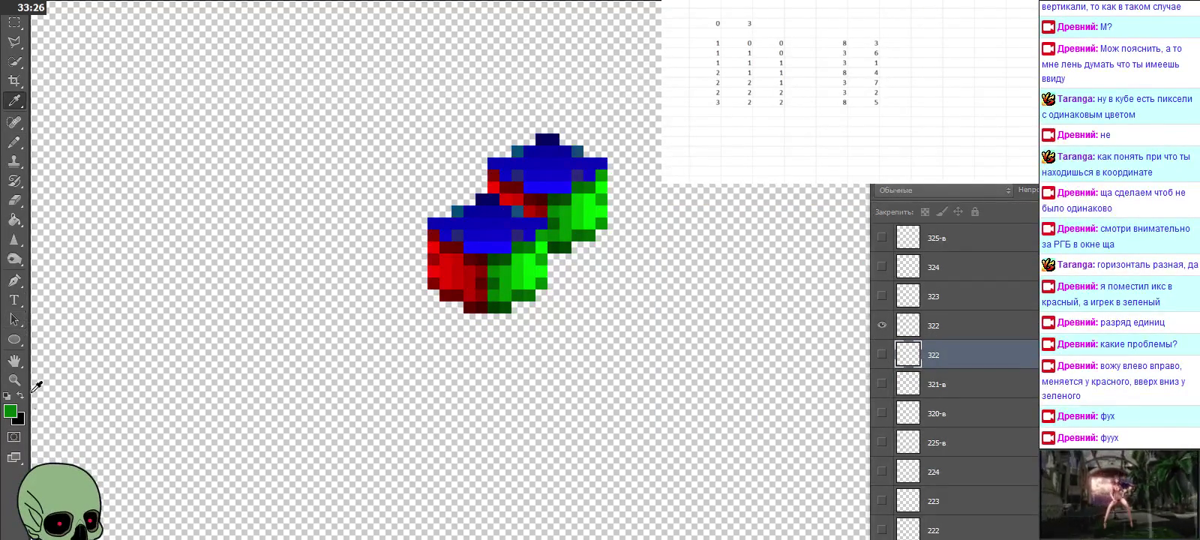
{"action": "left_click", "coordinate": [10, 411]}
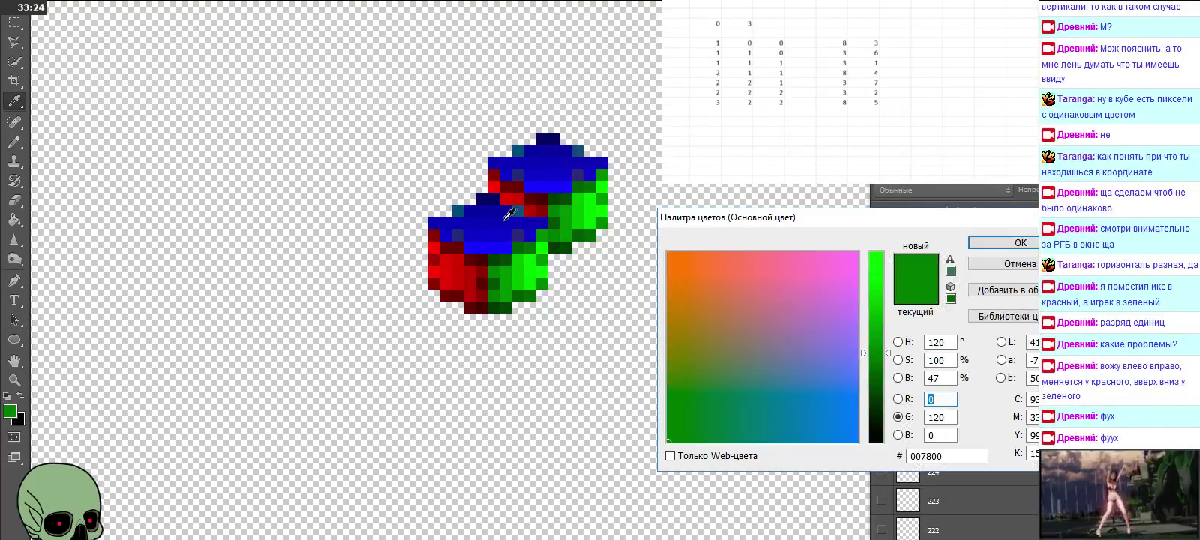
{"action": "left_click", "coordinate": [489, 272]}
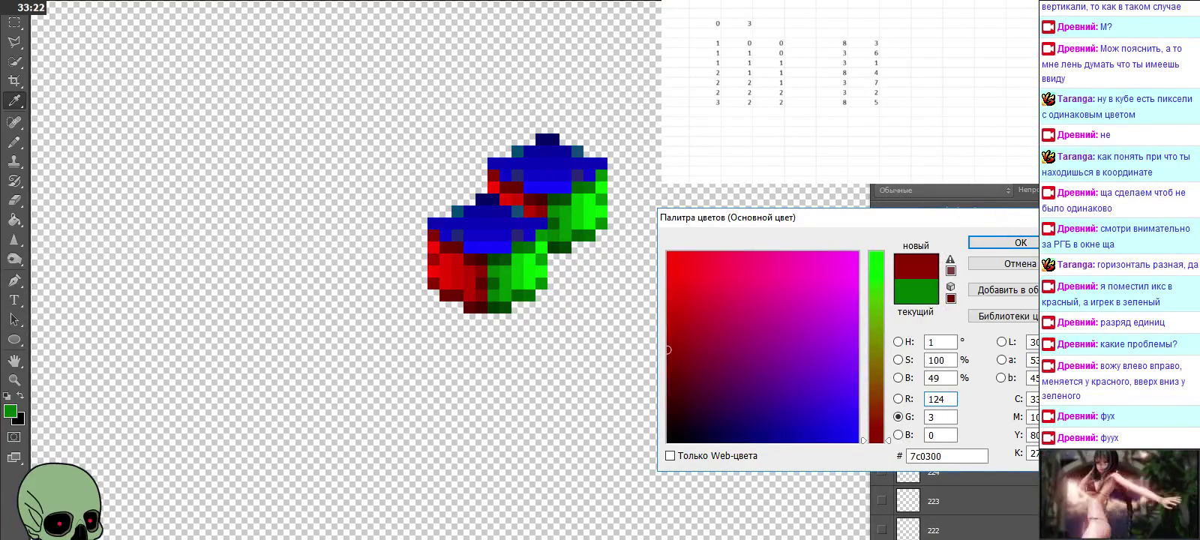
{"action": "key", "text": "Escape"}
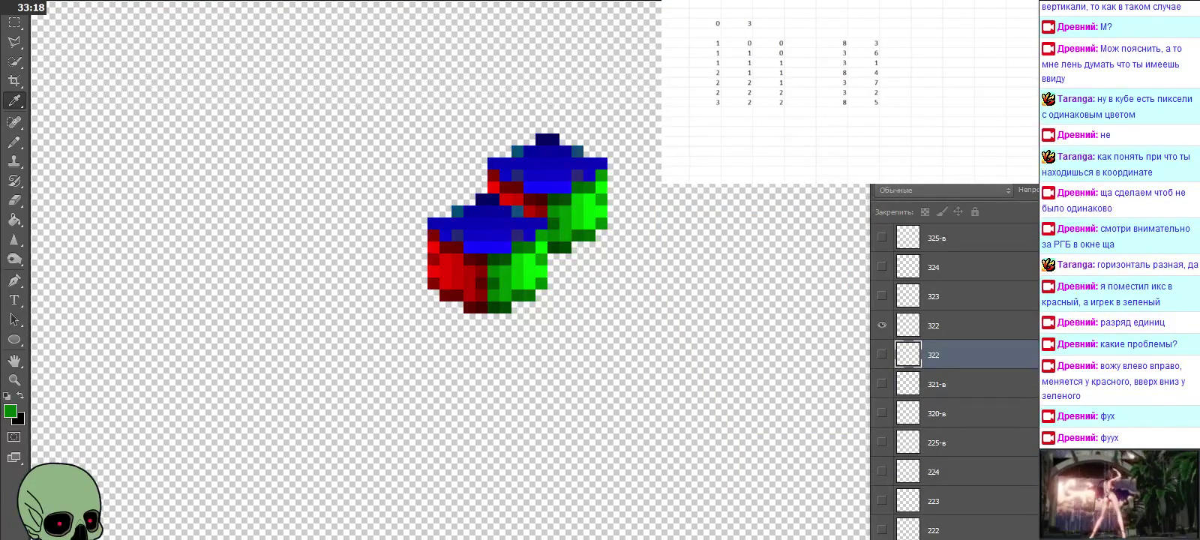
{"action": "key", "text": "Delete"}
{"action": "left_click", "coordinate": [555, 177]}
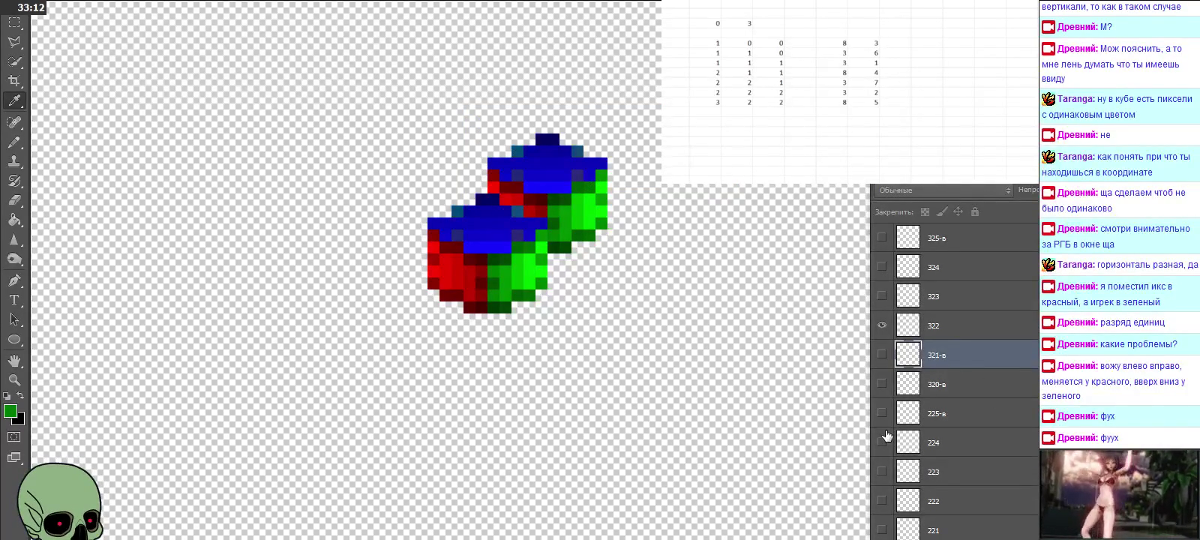
Step: Preview layers 320-в through 325-в and 330-в stacked, then hide 320-в–325-в
{"action": "left_click_drag", "start_coordinate": [881, 388], "coordinate": [886, 270]}
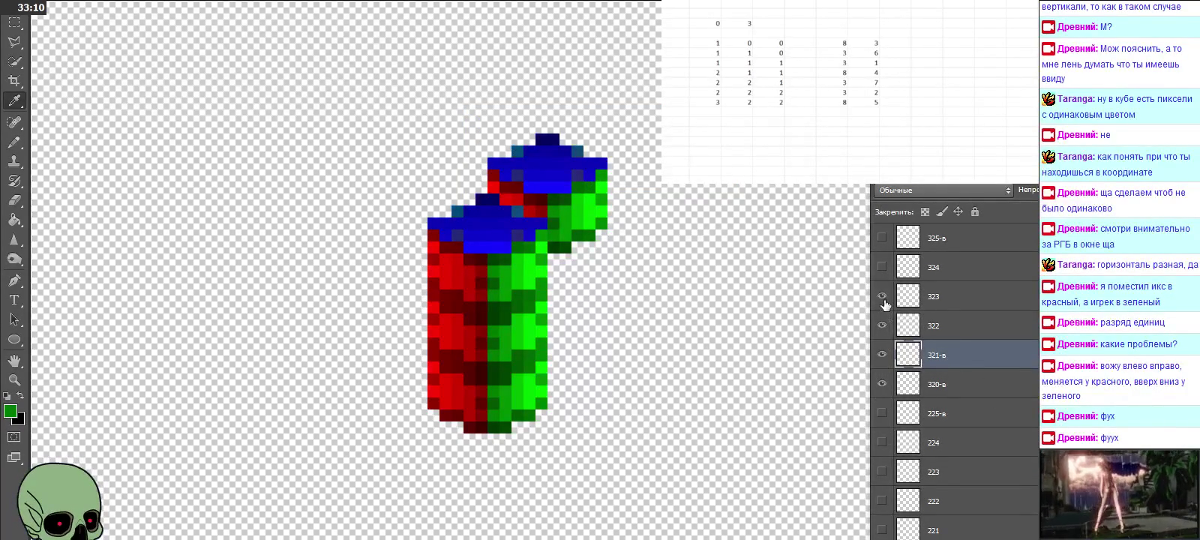
{"action": "scroll", "coordinate": [886, 273], "scroll_direction": "up", "scroll_amount": 1}
{"action": "left_click", "coordinate": [882, 268]}
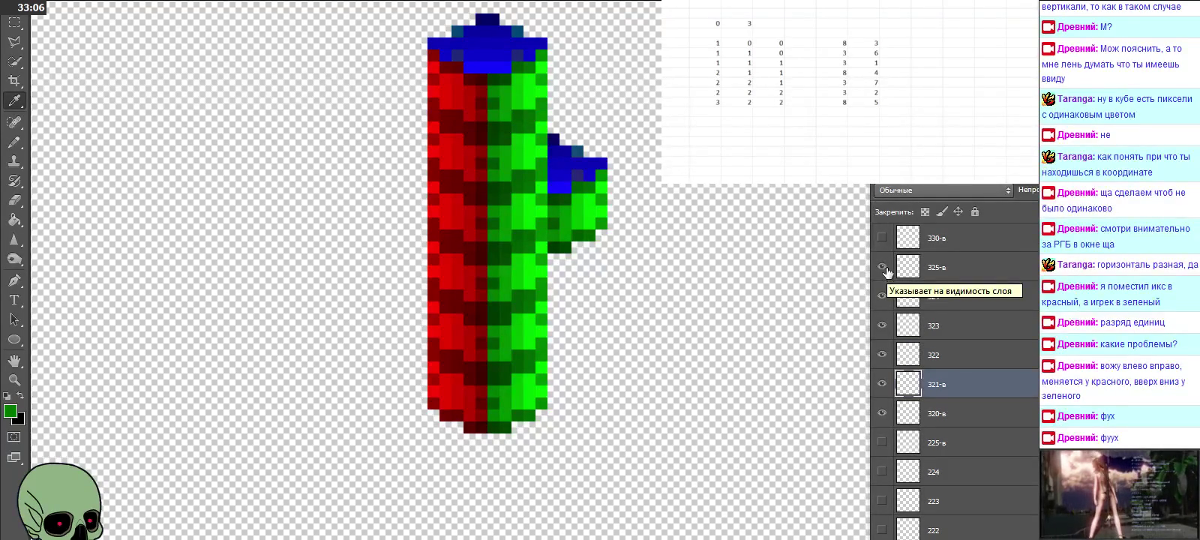
{"action": "left_click", "coordinate": [883, 239]}
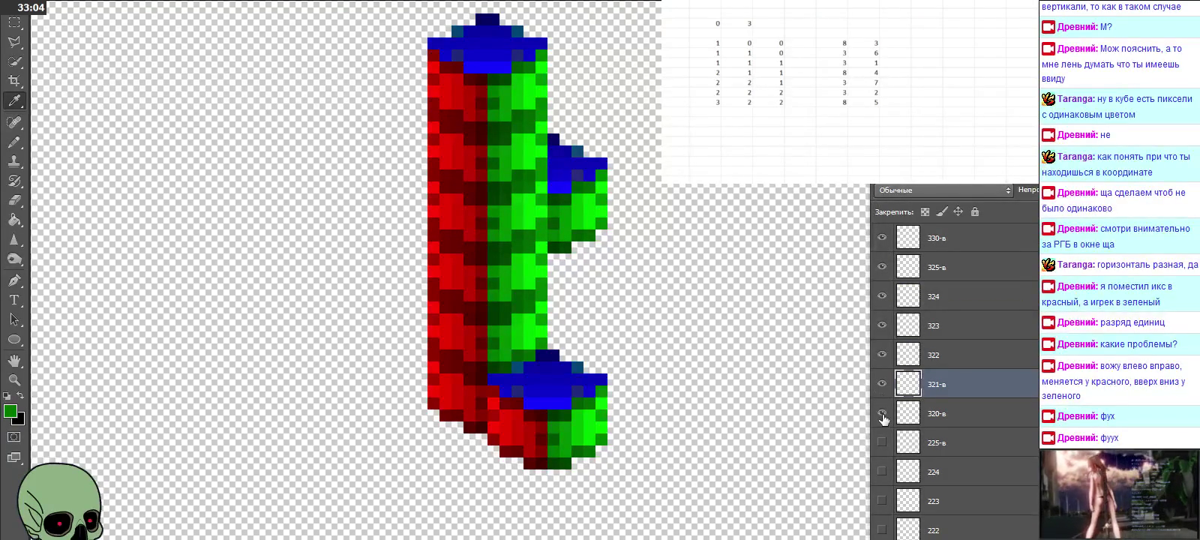
{"action": "left_click_drag", "start_coordinate": [883, 419], "coordinate": [883, 239]}
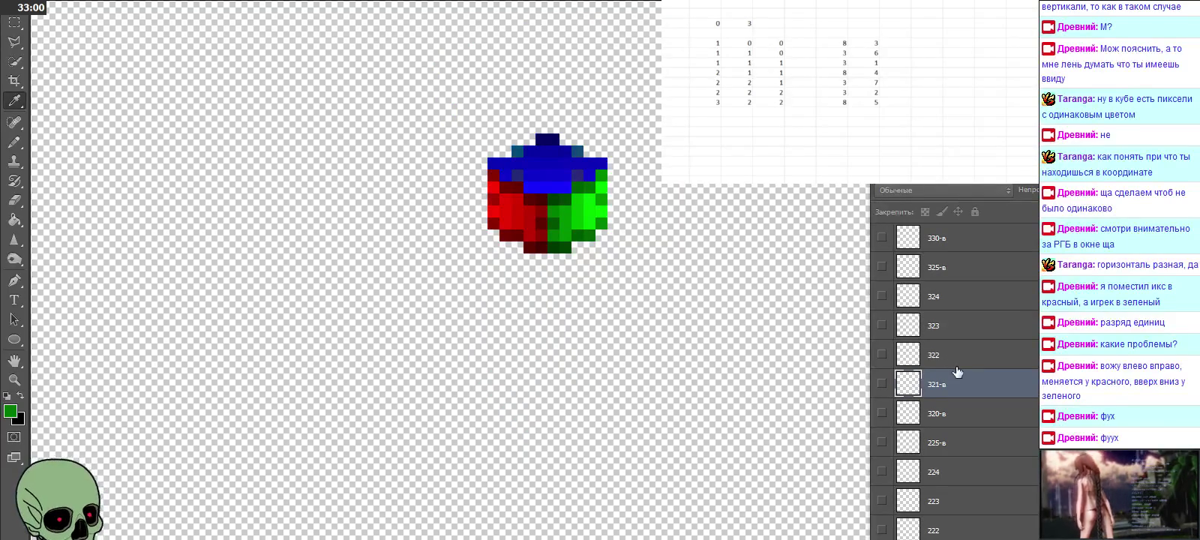
{"action": "left_click", "coordinate": [886, 238]}
Step: Preview layers 331-в through 335 on the column, then hide 330-в through 334
{"action": "scroll", "coordinate": [962, 379], "scroll_direction": "up", "scroll_amount": 3}
{"action": "scroll", "coordinate": [963, 382], "scroll_direction": "up", "scroll_amount": 2}
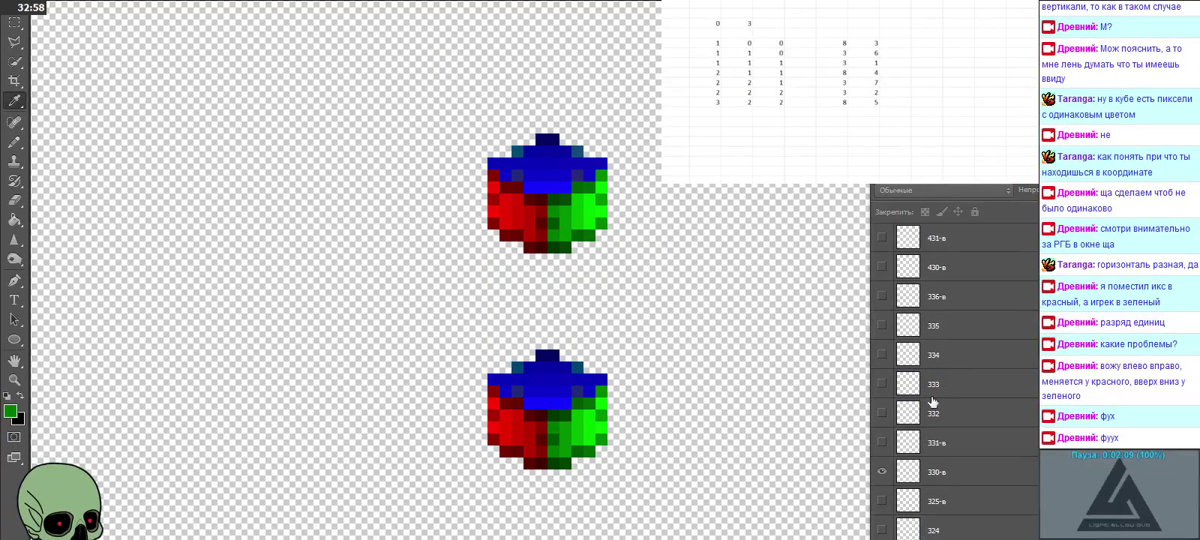
{"action": "left_click_drag", "start_coordinate": [882, 450], "coordinate": [882, 388]}
{"action": "left_click", "coordinate": [882, 357]}
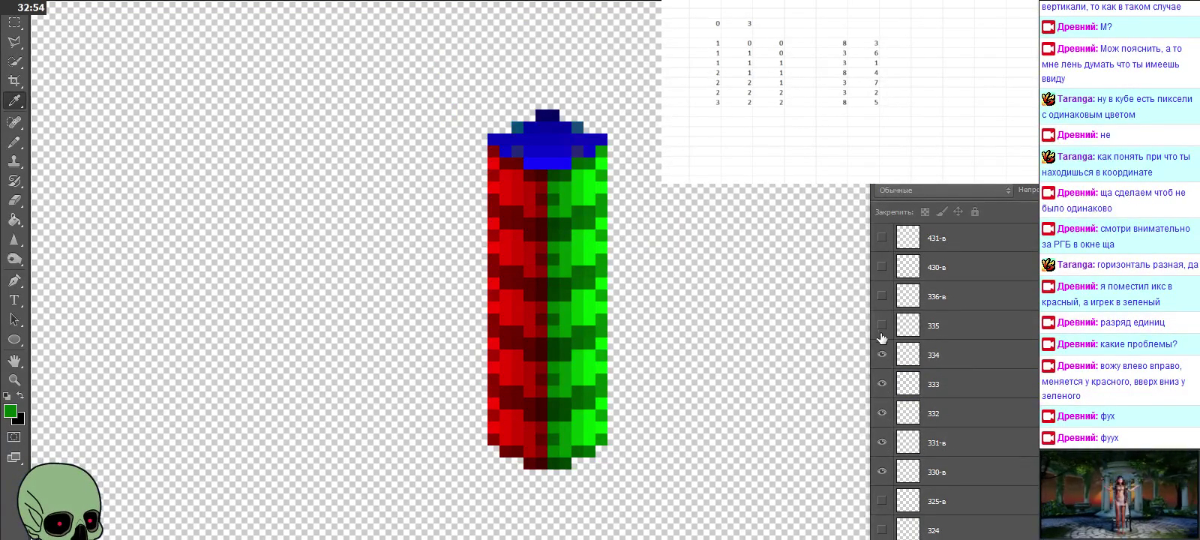
{"action": "left_click", "coordinate": [882, 325]}
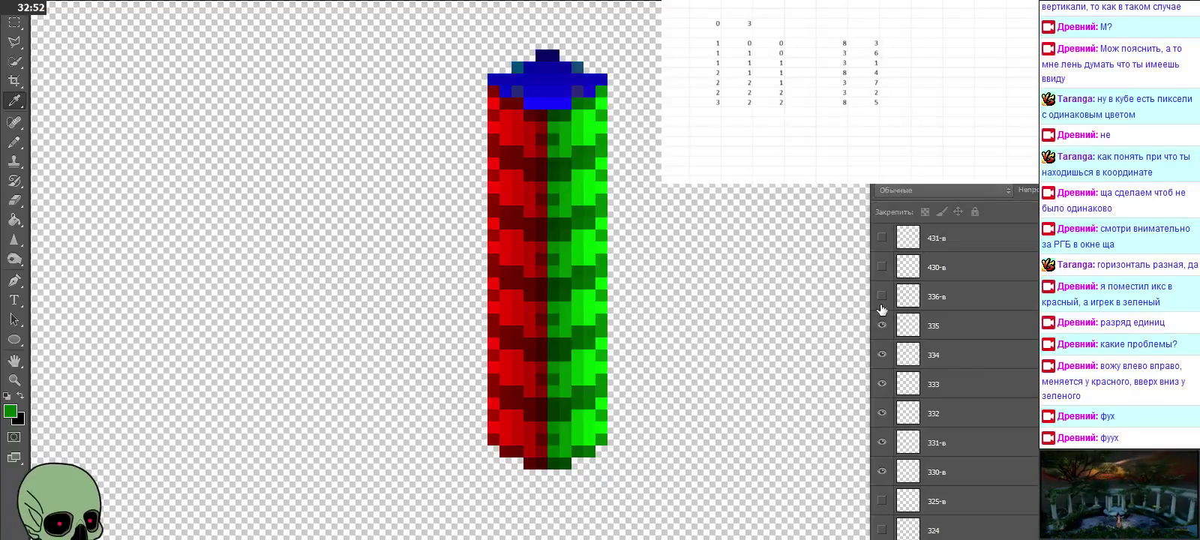
{"action": "scroll", "coordinate": [883, 303], "scroll_direction": "up", "scroll_amount": 1}
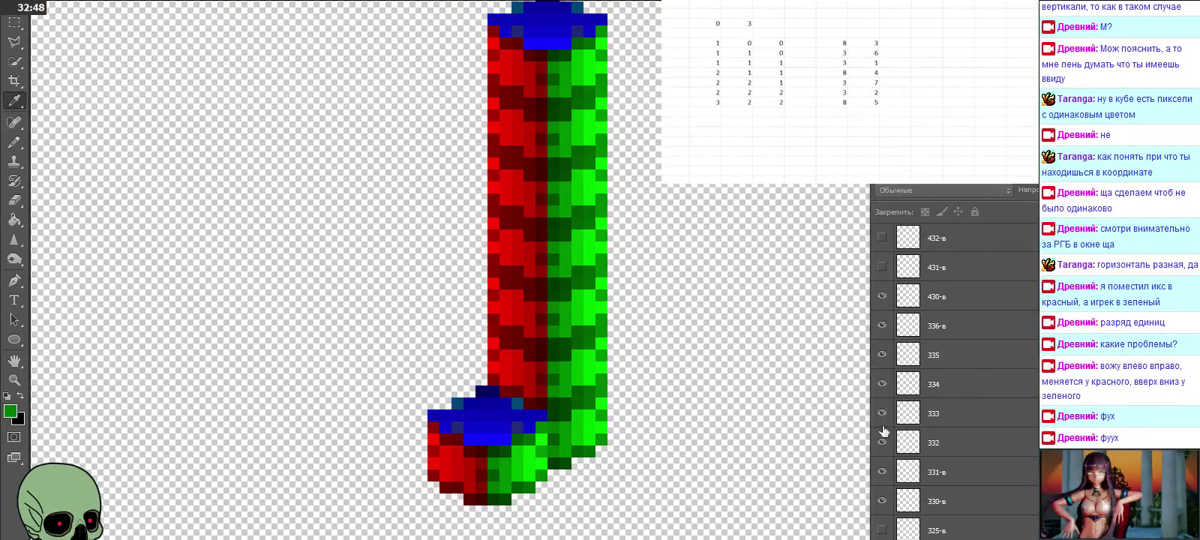
{"action": "left_click_drag", "start_coordinate": [882, 507], "coordinate": [883, 324]}
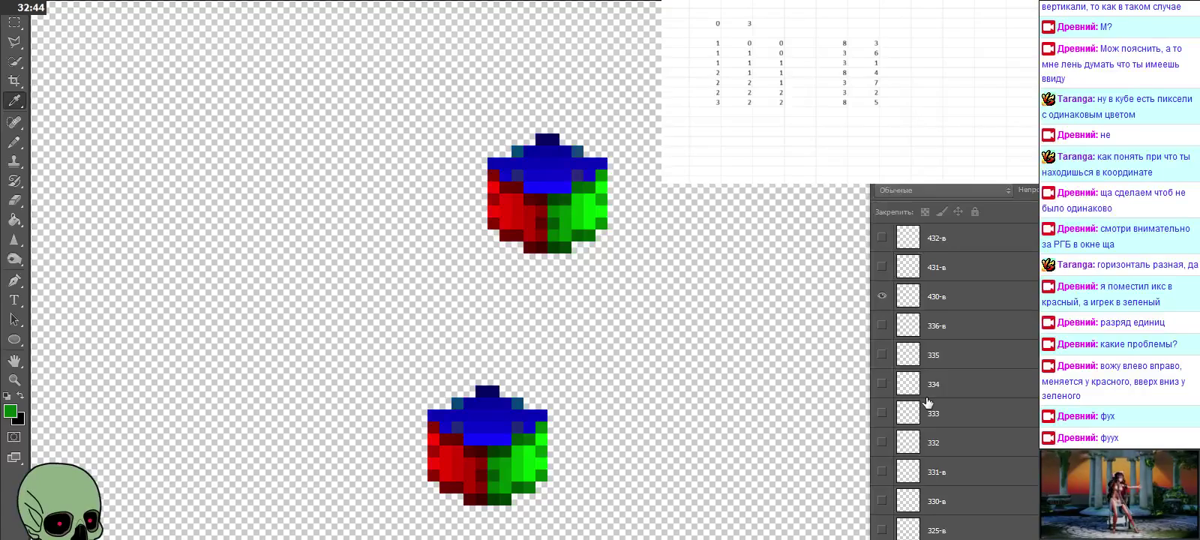
Step: Hide the upper cube's layer, preview layers 431-в through 436-в, then hide layers 430-в to 436-в again
{"action": "scroll", "coordinate": [934, 397], "scroll_direction": "down", "scroll_amount": 10}
{"action": "scroll", "coordinate": [934, 398], "scroll_direction": "down", "scroll_amount": 10}
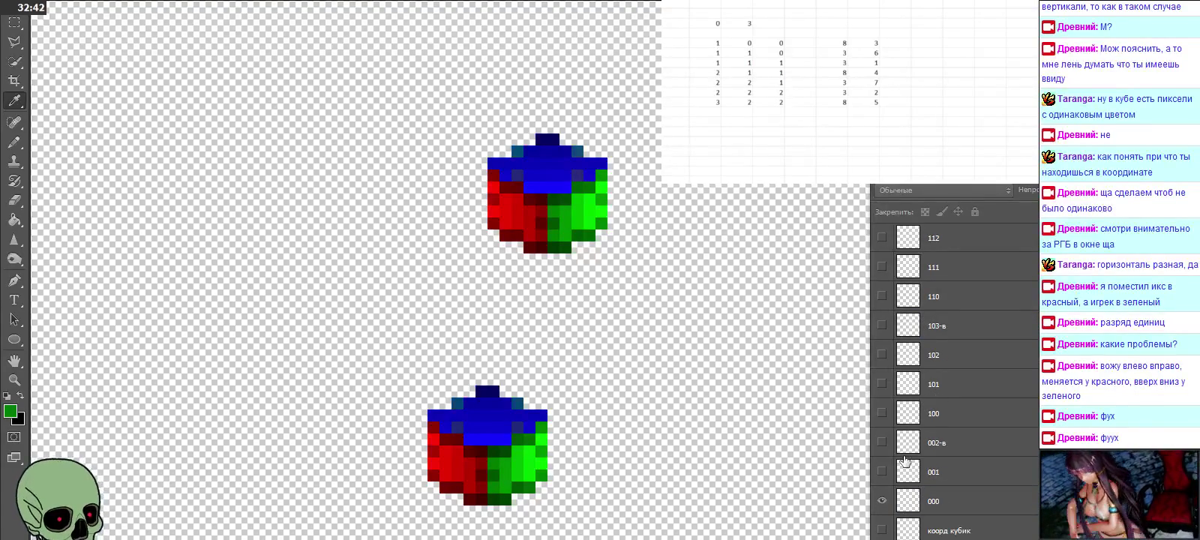
{"action": "left_click", "coordinate": [882, 501]}
{"action": "scroll", "coordinate": [949, 435], "scroll_direction": "up", "scroll_amount": 4}
{"action": "scroll", "coordinate": [951, 435], "scroll_direction": "up", "scroll_amount": 4}
{"action": "scroll", "coordinate": [952, 434], "scroll_direction": "up", "scroll_amount": 4}
{"action": "scroll", "coordinate": [953, 434], "scroll_direction": "up", "scroll_amount": 4}
{"action": "scroll", "coordinate": [952, 434], "scroll_direction": "up", "scroll_amount": 1}
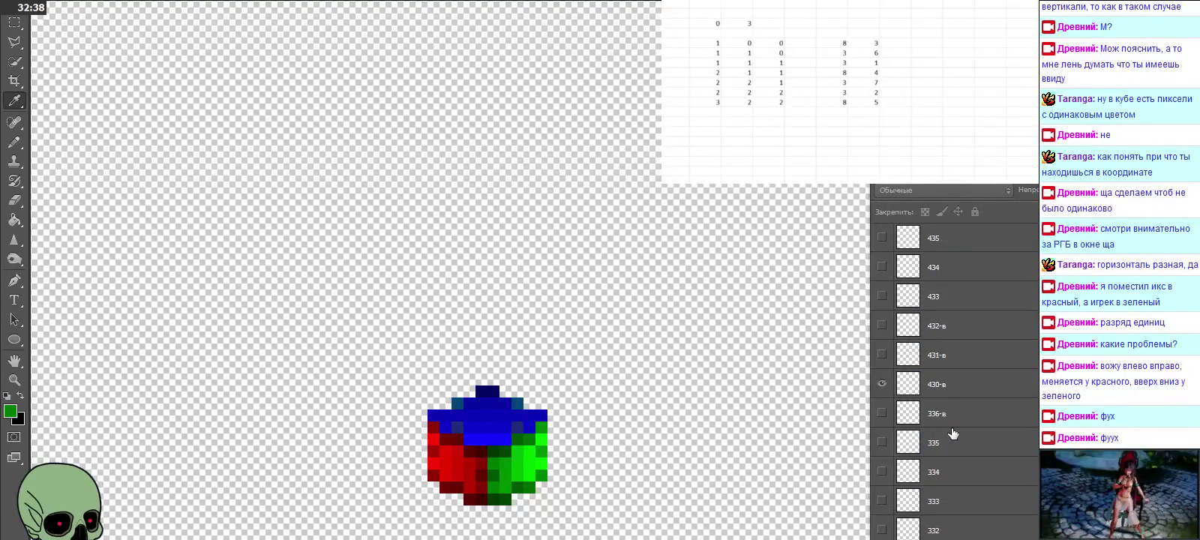
{"action": "left_click", "coordinate": [882, 384]}
{"action": "mouse_move", "coordinate": [886, 362]}
{"action": "left_mouse_down"}
{"action": "mouse_move", "coordinate": [882, 259]}
{"action": "mouse_move", "coordinate": [889, 277]}
{"action": "left_mouse_up"}
{"action": "scroll", "coordinate": [889, 281], "scroll_direction": "up", "scroll_amount": 2}
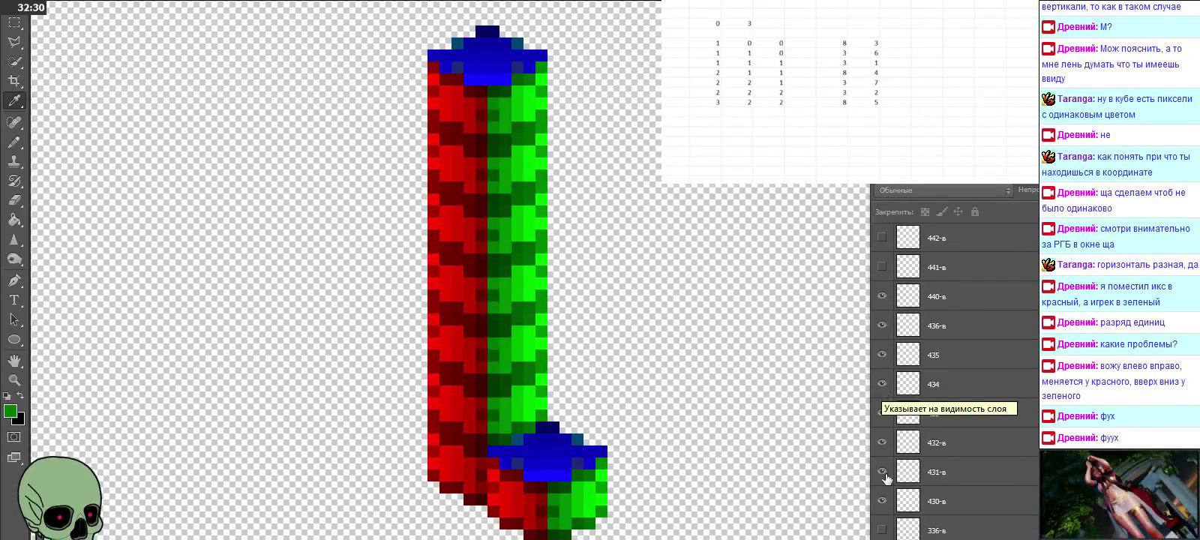
{"action": "left_click_drag", "start_coordinate": [882, 507], "coordinate": [882, 363]}
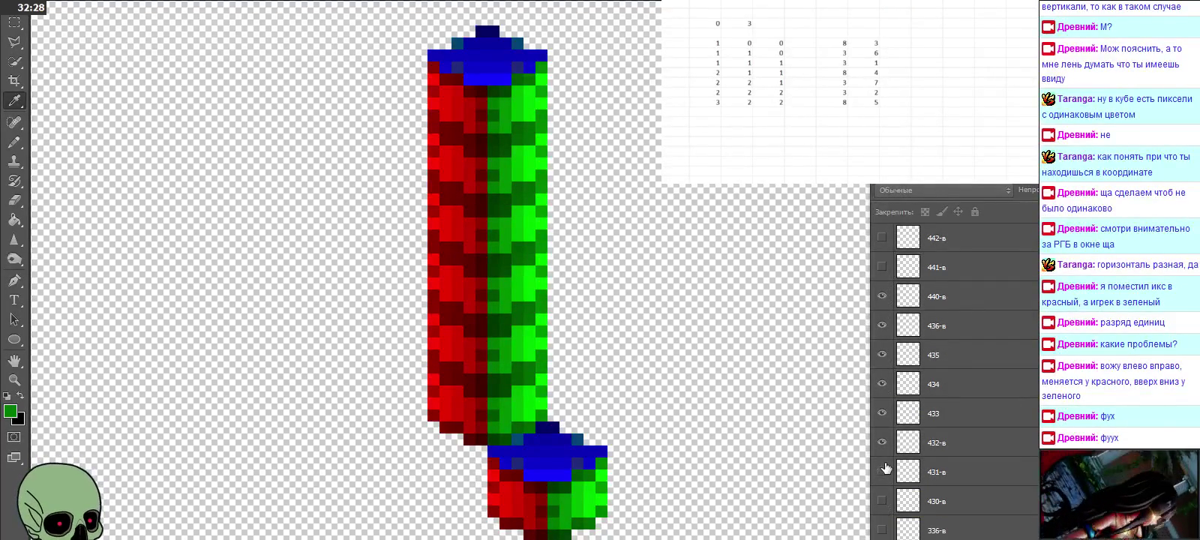
{"action": "left_click", "coordinate": [883, 325]}
Step: Preview layers 441-в through 447-в, show 540-в, then hide layers 440-в to 445
{"action": "scroll", "coordinate": [885, 345], "scroll_direction": "up", "scroll_amount": 2}
{"action": "left_click", "coordinate": [884, 325]}
{"action": "left_click", "coordinate": [883, 298]}
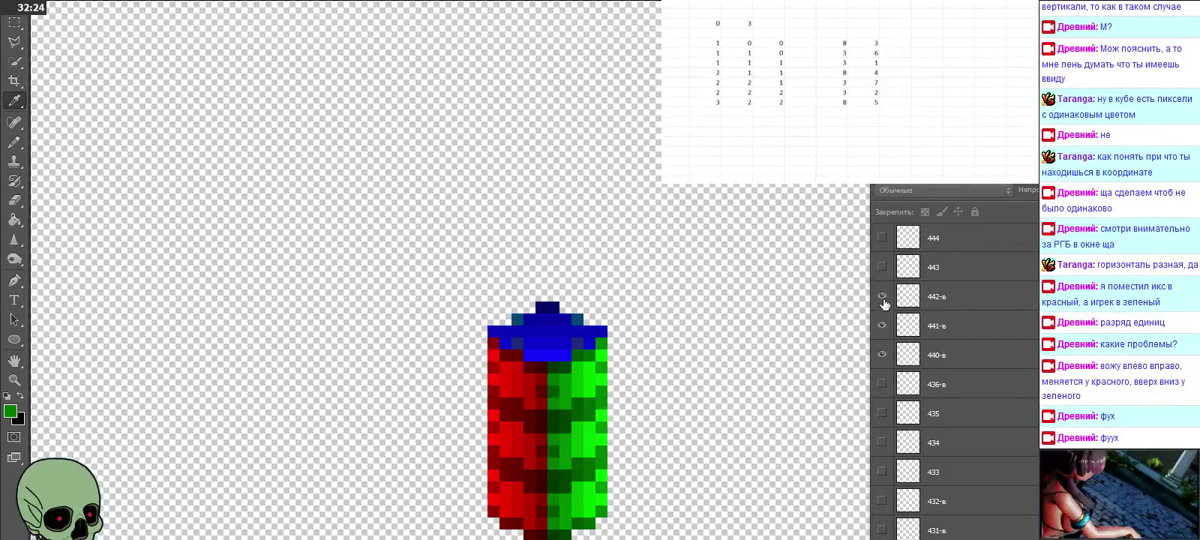
{"action": "left_click", "coordinate": [883, 267]}
{"action": "left_click", "coordinate": [883, 237]}
{"action": "scroll", "coordinate": [884, 273], "scroll_direction": "up", "scroll_amount": 3}
{"action": "left_click", "coordinate": [882, 297]}
{"action": "left_click", "coordinate": [882, 266]}
{"action": "left_click", "coordinate": [882, 237]}
{"action": "scroll", "coordinate": [893, 308], "scroll_direction": "up", "scroll_amount": 4}
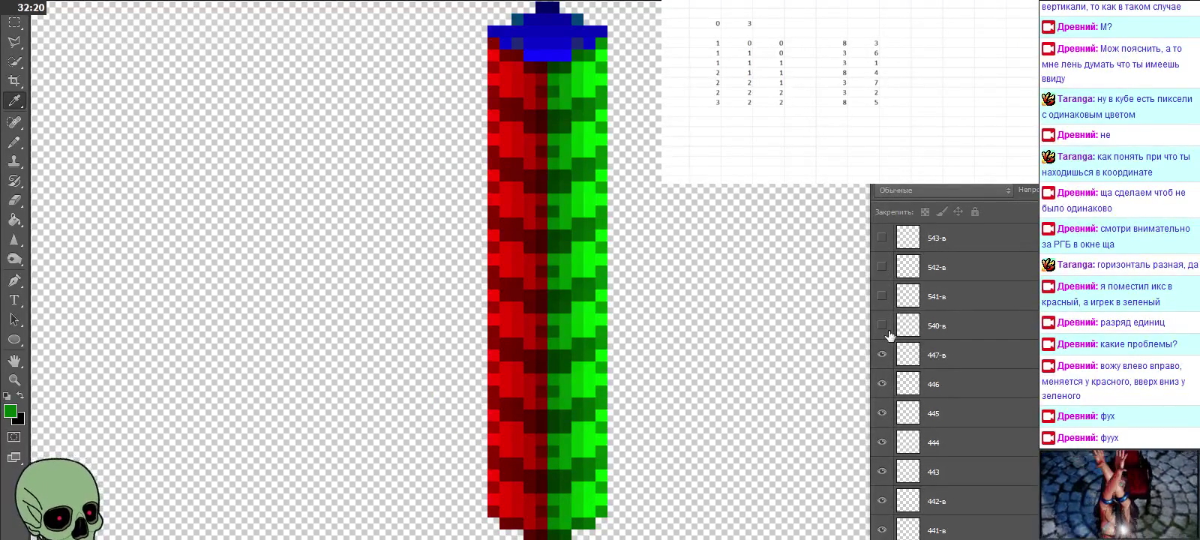
{"action": "left_click", "coordinate": [882, 325]}
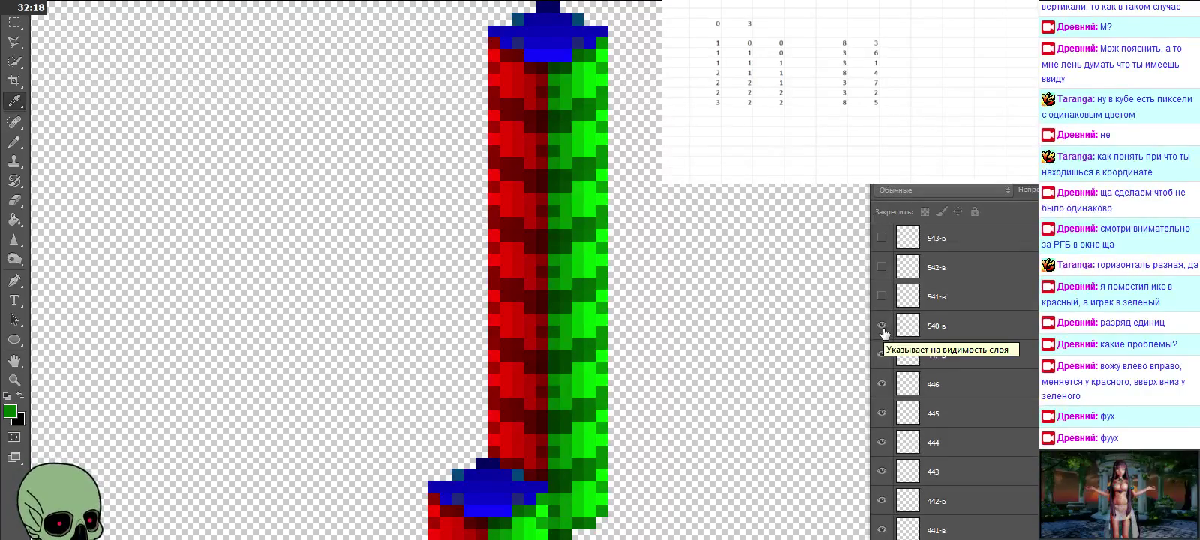
{"action": "scroll", "coordinate": [883, 518], "scroll_direction": "down", "scroll_amount": 1}
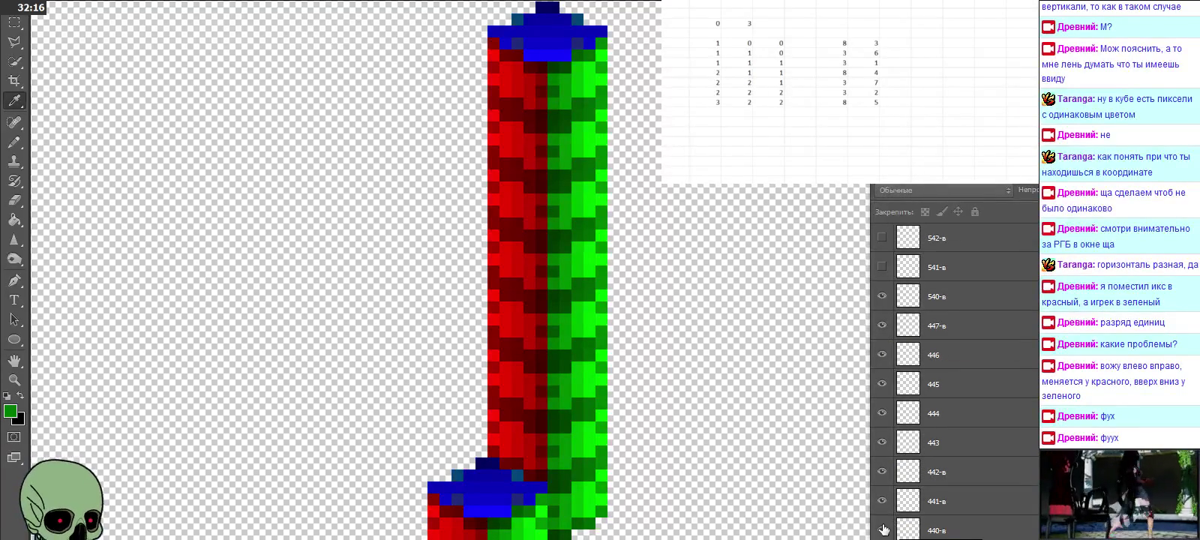
{"action": "left_click_drag", "start_coordinate": [882, 527], "coordinate": [884, 327]}
Step: Show layers 541-в through 547-в and layer 550-в
{"action": "scroll", "coordinate": [935, 426], "scroll_direction": "up", "scroll_amount": 4}
{"action": "left_click_drag", "start_coordinate": [883, 401], "coordinate": [884, 363]}
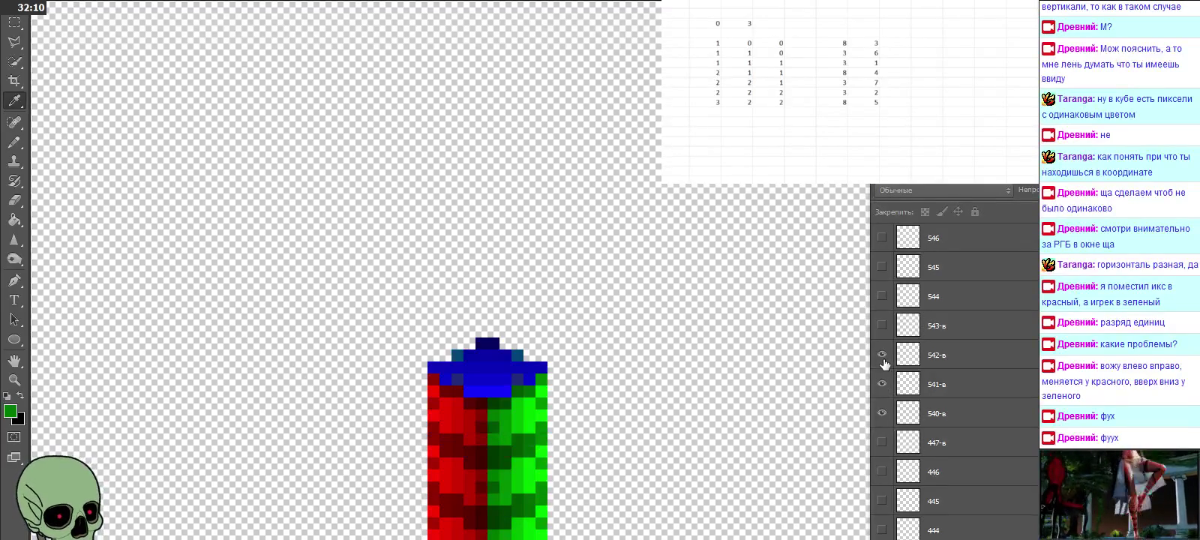
{"action": "left_click", "coordinate": [882, 326]}
{"action": "left_click", "coordinate": [883, 297]}
{"action": "scroll", "coordinate": [883, 298], "scroll_direction": "up", "scroll_amount": 1}
{"action": "left_click", "coordinate": [883, 297]}
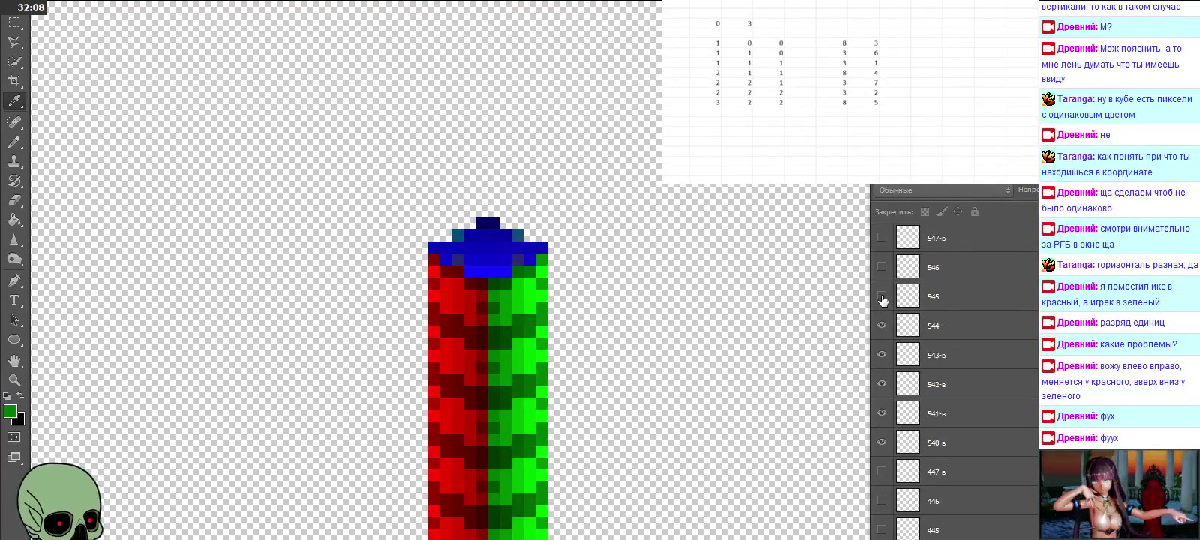
{"action": "scroll", "coordinate": [883, 300], "scroll_direction": "up", "scroll_amount": 1}
{"action": "left_click", "coordinate": [882, 298]}
{"action": "scroll", "coordinate": [883, 298], "scroll_direction": "up", "scroll_amount": 1}
{"action": "left_click", "coordinate": [883, 297]}
{"action": "left_click", "coordinate": [882, 267]}
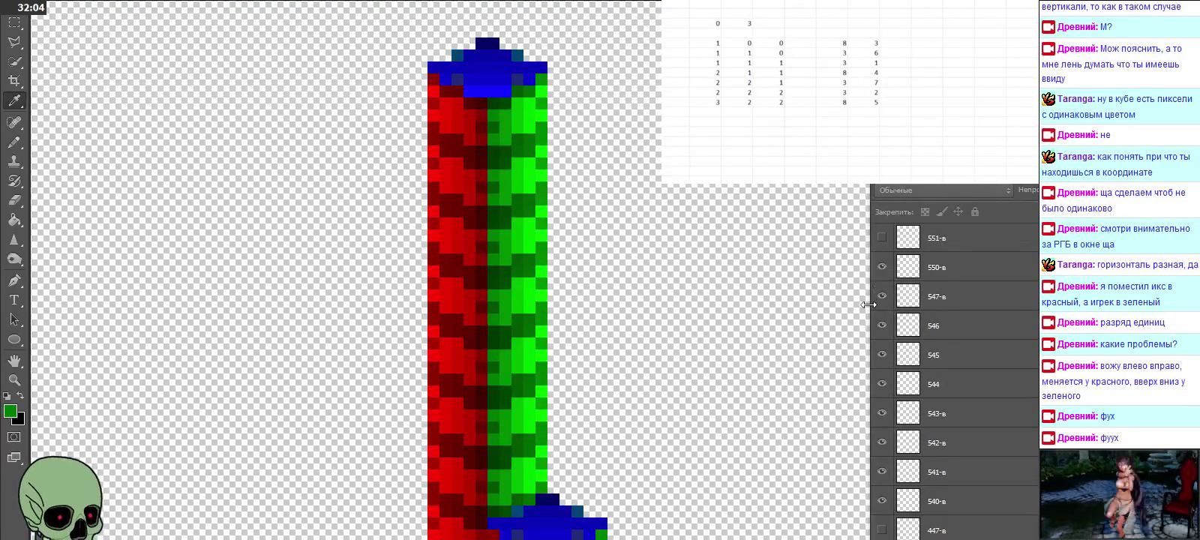
Step: Hide layers 540-в through 547-в
{"action": "left_click", "coordinate": [882, 500]}
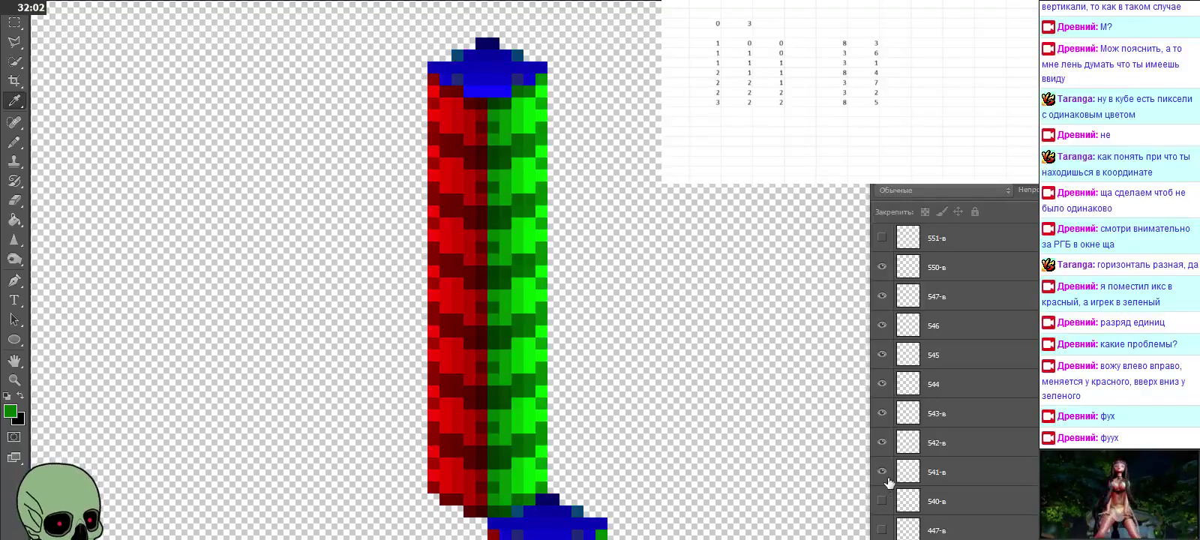
{"action": "left_click", "coordinate": [882, 471]}
{"action": "left_click", "coordinate": [882, 441]}
{"action": "left_click", "coordinate": [882, 413]}
{"action": "left_click", "coordinate": [882, 385]}
{"action": "left_click", "coordinate": [883, 355]}
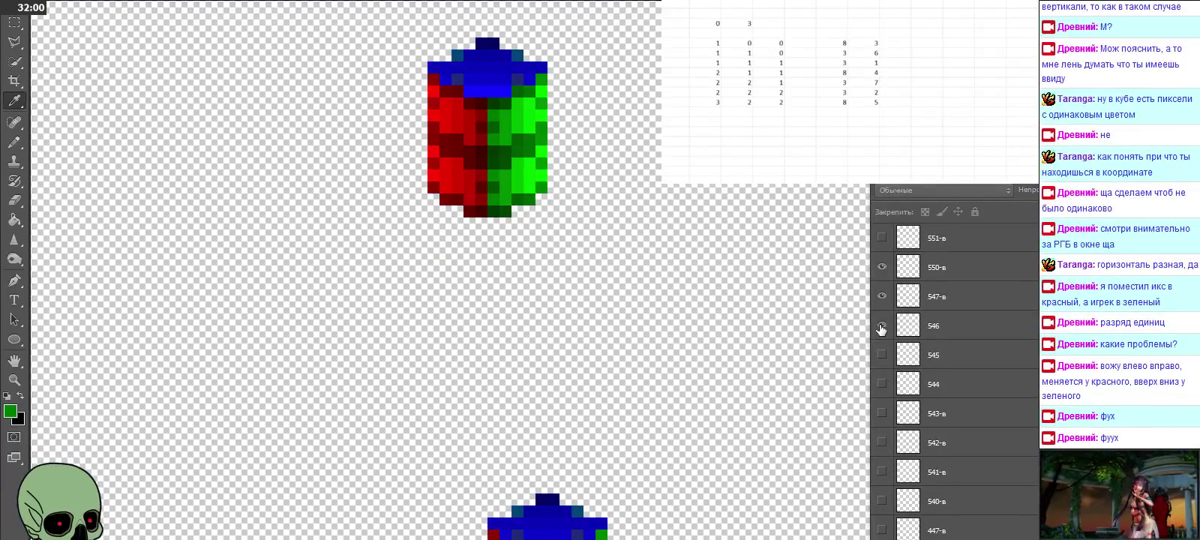
{"action": "left_click", "coordinate": [882, 325]}
{"action": "left_click", "coordinate": [882, 297]}
Step: Show layers 551-в through 558-в, then layer 650-а
{"action": "scroll", "coordinate": [889, 319], "scroll_direction": "up", "scroll_amount": 2}
{"action": "scroll", "coordinate": [885, 353], "scroll_direction": "up", "scroll_amount": 2}
{"action": "left_click", "coordinate": [882, 355]}
{"action": "left_click", "coordinate": [882, 326]}
{"action": "left_click", "coordinate": [882, 267]}
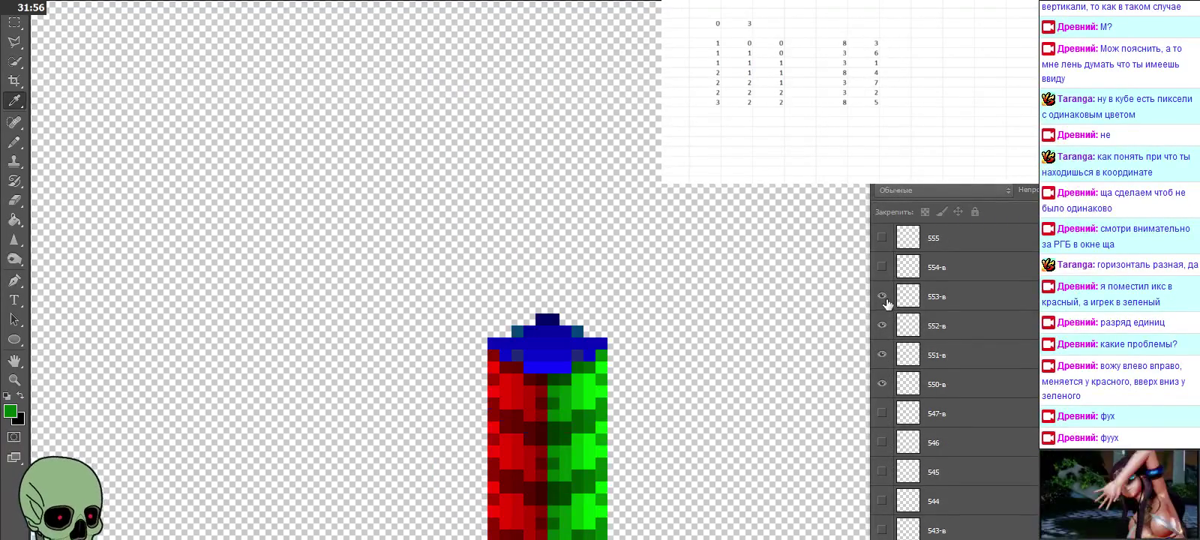
{"action": "left_click", "coordinate": [883, 237]}
{"action": "scroll", "coordinate": [884, 247], "scroll_direction": "up", "scroll_amount": 2}
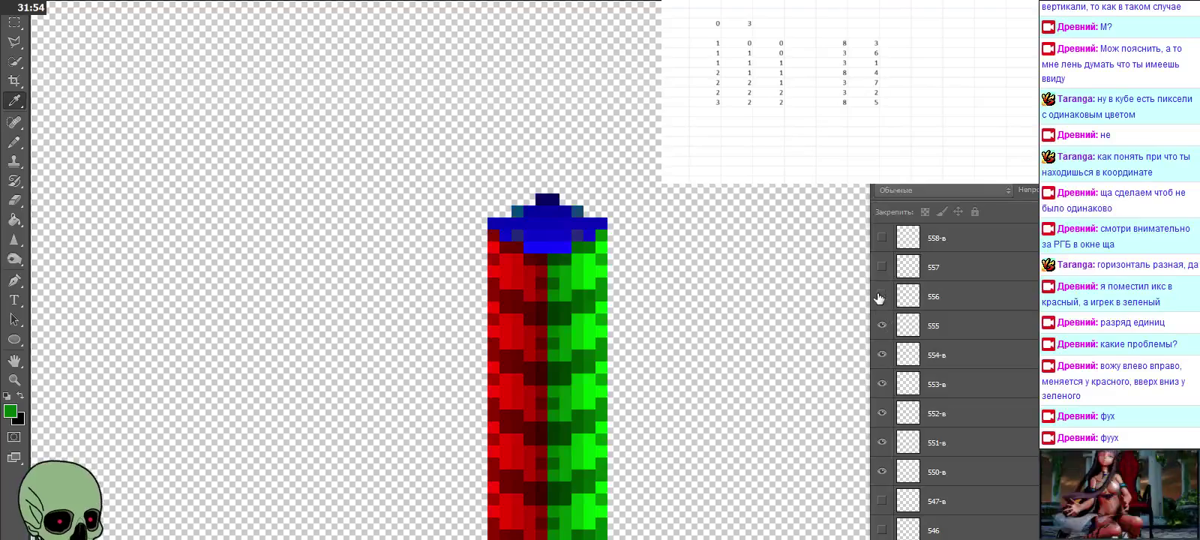
{"action": "left_click", "coordinate": [882, 296]}
{"action": "left_click", "coordinate": [882, 267]}
{"action": "left_click", "coordinate": [882, 238]}
{"action": "scroll", "coordinate": [900, 300], "scroll_direction": "up", "scroll_amount": 2}
{"action": "left_click", "coordinate": [883, 267]}
Step: Hide layers 550-в through 558-в, leaving the 65x cube visible
{"action": "scroll", "coordinate": [893, 293], "scroll_direction": "down", "scroll_amount": 2}
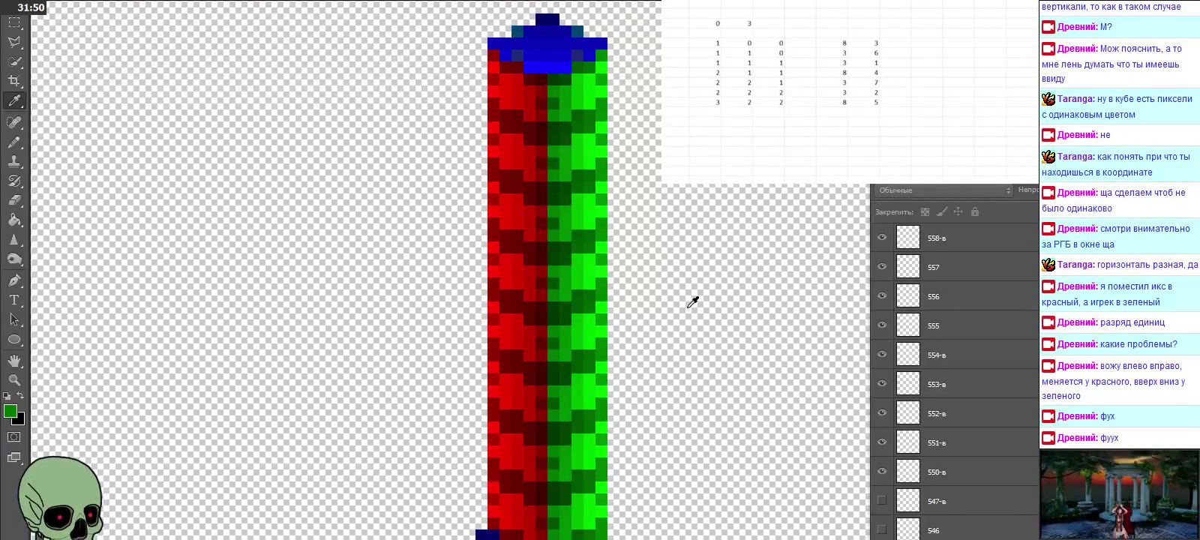
{"action": "scroll", "coordinate": [678, 292], "scroll_direction": "down", "scroll_amount": 1}
{"action": "scroll", "coordinate": [949, 365], "scroll_direction": "down", "scroll_amount": 2}
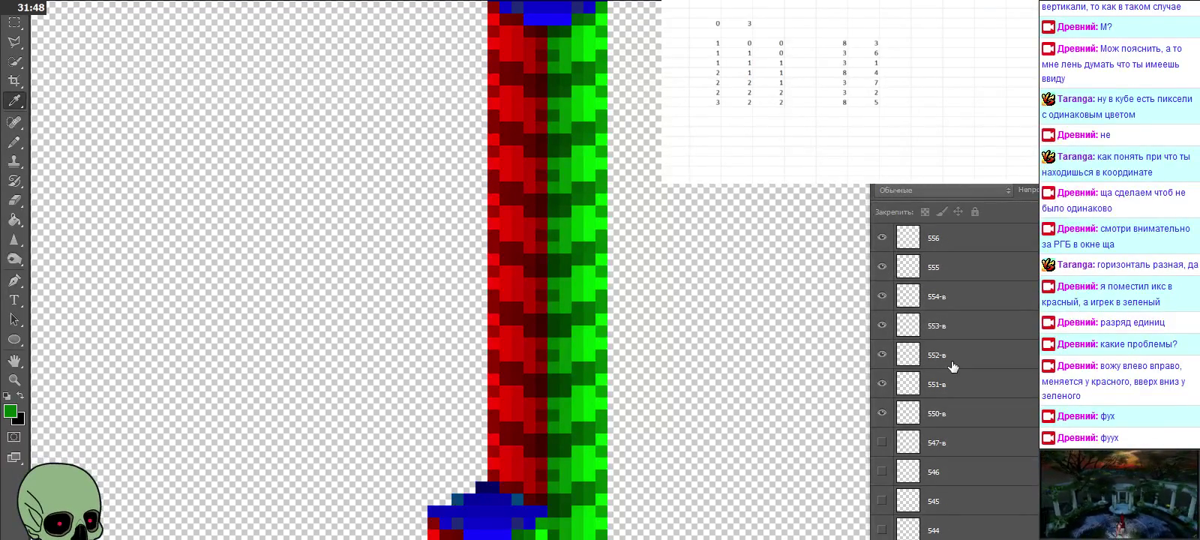
{"action": "scroll", "coordinate": [732, 355], "scroll_direction": "down", "scroll_amount": 2}
{"action": "scroll", "coordinate": [732, 355], "scroll_direction": "up", "scroll_amount": 3}
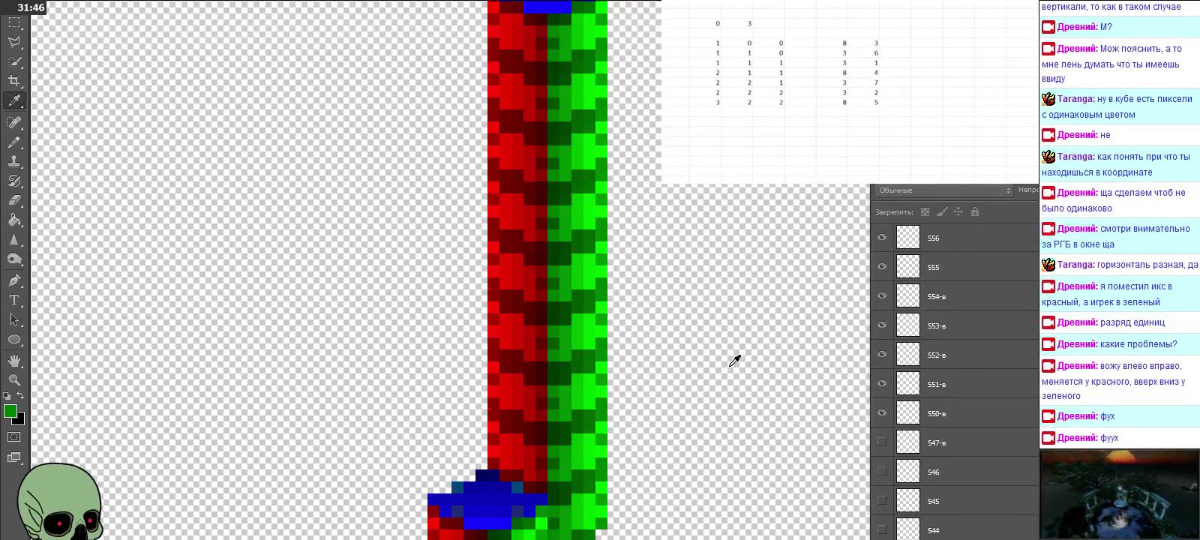
{"action": "scroll", "coordinate": [731, 363], "scroll_direction": "up", "scroll_amount": 1}
{"action": "left_click_drag", "start_coordinate": [882, 413], "coordinate": [883, 298]}
{"action": "left_click", "coordinate": [882, 298]}
{"action": "scroll", "coordinate": [901, 355], "scroll_direction": "up", "scroll_amount": 2}
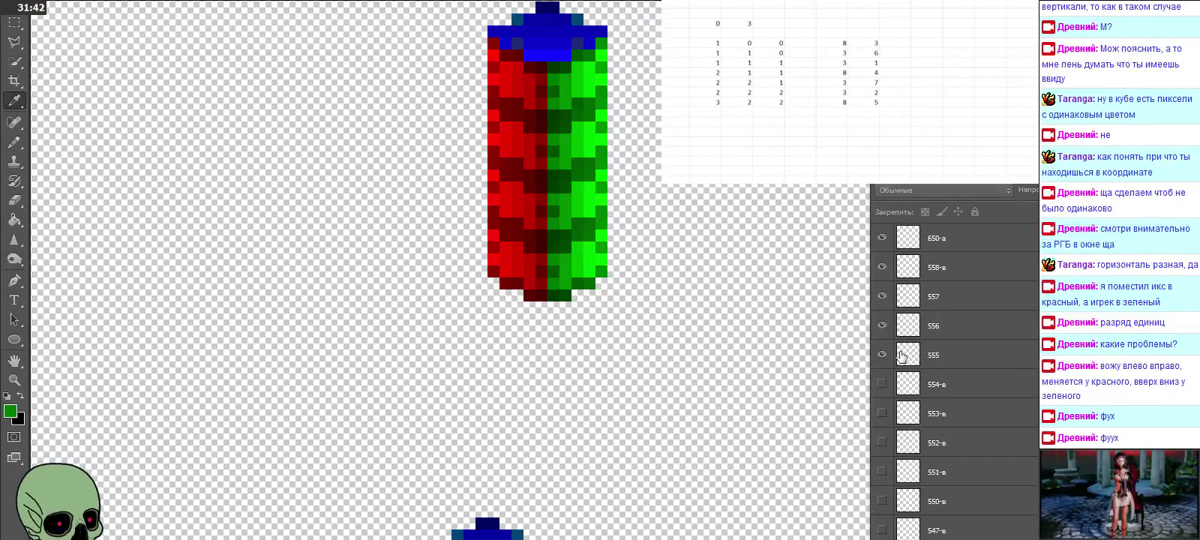
{"action": "left_click_drag", "start_coordinate": [881, 362], "coordinate": [882, 297]}
{"action": "scroll", "coordinate": [901, 359], "scroll_direction": "up", "scroll_amount": 1}
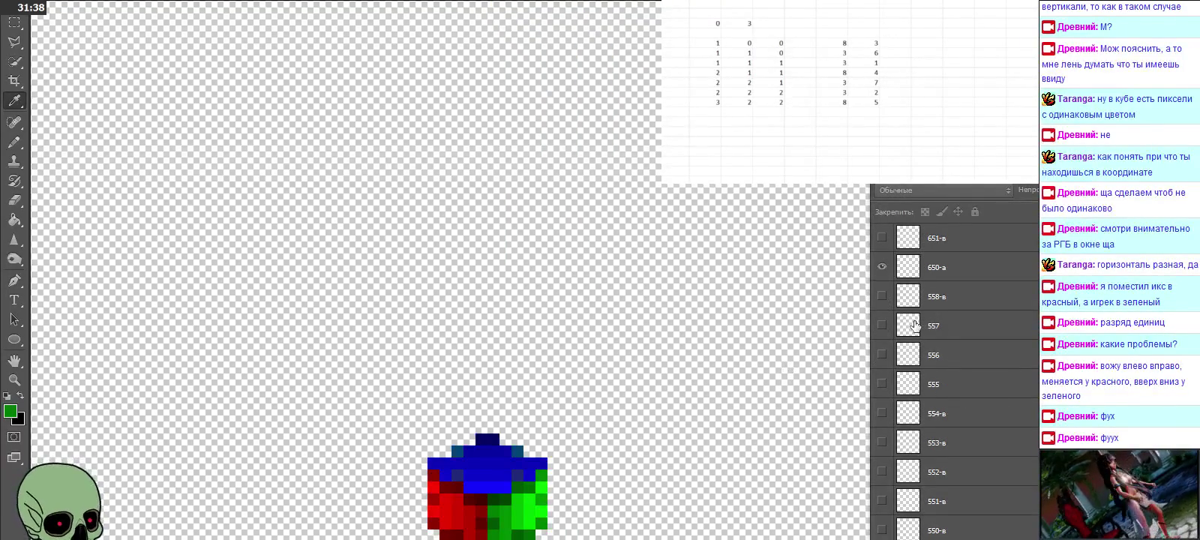
{"action": "scroll", "coordinate": [914, 325], "scroll_direction": "up", "scroll_amount": 2}
Step: Show layers 651-в through 659-в to build up the 65x column
{"action": "left_click", "coordinate": [882, 325]}
{"action": "left_click", "coordinate": [882, 297]}
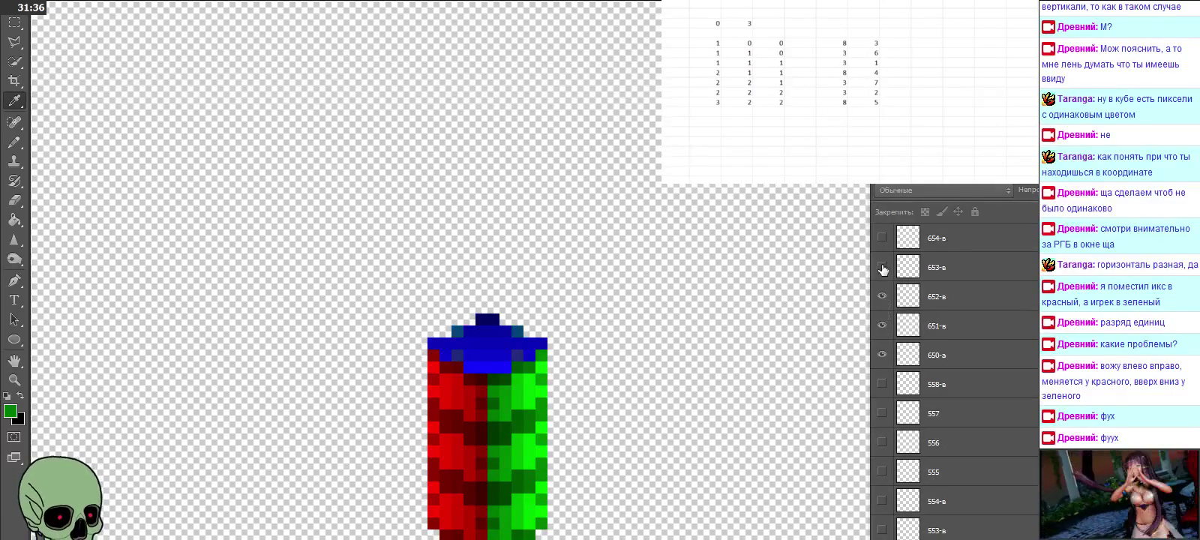
{"action": "left_click", "coordinate": [882, 267]}
{"action": "left_click", "coordinate": [883, 238]}
{"action": "scroll", "coordinate": [883, 248], "scroll_direction": "up", "scroll_amount": 3}
{"action": "left_click", "coordinate": [882, 326]}
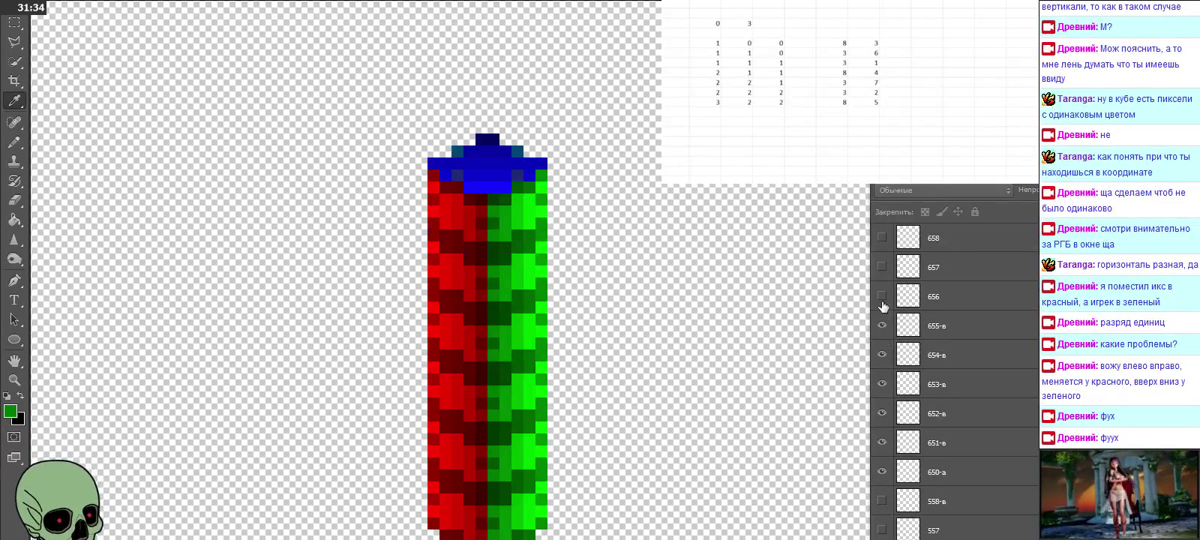
{"action": "left_click", "coordinate": [882, 296]}
{"action": "left_click", "coordinate": [882, 267]}
{"action": "scroll", "coordinate": [910, 325], "scroll_direction": "up", "scroll_amount": 3}
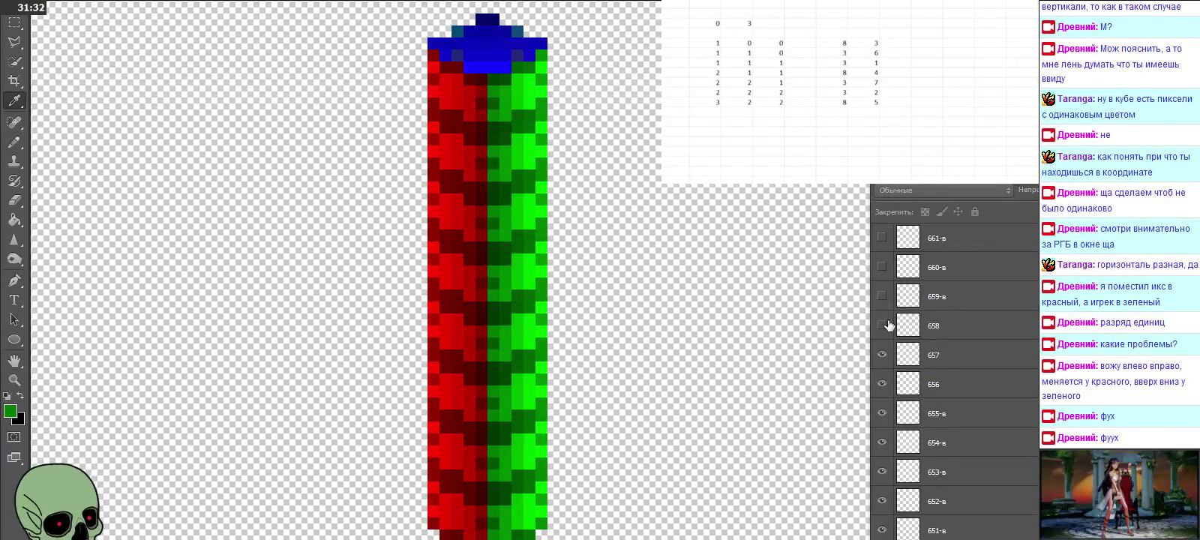
{"action": "left_click", "coordinate": [882, 326]}
{"action": "left_click", "coordinate": [882, 297]}
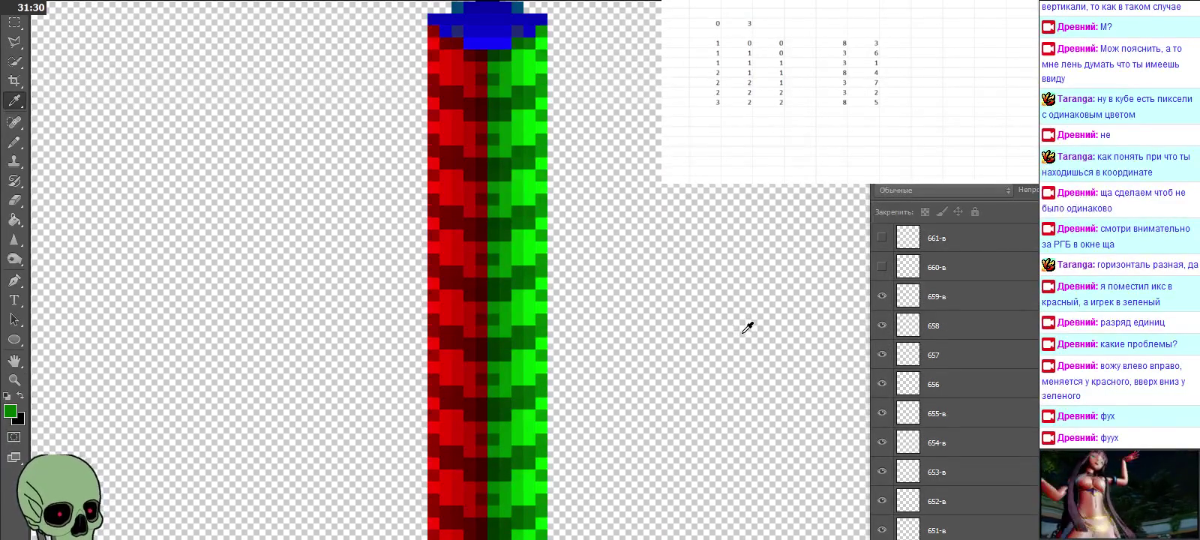
{"action": "scroll", "coordinate": [787, 307], "scroll_direction": "up", "scroll_amount": 1}
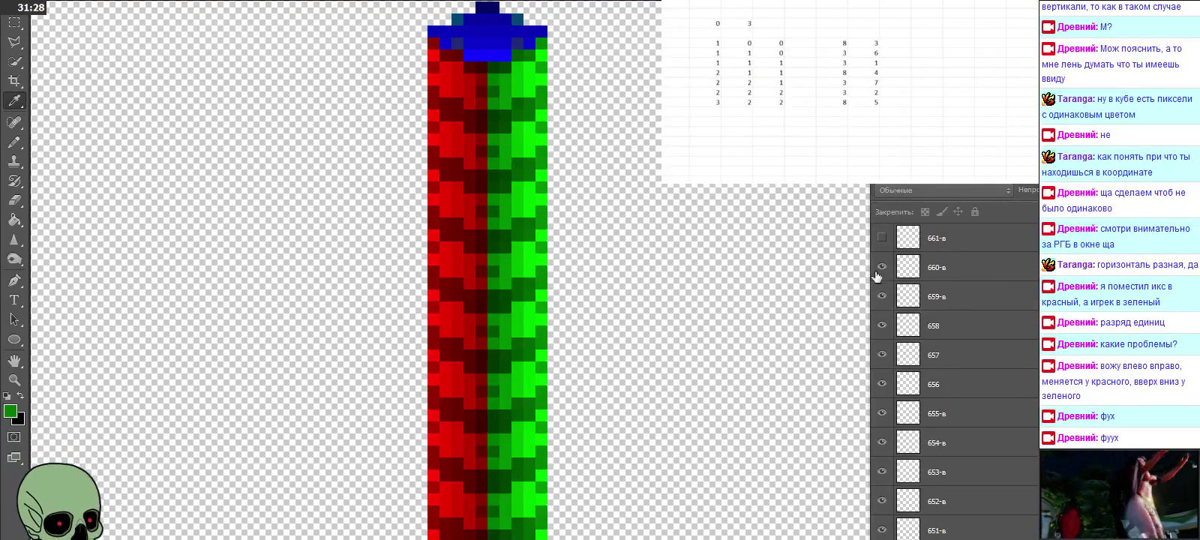
Step: Hide layers 650-а through 659-в again
{"action": "scroll", "coordinate": [774, 315], "scroll_direction": "down", "scroll_amount": 2}
{"action": "scroll", "coordinate": [774, 315], "scroll_direction": "down", "scroll_amount": 2}
{"action": "scroll", "coordinate": [774, 315], "scroll_direction": "down", "scroll_amount": 2}
{"action": "scroll", "coordinate": [774, 315], "scroll_direction": "down", "scroll_amount": 3}
{"action": "scroll", "coordinate": [774, 315], "scroll_direction": "up", "scroll_amount": 2}
{"action": "scroll", "coordinate": [775, 315], "scroll_direction": "down", "scroll_amount": 3}
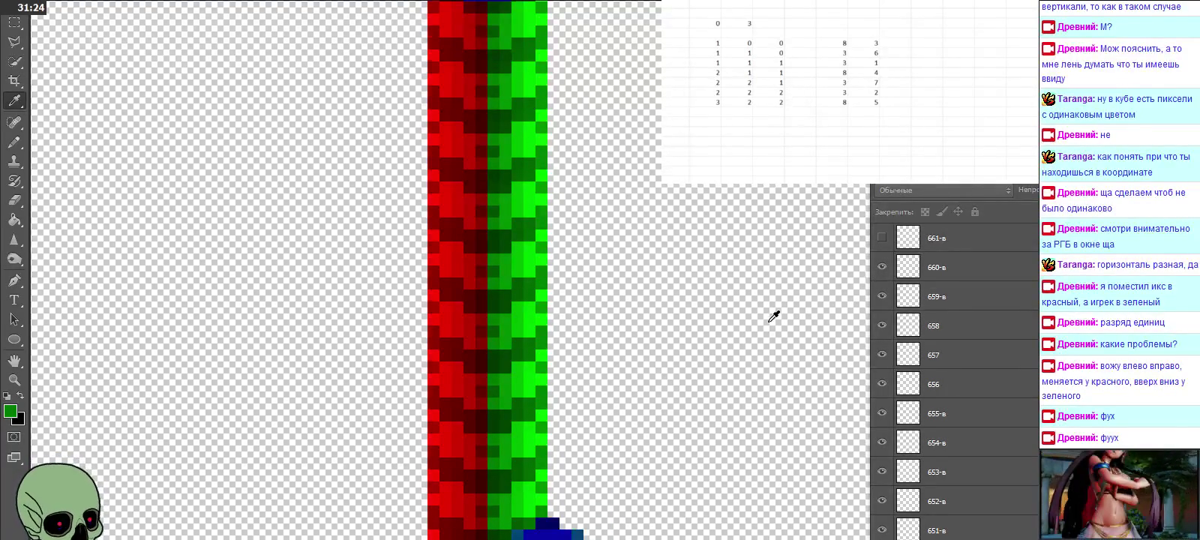
{"action": "scroll", "coordinate": [775, 315], "scroll_direction": "up", "scroll_amount": 3}
{"action": "scroll", "coordinate": [774, 315], "scroll_direction": "down", "scroll_amount": 3}
{"action": "scroll", "coordinate": [775, 315], "scroll_direction": "down", "scroll_amount": 2}
{"action": "scroll", "coordinate": [926, 369], "scroll_direction": "down", "scroll_amount": 3}
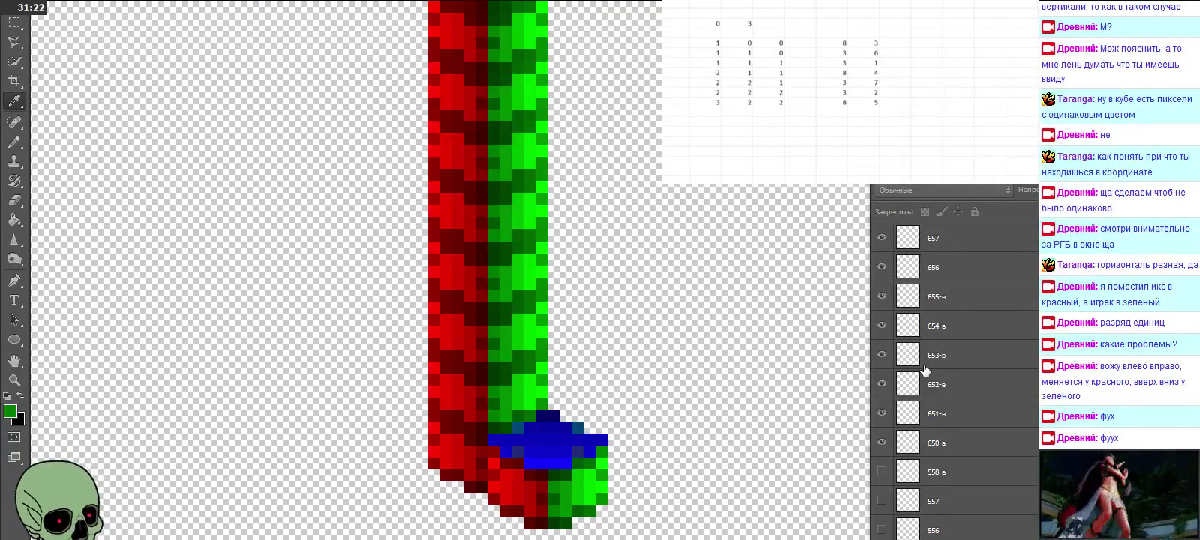
{"action": "left_click_drag", "start_coordinate": [882, 445], "coordinate": [882, 303]}
{"action": "scroll", "coordinate": [882, 303], "scroll_direction": "up", "scroll_amount": 2}
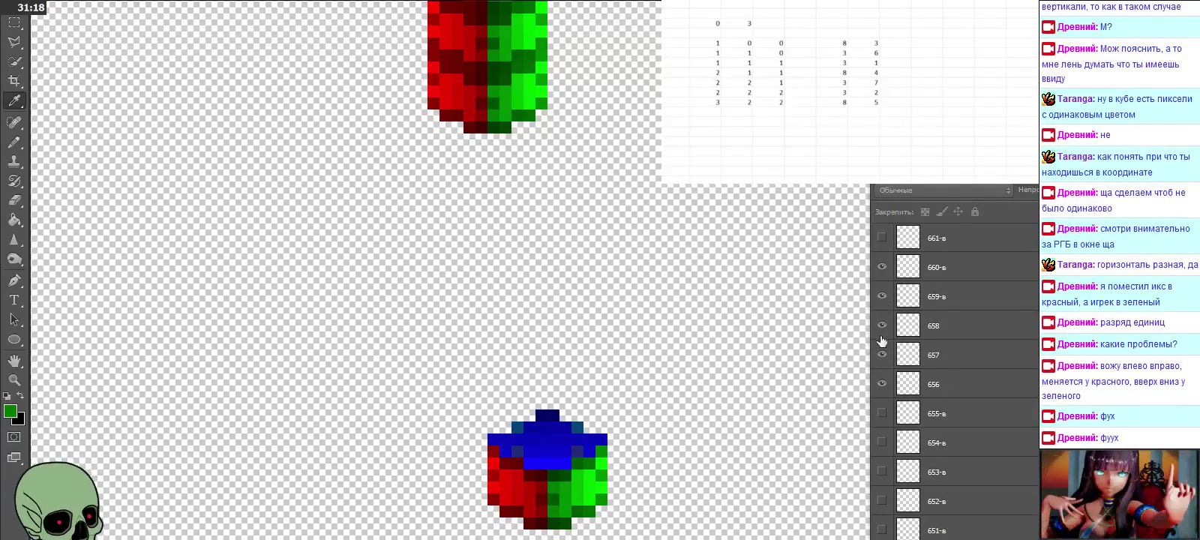
{"action": "left_click_drag", "start_coordinate": [882, 387], "coordinate": [882, 300]}
Step: Show the 66x layers, including 661-в, 662-в, 667, 668 and 66-10-в
{"action": "scroll", "coordinate": [928, 382], "scroll_direction": "up", "scroll_amount": 3}
{"action": "left_click_drag", "start_coordinate": [883, 377], "coordinate": [883, 238]}
{"action": "scroll", "coordinate": [904, 333], "scroll_direction": "up", "scroll_amount": 3}
{"action": "left_click_drag", "start_coordinate": [882, 325], "coordinate": [883, 271]}
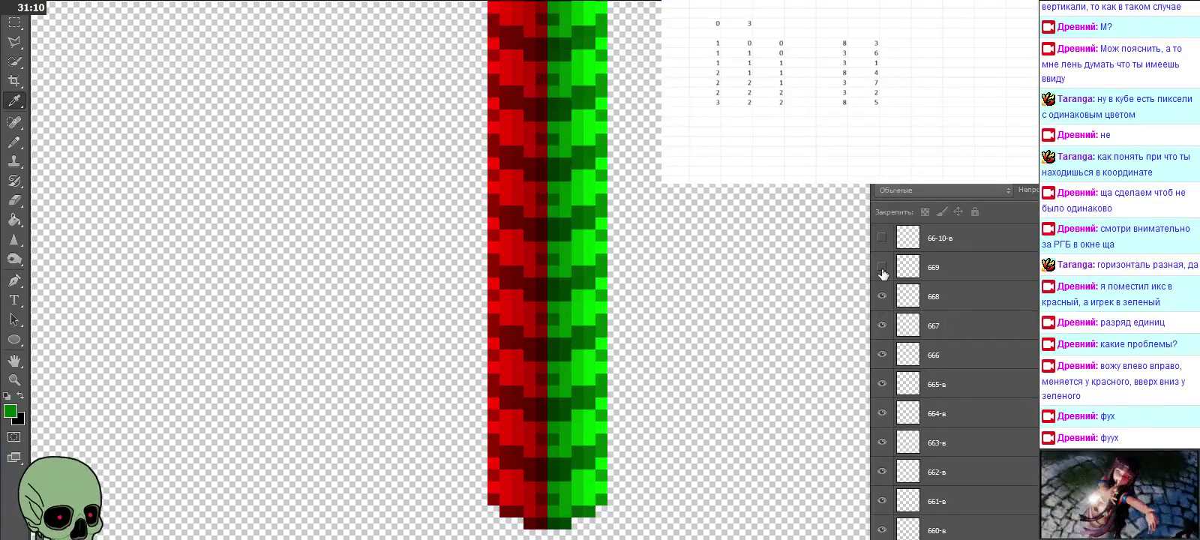
{"action": "scroll", "coordinate": [890, 321], "scroll_direction": "up", "scroll_amount": 2}
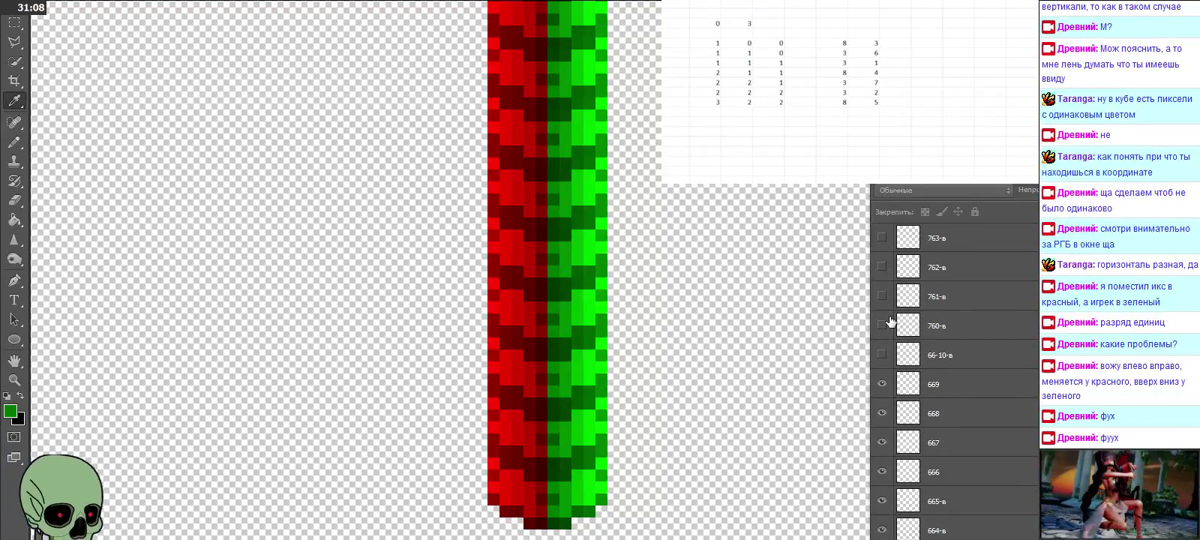
{"action": "left_click", "coordinate": [888, 350]}
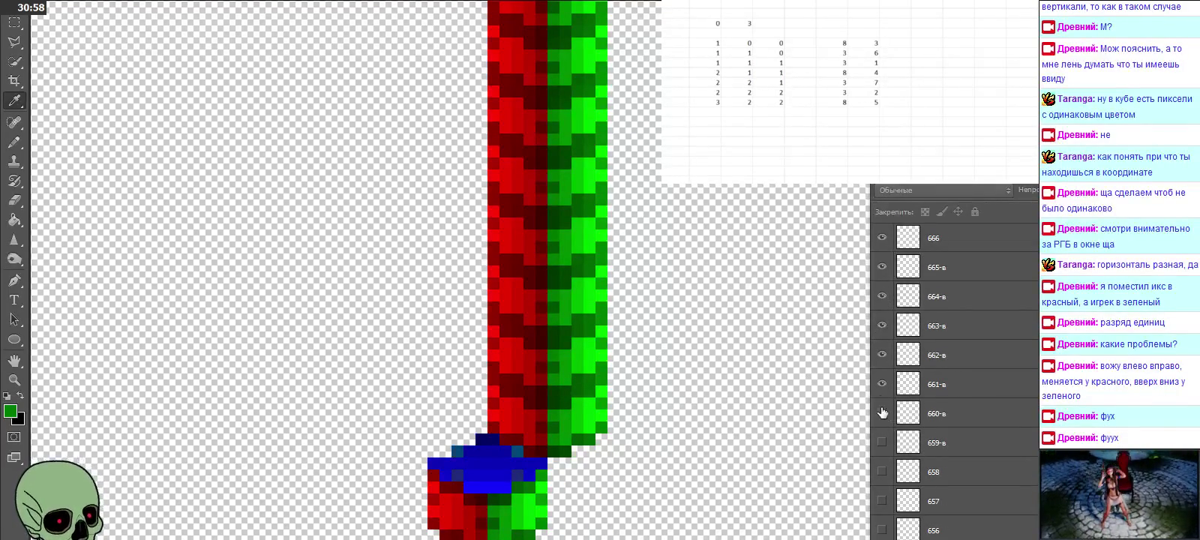
Step: Hide the 66x layers and show layers 760-в through 767
{"action": "left_click_drag", "start_coordinate": [883, 384], "coordinate": [882, 267]}
{"action": "scroll", "coordinate": [917, 420], "scroll_direction": "up", "scroll_amount": 3}
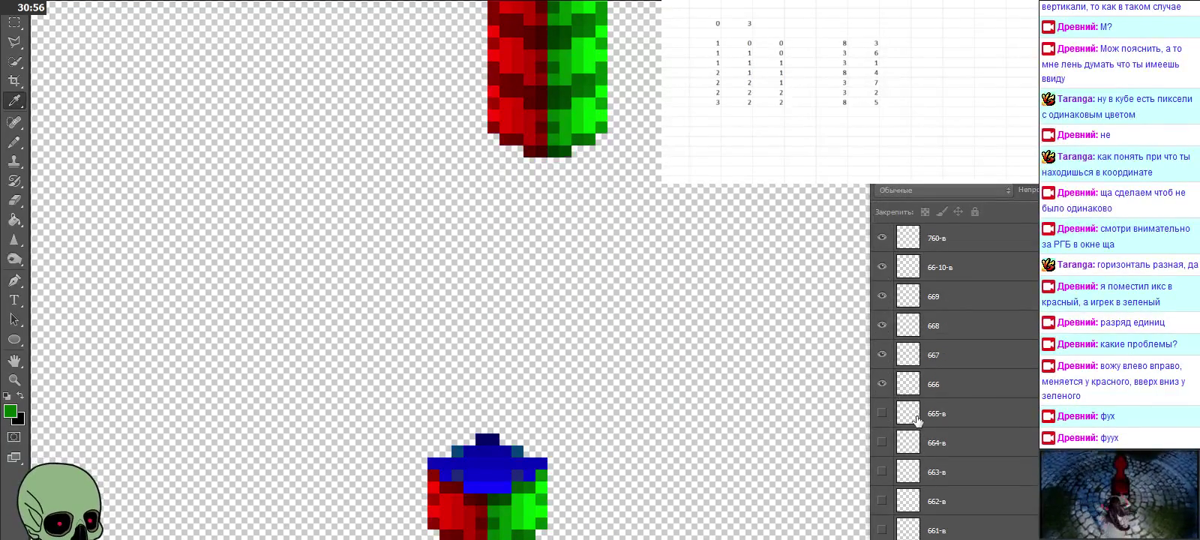
{"action": "left_click_drag", "start_coordinate": [882, 383], "coordinate": [882, 267]}
{"action": "scroll", "coordinate": [900, 386], "scroll_direction": "up", "scroll_amount": 3}
{"action": "left_click", "coordinate": [882, 355]}
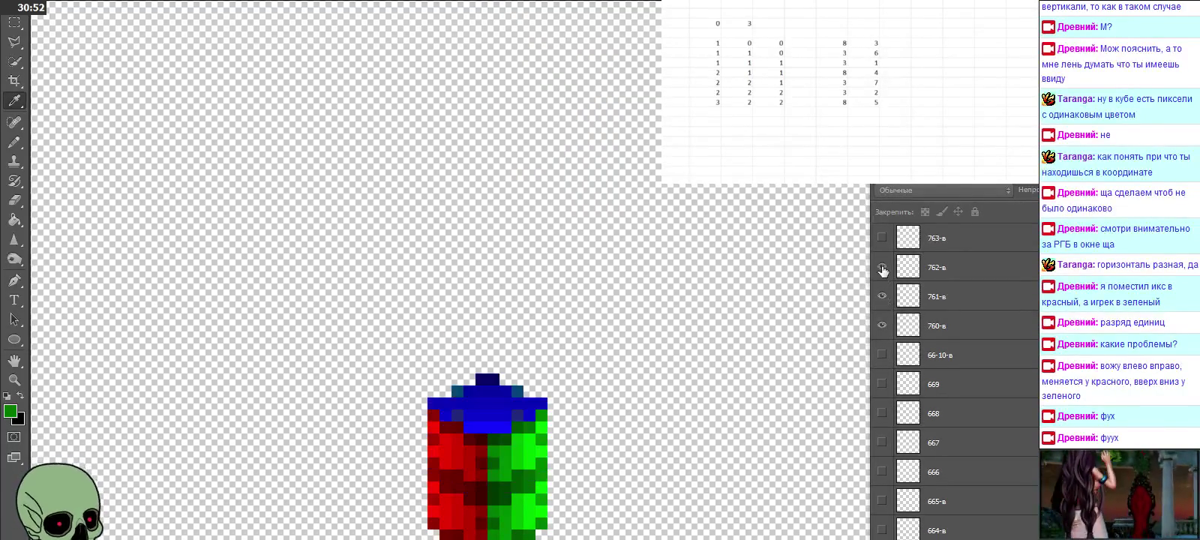
{"action": "scroll", "coordinate": [912, 372], "scroll_direction": "up", "scroll_amount": 3}
{"action": "scroll", "coordinate": [906, 362], "scroll_direction": "up", "scroll_amount": 1}
{"action": "left_click_drag", "start_coordinate": [883, 355], "coordinate": [882, 238]}
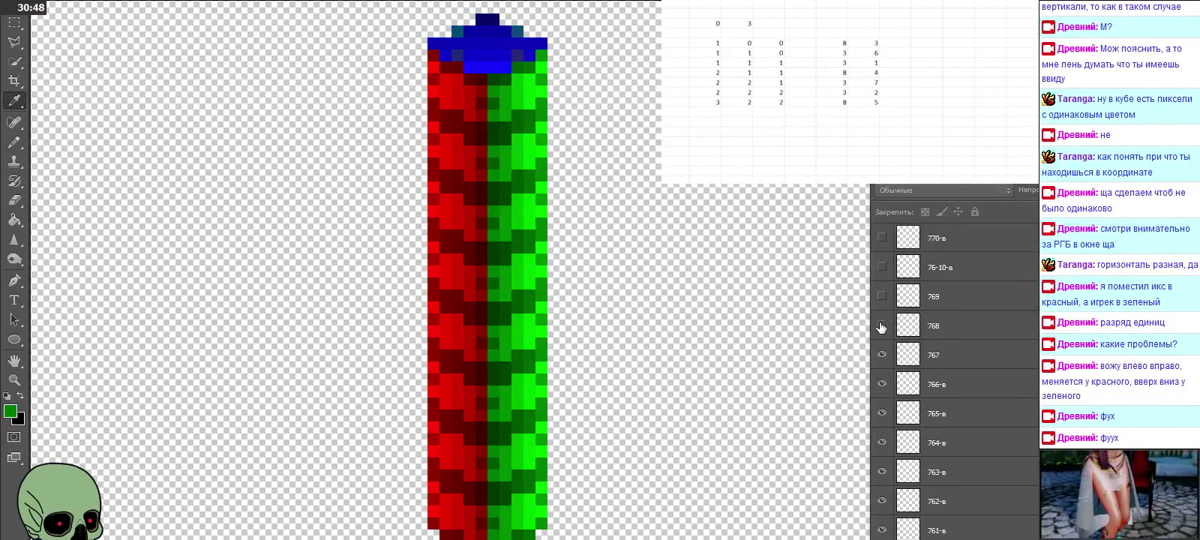
Step: Show layers 768, 769 and 76-10-в, then hide the 76x layers and show 770-в
{"action": "left_click", "coordinate": [882, 325]}
{"action": "left_click", "coordinate": [883, 295]}
{"action": "scroll", "coordinate": [881, 360], "scroll_direction": "up", "scroll_amount": 1}
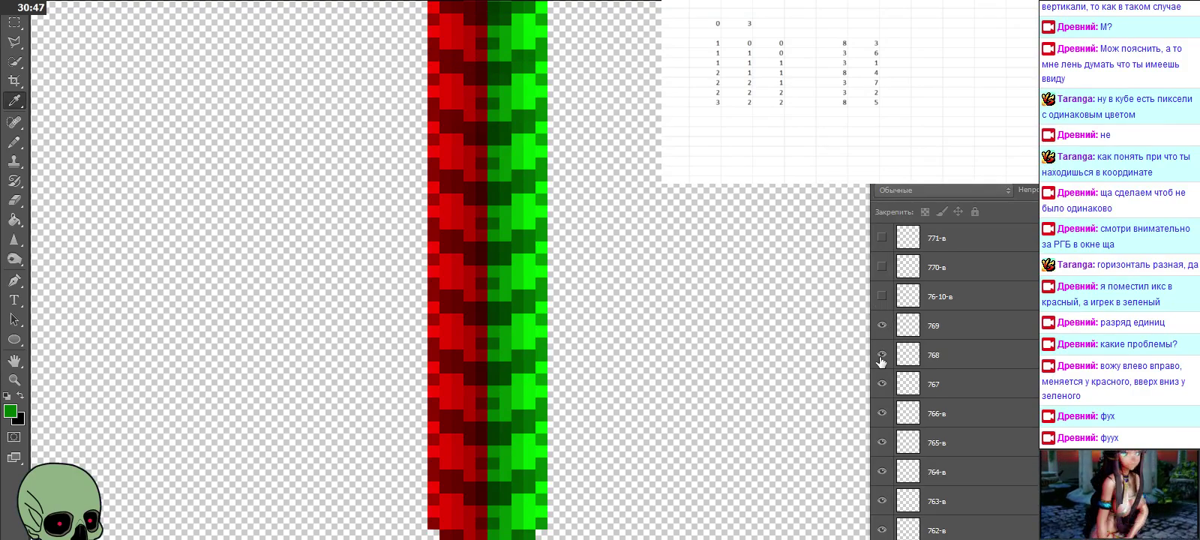
{"action": "left_click", "coordinate": [882, 296]}
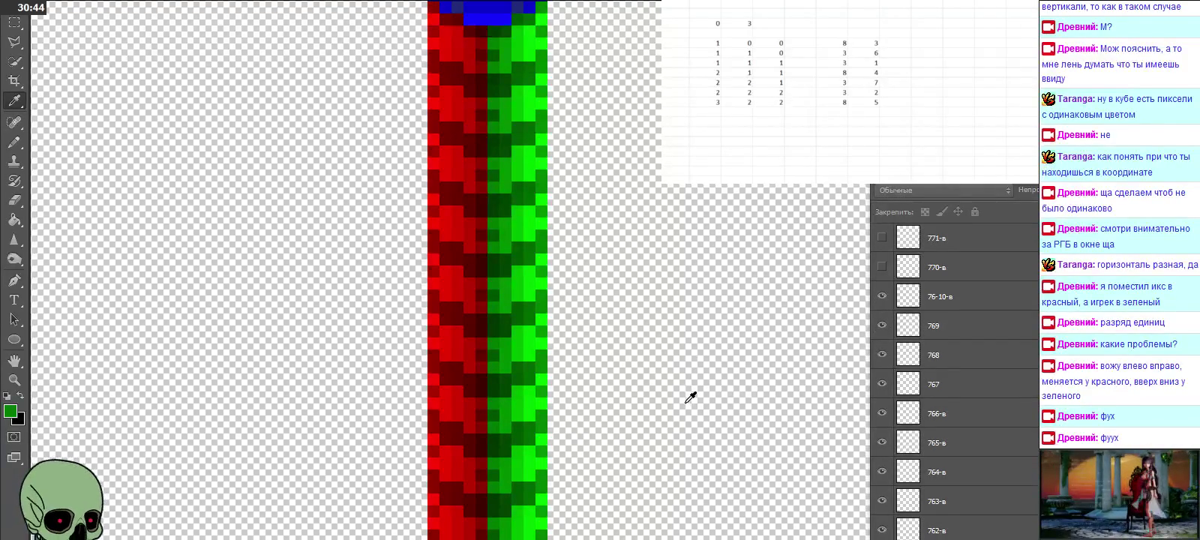
{"action": "scroll", "coordinate": [938, 390], "scroll_direction": "down", "scroll_amount": 3}
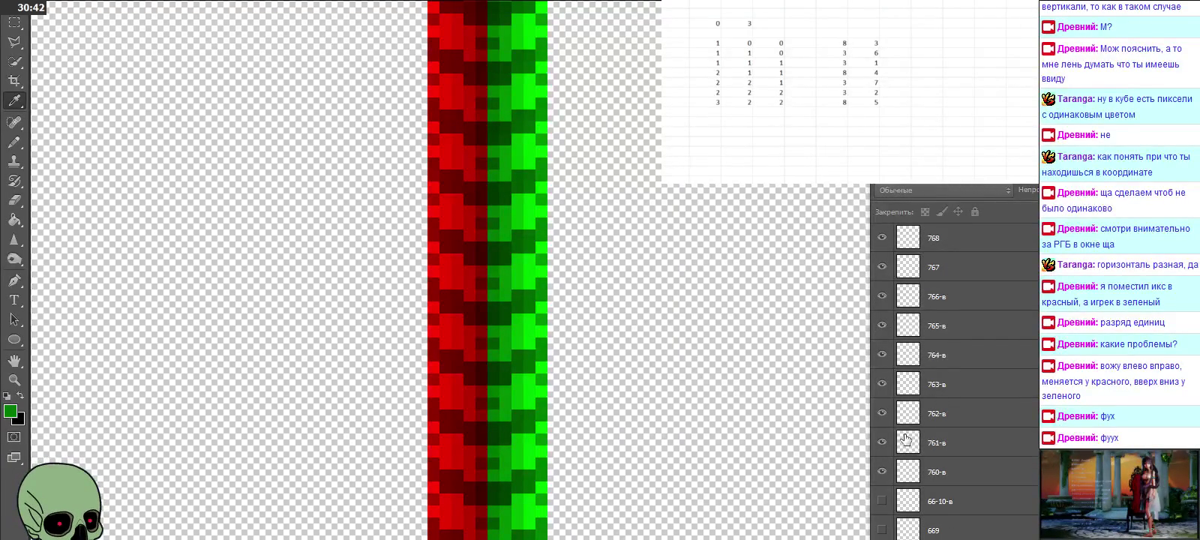
{"action": "left_click_drag", "start_coordinate": [882, 470], "coordinate": [882, 324]}
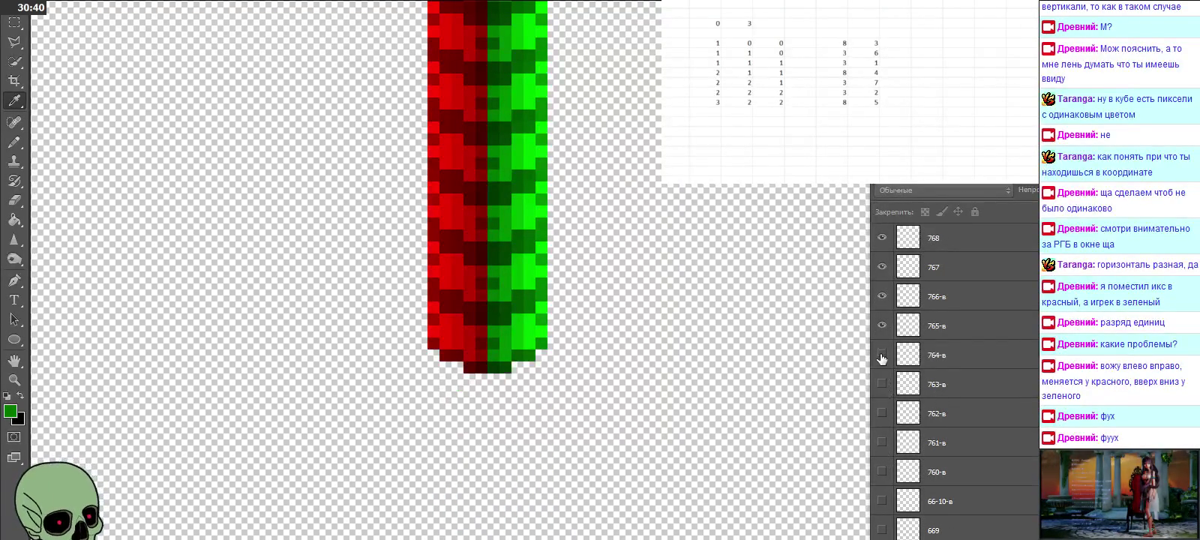
{"action": "scroll", "coordinate": [893, 389], "scroll_direction": "up", "scroll_amount": 4}
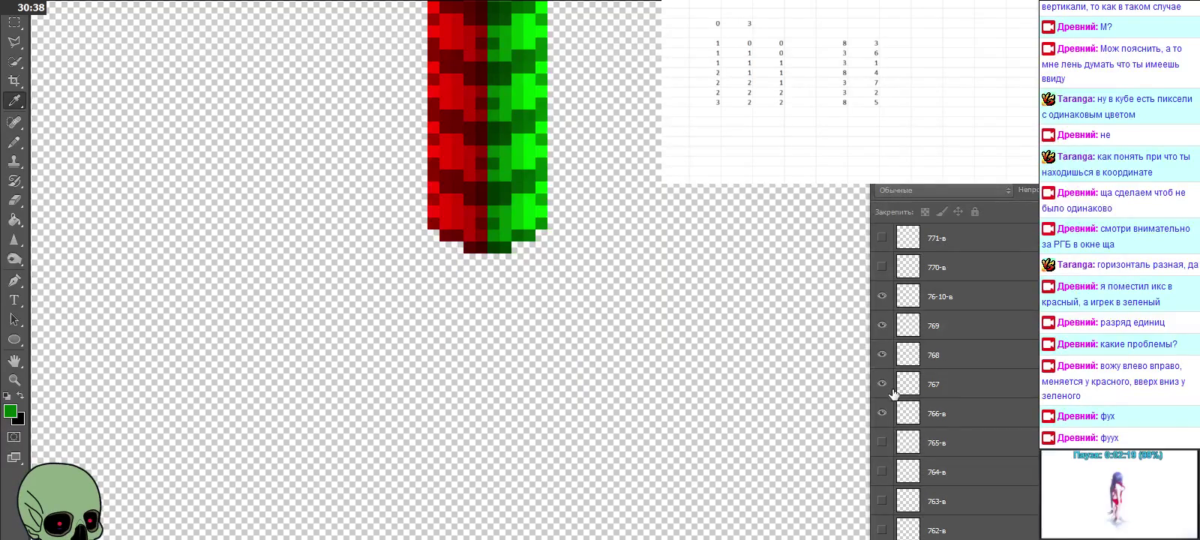
{"action": "left_click_drag", "start_coordinate": [883, 412], "coordinate": [883, 325]}
{"action": "left_click", "coordinate": [882, 267]}
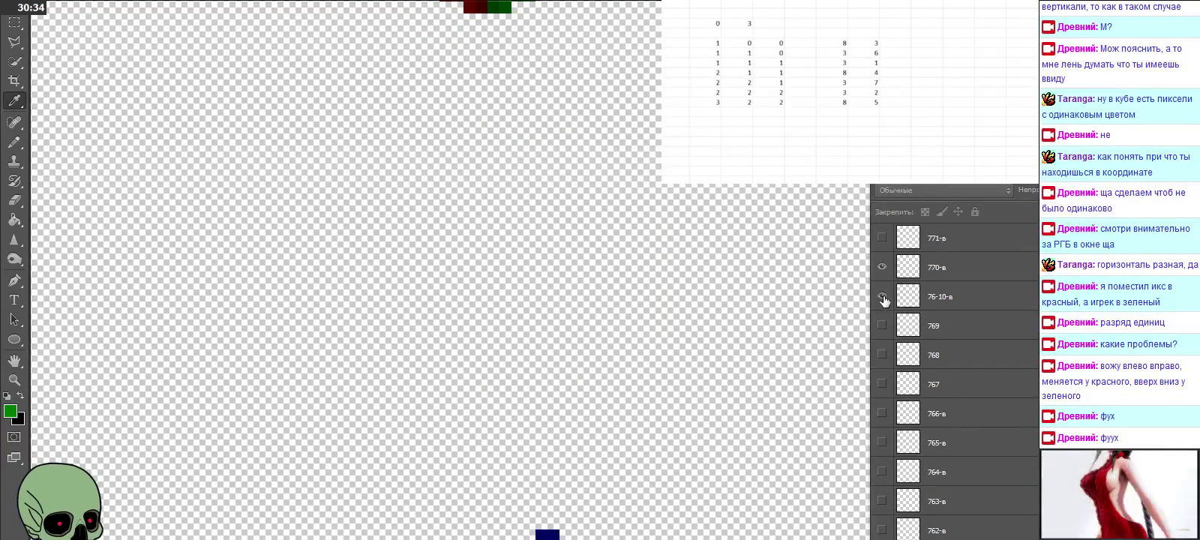
Step: Show layers 771-в through 77-11-в
{"action": "scroll", "coordinate": [765, 319], "scroll_direction": "down", "scroll_amount": 2}
{"action": "scroll", "coordinate": [764, 315], "scroll_direction": "down", "scroll_amount": 3}
{"action": "scroll", "coordinate": [952, 375], "scroll_direction": "up", "scroll_amount": 2}
{"action": "left_click", "coordinate": [882, 355]}
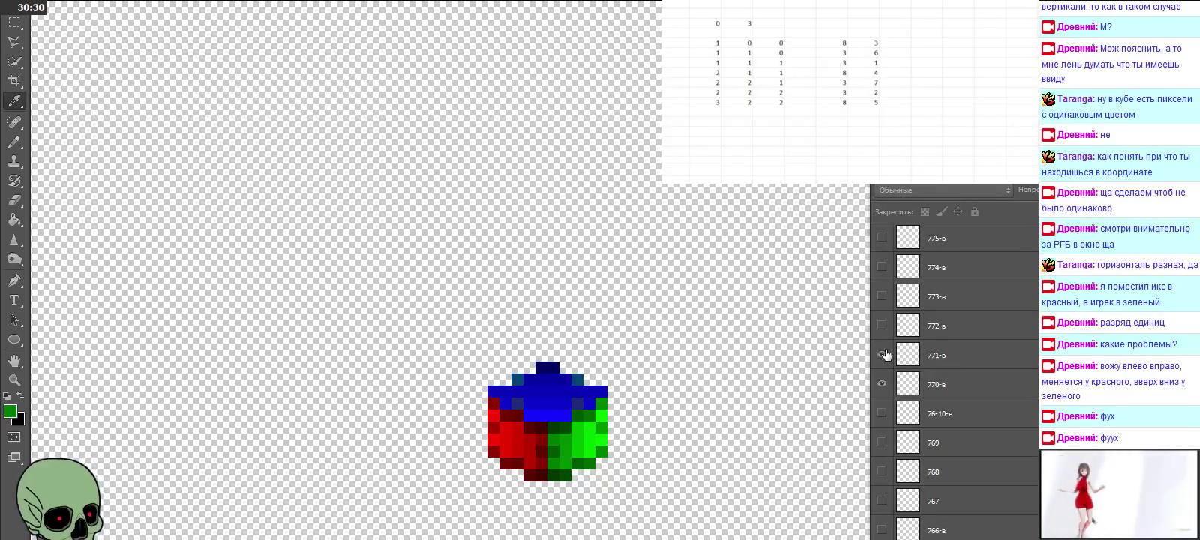
{"action": "left_click_drag", "start_coordinate": [885, 355], "coordinate": [882, 270]}
{"action": "scroll", "coordinate": [912, 331], "scroll_direction": "up", "scroll_amount": 2}
{"action": "left_click_drag", "start_coordinate": [885, 324], "coordinate": [884, 267]}
{"action": "scroll", "coordinate": [891, 343], "scroll_direction": "up", "scroll_amount": 2}
{"action": "left_click_drag", "start_coordinate": [885, 327], "coordinate": [880, 252]}
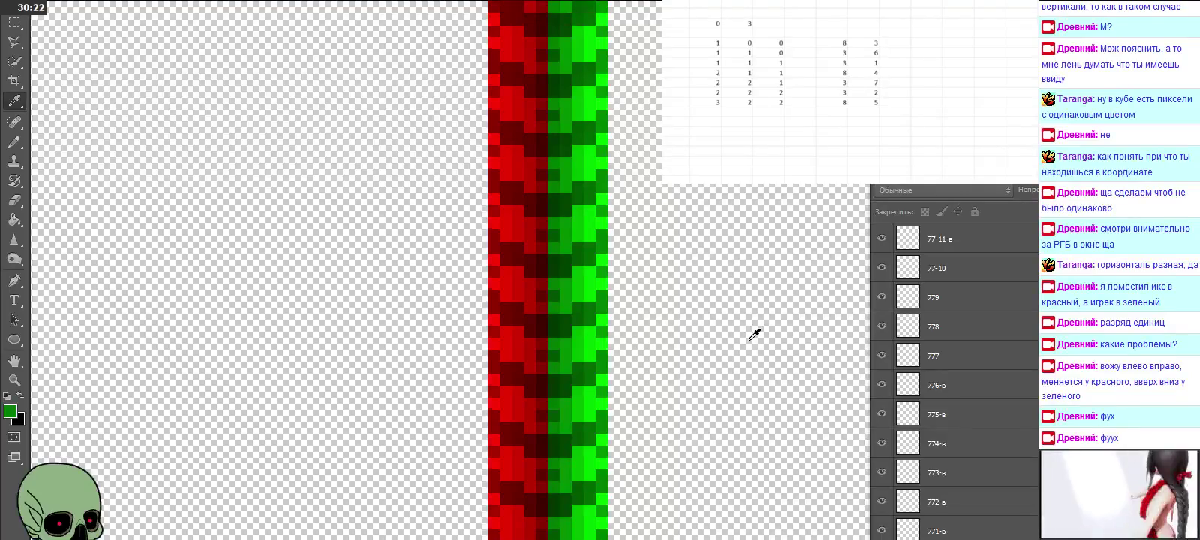
Step: Hide layers 770-в through 77-11-в
{"action": "scroll", "coordinate": [832, 350], "scroll_direction": "down", "scroll_amount": 2}
{"action": "scroll", "coordinate": [922, 450], "scroll_direction": "down", "scroll_amount": 3}
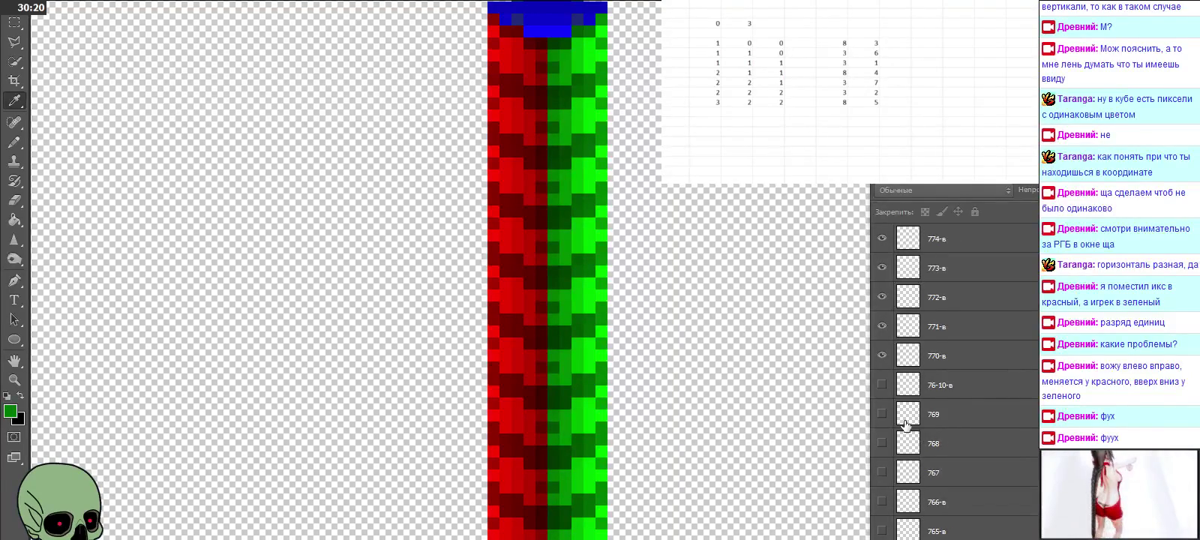
{"action": "left_click_drag", "start_coordinate": [883, 384], "coordinate": [883, 267]}
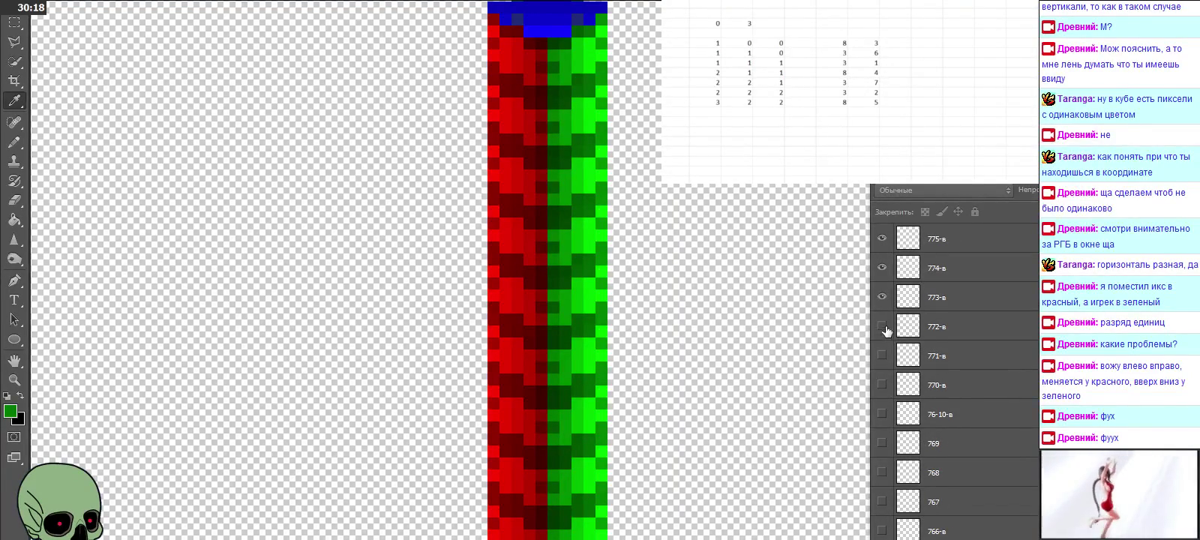
{"action": "left_click", "coordinate": [882, 238]}
{"action": "scroll", "coordinate": [900, 379], "scroll_direction": "up", "scroll_amount": 3}
{"action": "left_click_drag", "start_coordinate": [882, 384], "coordinate": [883, 238]}
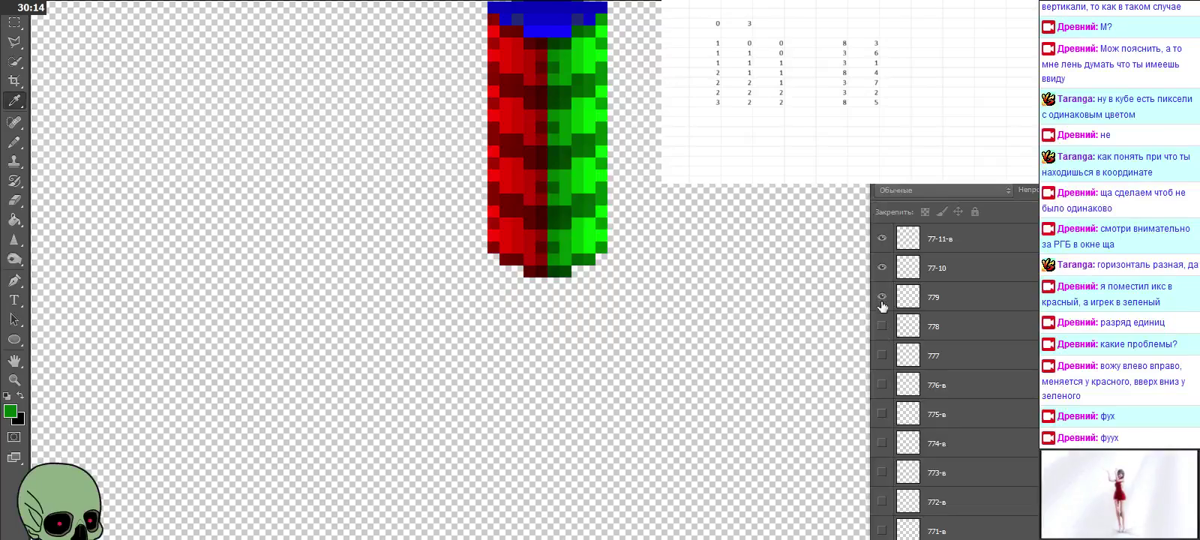
{"action": "scroll", "coordinate": [930, 297], "scroll_direction": "down", "scroll_amount": 5}
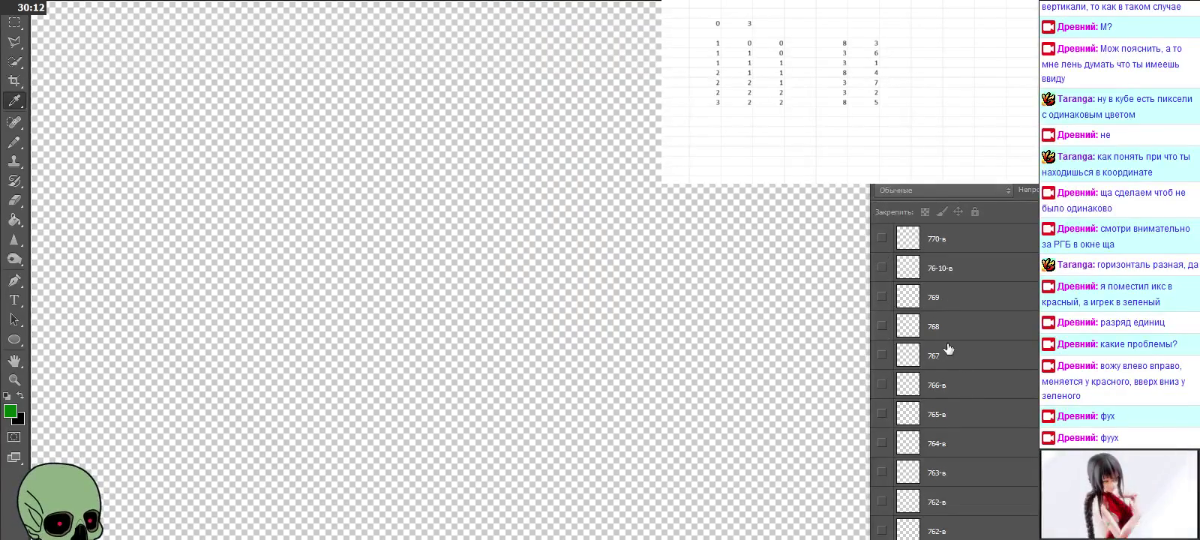
Step: At the bottom of the Layers panel, turn on layers 000 and 100 after briefly toggling 001
{"action": "scroll", "coordinate": [946, 348], "scroll_direction": "down", "scroll_amount": 5}
{"action": "scroll", "coordinate": [959, 377], "scroll_direction": "down", "scroll_amount": 5}
{"action": "scroll", "coordinate": [971, 415], "scroll_direction": "down", "scroll_amount": 5}
{"action": "scroll", "coordinate": [971, 414], "scroll_direction": "down", "scroll_amount": 5}
{"action": "scroll", "coordinate": [971, 415], "scroll_direction": "down", "scroll_amount": 5}
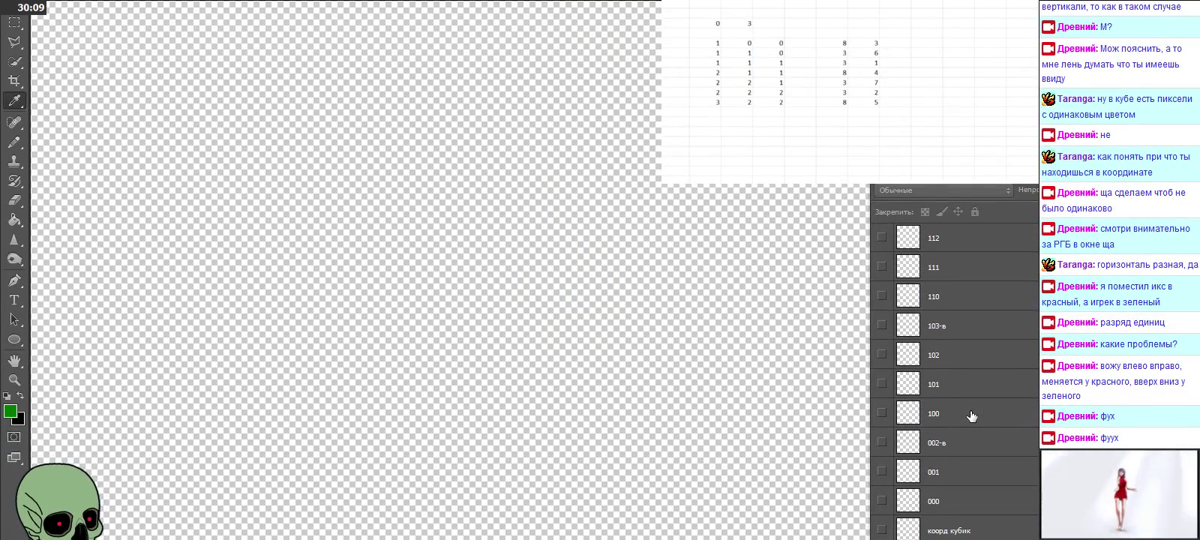
{"action": "left_click", "coordinate": [882, 501]}
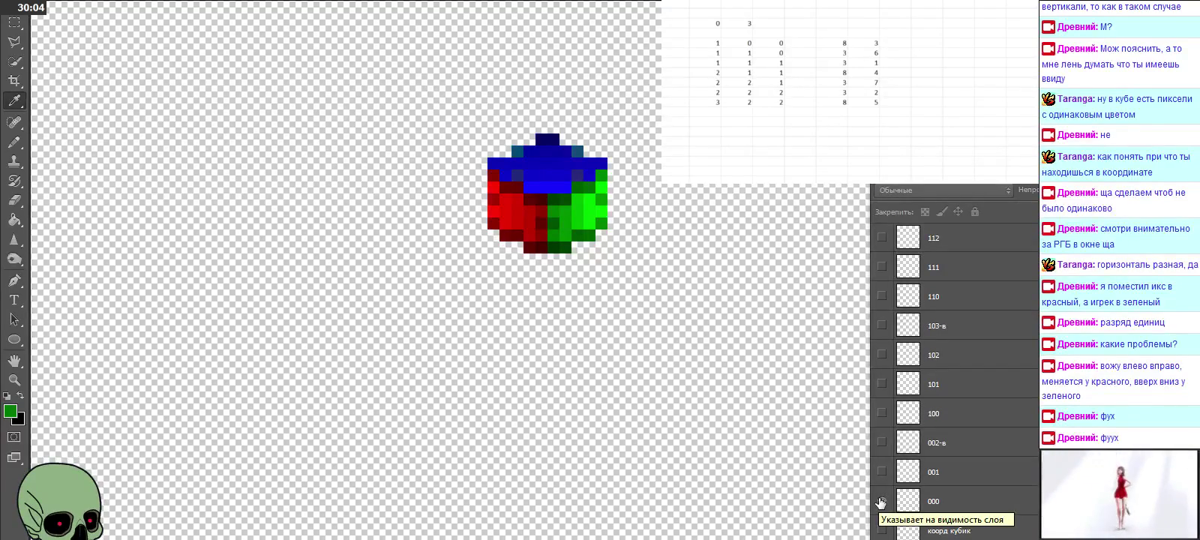
{"action": "left_click", "coordinate": [882, 472]}
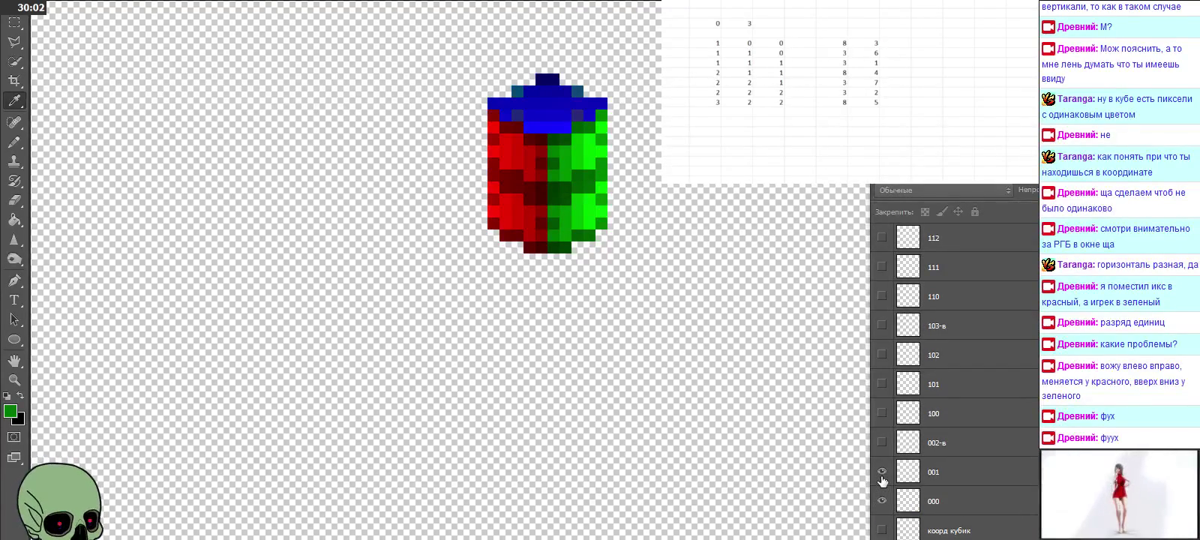
{"action": "left_click", "coordinate": [882, 473]}
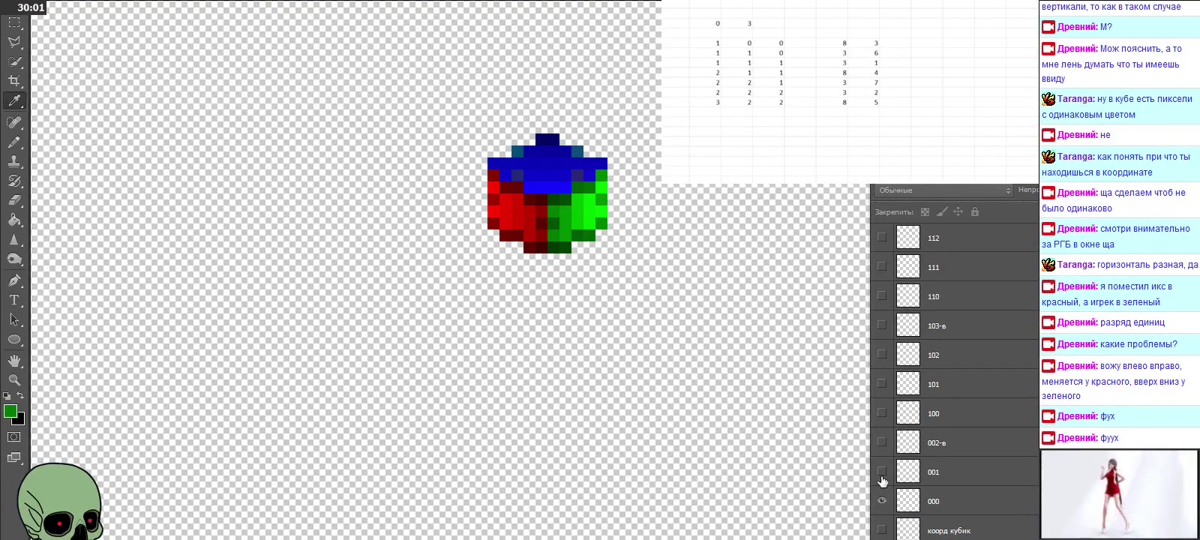
{"action": "left_click", "coordinate": [882, 413]}
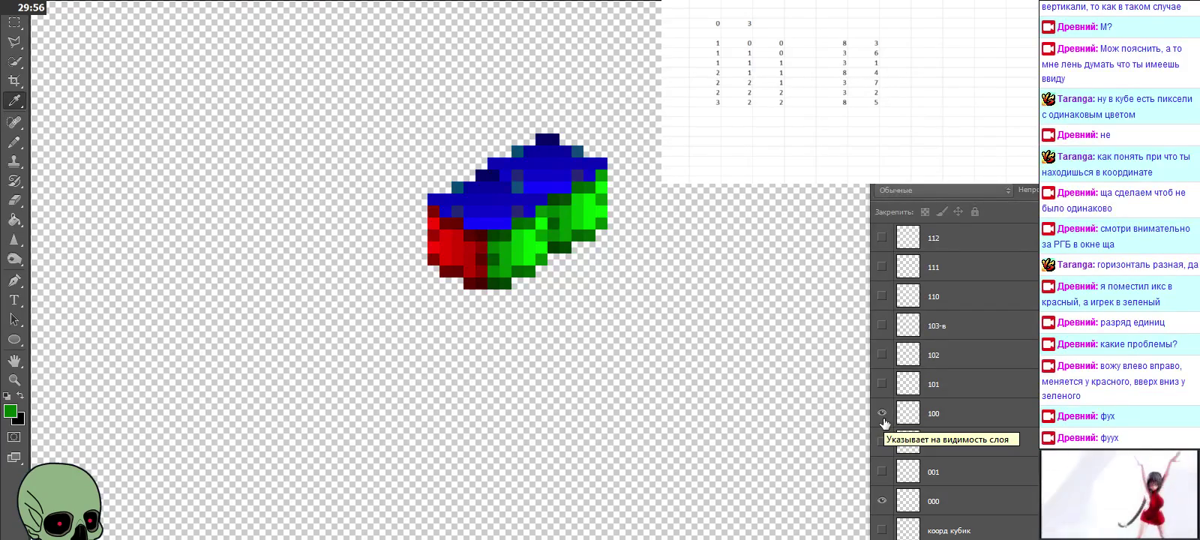
Step: Make layer 100 active, keep the Eyedropper tool, and open the foreground Color Picker
{"action": "left_click", "coordinate": [945, 414]}
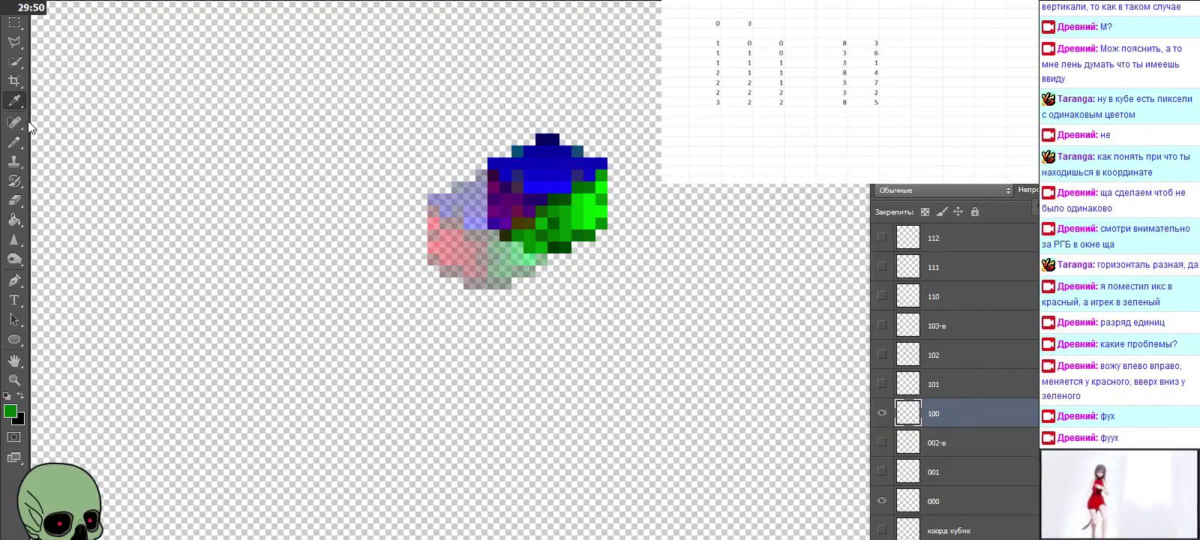
{"action": "right_click", "coordinate": [14, 100]}
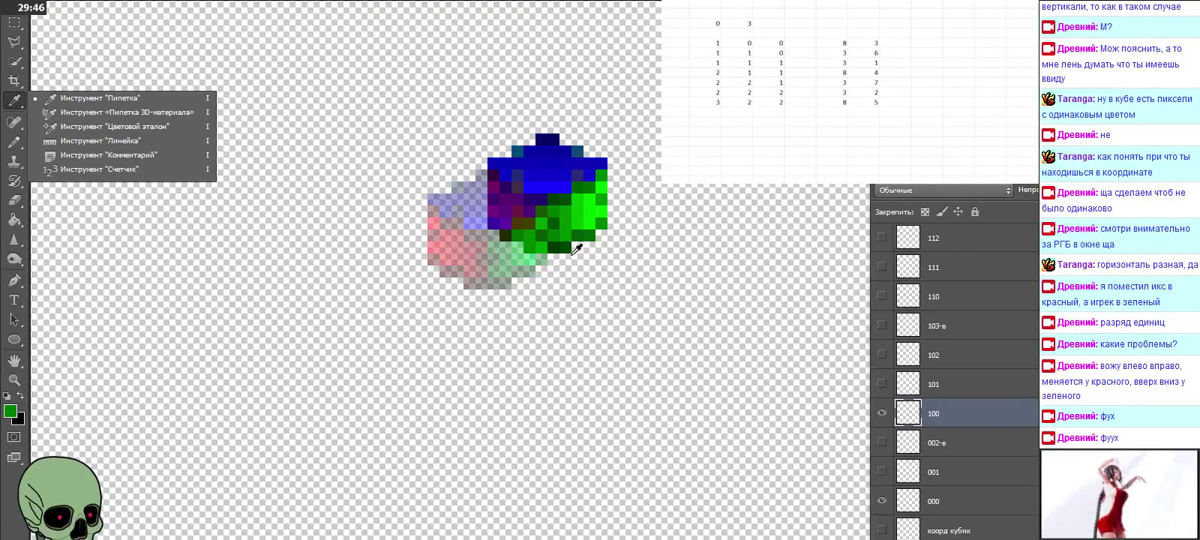
{"action": "left_click", "coordinate": [537, 240]}
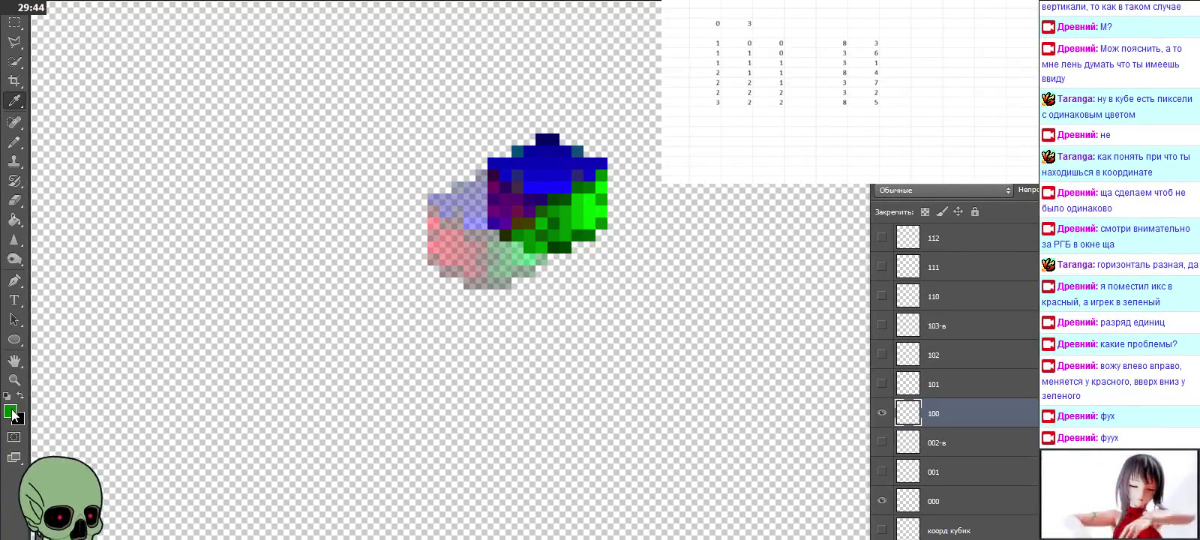
{"action": "left_click", "coordinate": [12, 412]}
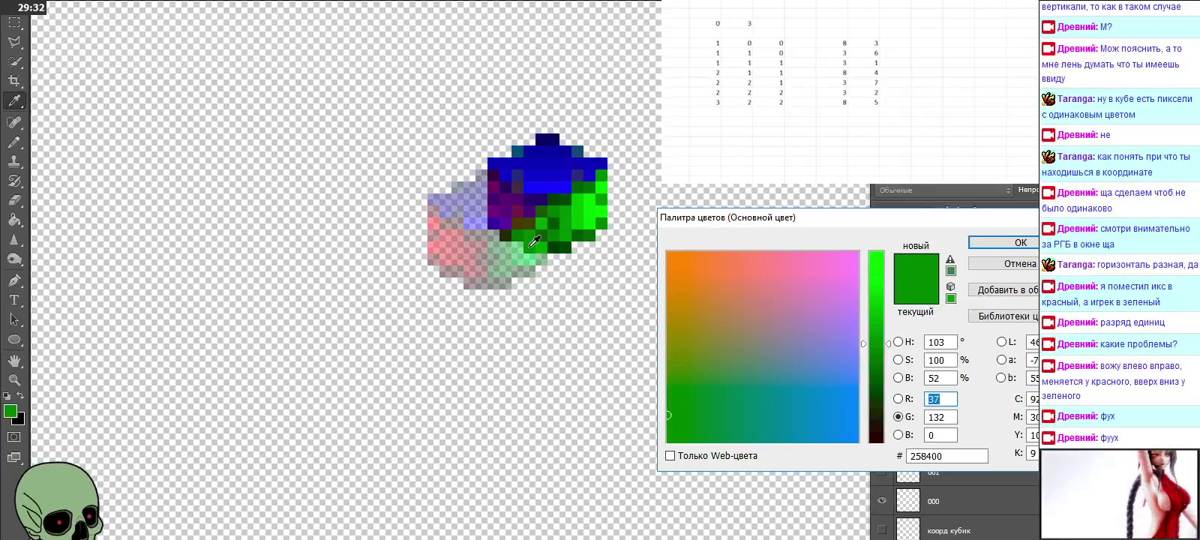
Step: Sample several green and red pixels across the cube, then close the Color Picker
{"action": "left_click", "coordinate": [528, 241]}
{"action": "left_click", "coordinate": [531, 239]}
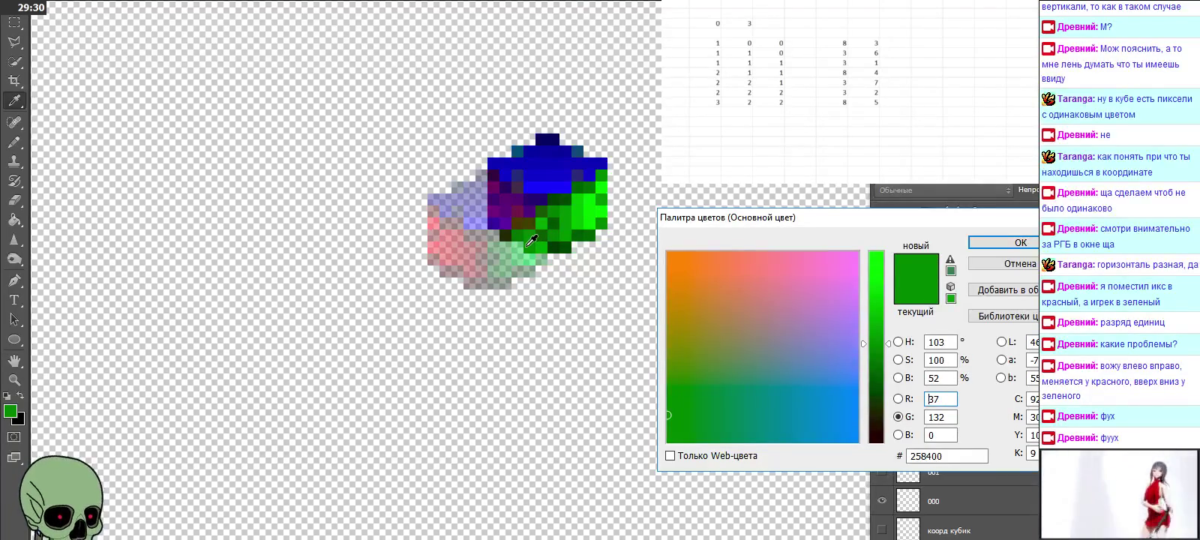
{"action": "left_click", "coordinate": [542, 240]}
{"action": "left_click", "coordinate": [540, 241]}
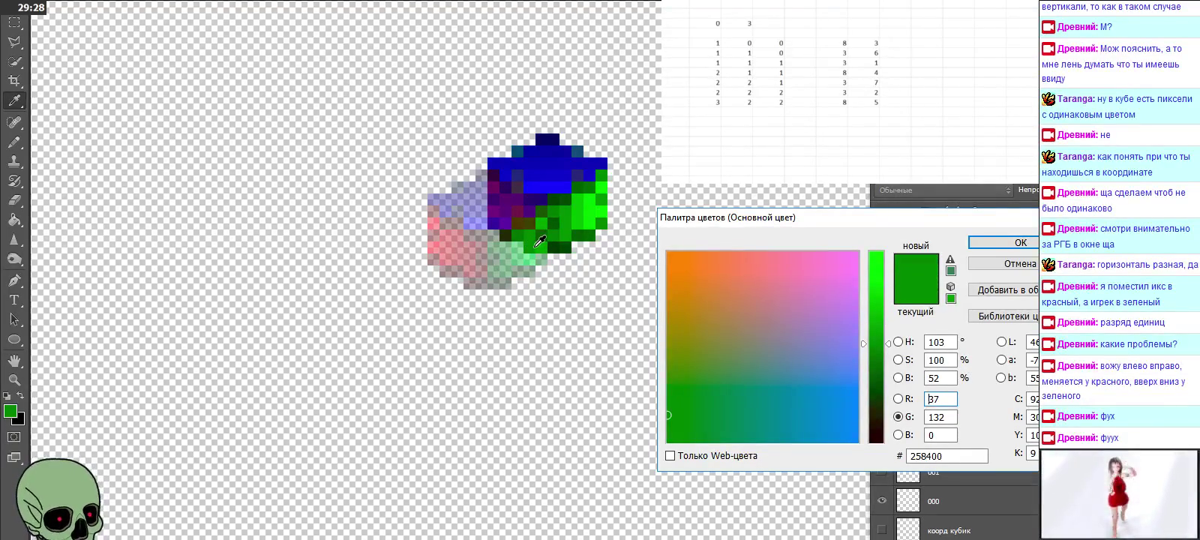
{"action": "left_click", "coordinate": [530, 242]}
{"action": "left_click", "coordinate": [532, 241]}
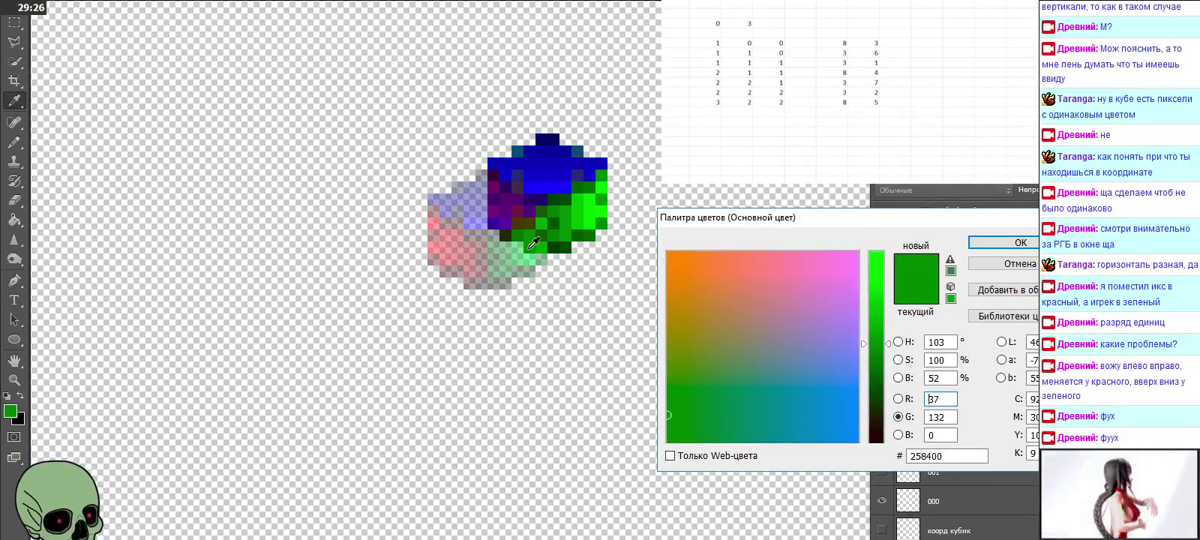
{"action": "mouse_move", "coordinate": [534, 241]}
{"action": "left_mouse_down"}
{"action": "mouse_move", "coordinate": [480, 245]}
{"action": "mouse_move", "coordinate": [559, 250]}
{"action": "mouse_move", "coordinate": [522, 245]}
{"action": "mouse_move", "coordinate": [536, 244]}
{"action": "left_mouse_up"}
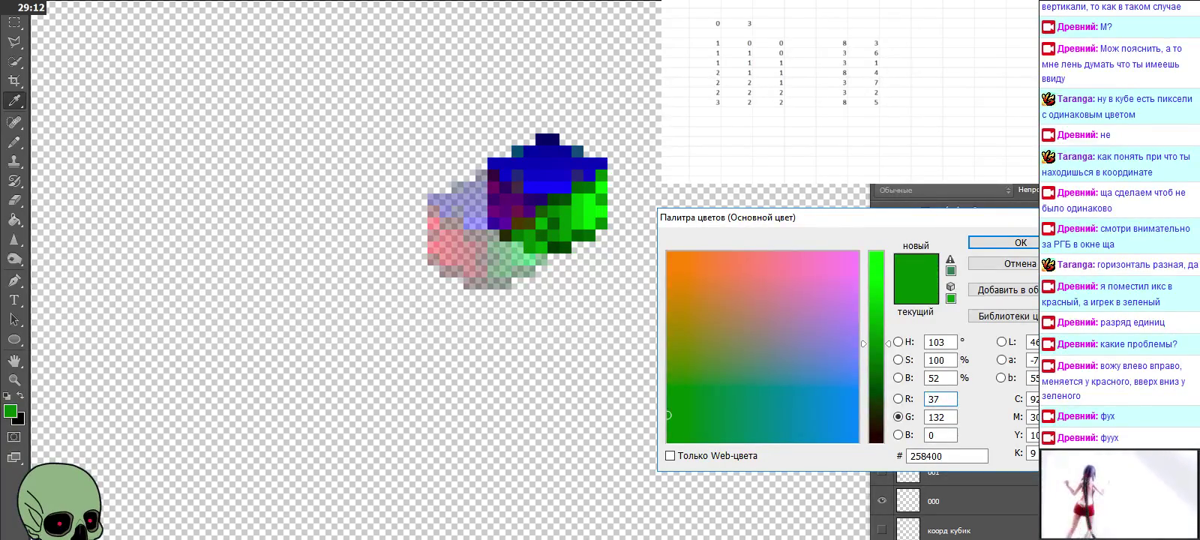
{"action": "key", "text": "Return"}
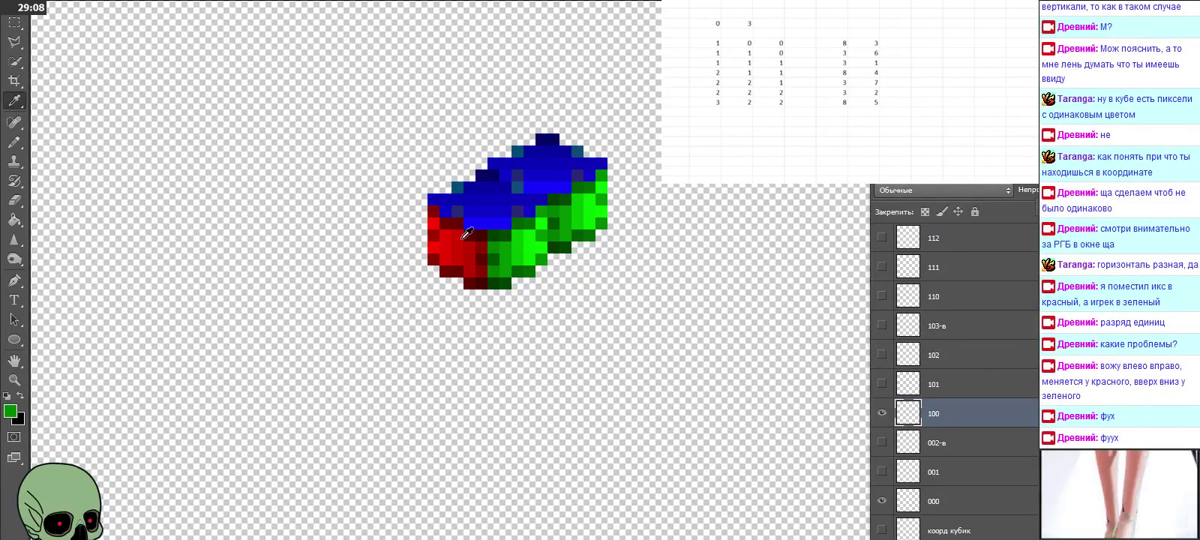
Step: Resample the cube's greens to #099000, close the picker, and set layer 100 to 50% opacity
{"action": "left_click", "coordinate": [10, 410]}
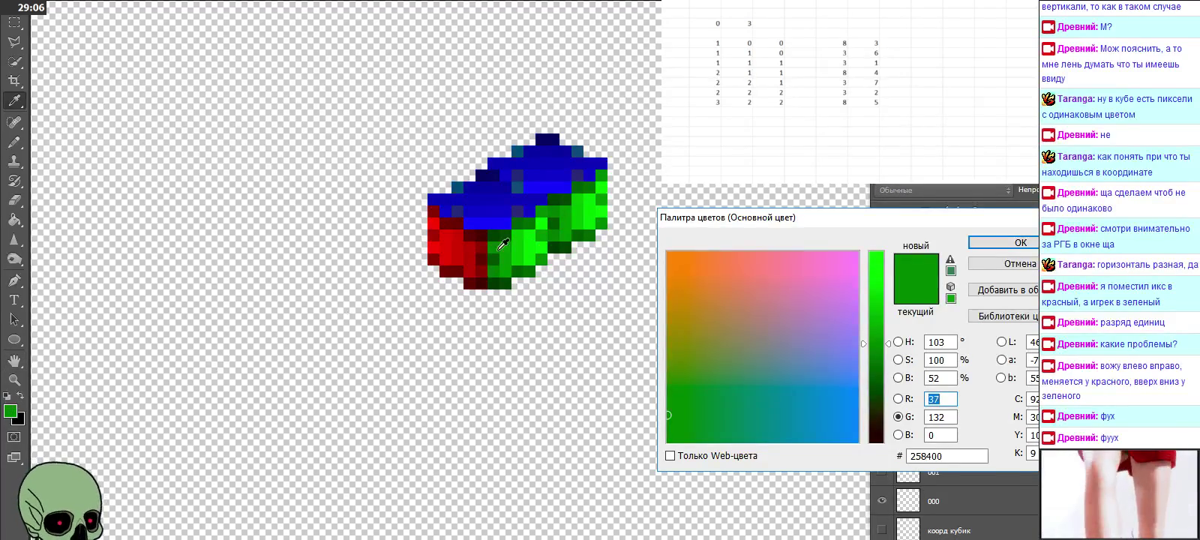
{"action": "left_click", "coordinate": [537, 240]}
{"action": "left_click", "coordinate": [547, 234]}
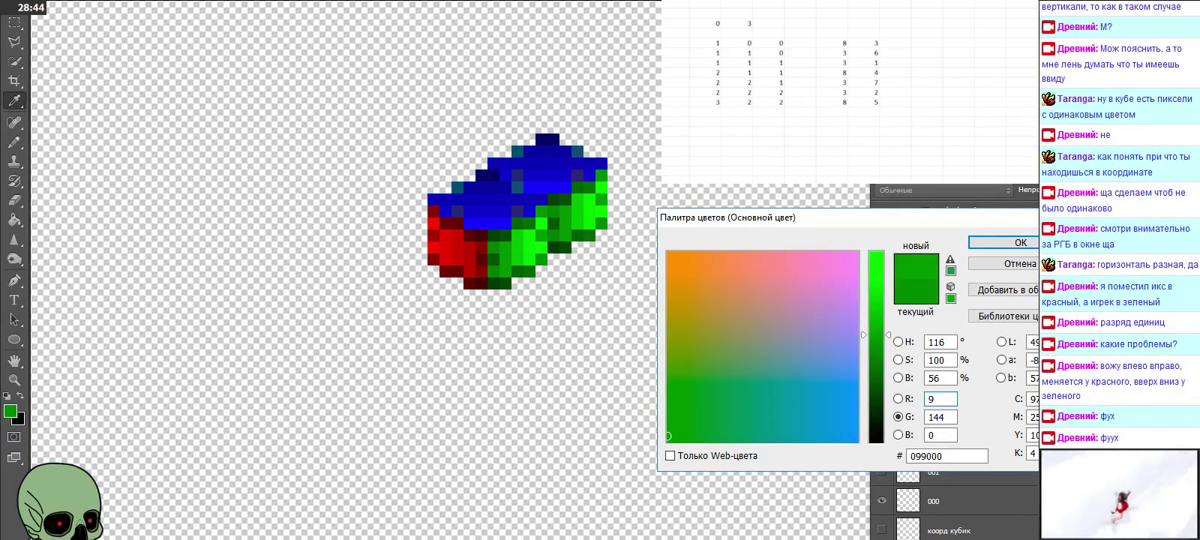
{"action": "key", "text": "Return"}
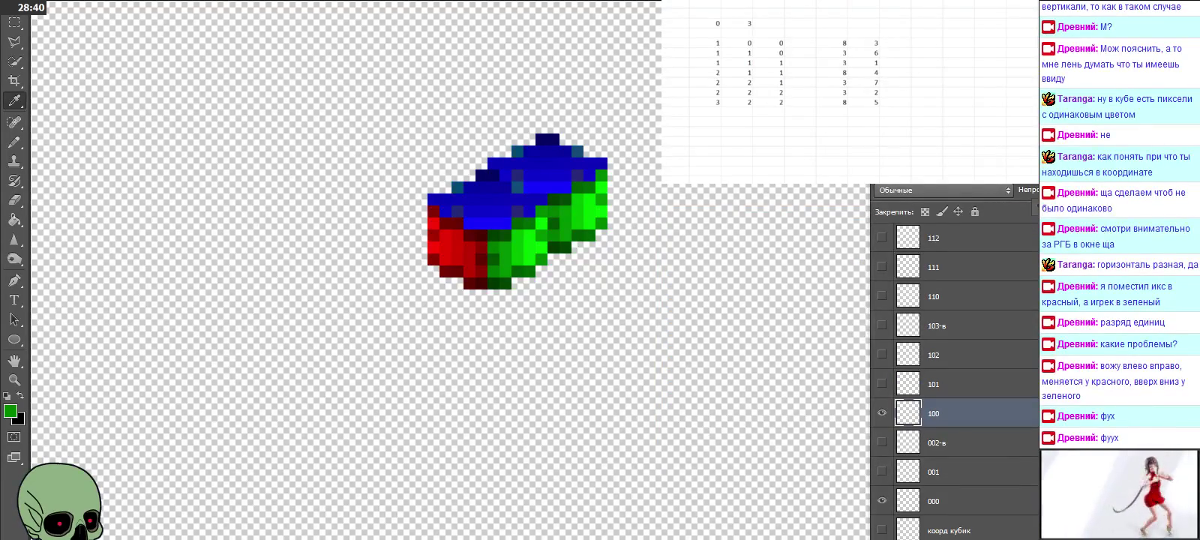
{"action": "key", "text": "5"}
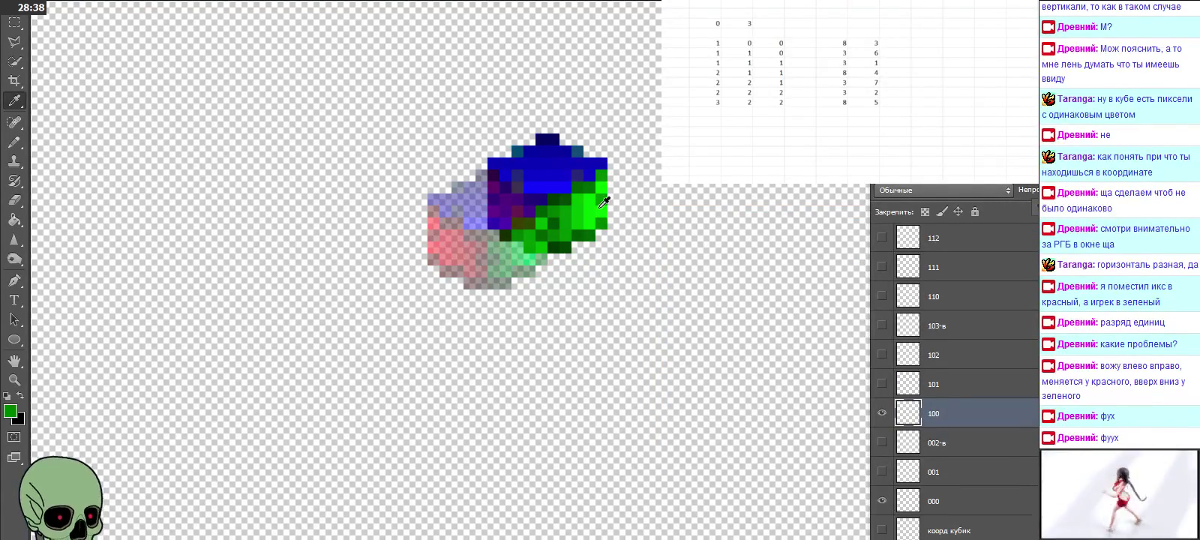
{"action": "left_click", "coordinate": [13, 414]}
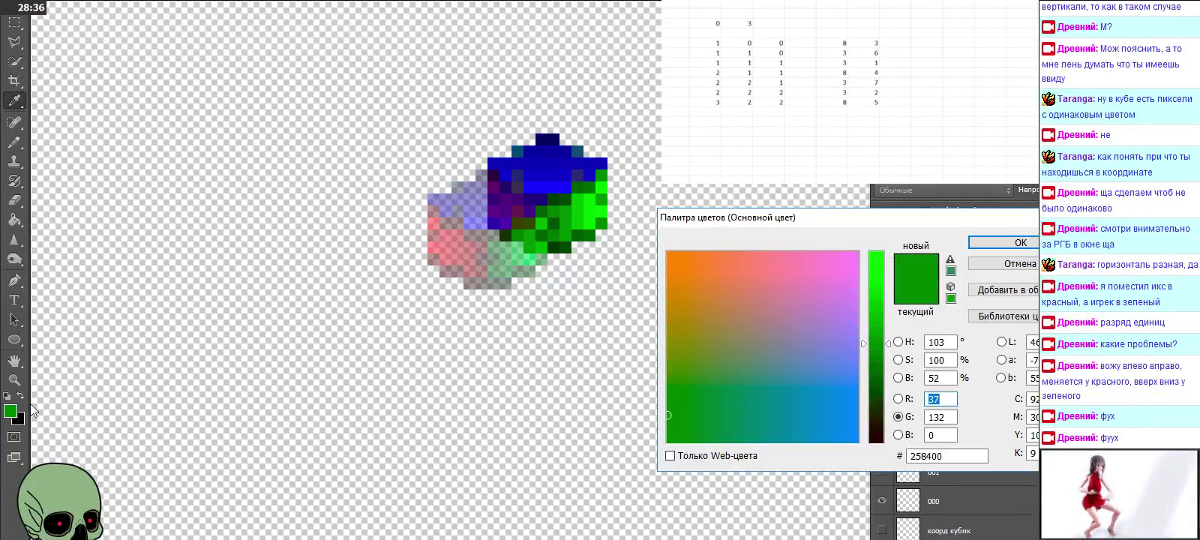
{"action": "left_click", "coordinate": [534, 200]}
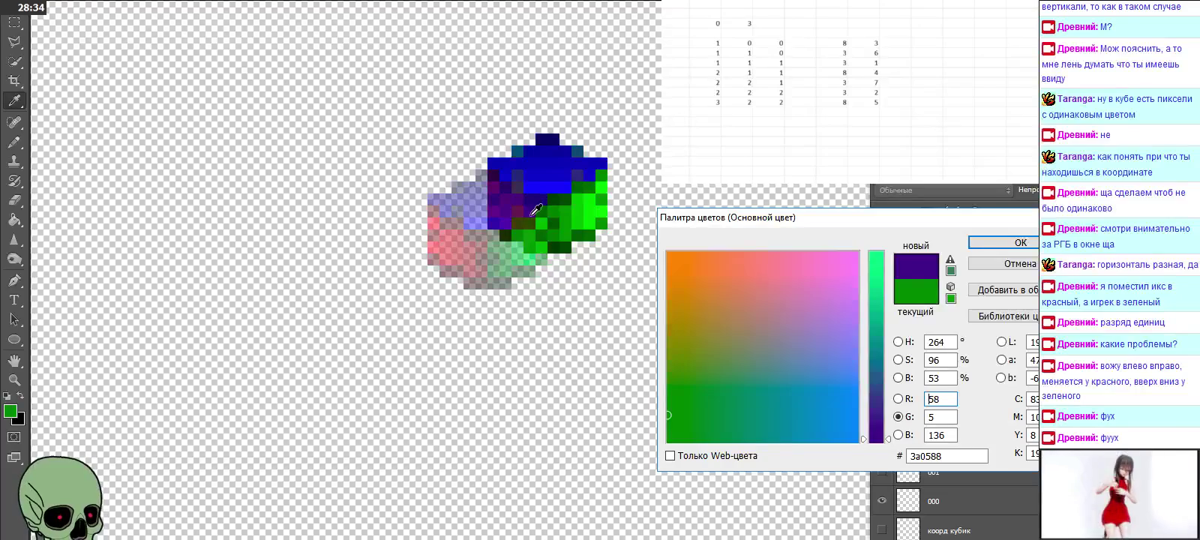
{"action": "left_click", "coordinate": [532, 217]}
{"action": "left_click", "coordinate": [528, 234]}
{"action": "left_click", "coordinate": [526, 246]}
{"action": "left_click", "coordinate": [526, 249]}
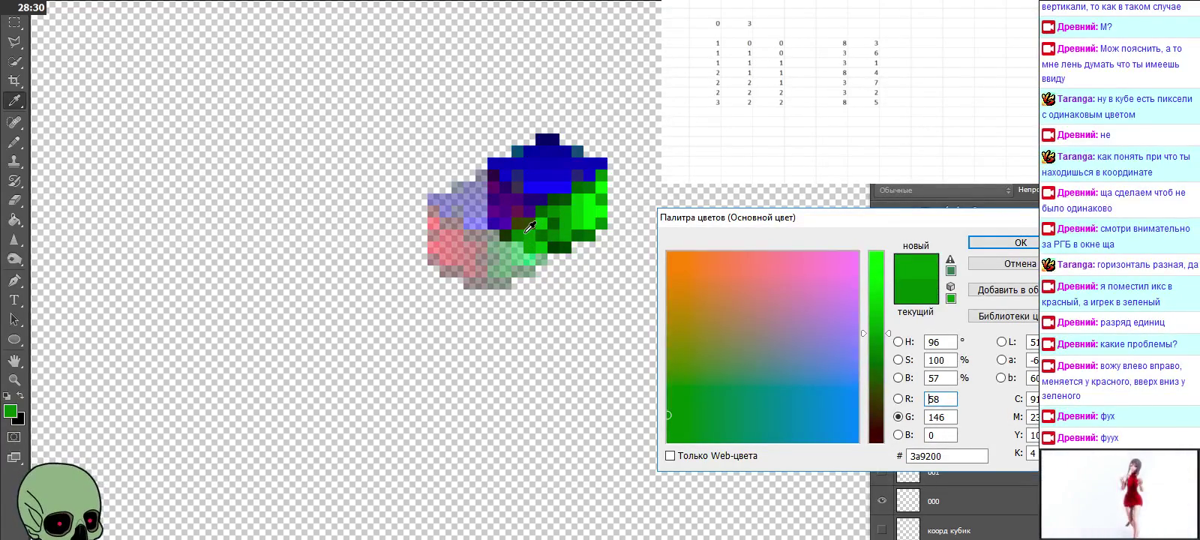
{"action": "left_click", "coordinate": [528, 222]}
{"action": "left_click", "coordinate": [527, 210]}
{"action": "left_click", "coordinate": [524, 187]}
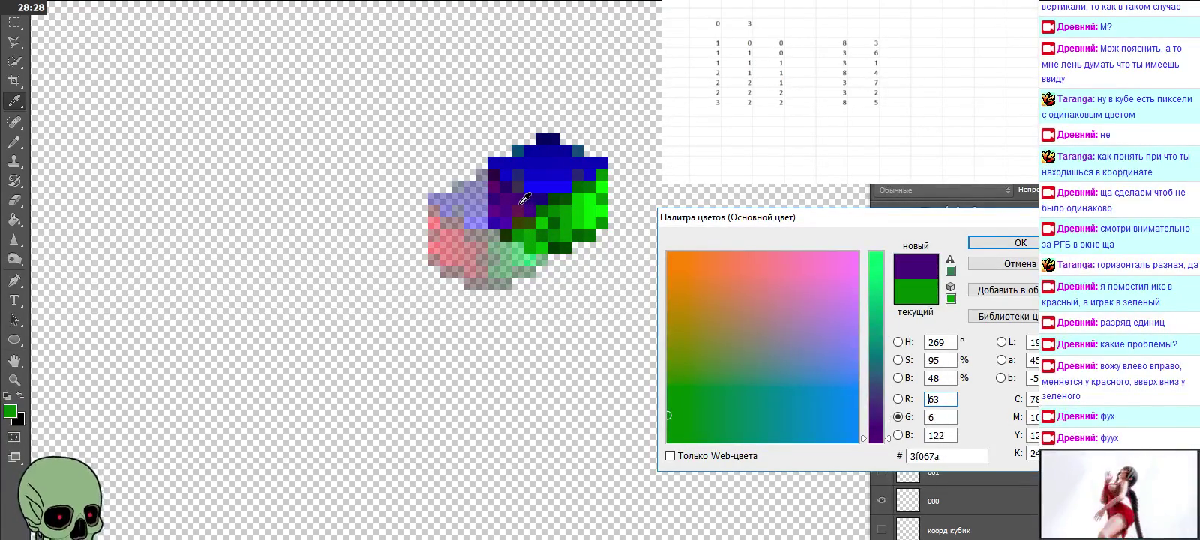
{"action": "left_click", "coordinate": [525, 201]}
{"action": "left_click", "coordinate": [529, 221]}
{"action": "left_click", "coordinate": [534, 225]}
{"action": "left_click", "coordinate": [535, 219]}
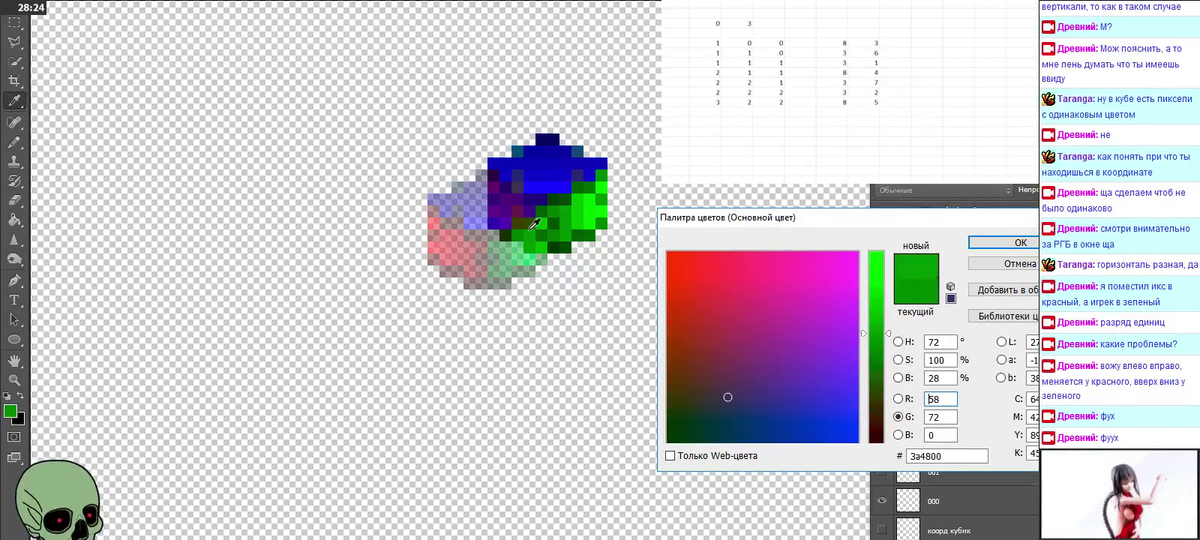
{"action": "left_click", "coordinate": [535, 225]}
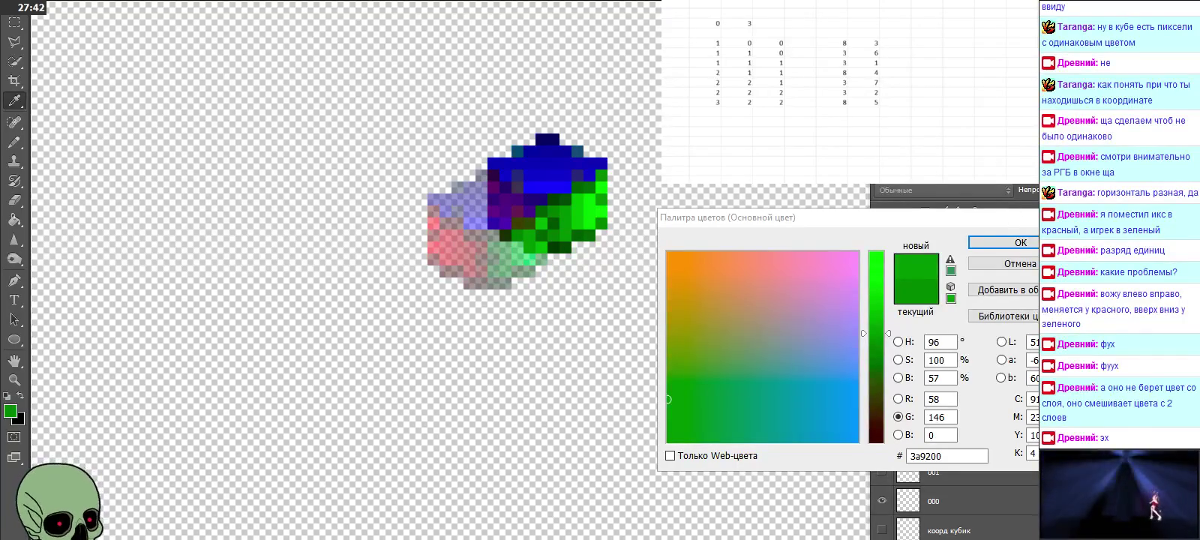
{"action": "key", "text": "Escape"}
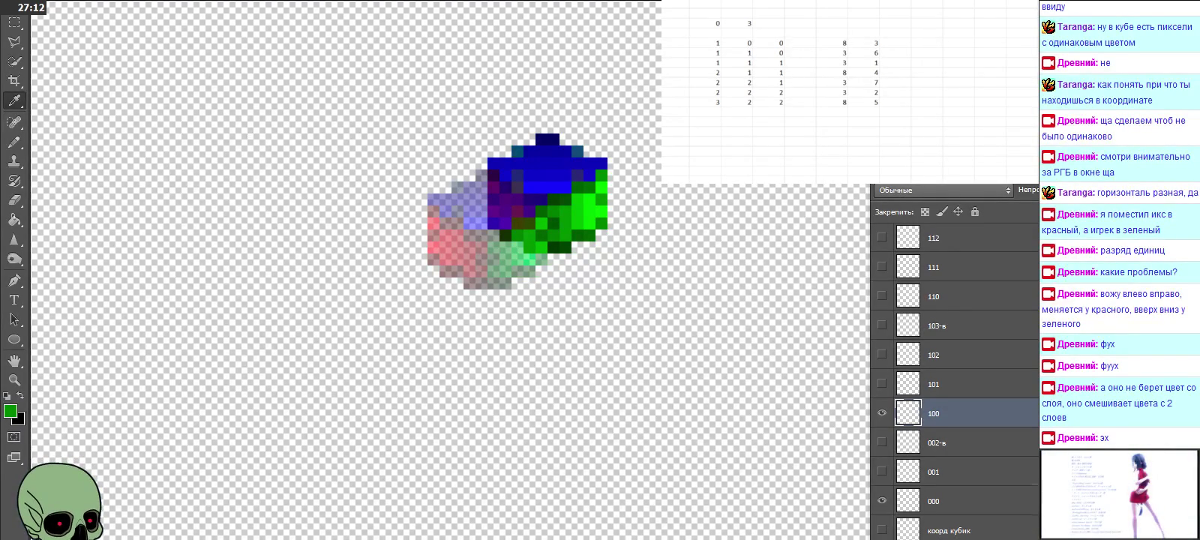
Step: Open About Photoshop from the Help menu by keyboard, showing CS6 version 13.0 x64
{"action": "key", "text": "alt+space"}
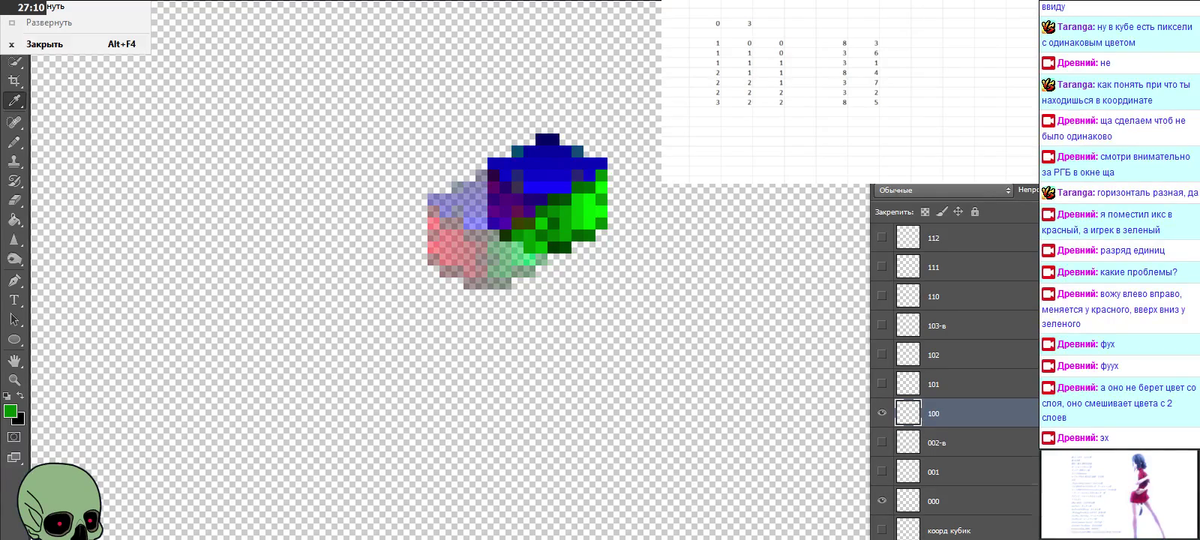
{"action": "key", "text": "Escape"}
{"action": "key", "text": "alt+space"}
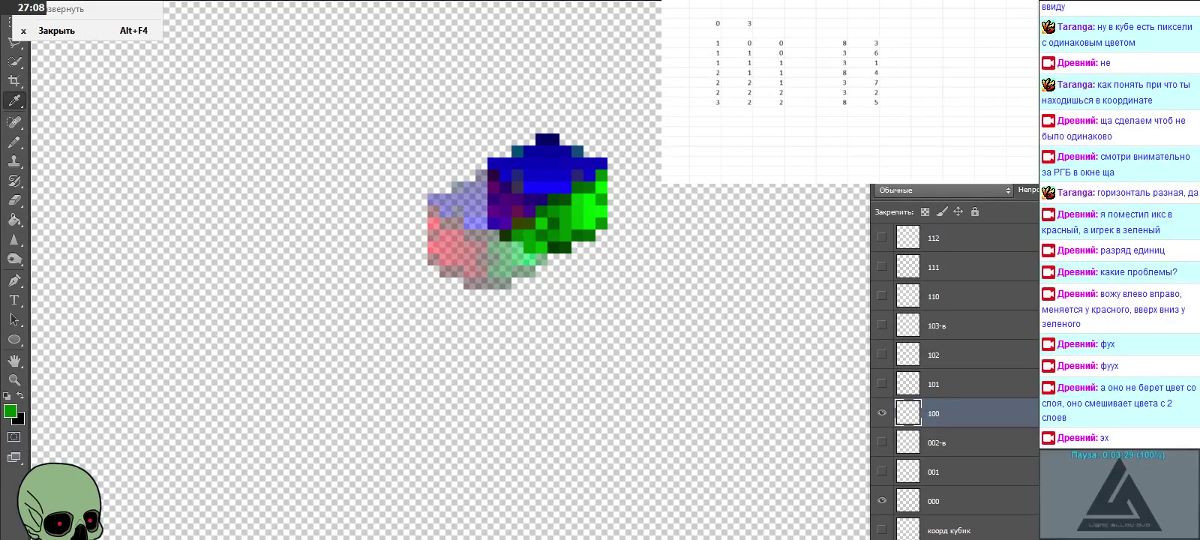
{"action": "key", "text": "Escape"}
{"action": "key", "text": "alt+h"}
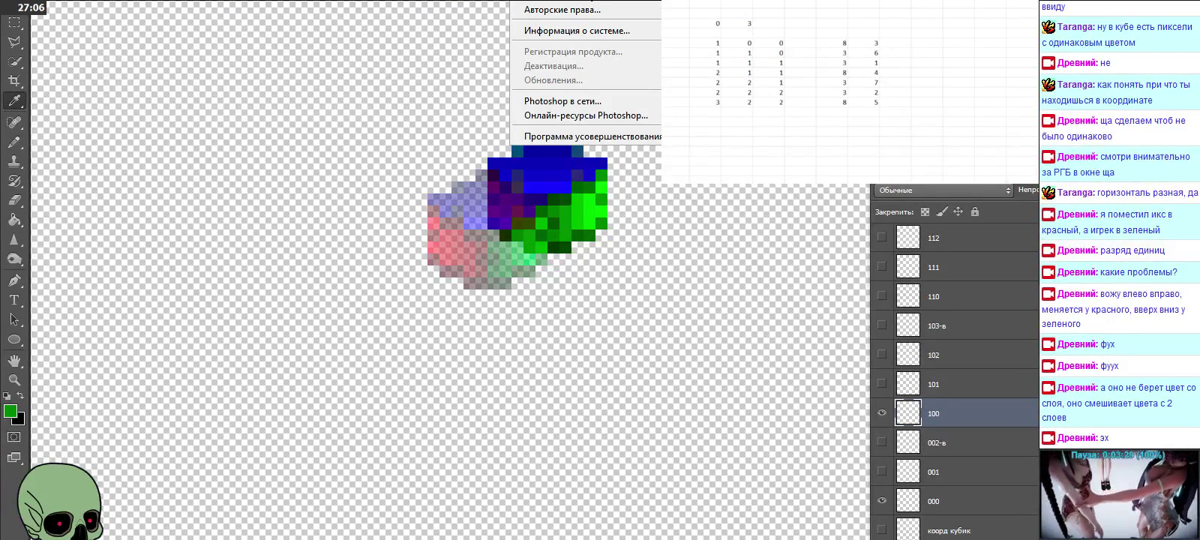
{"action": "key", "text": "Down"}
{"action": "key", "text": "Down"}
{"action": "key", "text": "Down"}
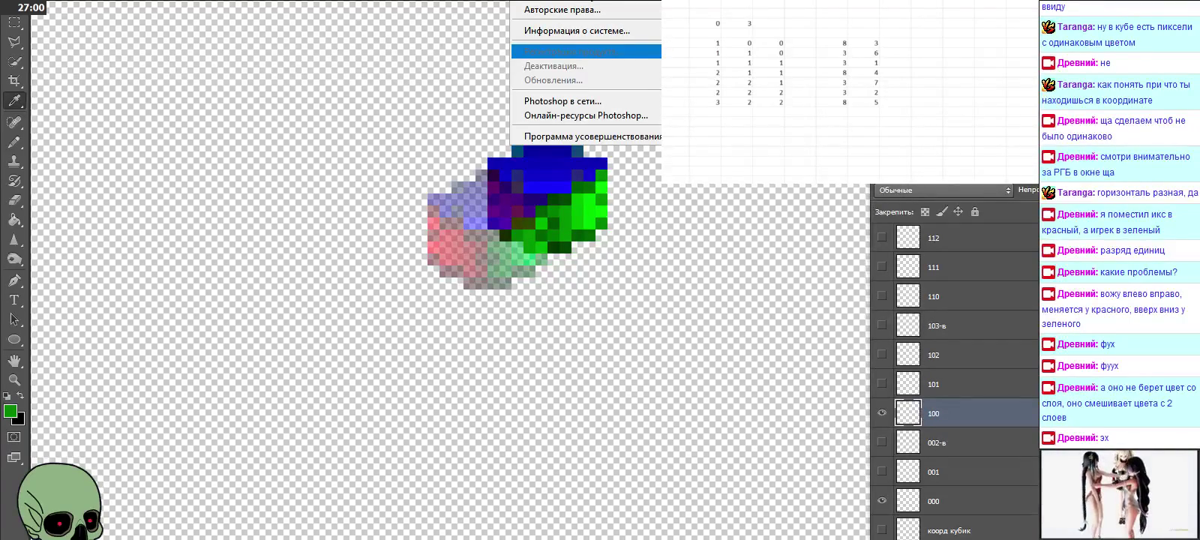
{"action": "key", "text": "Up"}
{"action": "key", "text": "Up"}
{"action": "key", "text": "Up"}
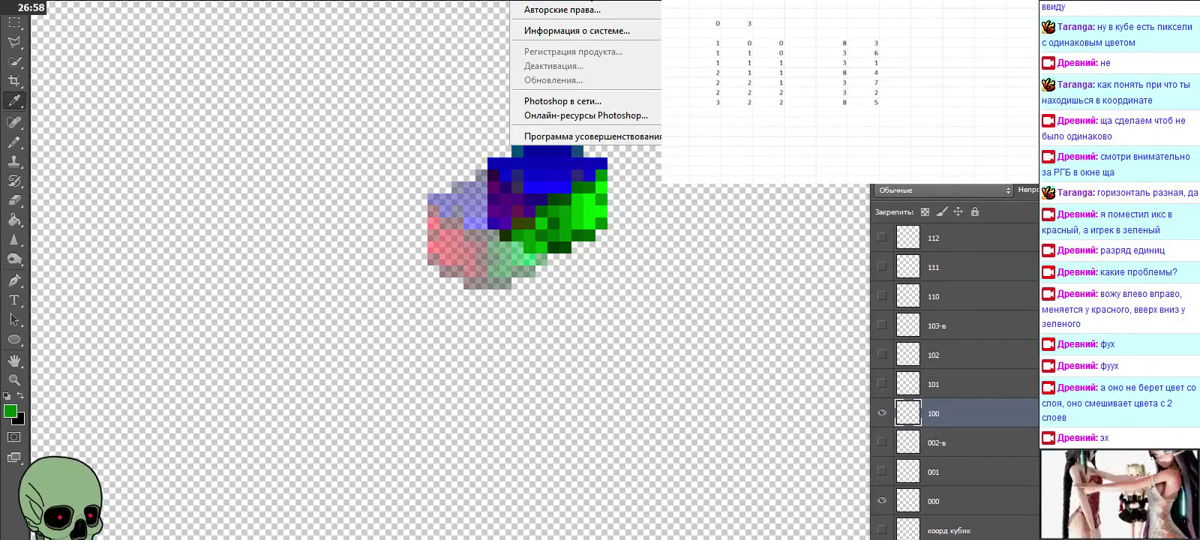
{"action": "key", "text": "Return"}
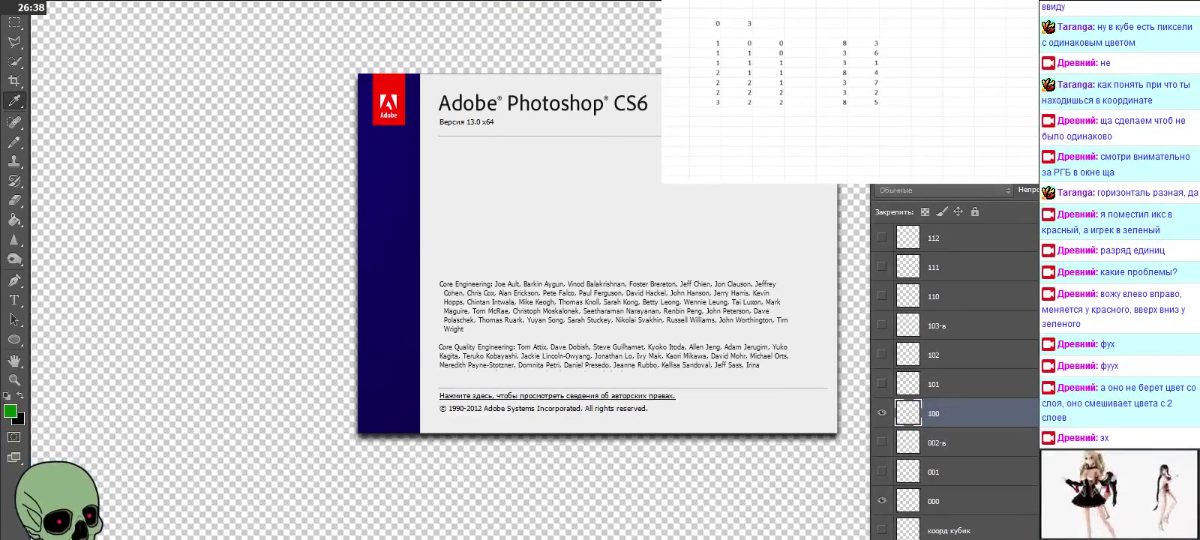
Step: Close the About window and open the Eyedropper's Sample layers dropdown
{"action": "key", "text": "Escape"}
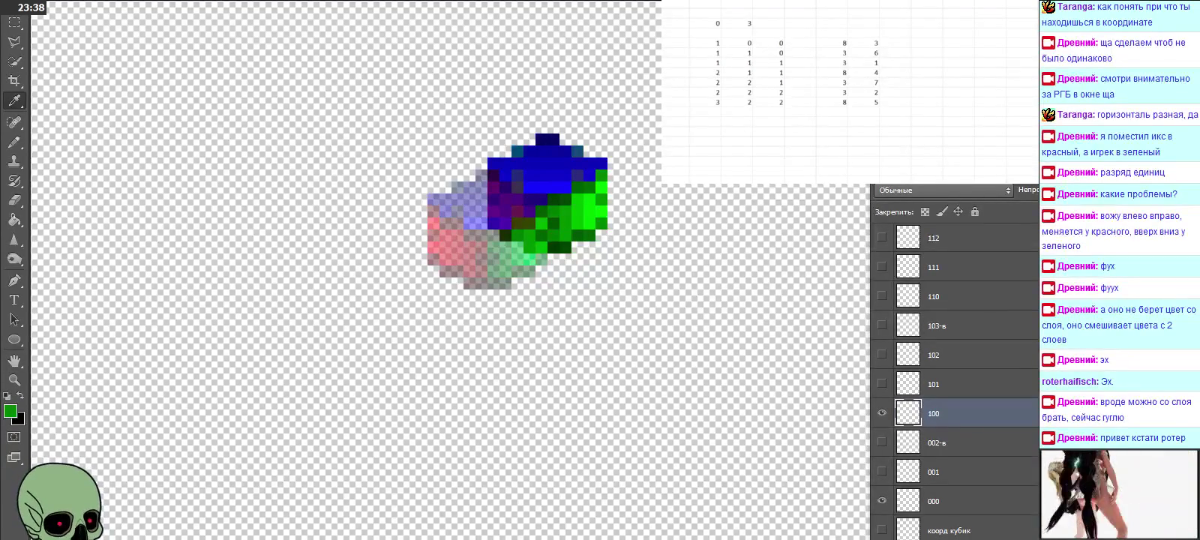
{"action": "left_click", "coordinate": [314, 1]}
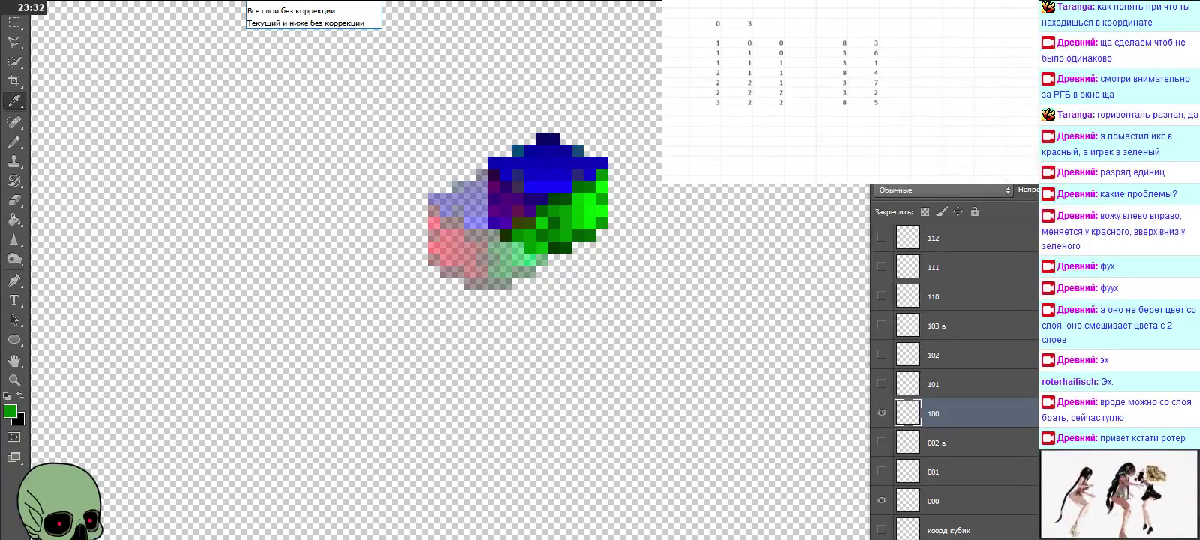
Step: Sample purple and green pixels from the cube into the foreground Color Picker
{"action": "key", "text": "Escape"}
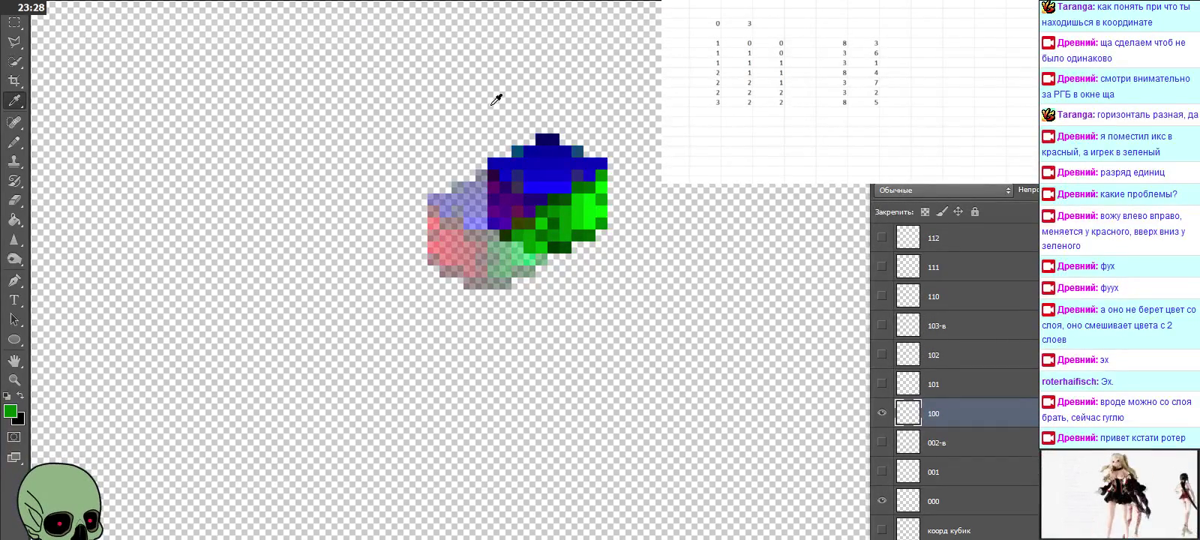
{"action": "left_click", "coordinate": [523, 202]}
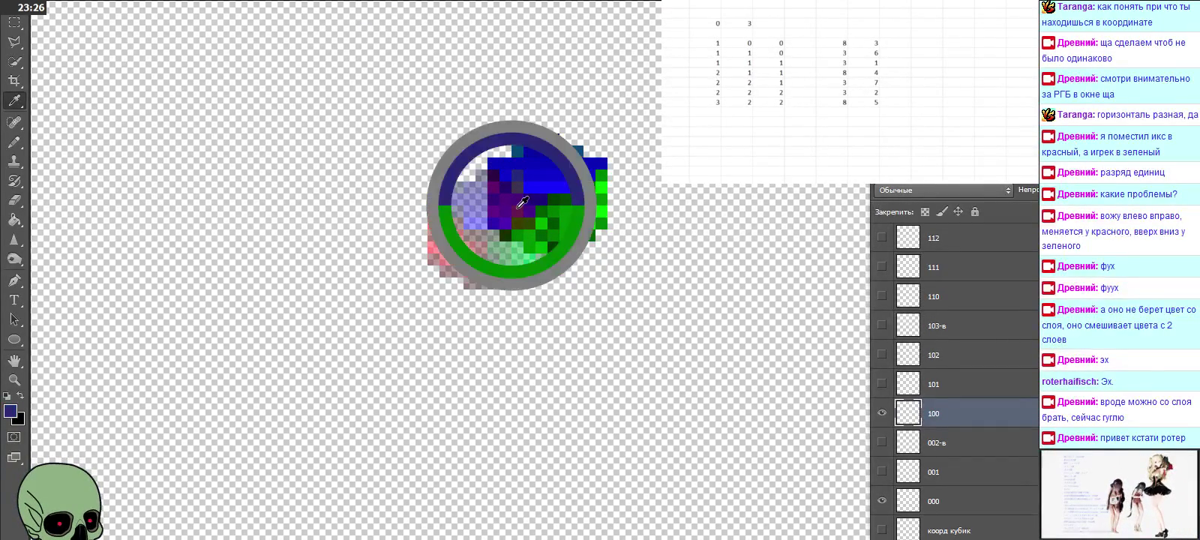
{"action": "left_click", "coordinate": [15, 415]}
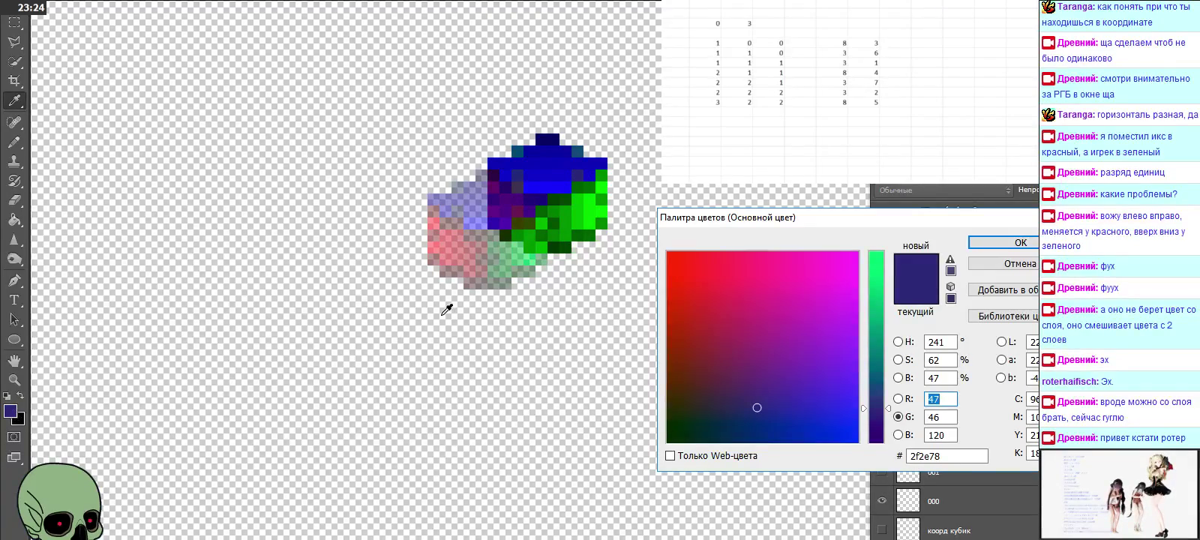
{"action": "left_click", "coordinate": [526, 217]}
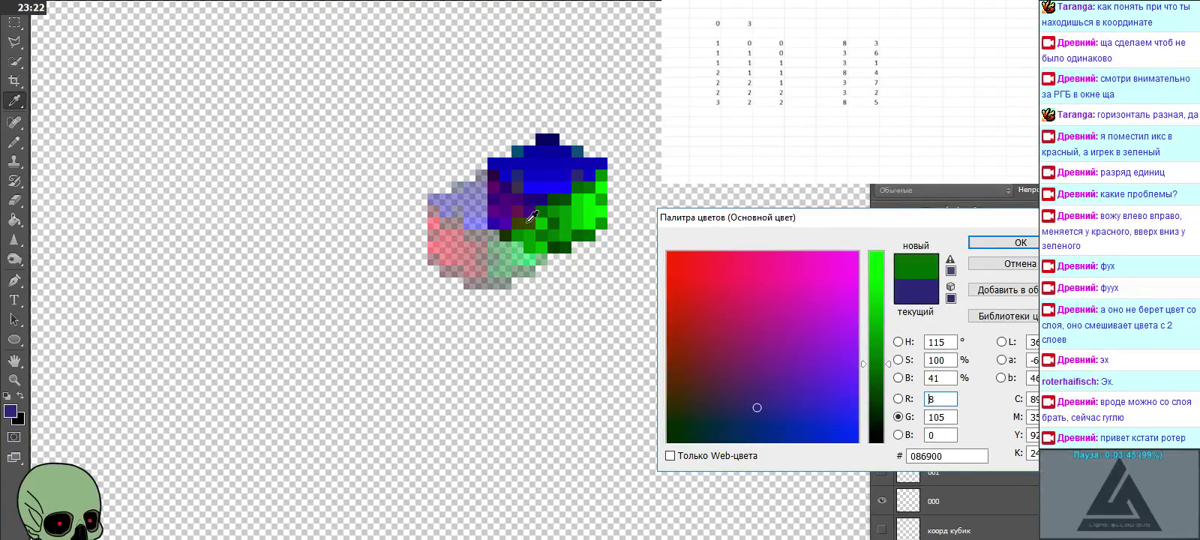
{"action": "left_click", "coordinate": [542, 220]}
{"action": "mouse_move", "coordinate": [542, 222]}
{"action": "left_mouse_down"}
{"action": "mouse_move", "coordinate": [531, 223]}
{"action": "mouse_move", "coordinate": [537, 199]}
{"action": "left_mouse_up"}
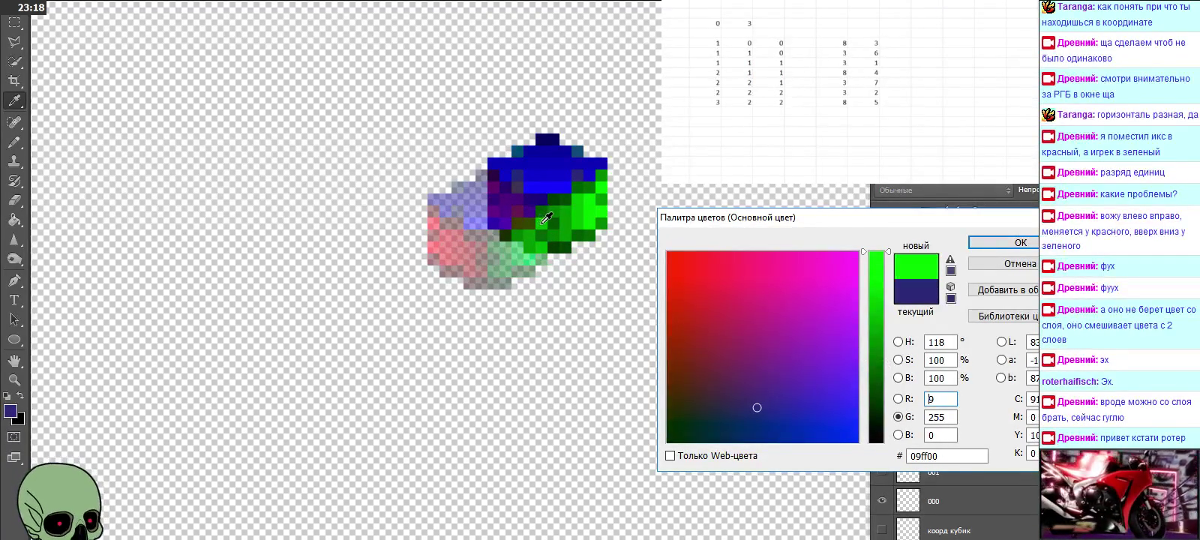
Step: Set R to 6 for blue #0607b4, check the Sample layers options, and close the picker
{"action": "type", "text": "6"}
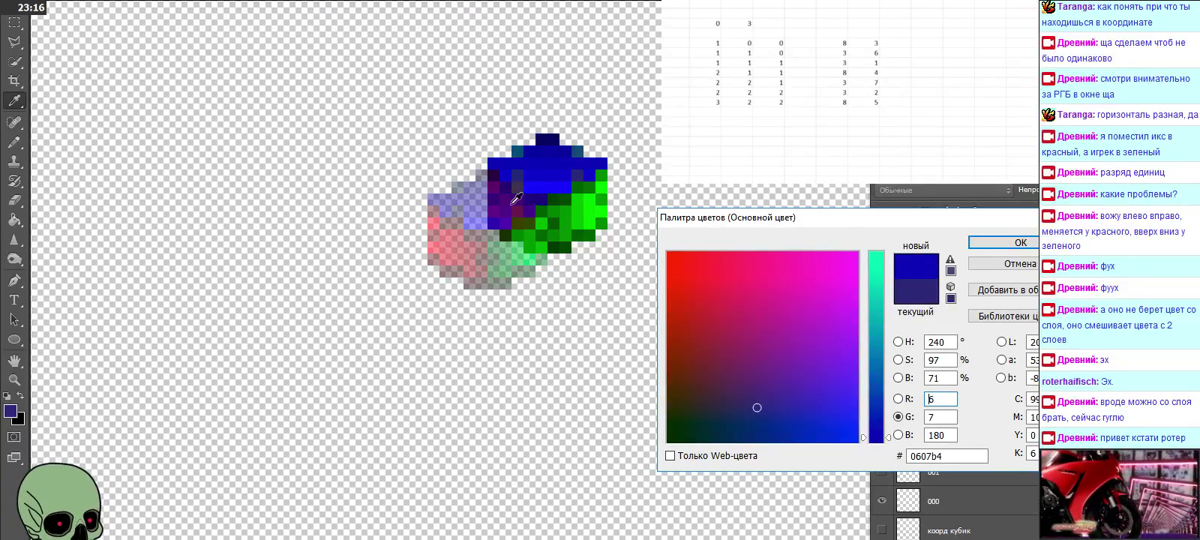
{"action": "key", "text": "alt+Tab"}
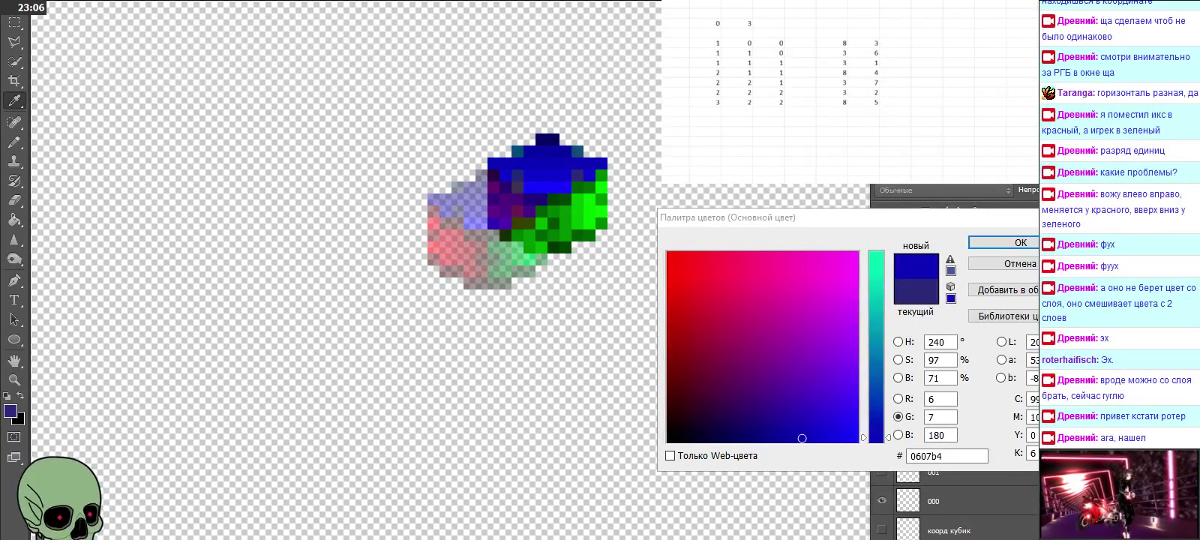
{"action": "key", "text": "alt+Tab"}
{"action": "left_click", "coordinate": [300, 2]}
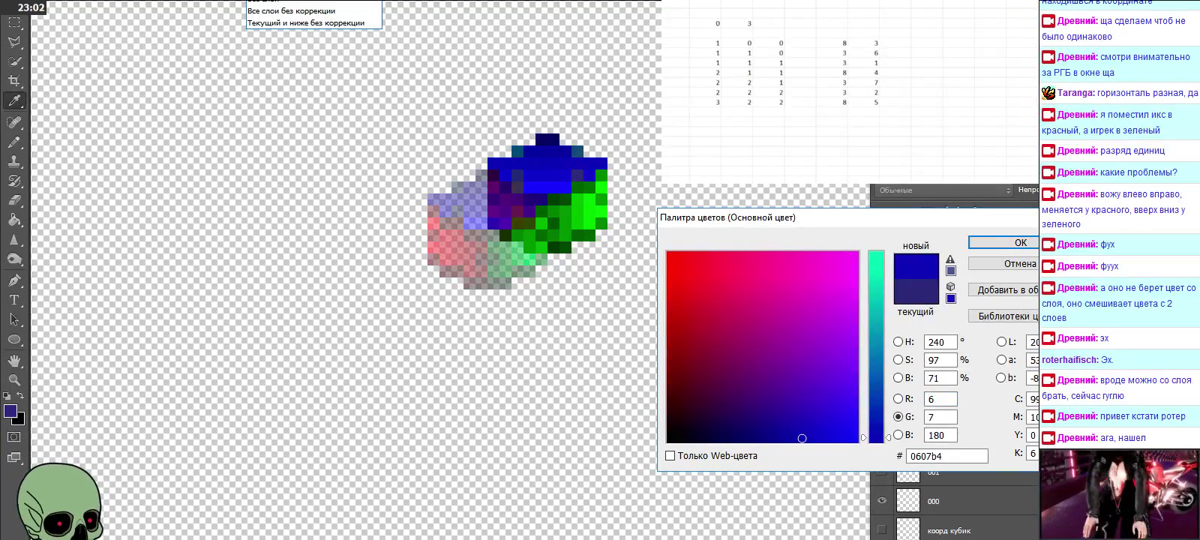
{"action": "key", "text": "Escape"}
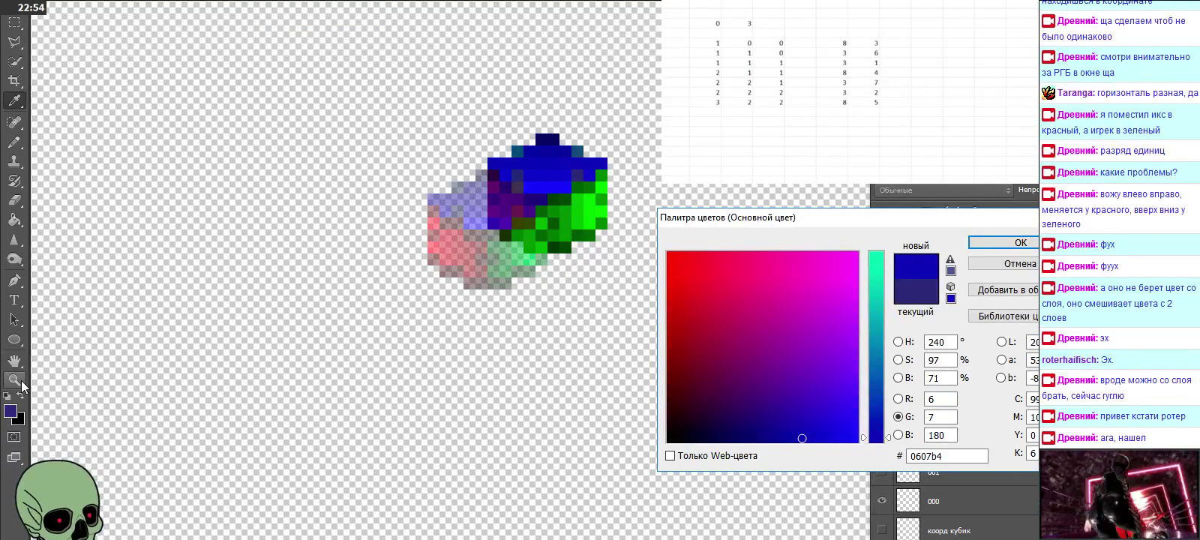
{"action": "left_click", "coordinate": [1003, 242]}
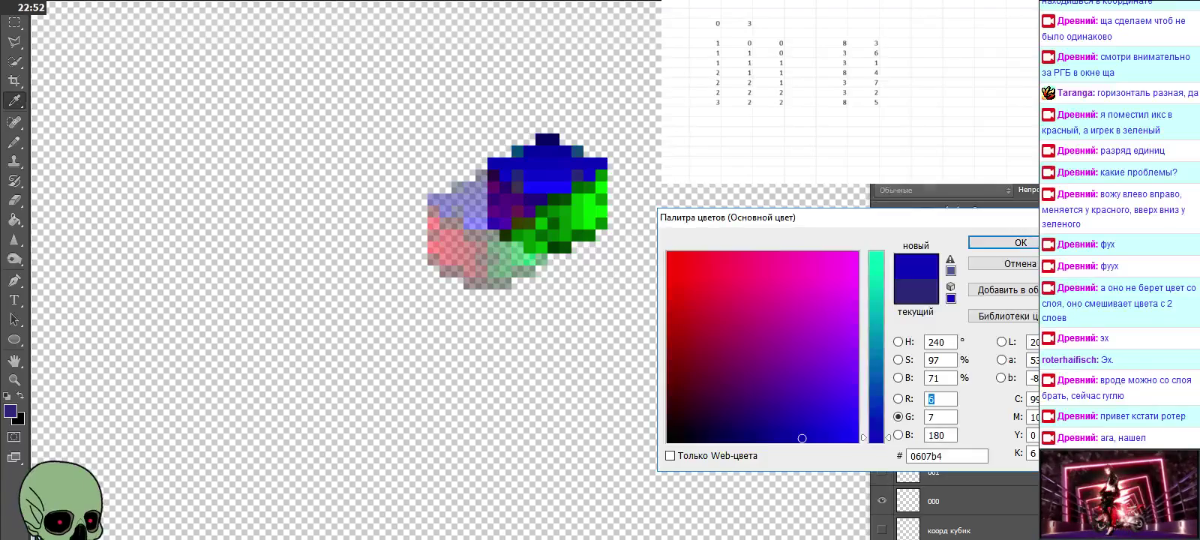
Step: Zoom in twice on the blue and green part of the cube and select the next empty table cell
{"action": "left_click", "coordinate": [12, 379]}
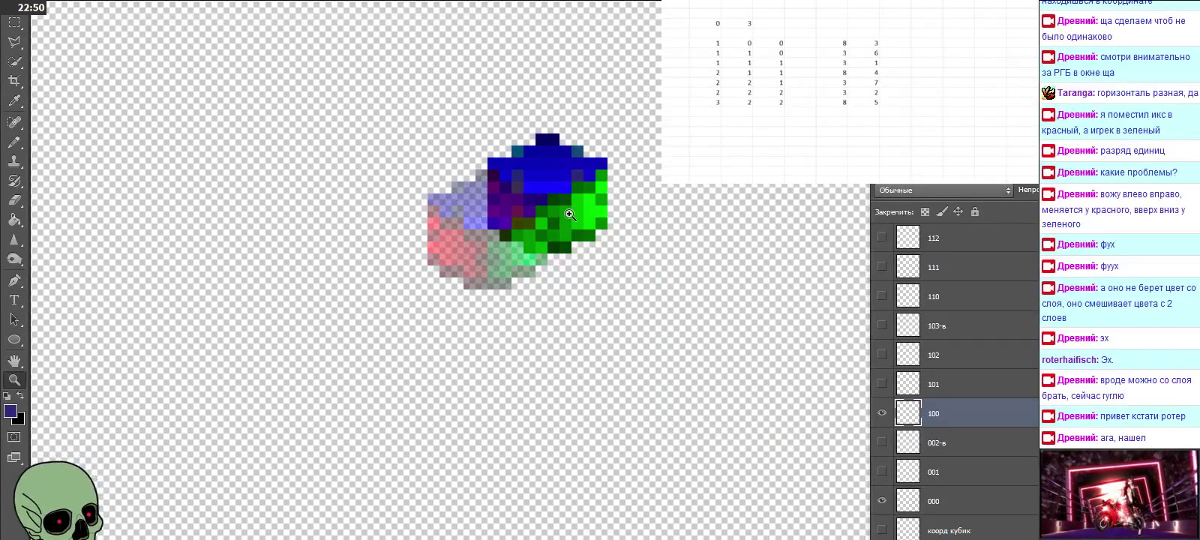
{"action": "left_click", "coordinate": [570, 216]}
{"action": "scroll", "coordinate": [546, 237], "scroll_direction": "up", "scroll_amount": 2}
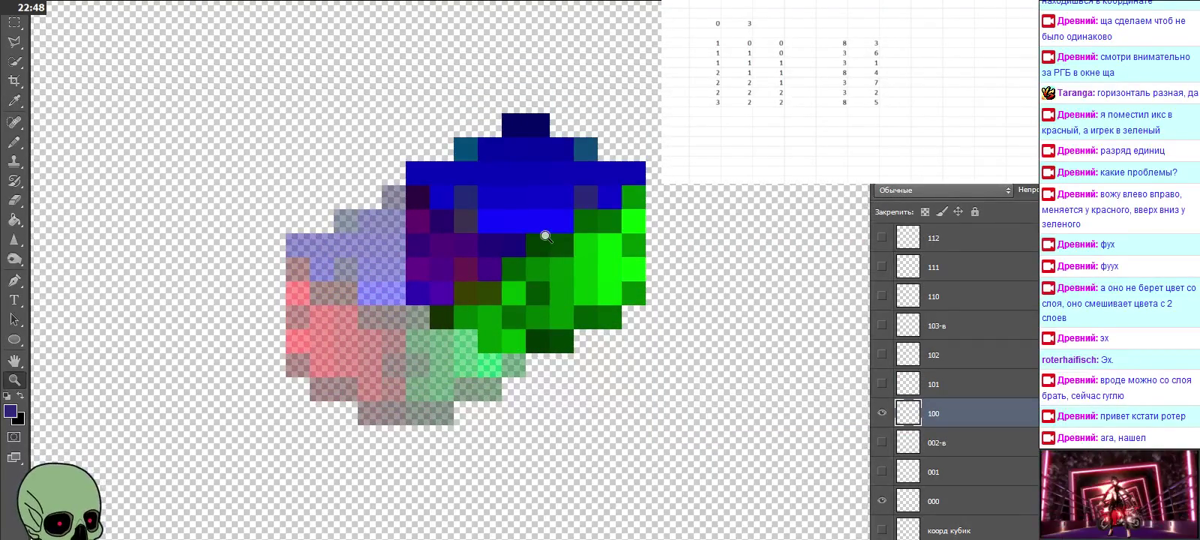
{"action": "left_click", "coordinate": [736, 121]}
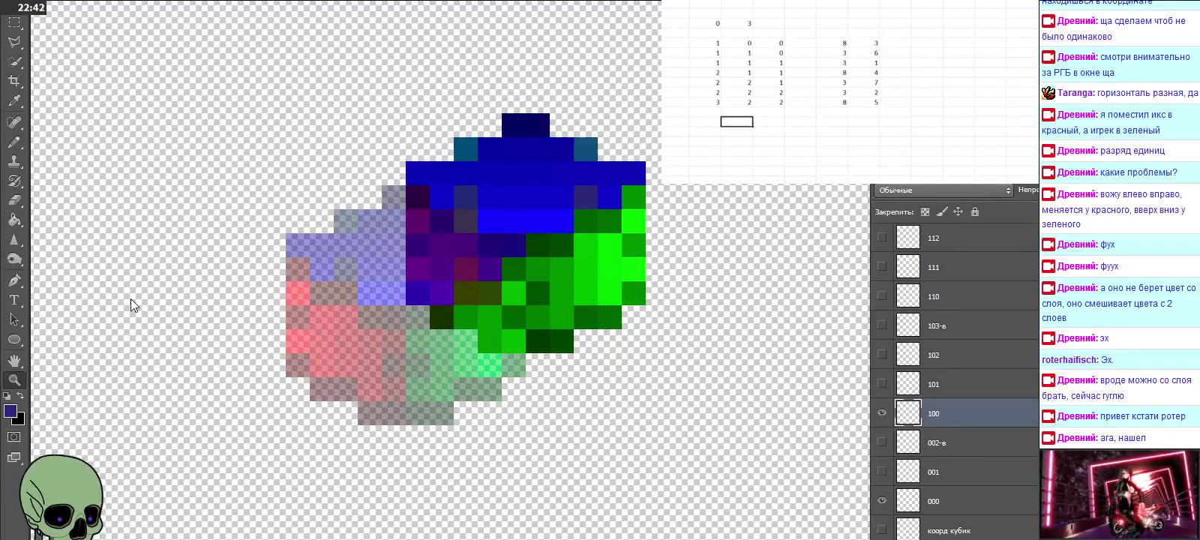
Step: Eyedropper the cube's green face to read #08d500, then hide layer 100
{"action": "left_click", "coordinate": [15, 100]}
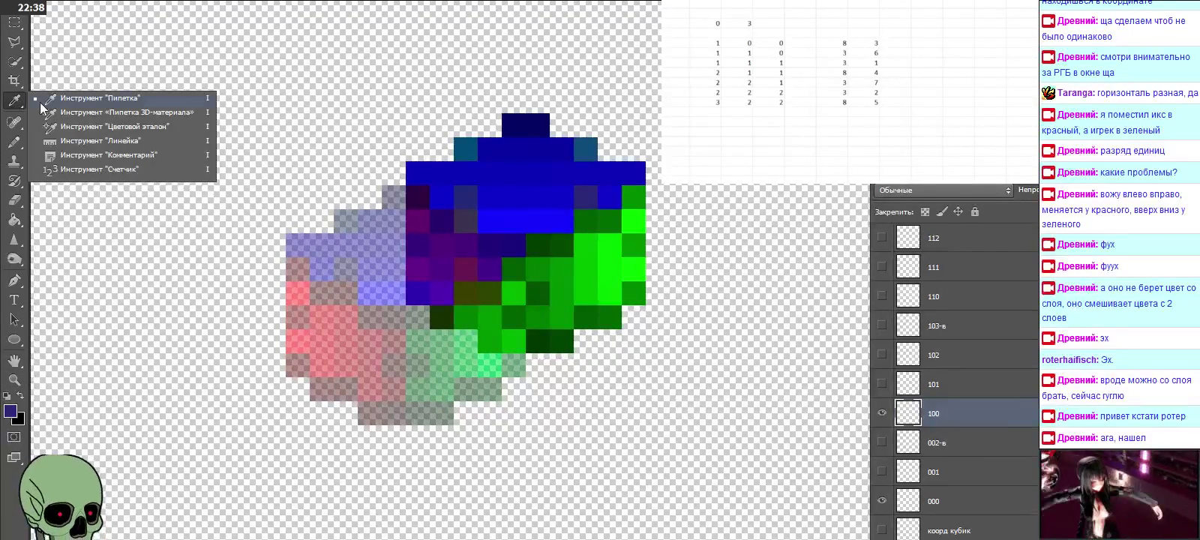
{"action": "left_click", "coordinate": [51, 100]}
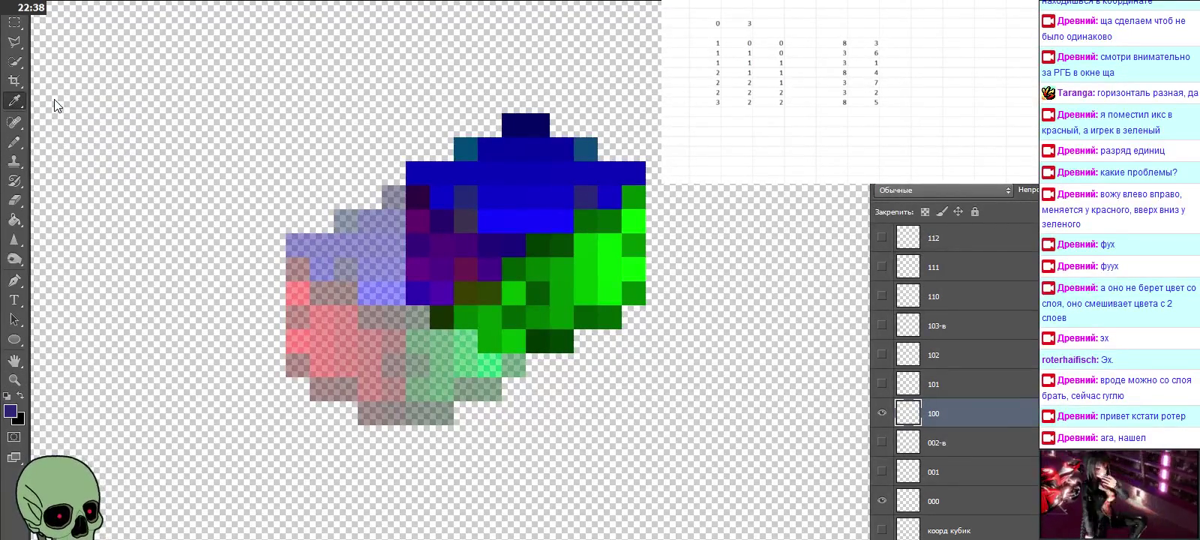
{"action": "left_click", "coordinate": [493, 341]}
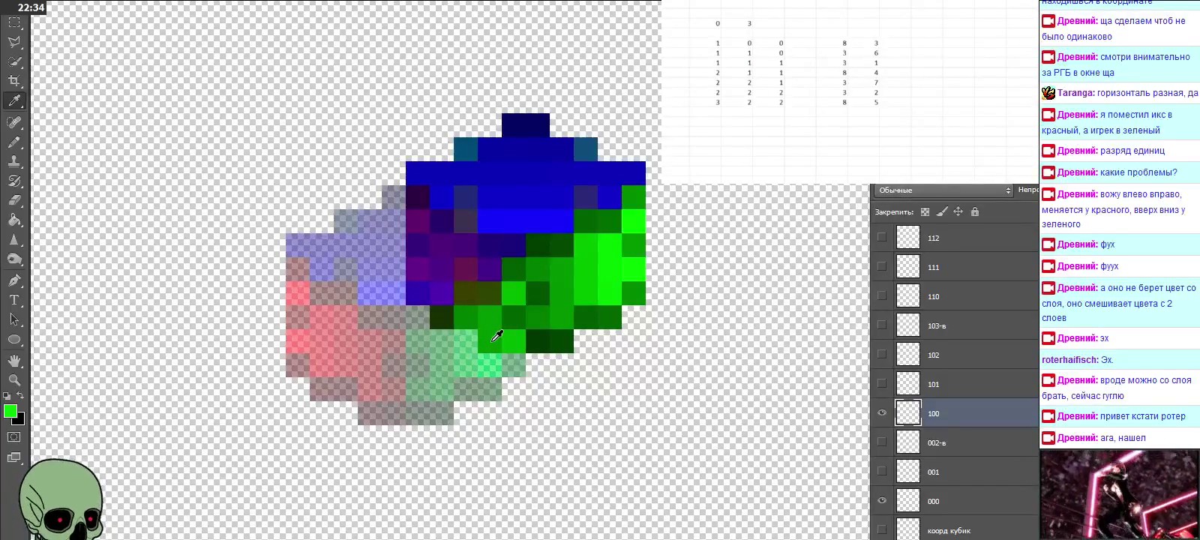
{"action": "left_click", "coordinate": [11, 412]}
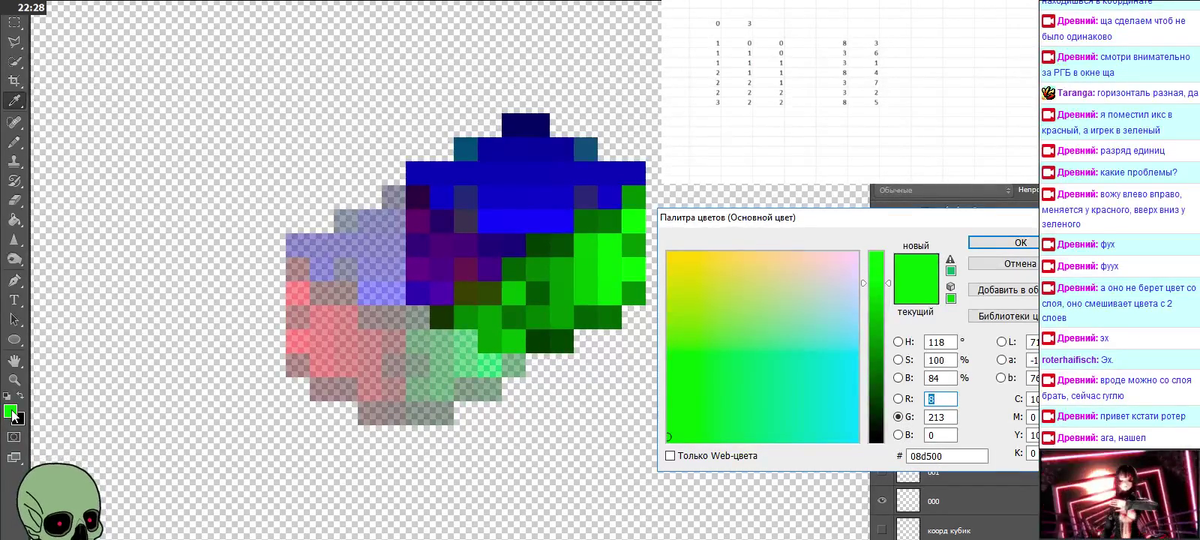
{"action": "key", "text": "Return"}
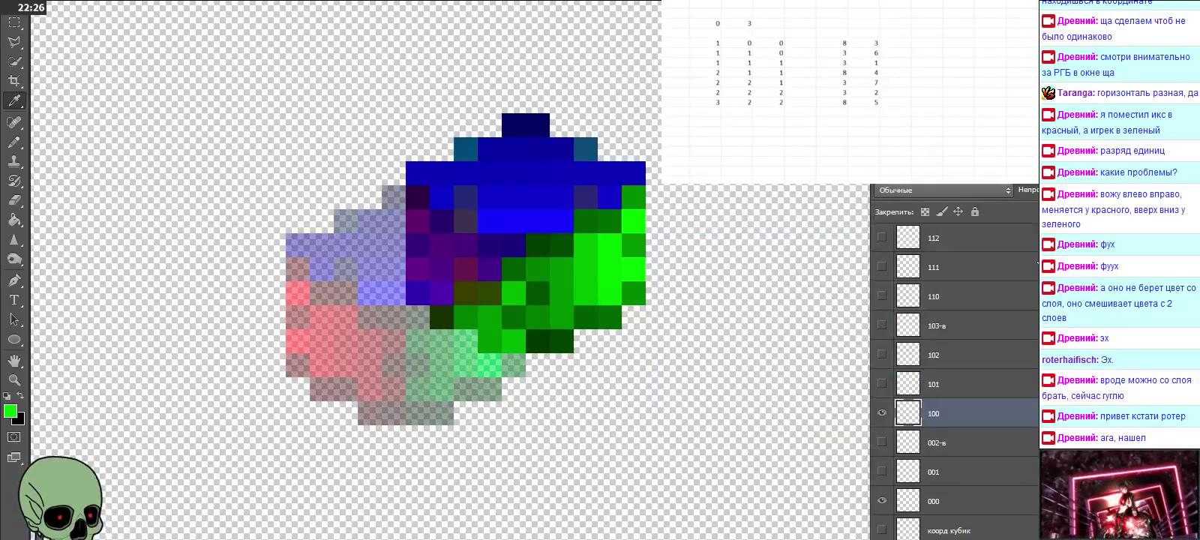
{"action": "left_click", "coordinate": [882, 414]}
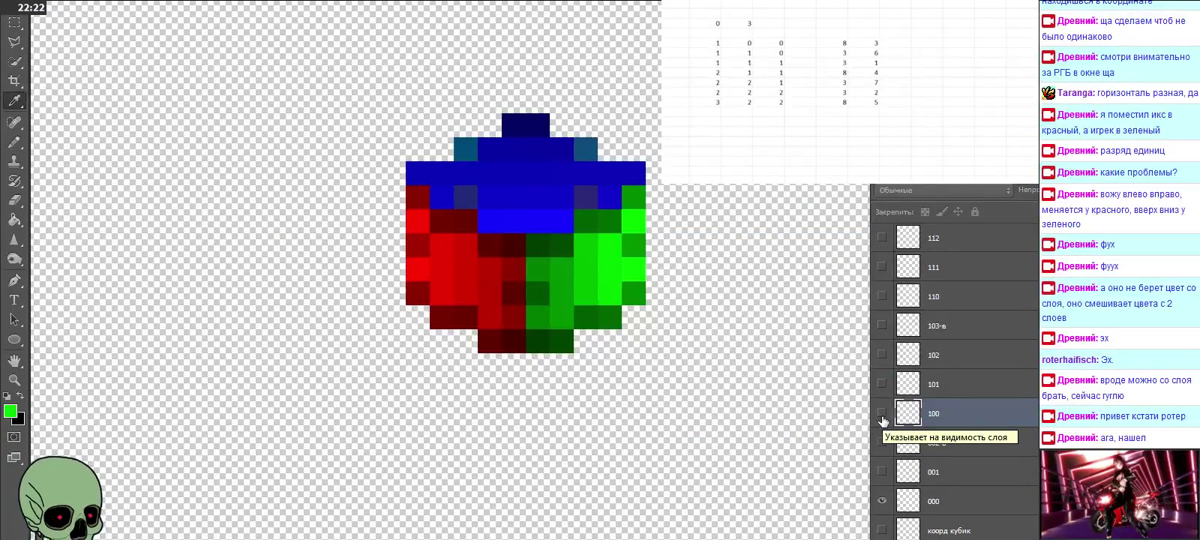
Step: Preview layers 101 and 102, then show layer 110 and sample its blue #0306c8
{"action": "left_click", "coordinate": [882, 384]}
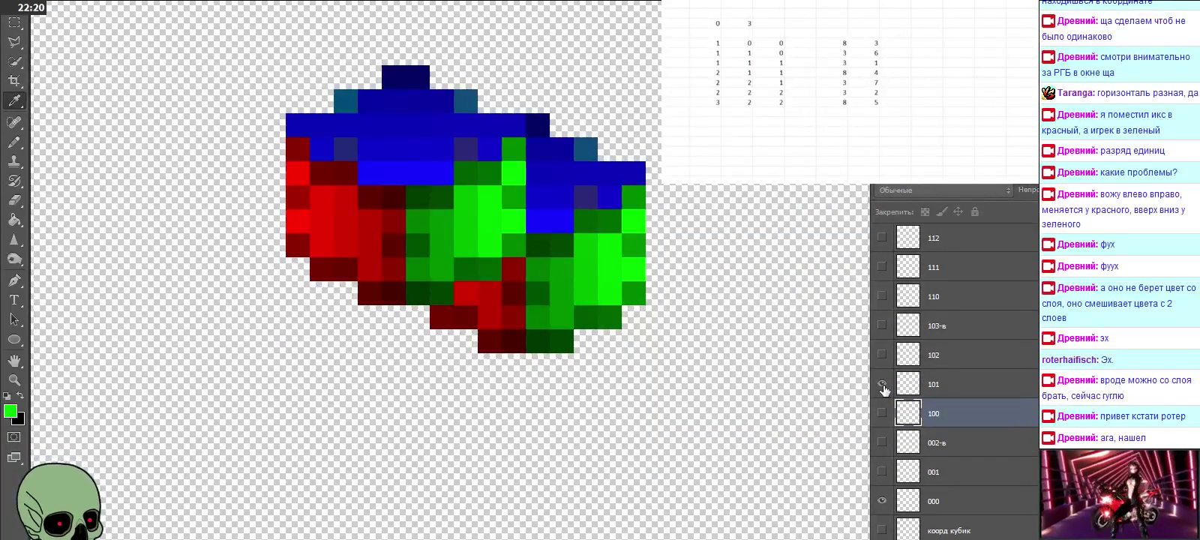
{"action": "left_click", "coordinate": [882, 385]}
{"action": "left_click", "coordinate": [882, 355]}
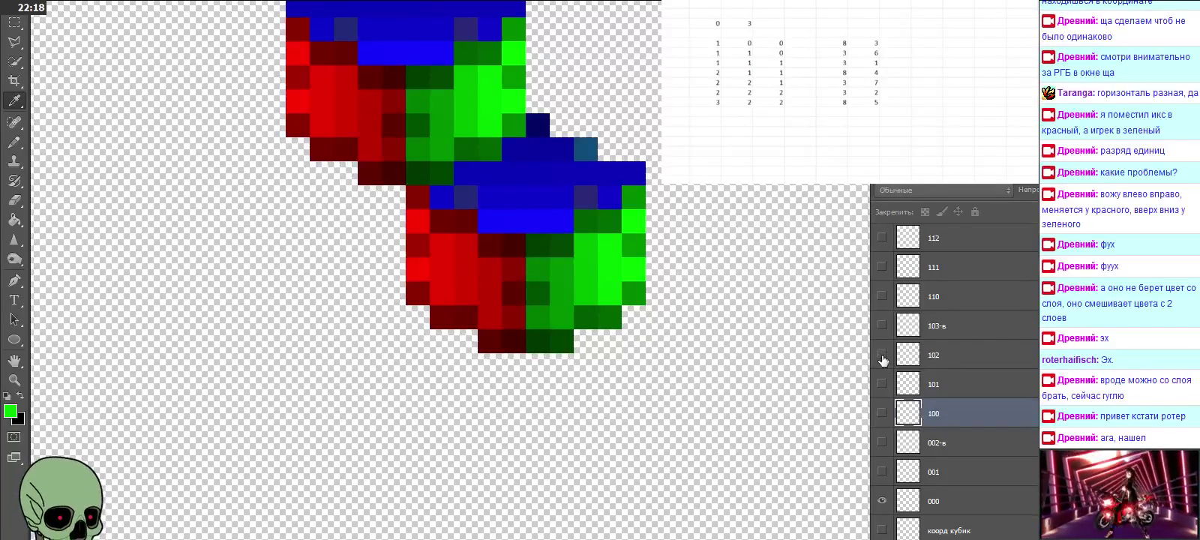
{"action": "left_click", "coordinate": [882, 355]}
{"action": "left_click", "coordinate": [882, 296]}
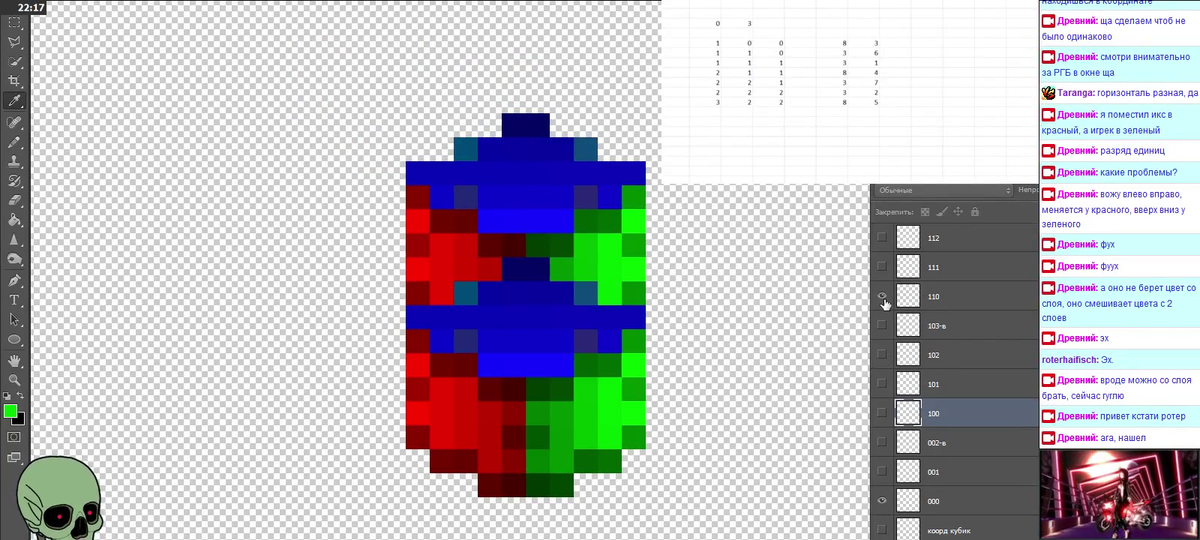
{"action": "left_click", "coordinate": [937, 300]}
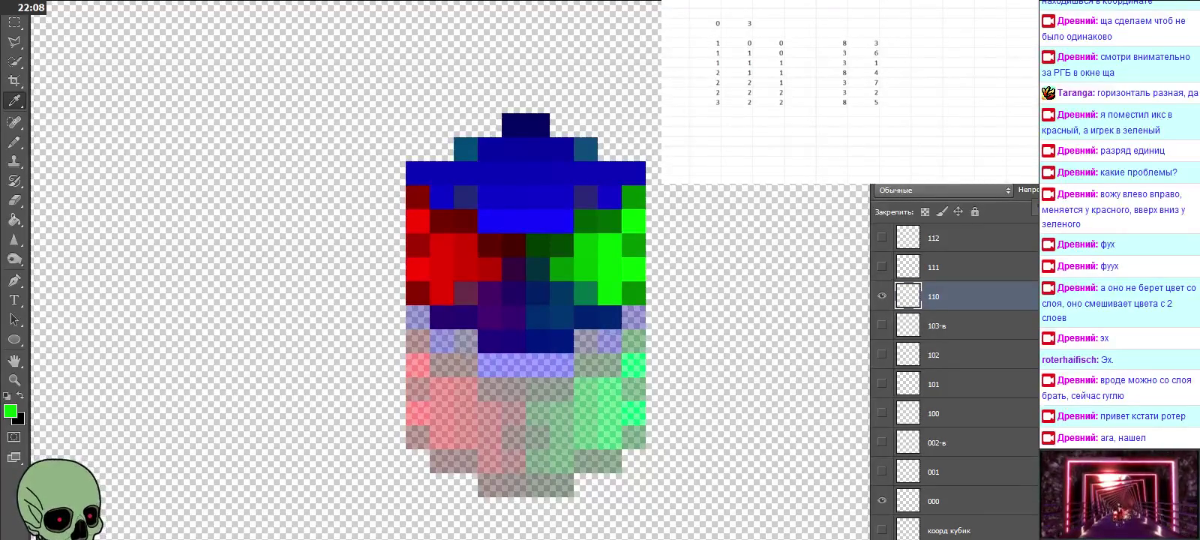
{"action": "left_click", "coordinate": [19, 107]}
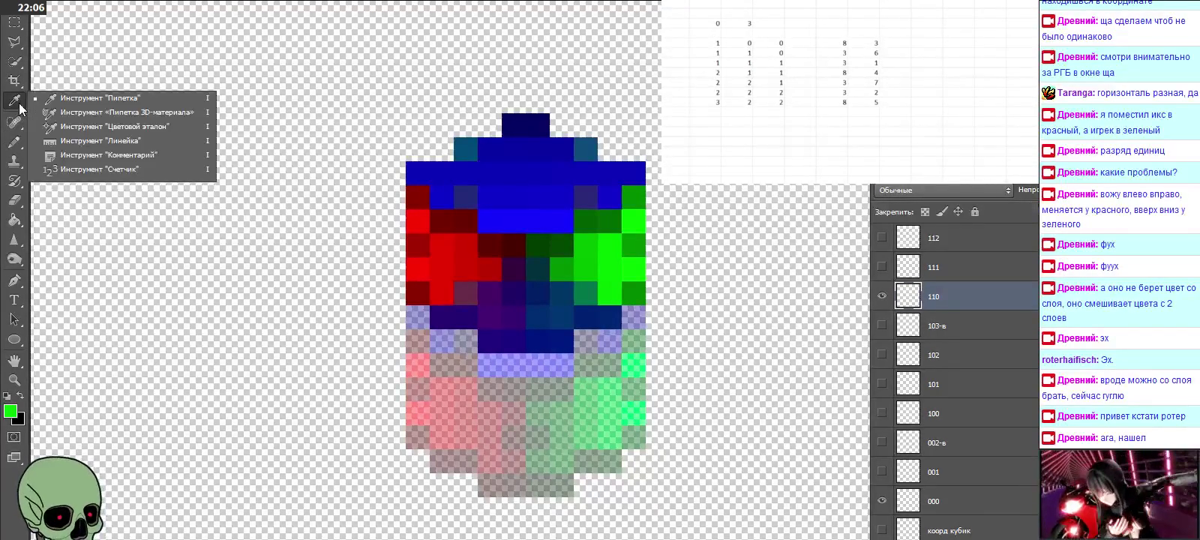
{"action": "right_click", "coordinate": [20, 107]}
{"action": "left_click", "coordinate": [495, 333]}
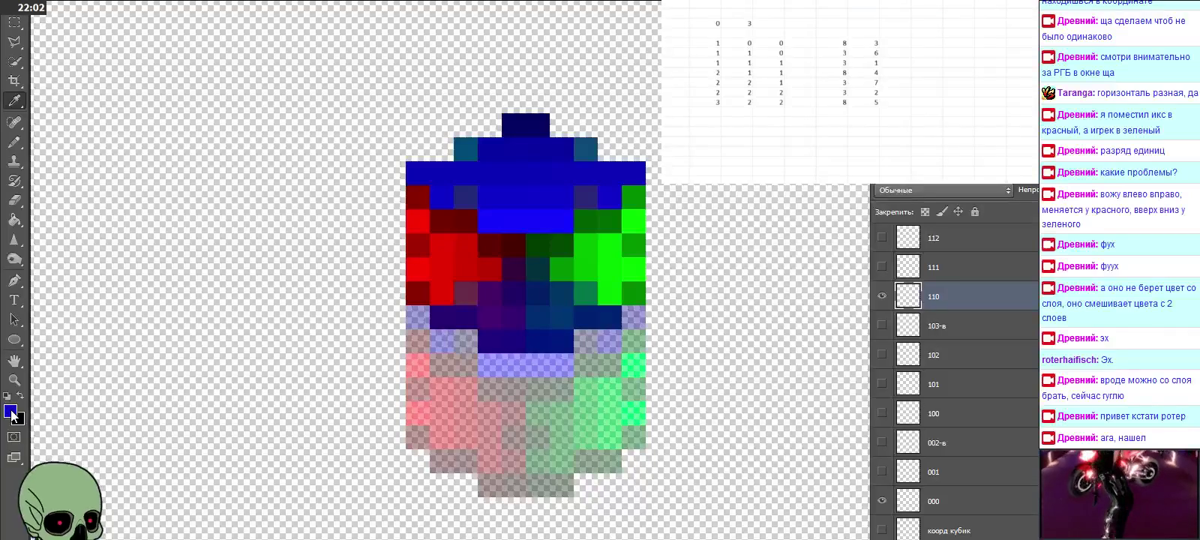
{"action": "left_click", "coordinate": [11, 411]}
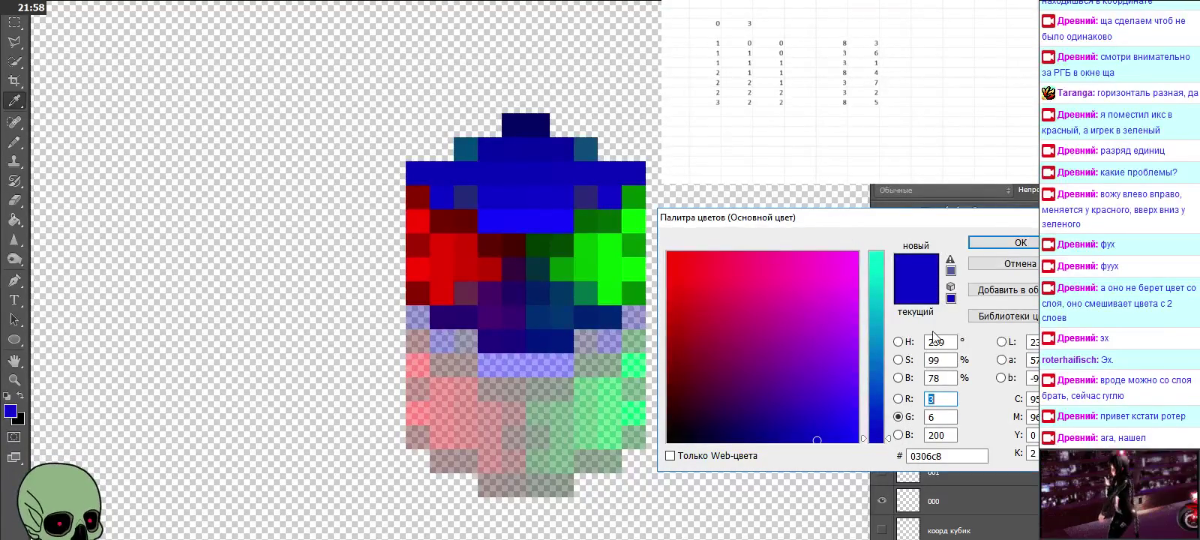
{"action": "left_click", "coordinate": [940, 402]}
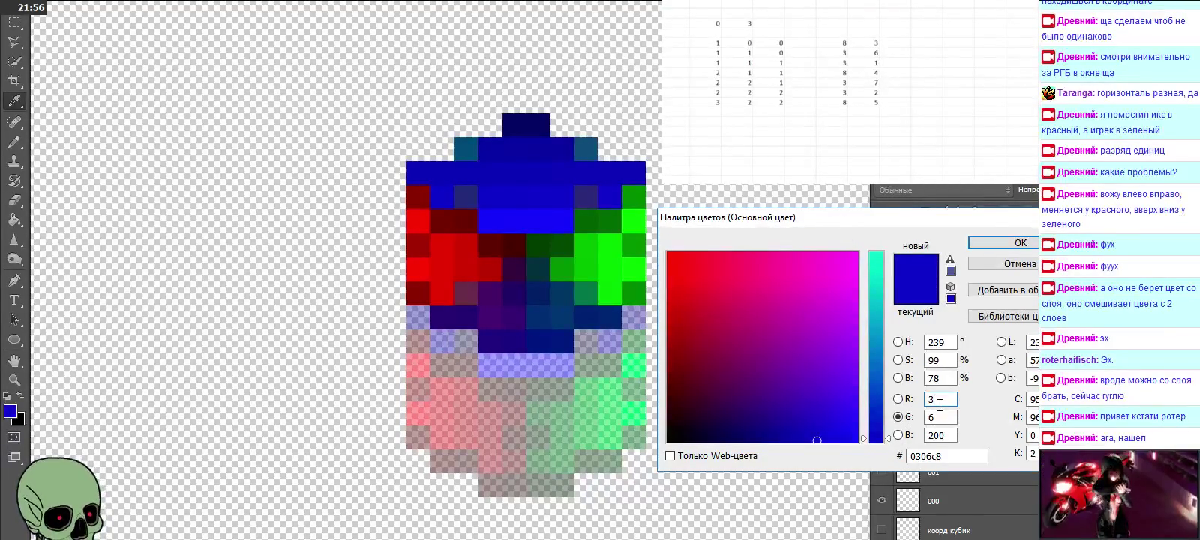
{"action": "left_click", "coordinate": [1021, 243]}
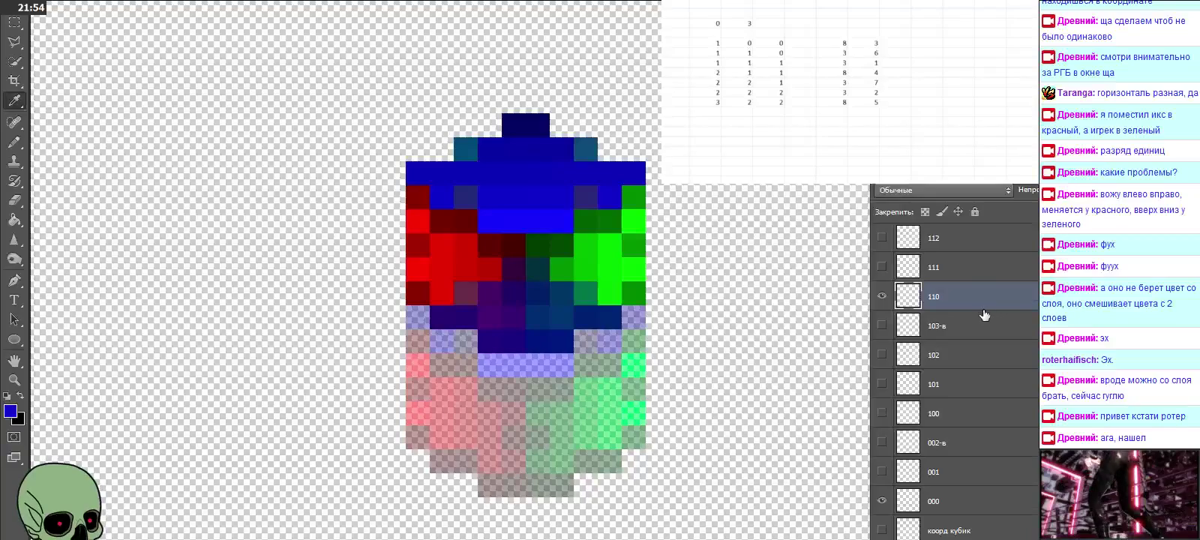
Step: Swap to layer 111, sample its dark red #a30100 (R 163, G 1, B 0), then hide it
{"action": "left_click", "coordinate": [958, 274]}
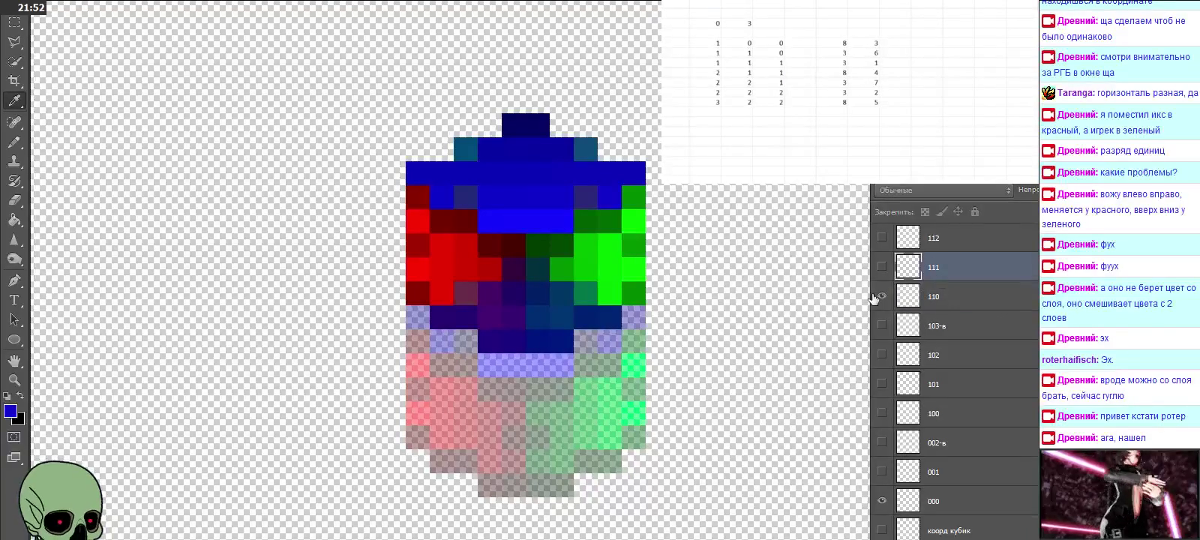
{"action": "left_click", "coordinate": [881, 297]}
{"action": "left_click", "coordinate": [882, 266]}
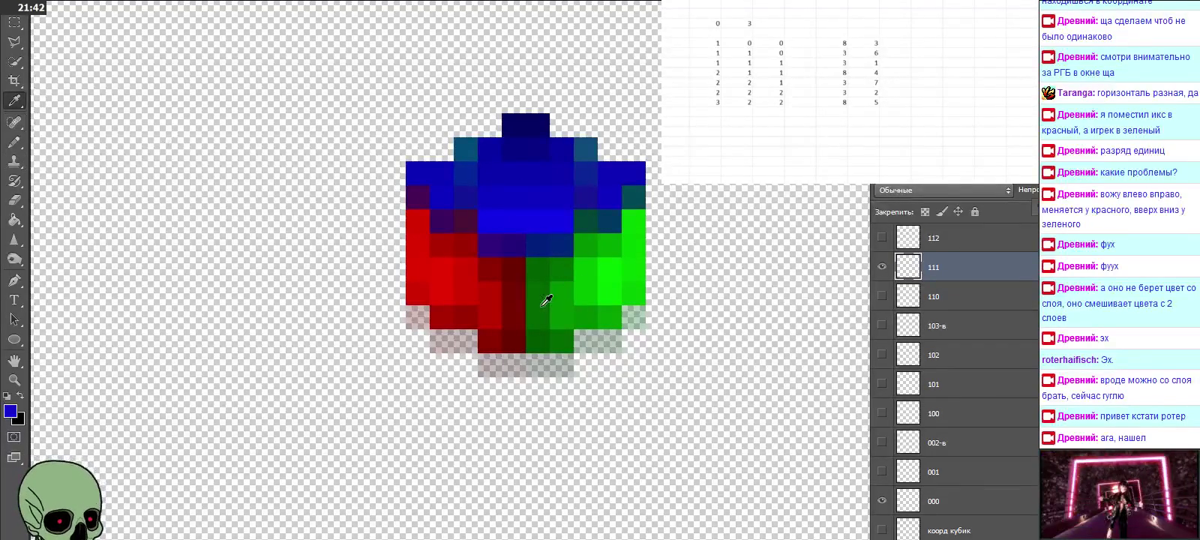
{"action": "left_click", "coordinate": [497, 330]}
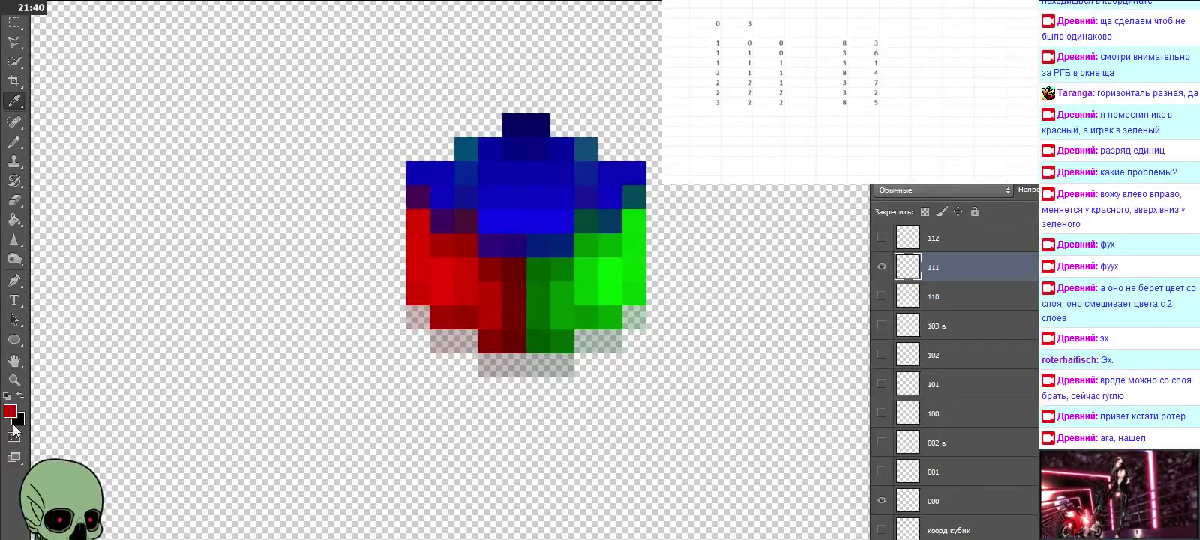
{"action": "left_click", "coordinate": [15, 413]}
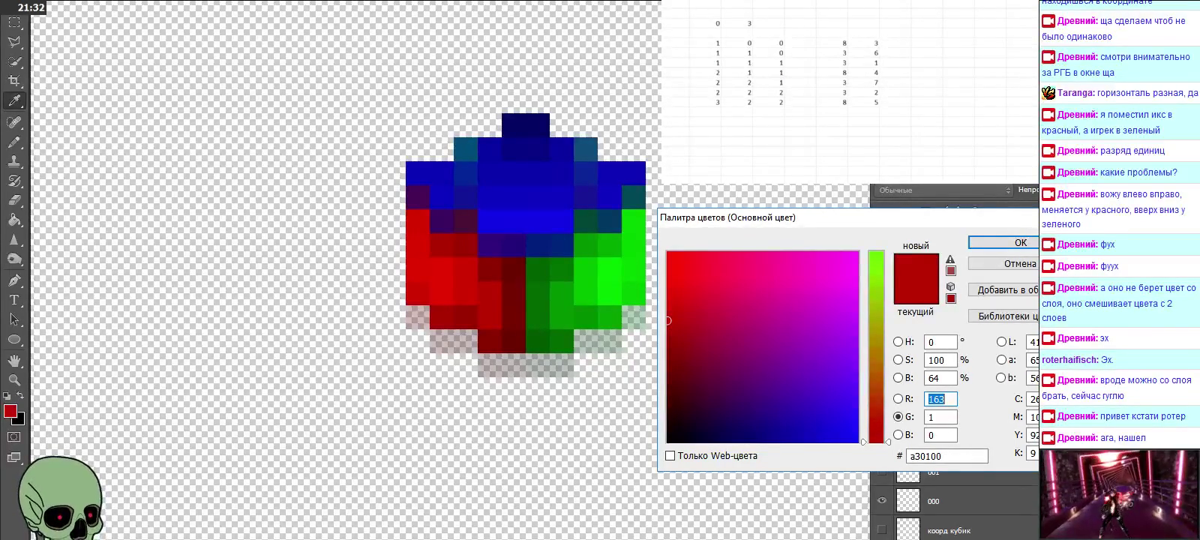
{"action": "left_click", "coordinate": [1020, 242]}
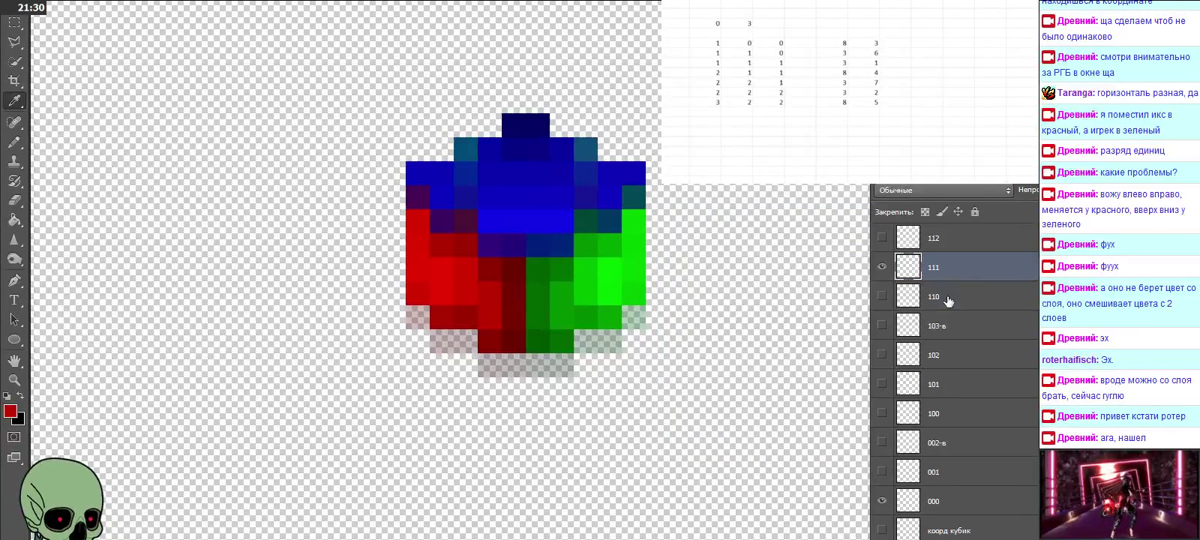
{"action": "scroll", "coordinate": [948, 296], "scroll_direction": "up", "scroll_amount": 2}
{"action": "left_click", "coordinate": [876, 326]}
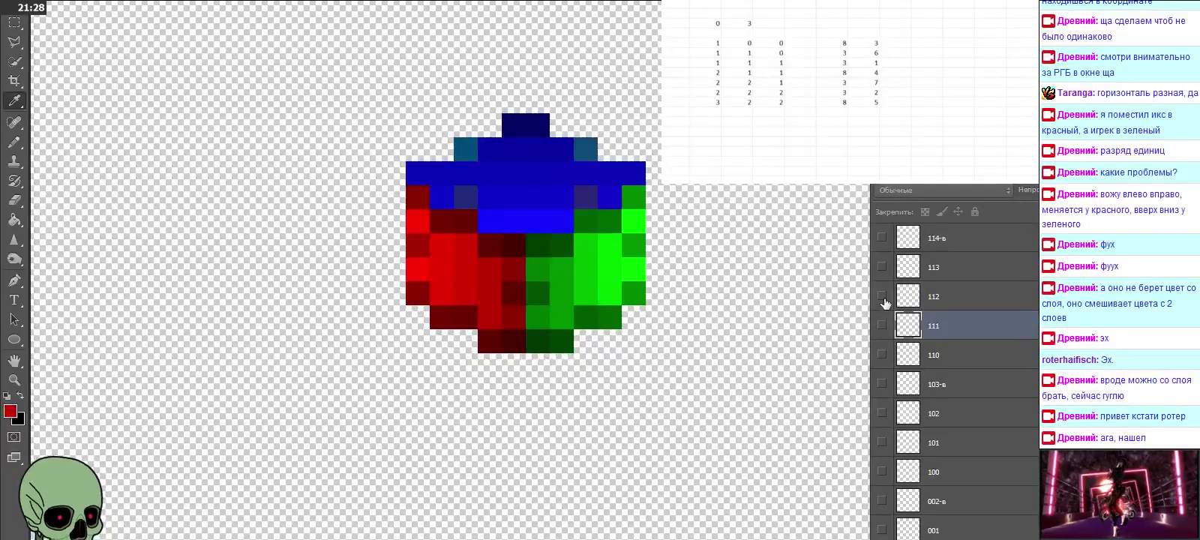
Step: Briefly preview layers 112 and 113 and select layer 113
{"action": "left_click", "coordinate": [883, 297]}
{"action": "left_click", "coordinate": [883, 297]}
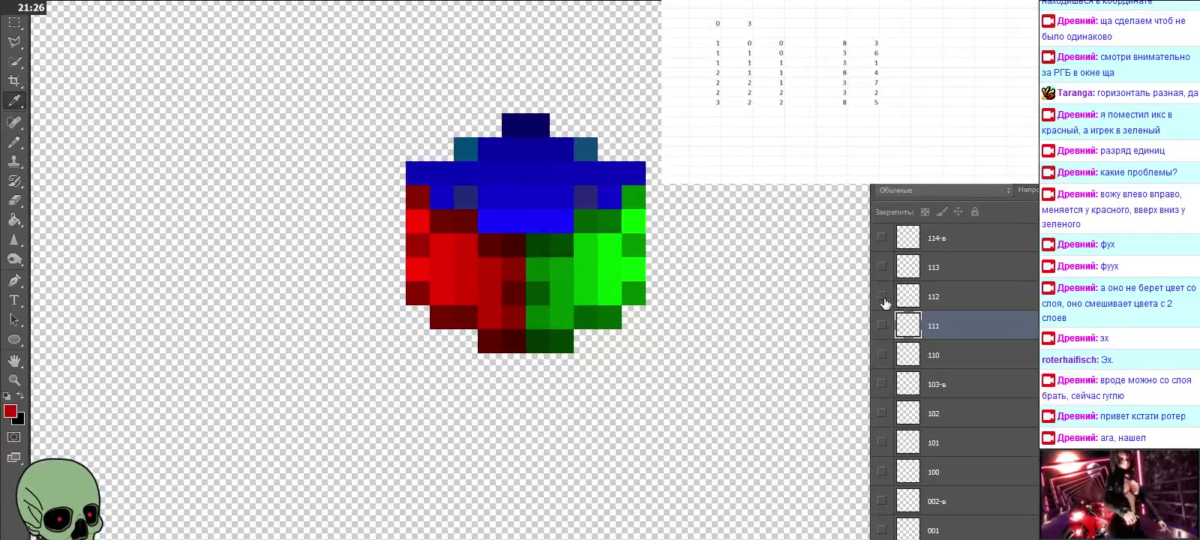
{"action": "left_click", "coordinate": [883, 266]}
{"action": "left_click", "coordinate": [883, 266]}
{"action": "left_click", "coordinate": [953, 273]}
{"action": "scroll", "coordinate": [951, 278], "scroll_direction": "up", "scroll_amount": 3}
{"action": "scroll", "coordinate": [953, 303], "scroll_direction": "up", "scroll_amount": 2}
Step: Show layer 211 at 30% opacity, sample its overlapping green #08d600, then show layer 212 instead
{"action": "left_click", "coordinate": [944, 327]}
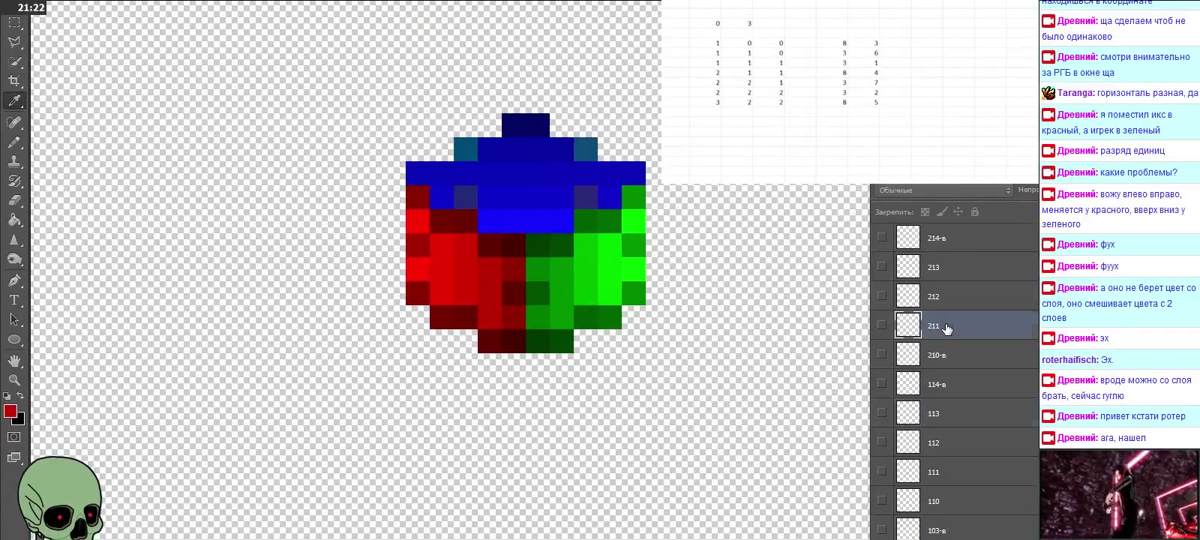
{"action": "left_click", "coordinate": [883, 327]}
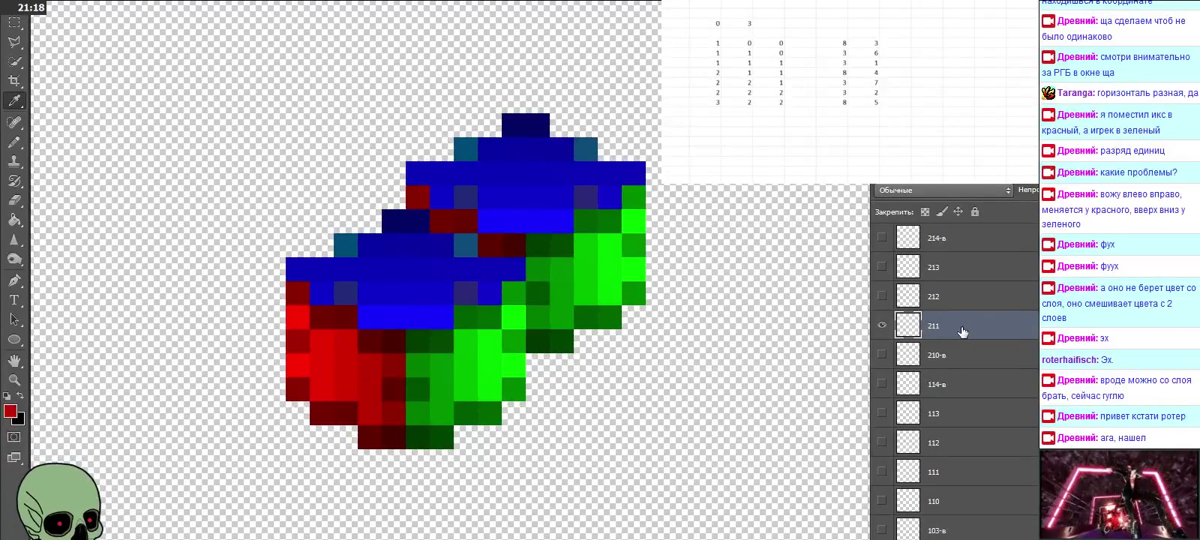
{"action": "key", "text": "3"}
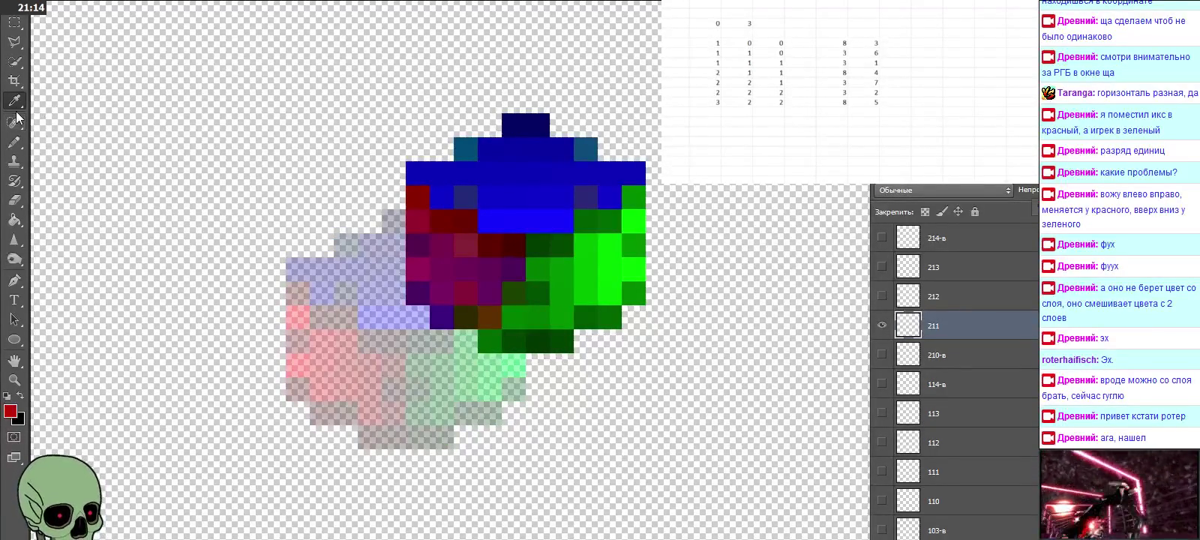
{"action": "left_click", "coordinate": [492, 343]}
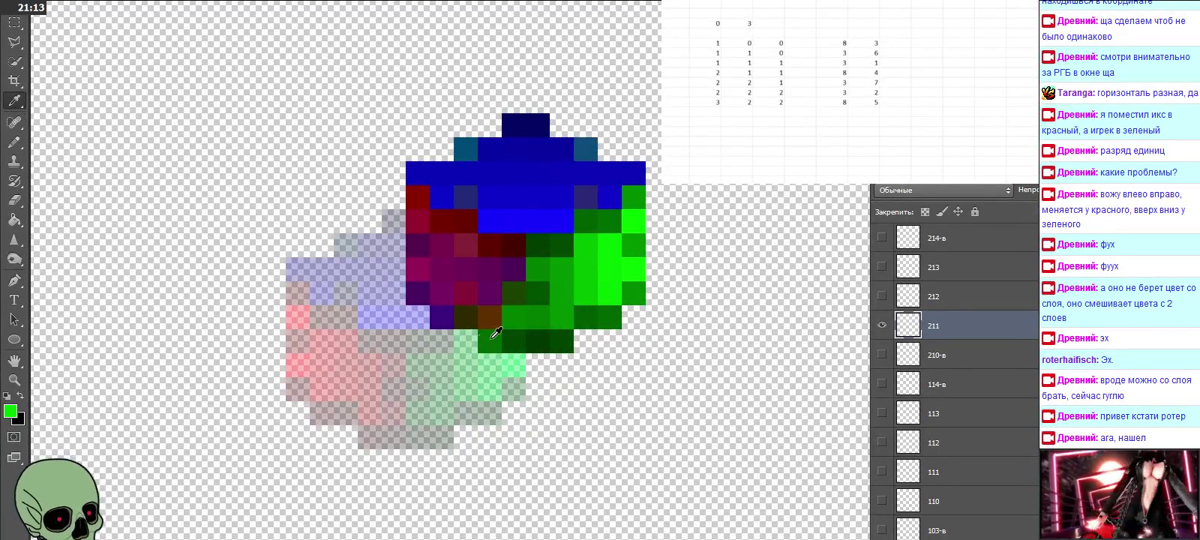
{"action": "left_click", "coordinate": [11, 414]}
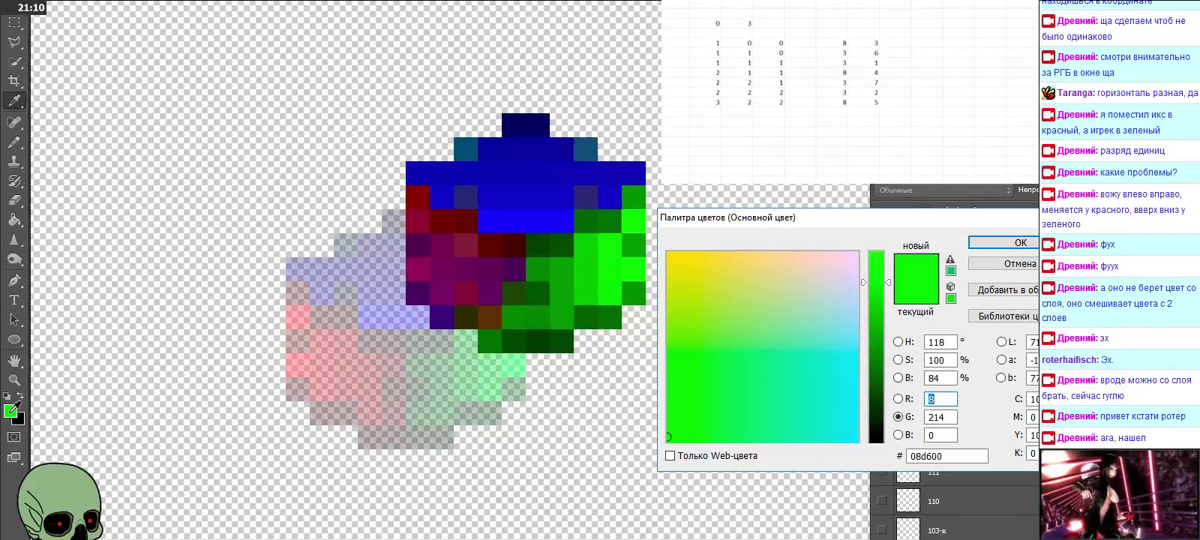
{"action": "left_click", "coordinate": [946, 400]}
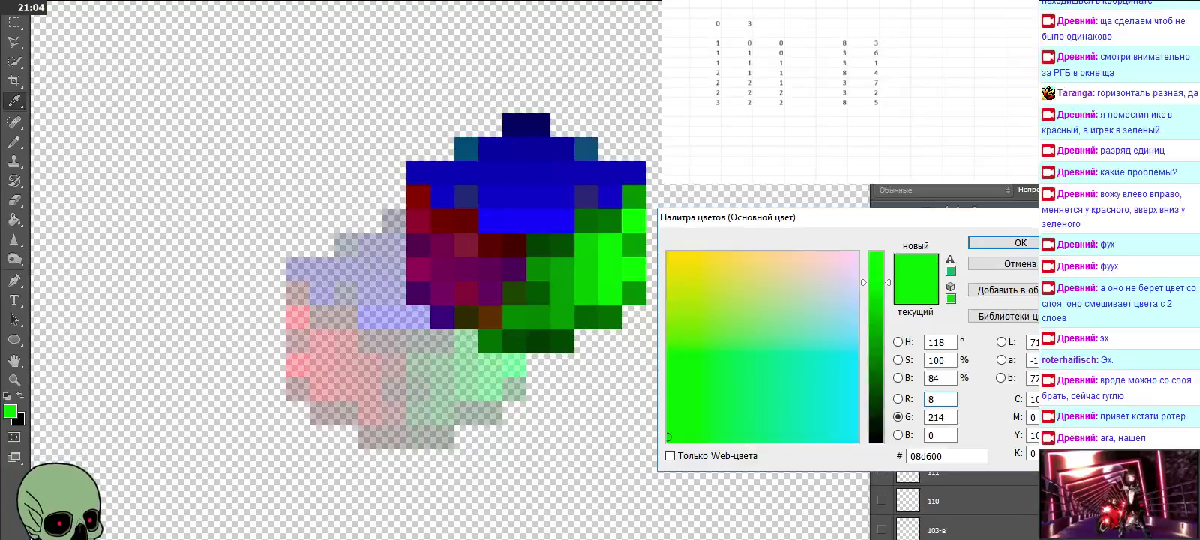
{"action": "key", "text": "Return"}
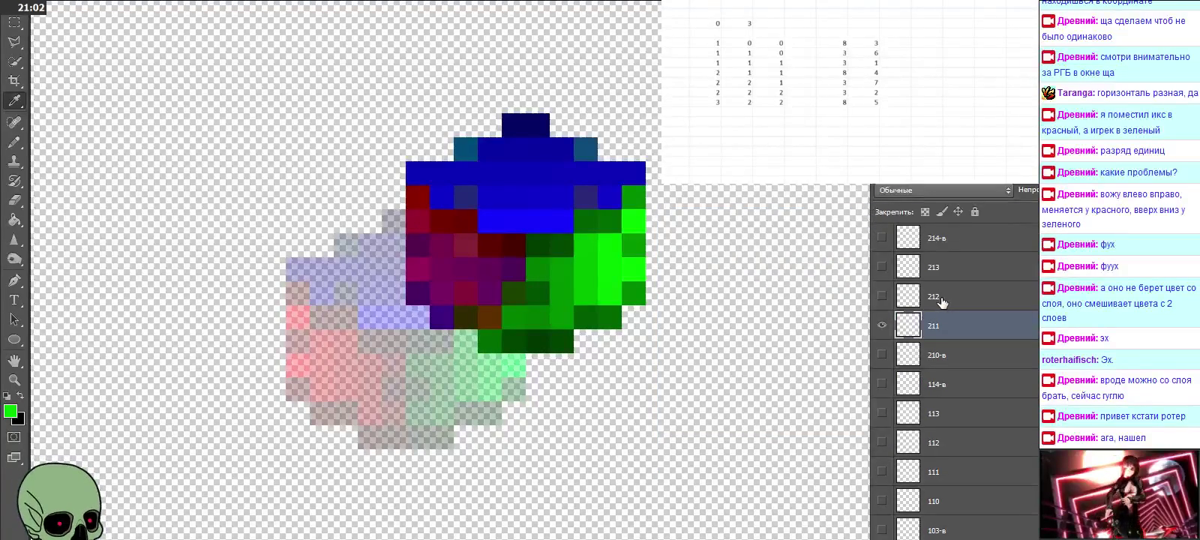
{"action": "left_click", "coordinate": [943, 302]}
{"action": "left_click", "coordinate": [882, 324]}
{"action": "left_click", "coordinate": [882, 295]}
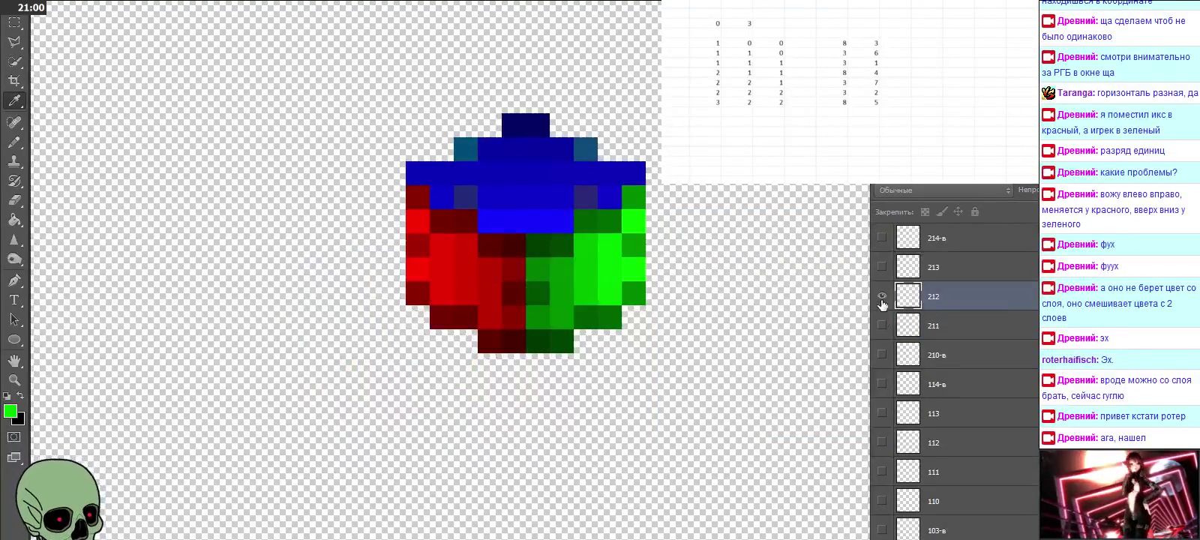
Step: Hide layer 212 and show layer 221's lower cube copy
{"action": "left_click", "coordinate": [882, 296]}
{"action": "left_click", "coordinate": [883, 267]}
{"action": "left_click", "coordinate": [882, 266]}
{"action": "left_click", "coordinate": [950, 270]}
{"action": "scroll", "coordinate": [964, 323], "scroll_direction": "up", "scroll_amount": 4}
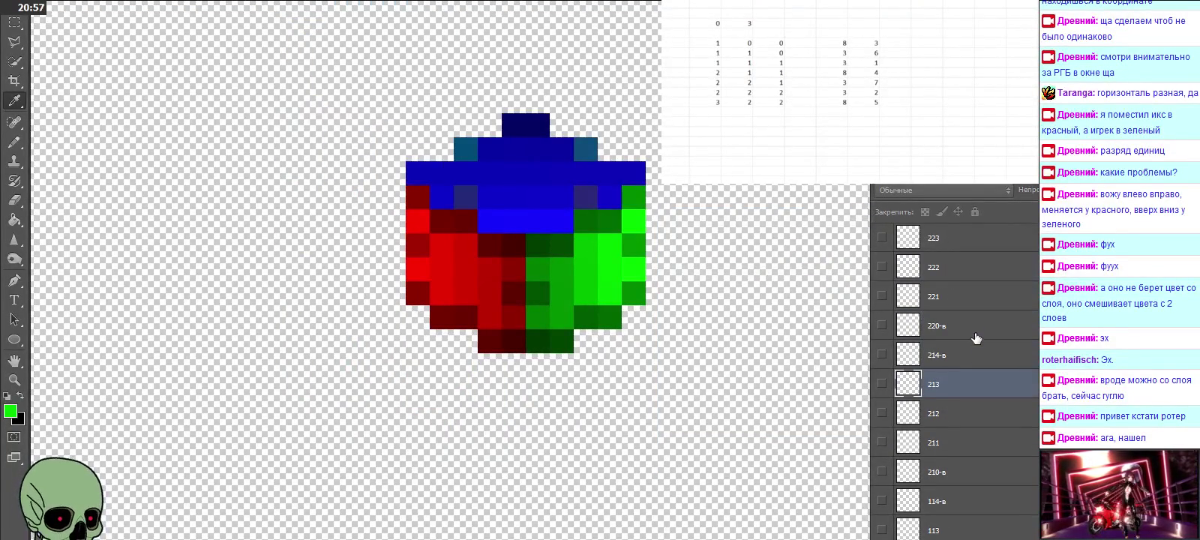
{"action": "left_click", "coordinate": [950, 303]}
{"action": "left_click", "coordinate": [882, 297]}
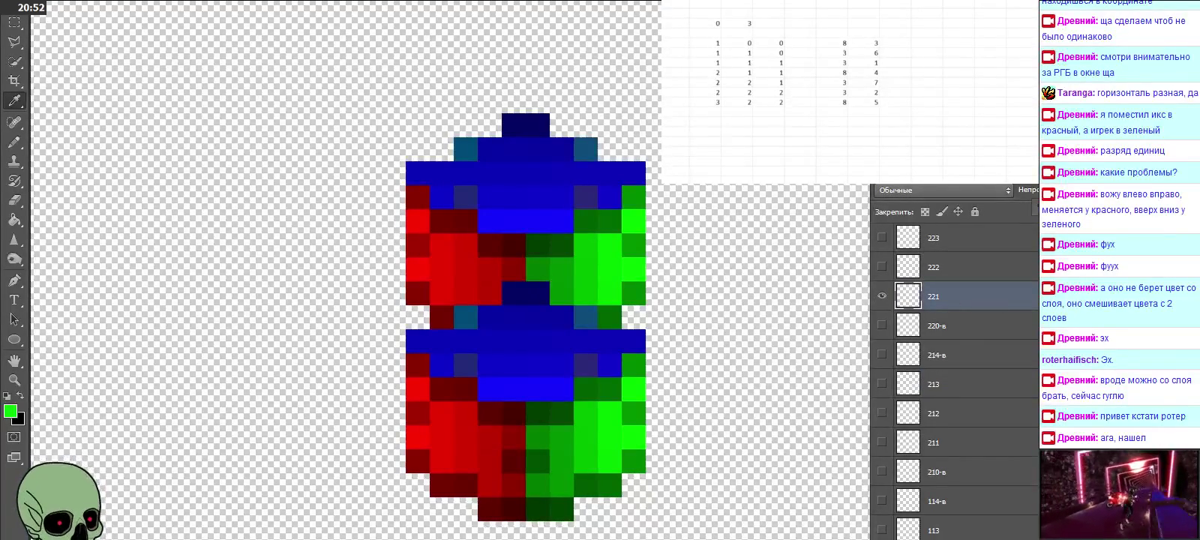
Step: Set layer 221 to 50% opacity and sample the overlapping dark blue (0307b4)
{"action": "key", "text": "5"}
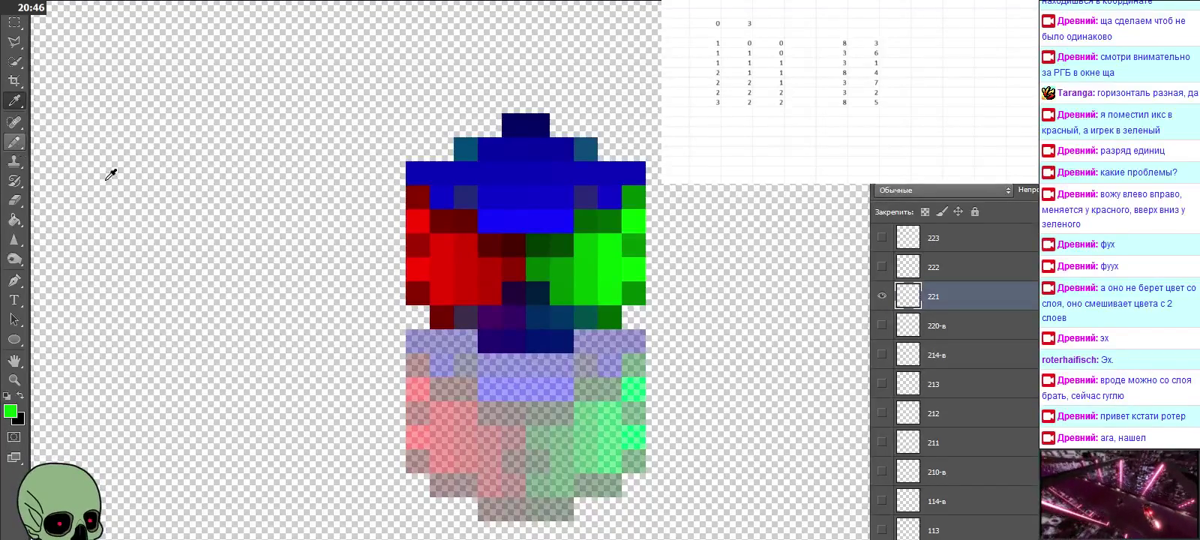
{"action": "left_click", "coordinate": [499, 332]}
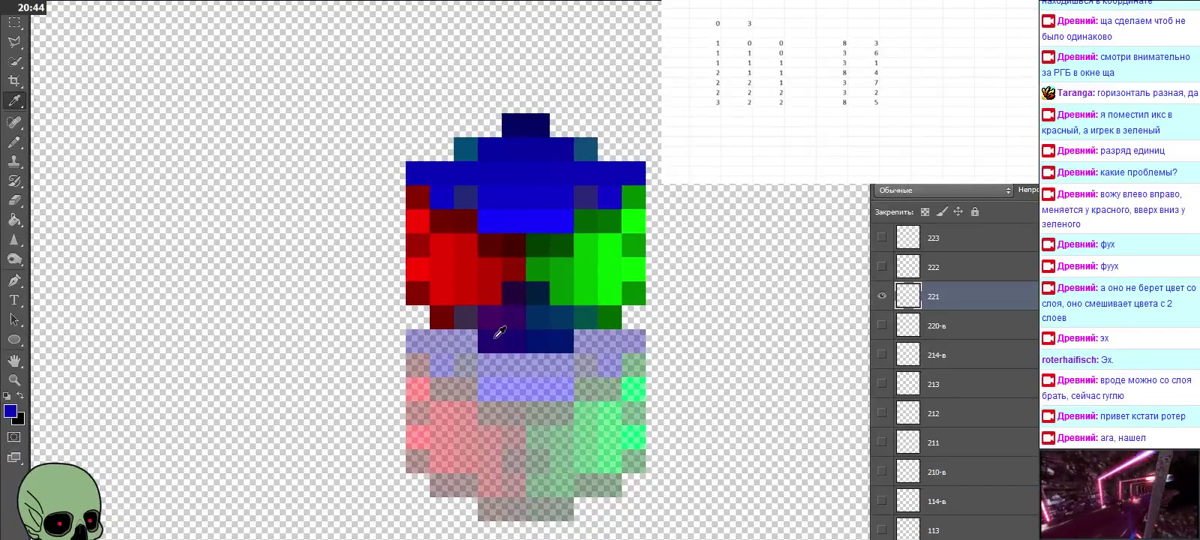
{"action": "left_click", "coordinate": [11, 413]}
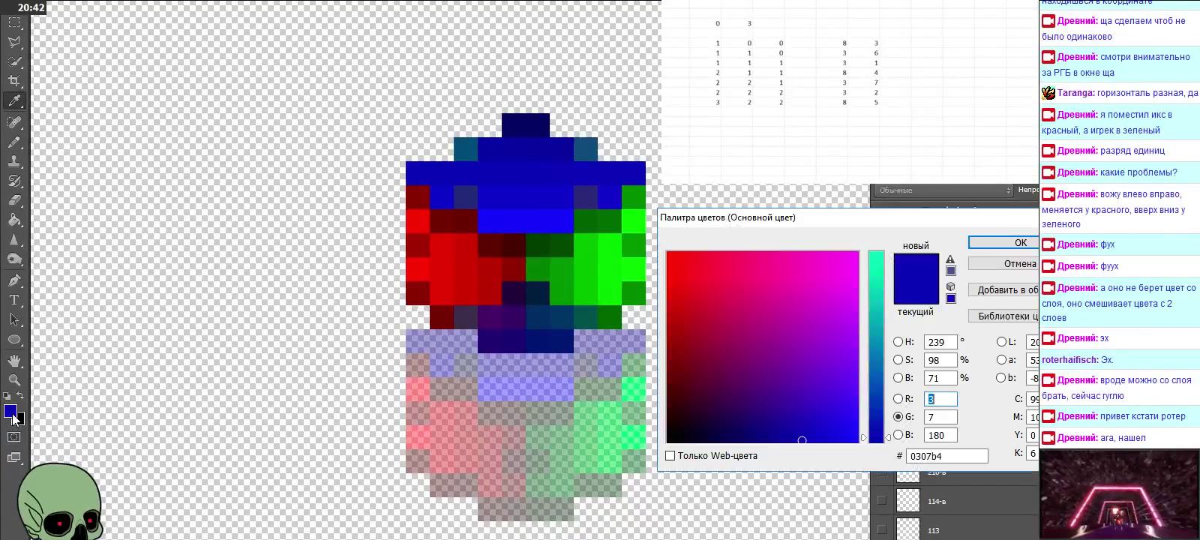
{"action": "left_click", "coordinate": [940, 399]}
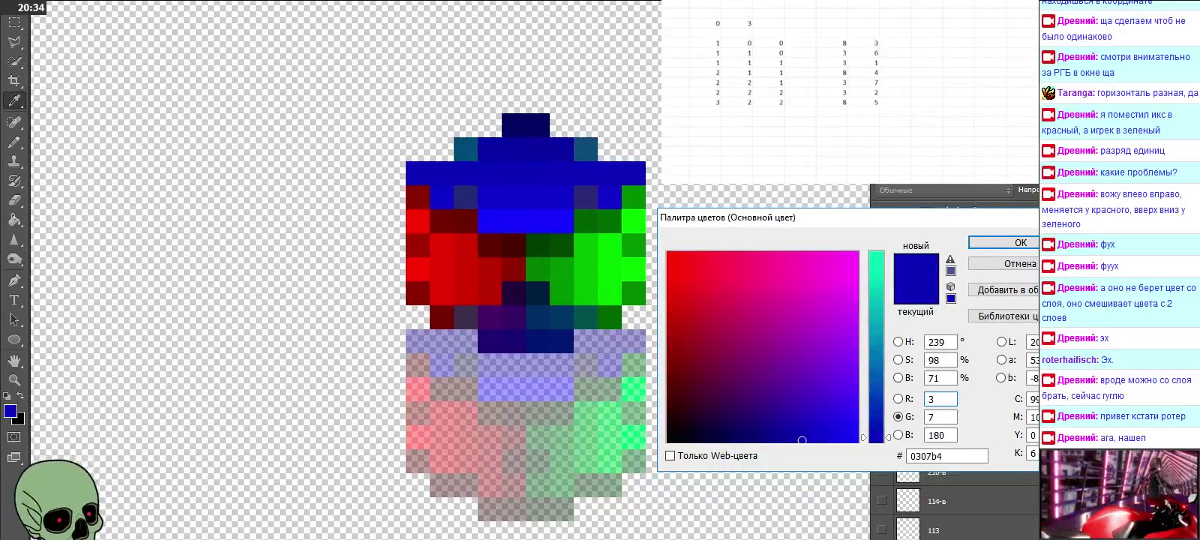
{"action": "key", "text": "Return"}
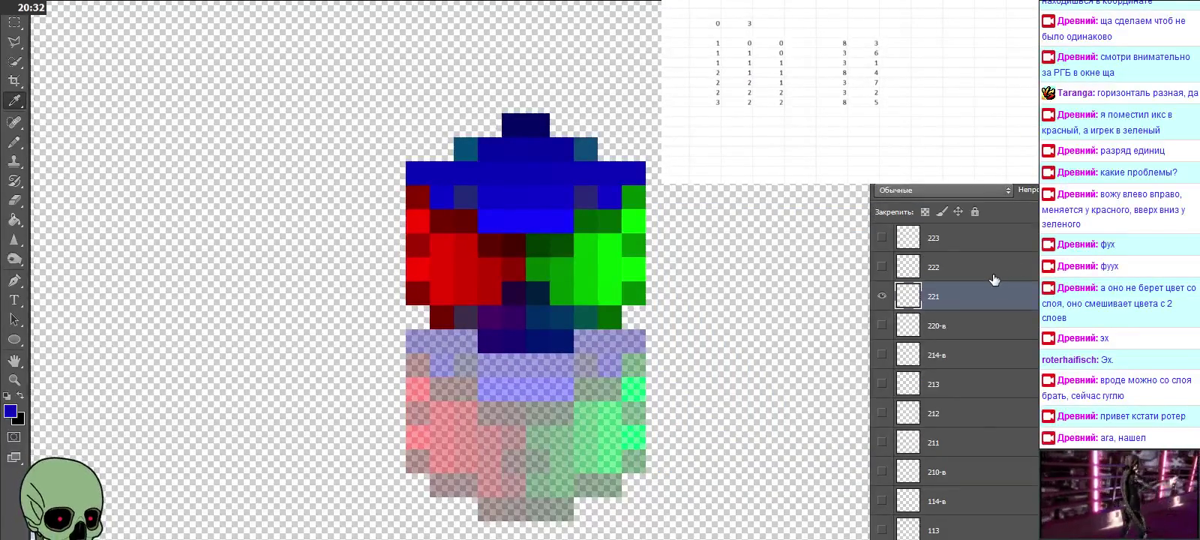
Step: Switch to layer 222 and sample its overlapping dark red (a30200)
{"action": "left_click", "coordinate": [991, 276]}
{"action": "left_click", "coordinate": [881, 296]}
{"action": "left_click", "coordinate": [882, 266]}
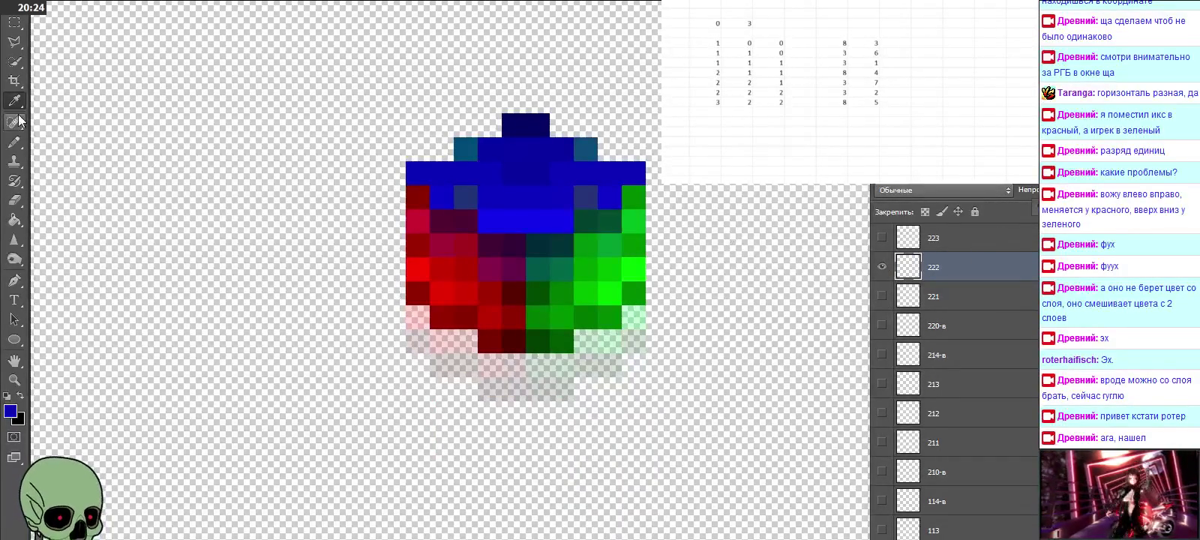
{"action": "left_click", "coordinate": [496, 339]}
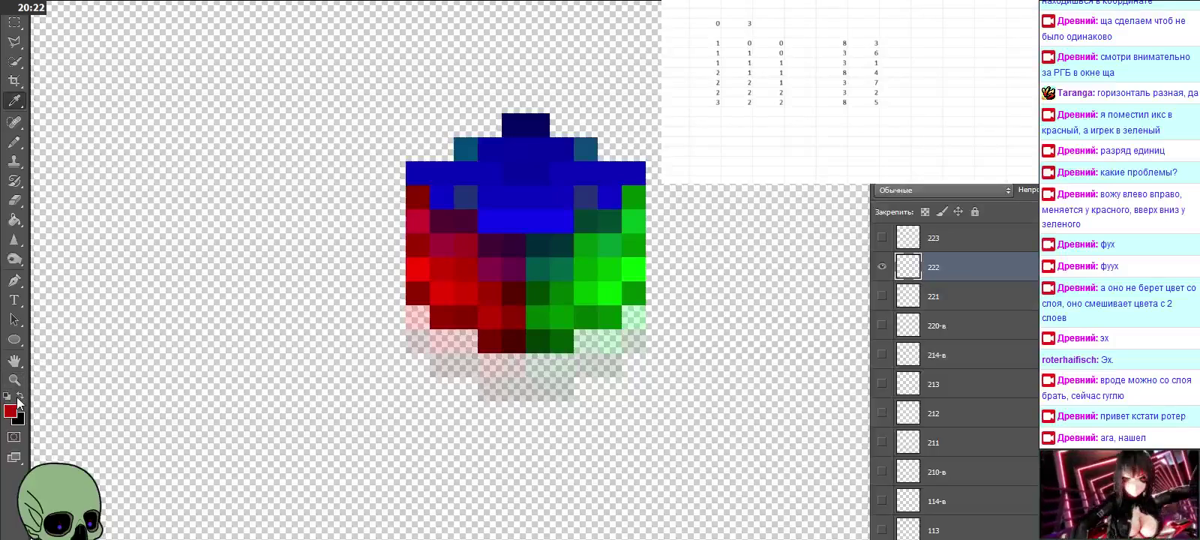
{"action": "left_click", "coordinate": [12, 409]}
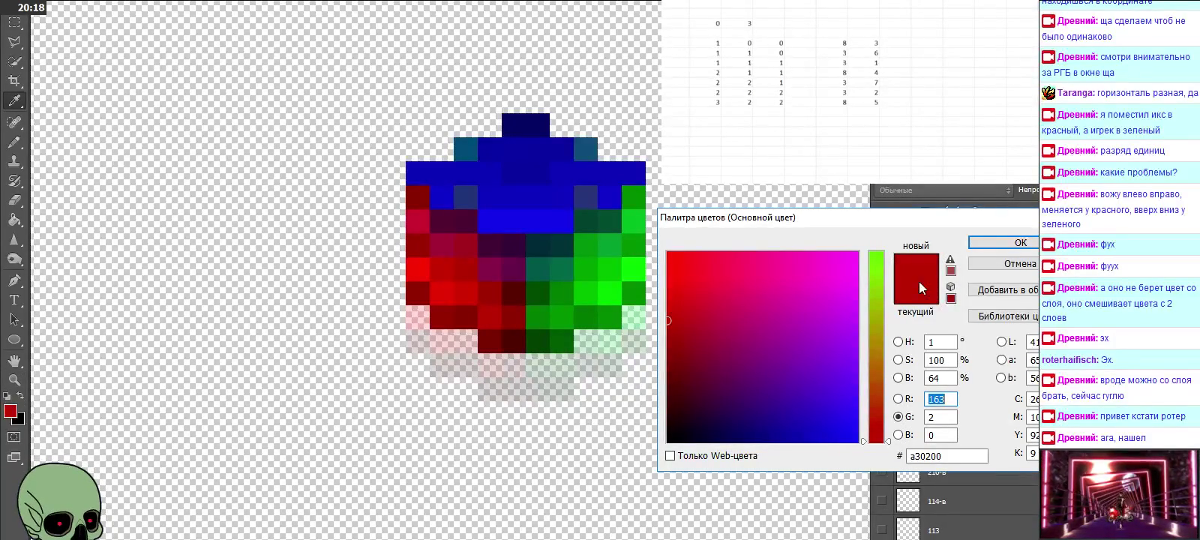
{"action": "left_click", "coordinate": [1024, 242]}
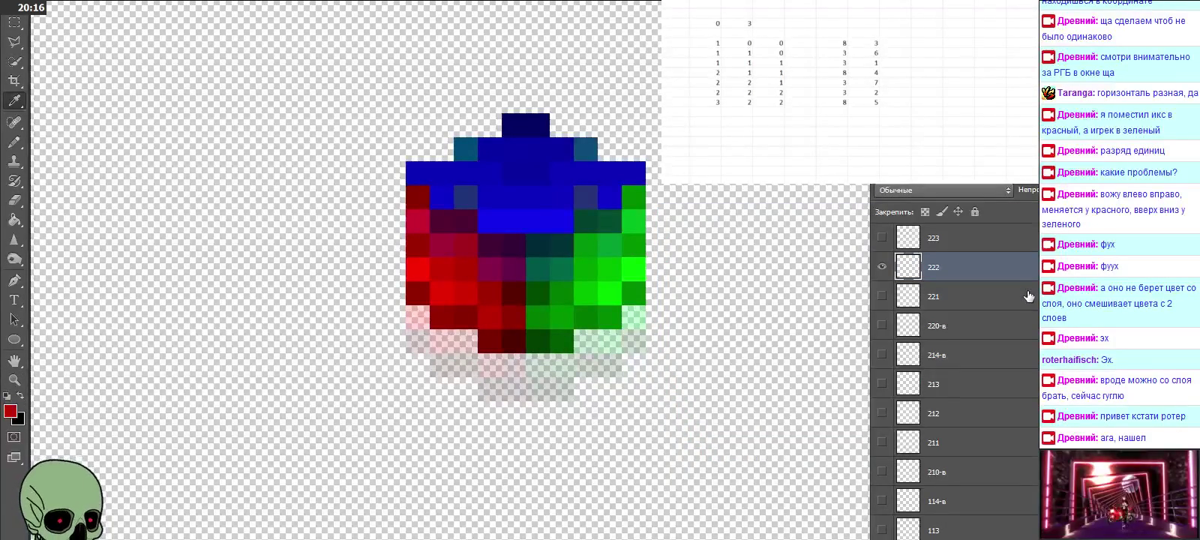
Step: Hide layer 222 and show layer 322's offset cube at the lower left
{"action": "scroll", "coordinate": [1005, 266], "scroll_direction": "up", "scroll_amount": 2}
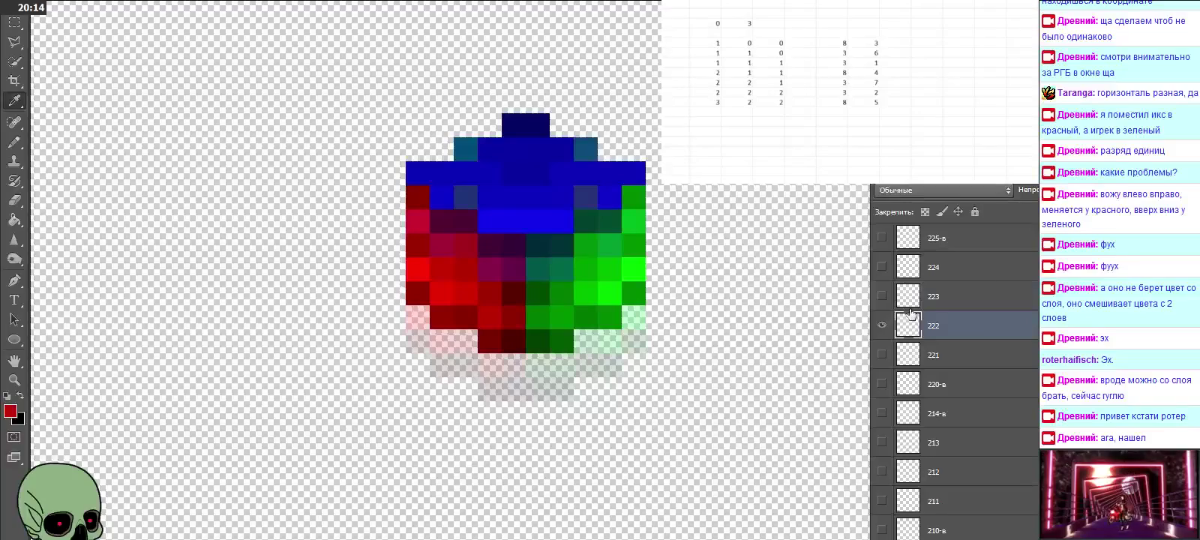
{"action": "left_click", "coordinate": [882, 325]}
{"action": "left_click", "coordinate": [883, 296]}
{"action": "left_click", "coordinate": [882, 297]}
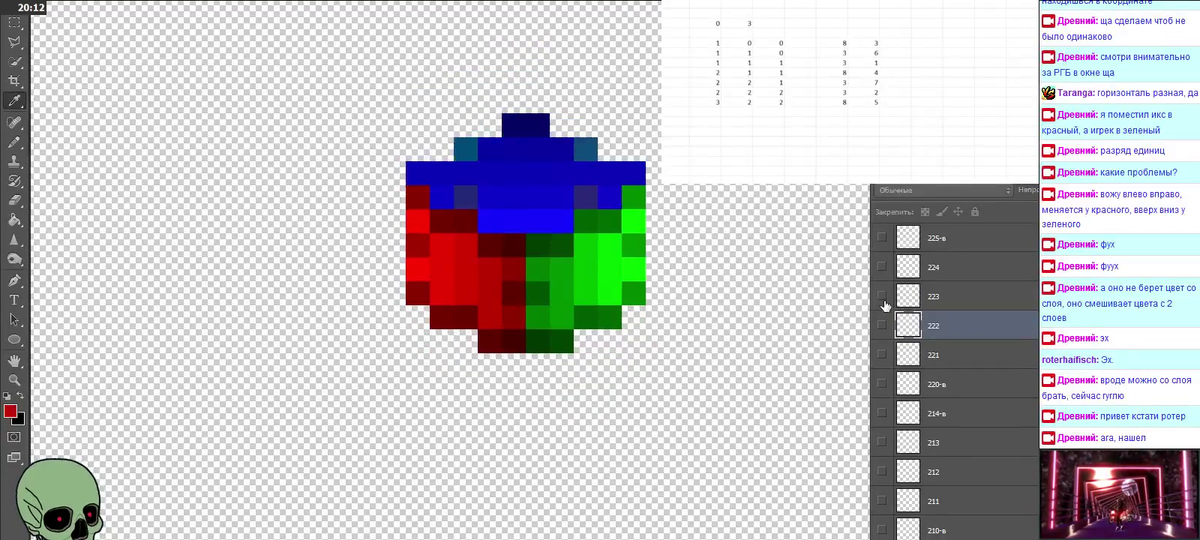
{"action": "left_click", "coordinate": [882, 267]}
{"action": "left_click", "coordinate": [882, 267]}
{"action": "left_click", "coordinate": [990, 269]}
{"action": "scroll", "coordinate": [986, 307], "scroll_direction": "up", "scroll_amount": 4}
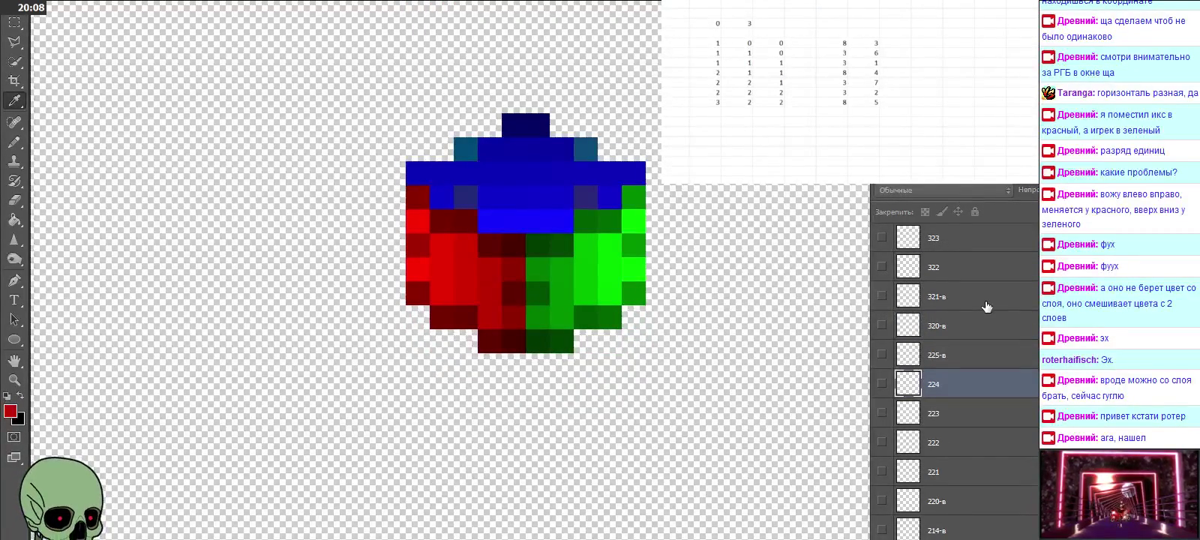
{"action": "scroll", "coordinate": [986, 306], "scroll_direction": "up", "scroll_amount": 1}
{"action": "left_click", "coordinate": [975, 298]}
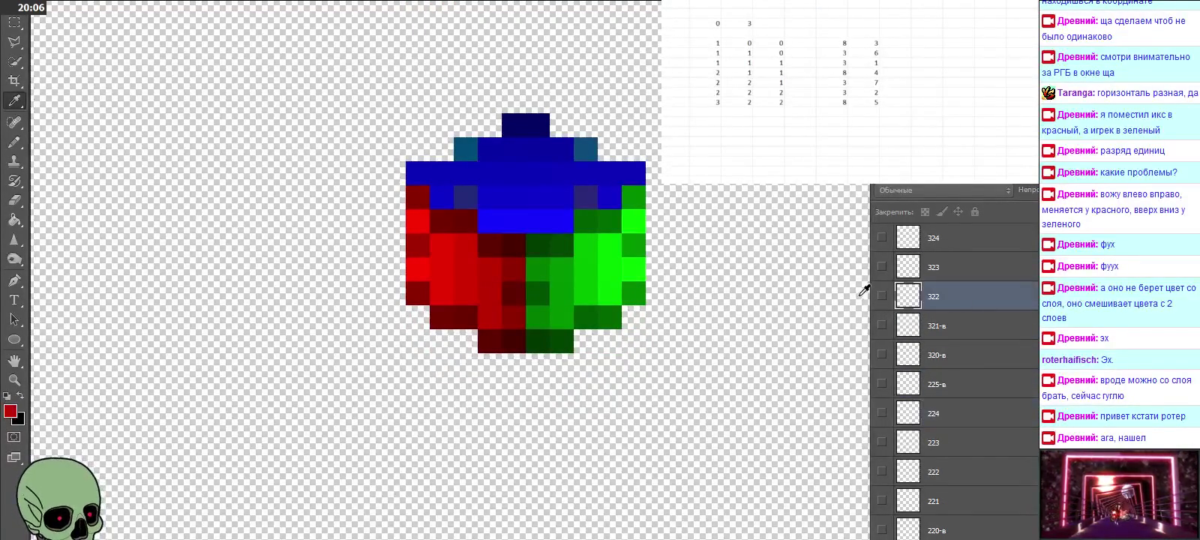
{"action": "left_click", "coordinate": [882, 296]}
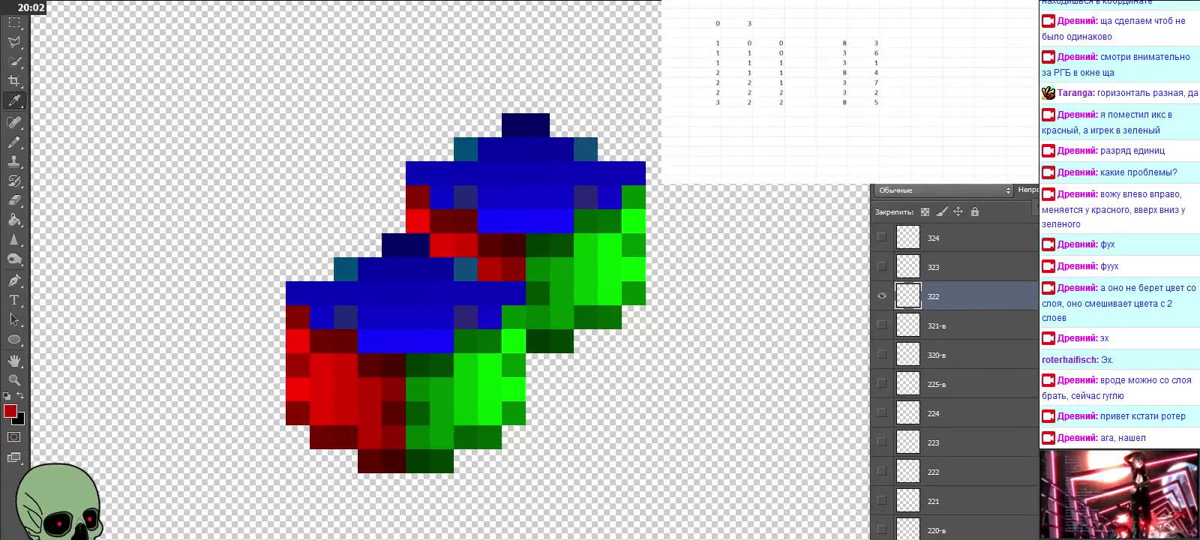
Step: Set layer 322 to 30% opacity and sample the overlapping green's RGB values
{"action": "key", "text": "3"}
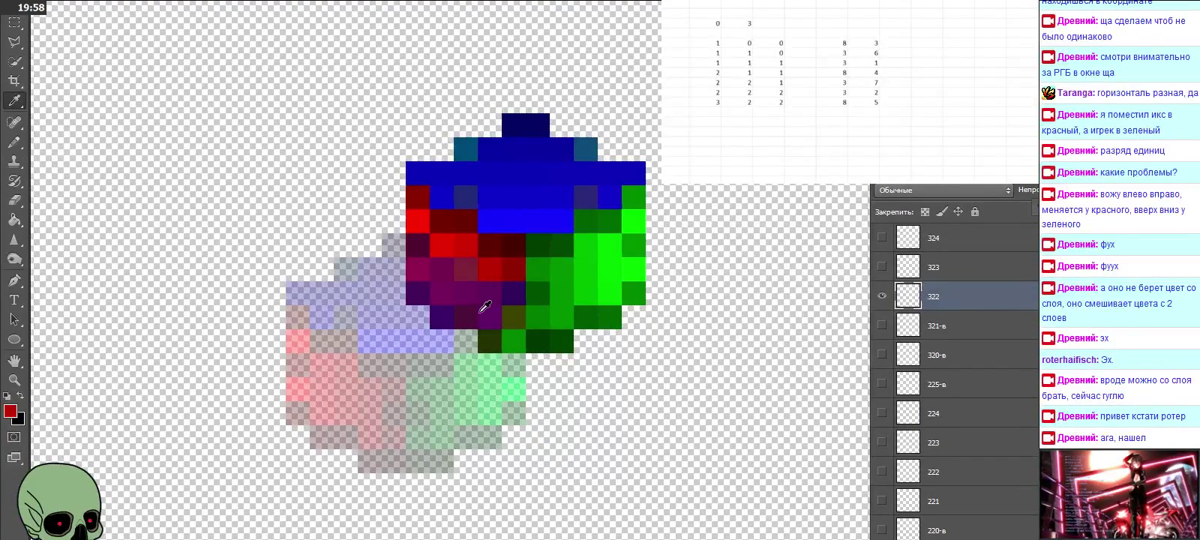
{"action": "left_click", "coordinate": [507, 338]}
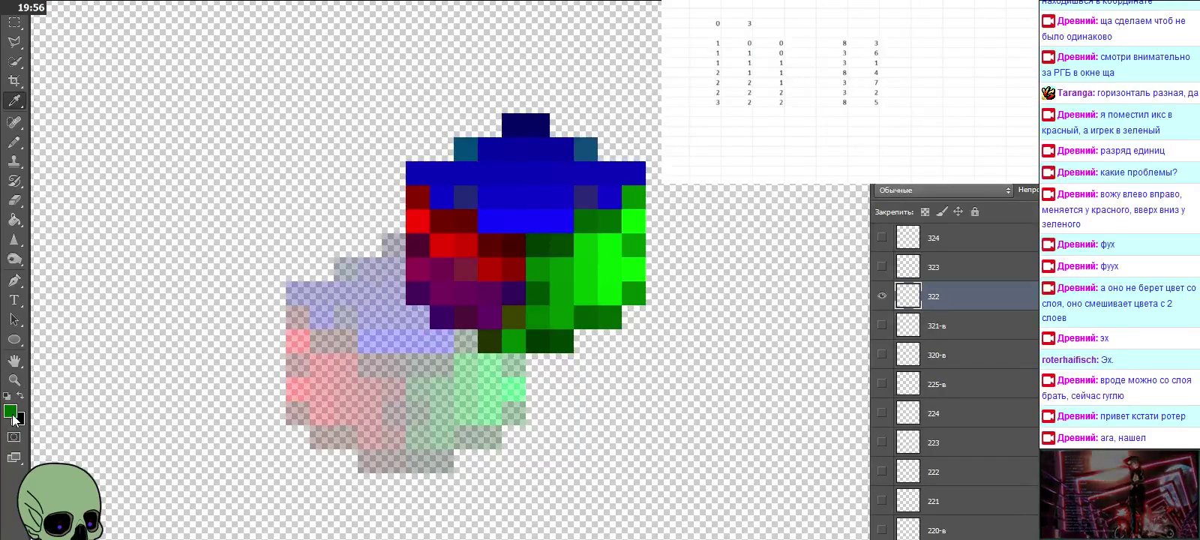
{"action": "left_click", "coordinate": [13, 411]}
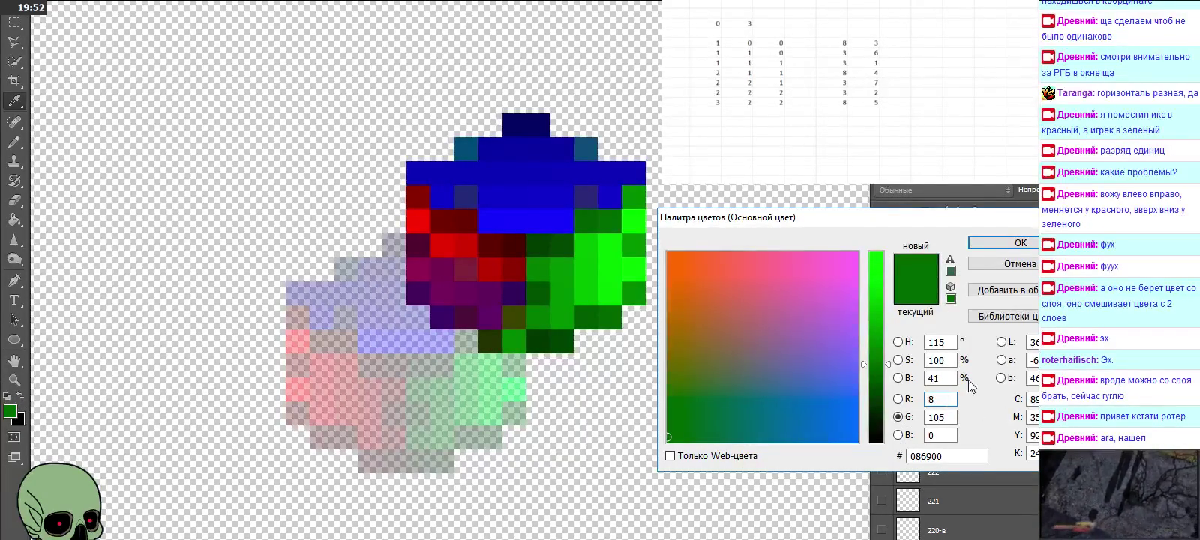
{"action": "key", "text": "Return"}
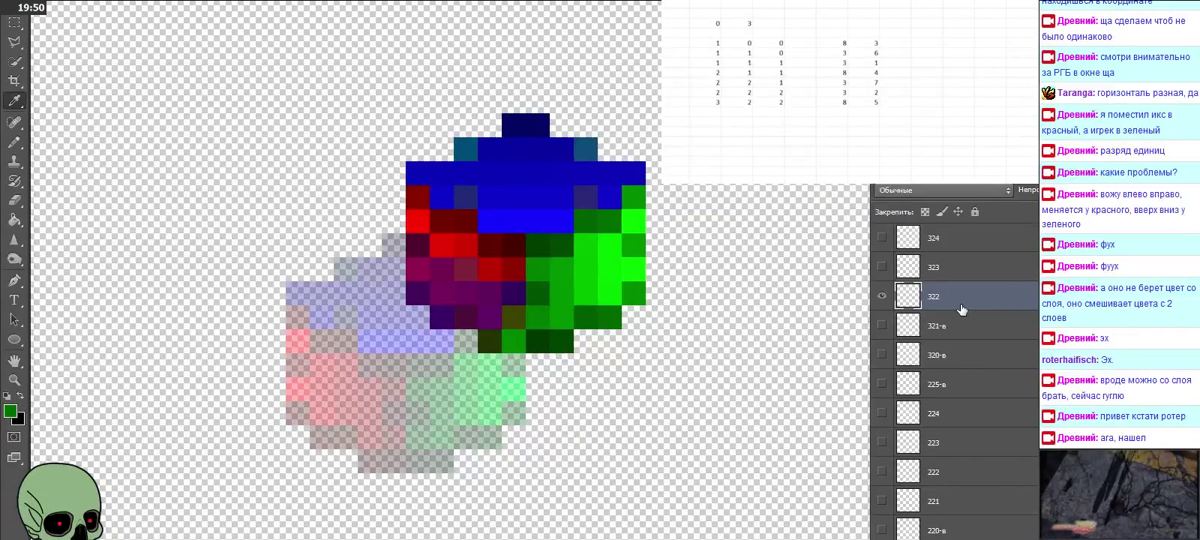
Step: Step through layers 323 and 324, then select layer 332 and show its cube
{"action": "left_click_drag", "start_coordinate": [880, 298], "coordinate": [882, 266]}
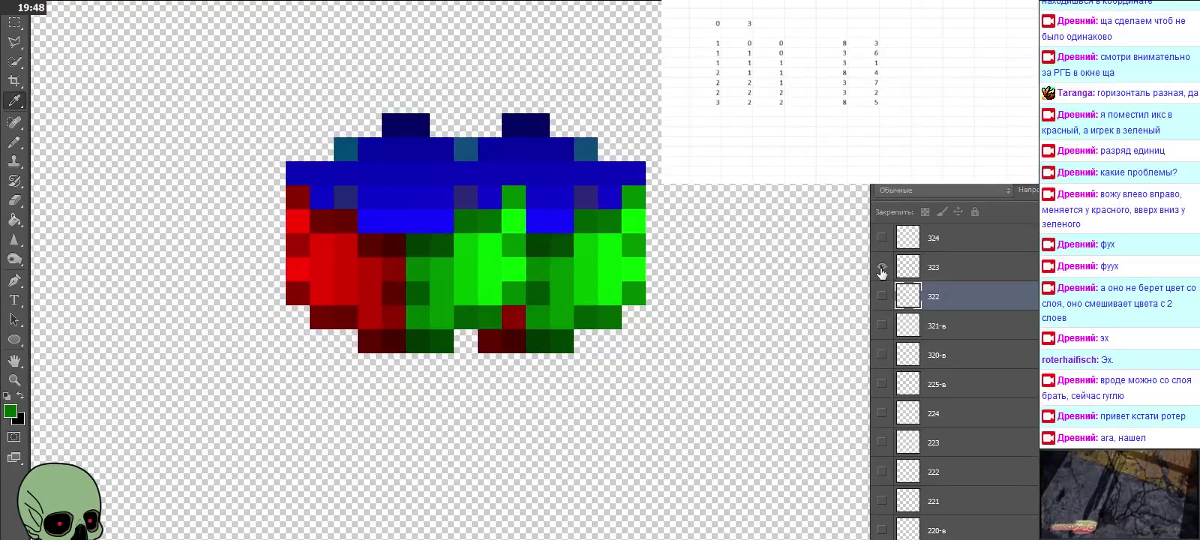
{"action": "left_click", "coordinate": [965, 273]}
{"action": "scroll", "coordinate": [965, 272], "scroll_direction": "up", "scroll_amount": 1}
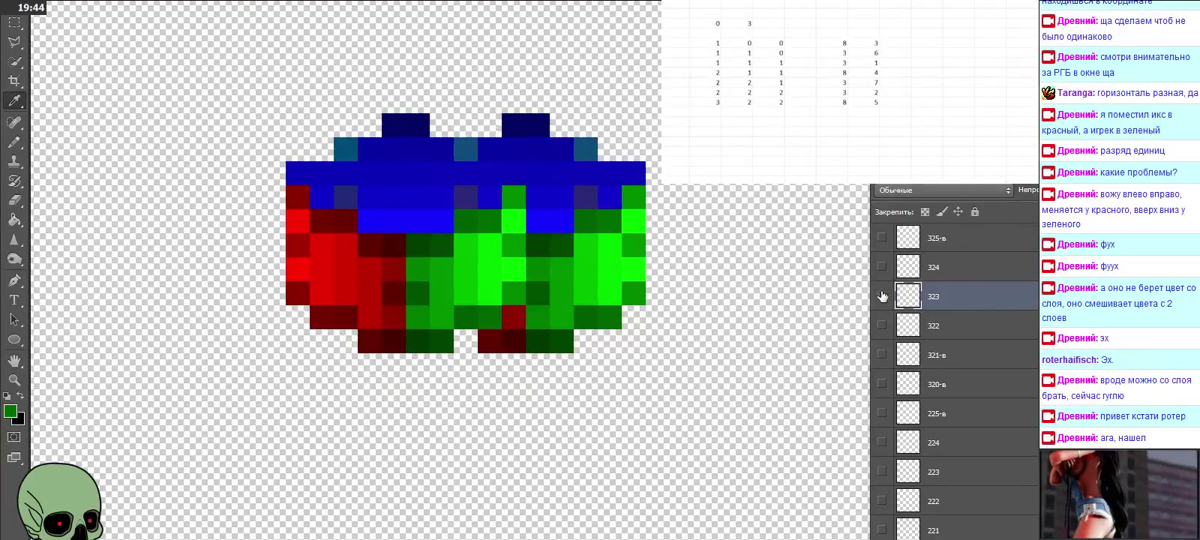
{"action": "left_click_drag", "start_coordinate": [882, 295], "coordinate": [882, 268]}
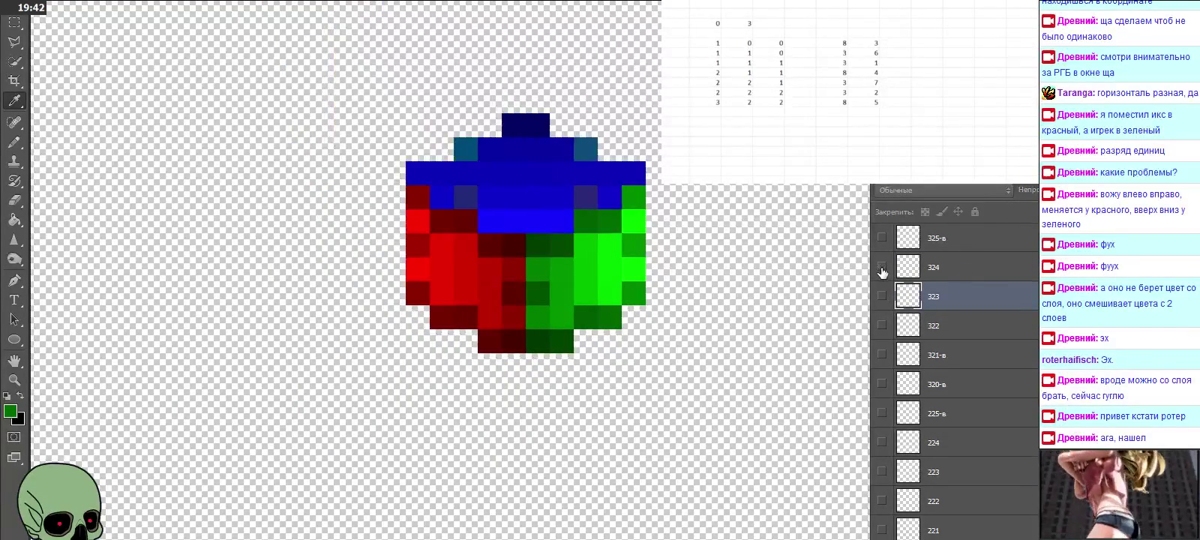
{"action": "left_click", "coordinate": [1009, 277]}
{"action": "scroll", "coordinate": [1009, 277], "scroll_direction": "up", "scroll_amount": 1}
{"action": "scroll", "coordinate": [1009, 277], "scroll_direction": "up", "scroll_amount": 2}
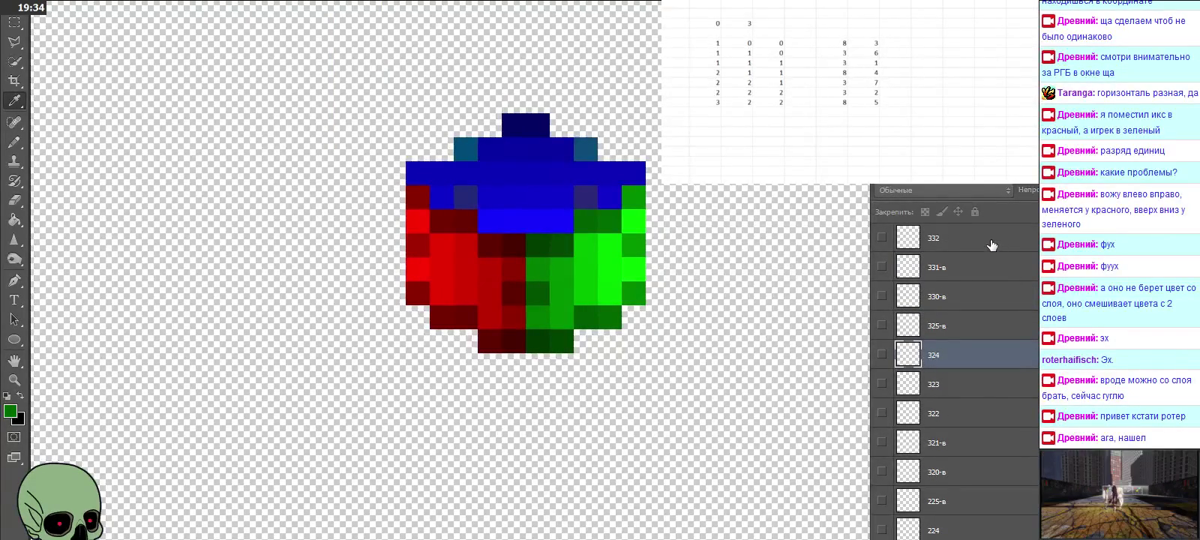
{"action": "left_click", "coordinate": [990, 240]}
{"action": "scroll", "coordinate": [998, 350], "scroll_direction": "up", "scroll_amount": 1}
{"action": "scroll", "coordinate": [999, 350], "scroll_direction": "up", "scroll_amount": 1}
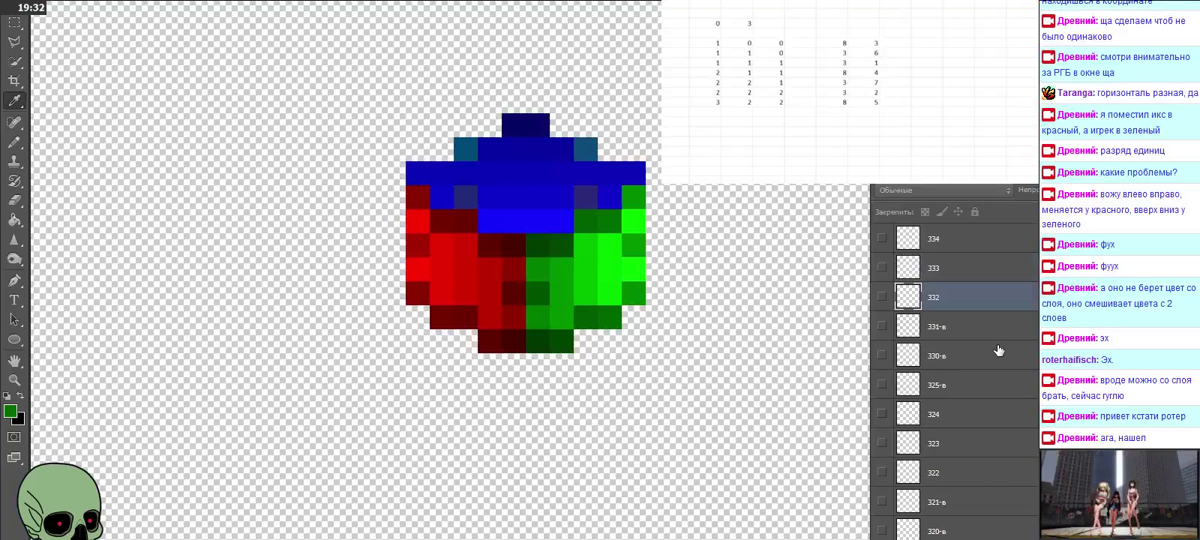
{"action": "left_click", "coordinate": [883, 297]}
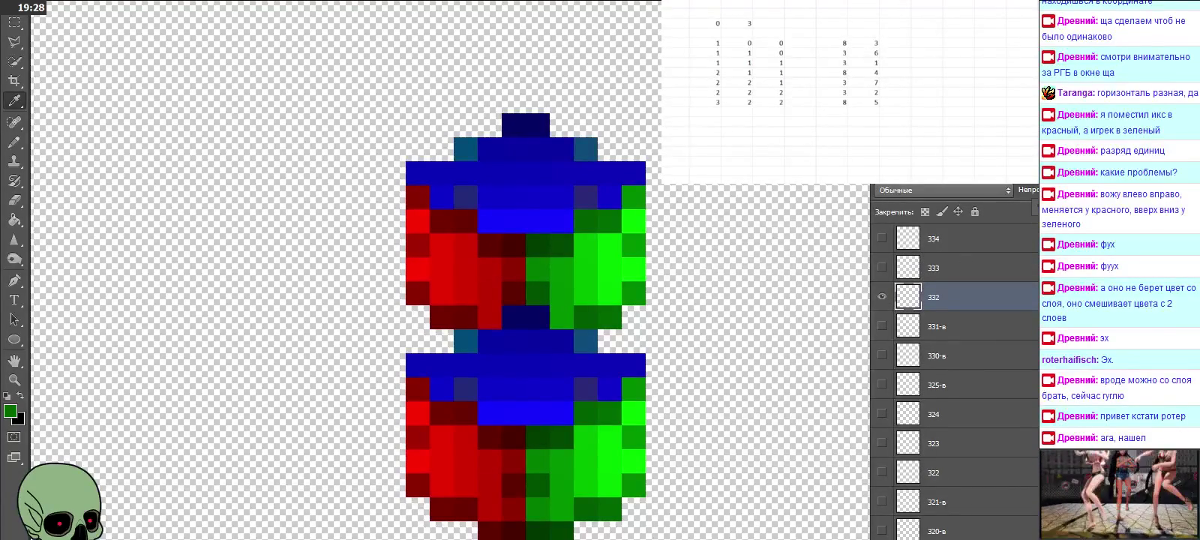
Step: Set layer 332 to 40% opacity and sample the dark navy pixel's values
{"action": "key", "text": "4"}
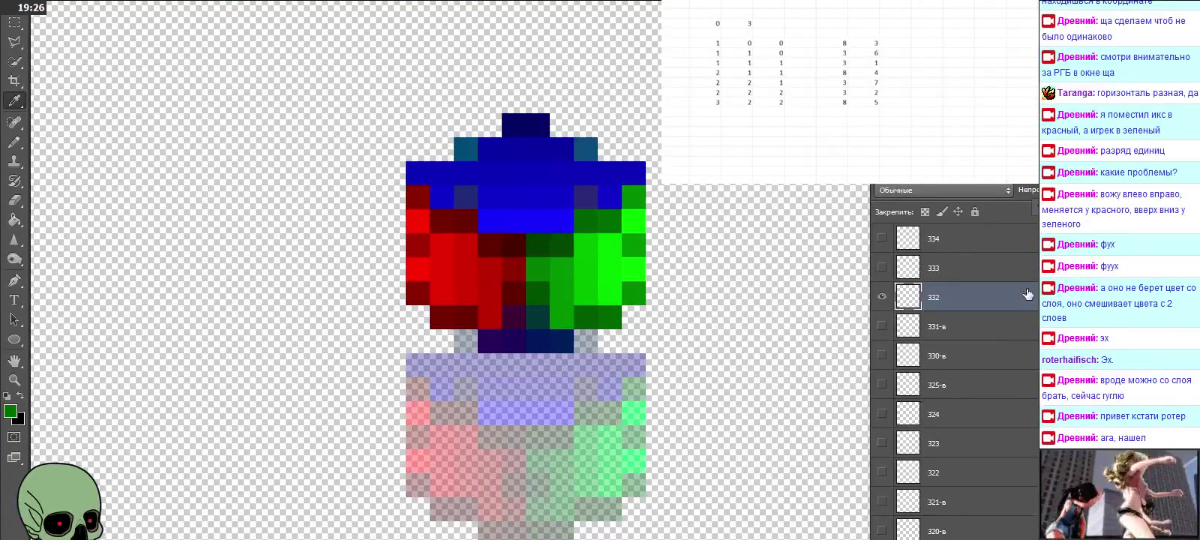
{"action": "left_click", "coordinate": [488, 336]}
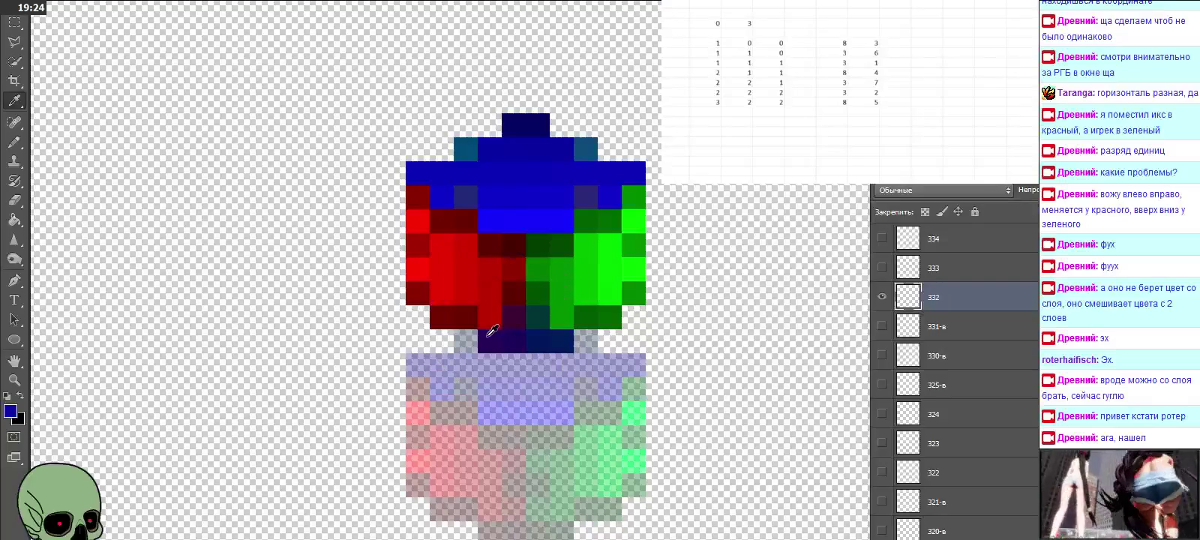
{"action": "left_click", "coordinate": [10, 411]}
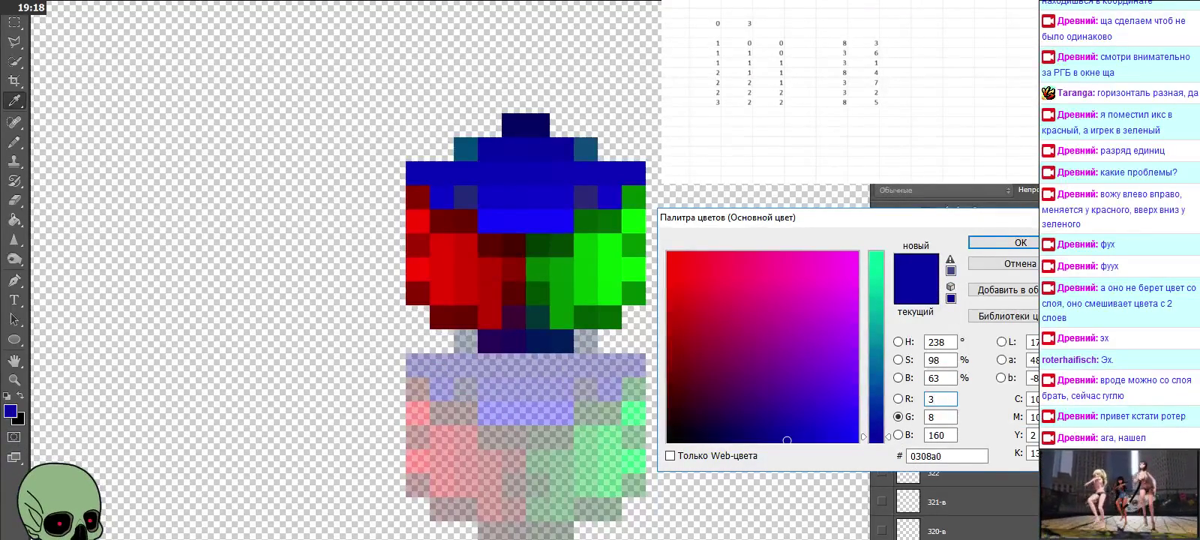
{"action": "key", "text": "Return"}
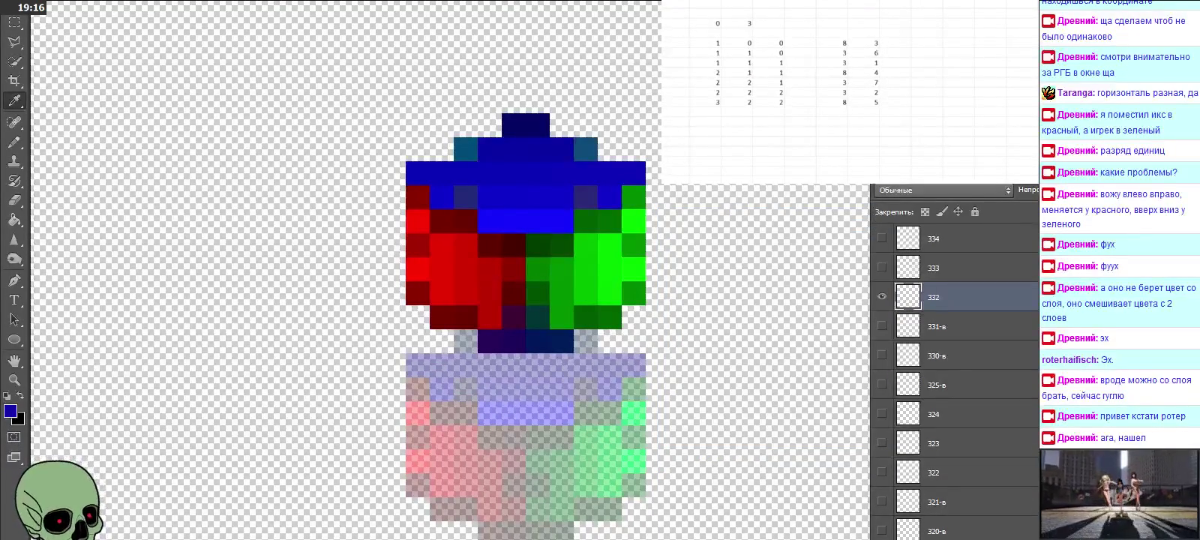
Step: Log table row 3 3 2 with sampled values 3 and 8
{"action": "left_click", "coordinate": [736, 112]}
{"action": "left_click", "coordinate": [832, 111]}
{"action": "type", "text": "30"}
{"action": "key", "text": "Tab"}
{"action": "type", "text": "8"}
{"action": "key", "text": "Left"}
{"action": "key", "text": "Left"}
{"action": "key", "text": "Left"}
{"action": "key", "text": "Left"}
{"action": "type", "text": "3"}
{"action": "key", "text": "Left"}
{"action": "type", "text": "3"}
{"action": "key", "text": "Right"}
{"action": "key", "text": "Right"}
{"action": "type", "text": "2"}
{"action": "key", "text": "Return"}
{"action": "key", "text": "Left"}
{"action": "key", "text": "Left"}
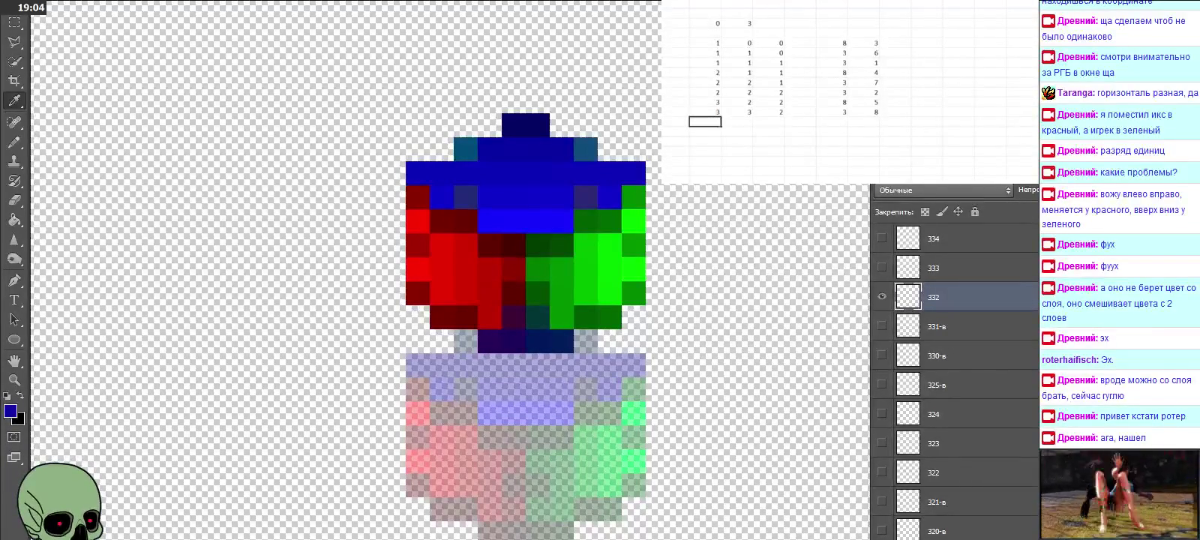
Step: Show layer 333 and start a new table row with coordinates 3 3 3
{"action": "left_click", "coordinate": [883, 297]}
{"action": "left_click", "coordinate": [883, 268]}
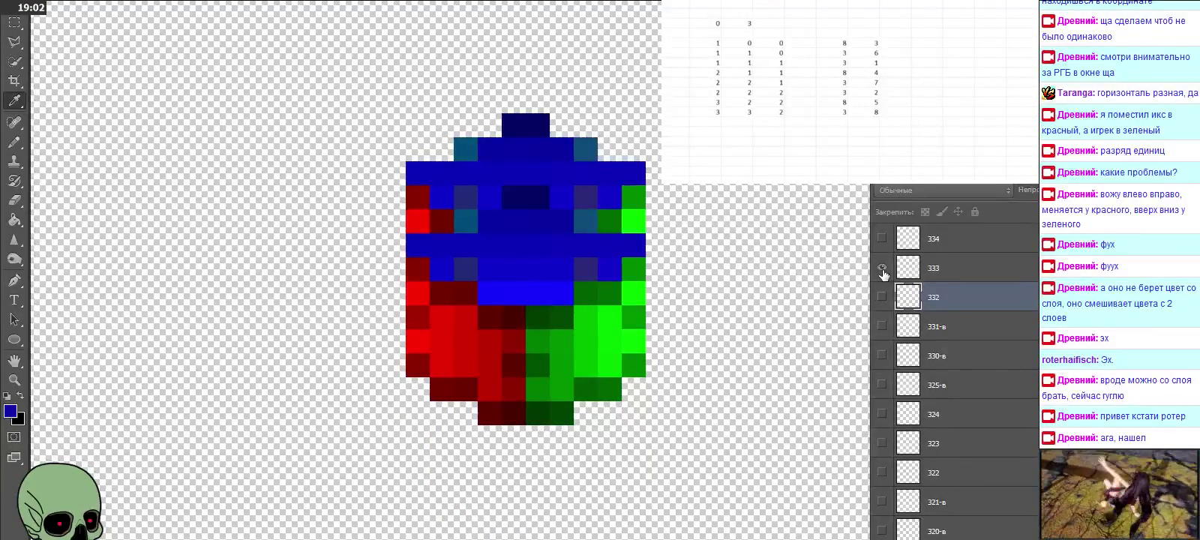
{"action": "left_click", "coordinate": [945, 275]}
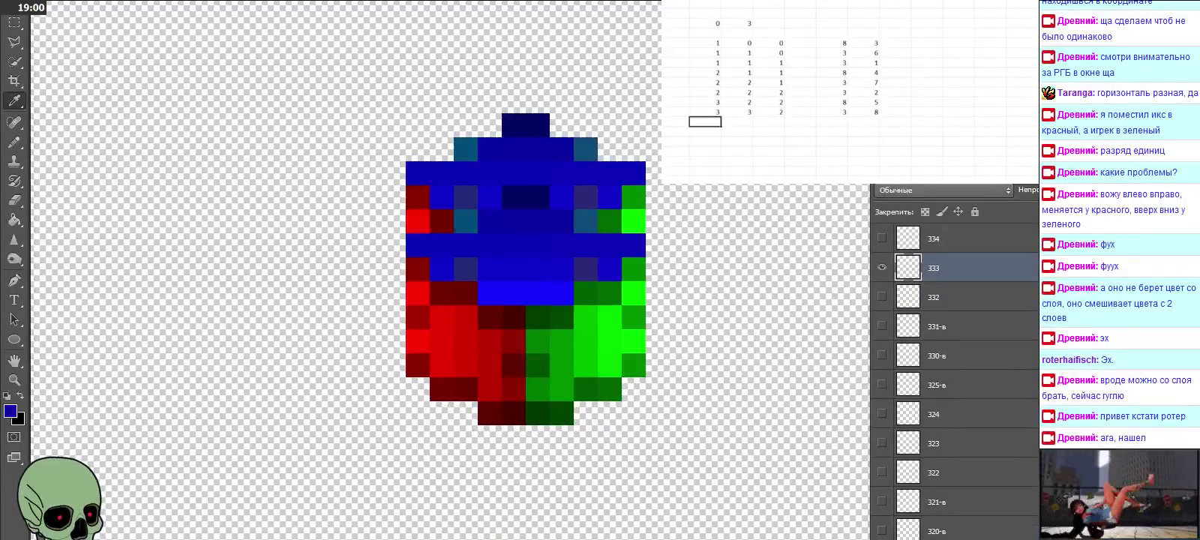
{"action": "type", "text": "3"}
{"action": "key", "text": "Tab"}
{"action": "type", "text": "3"}
{"action": "key", "text": "Tab"}
{"action": "type", "text": "3"}
{"action": "key", "text": "Tab"}
{"action": "key", "text": "Tab"}
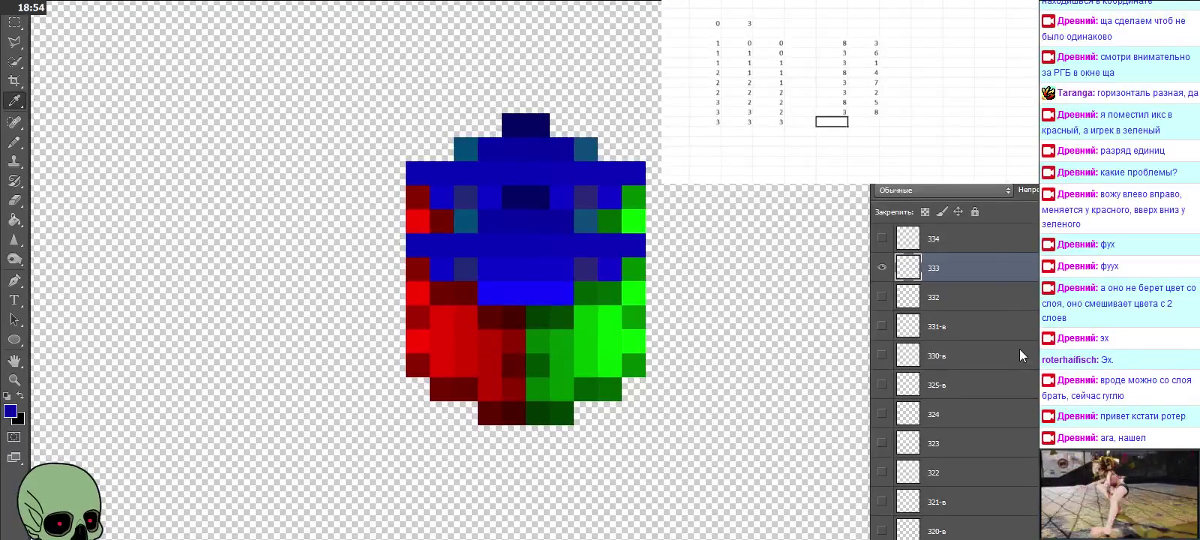
Step: Sample the dark red #a30300 (R 163) and log 3 and 3 in the 3 3 3 row
{"action": "scroll", "coordinate": [967, 300], "scroll_direction": "up", "scroll_amount": 3}
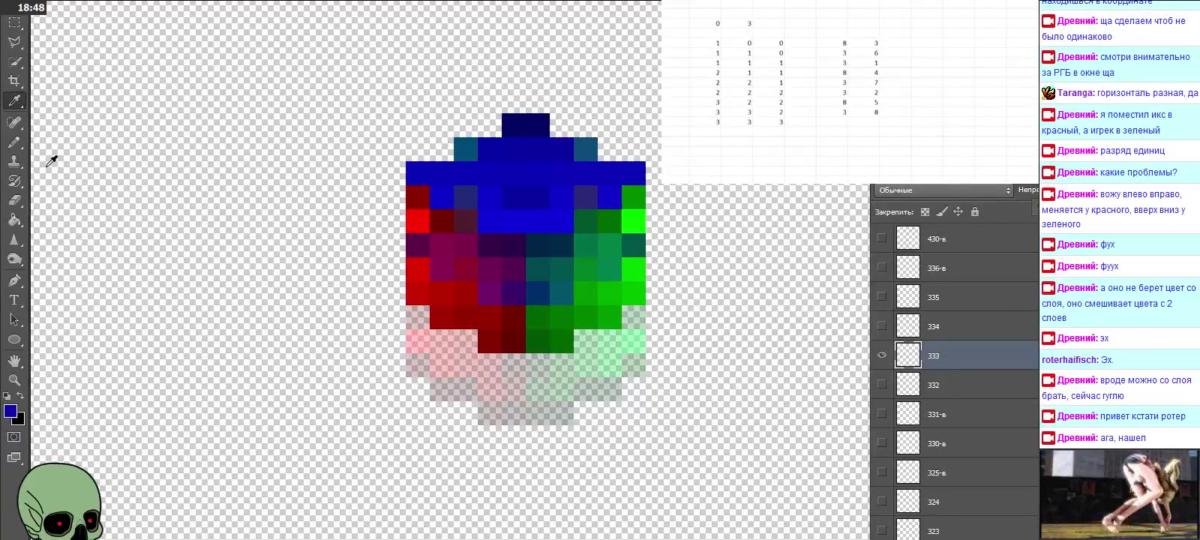
{"action": "left_click", "coordinate": [488, 327]}
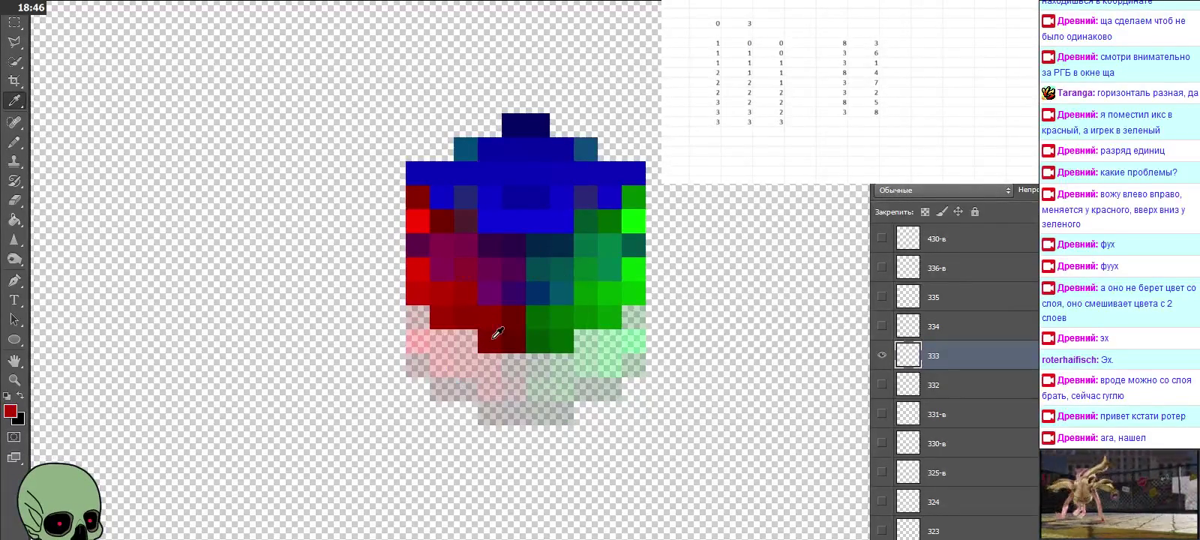
{"action": "left_click", "coordinate": [11, 411]}
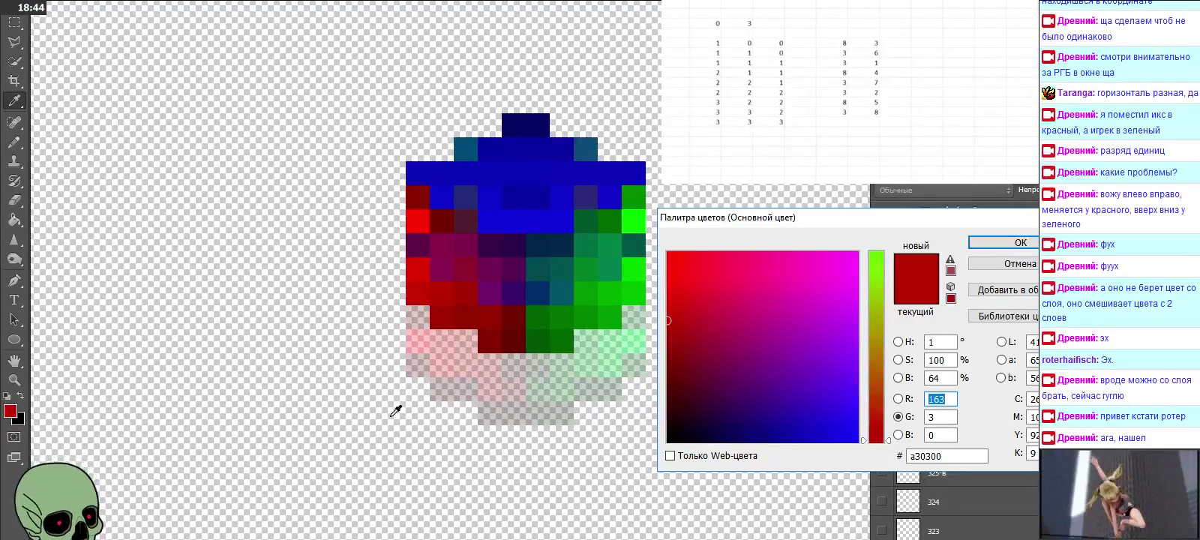
{"action": "left_click", "coordinate": [954, 397]}
{"action": "left_click", "coordinate": [831, 122]}
{"action": "type", "text": "3"}
{"action": "key", "text": "Tab"}
{"action": "type", "text": "3"}
{"action": "key", "text": "Tab"}
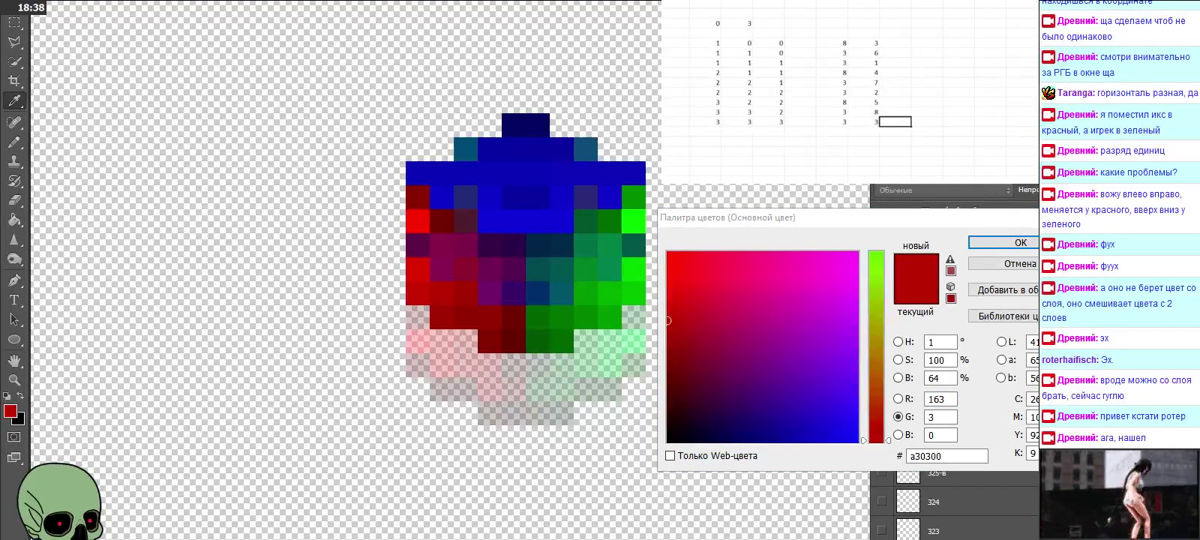
{"action": "left_click", "coordinate": [1021, 242]}
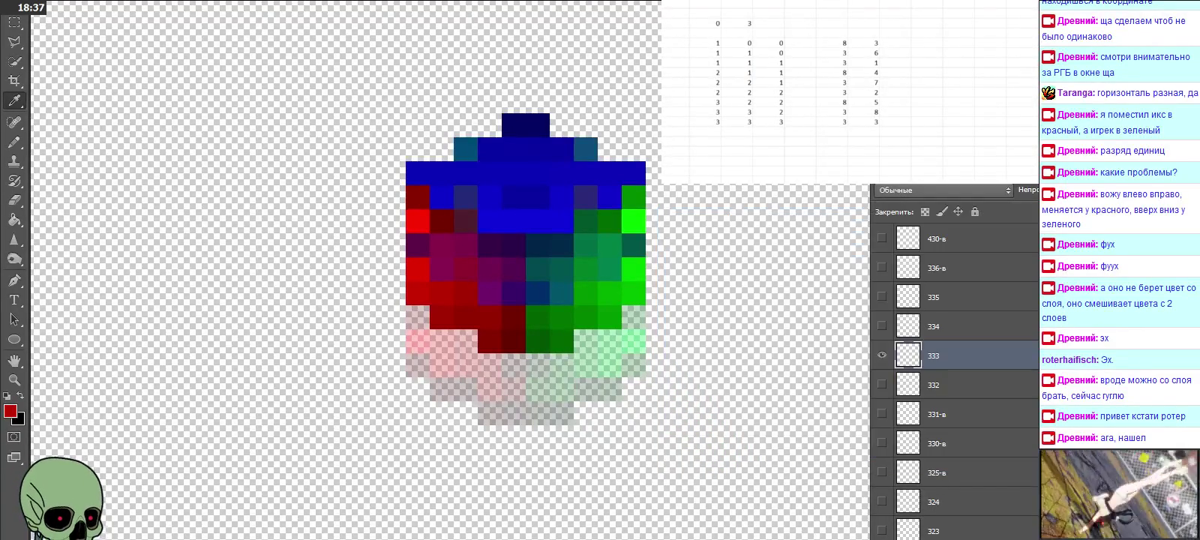
Step: Hide layer 333 and briefly preview, then hide, layers 334 and 335
{"action": "left_click", "coordinate": [882, 356]}
{"action": "left_click", "coordinate": [882, 326]}
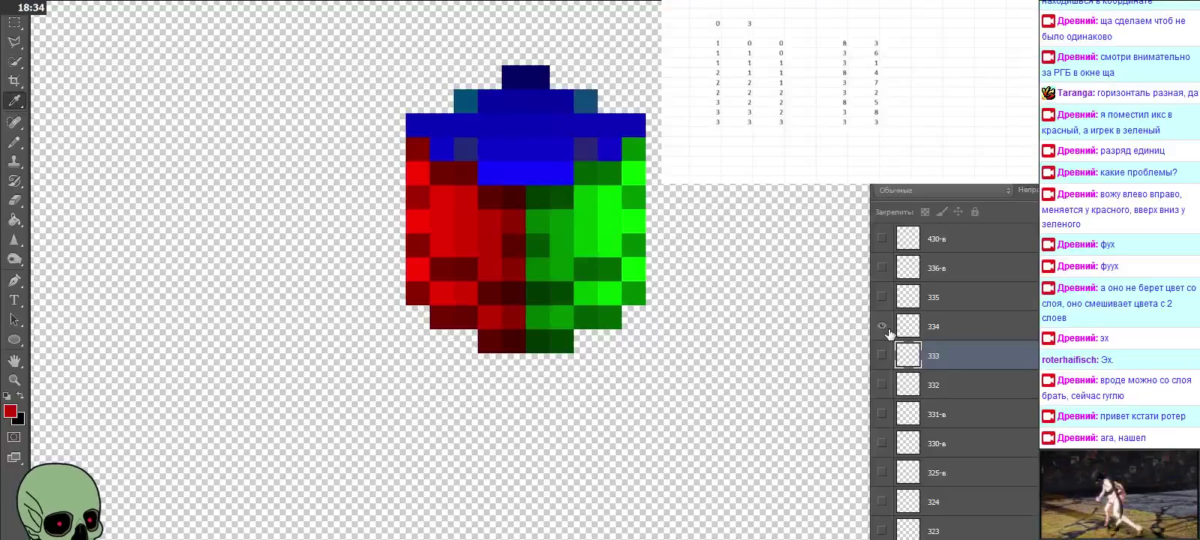
{"action": "left_click", "coordinate": [882, 326]}
{"action": "left_click", "coordinate": [883, 297]}
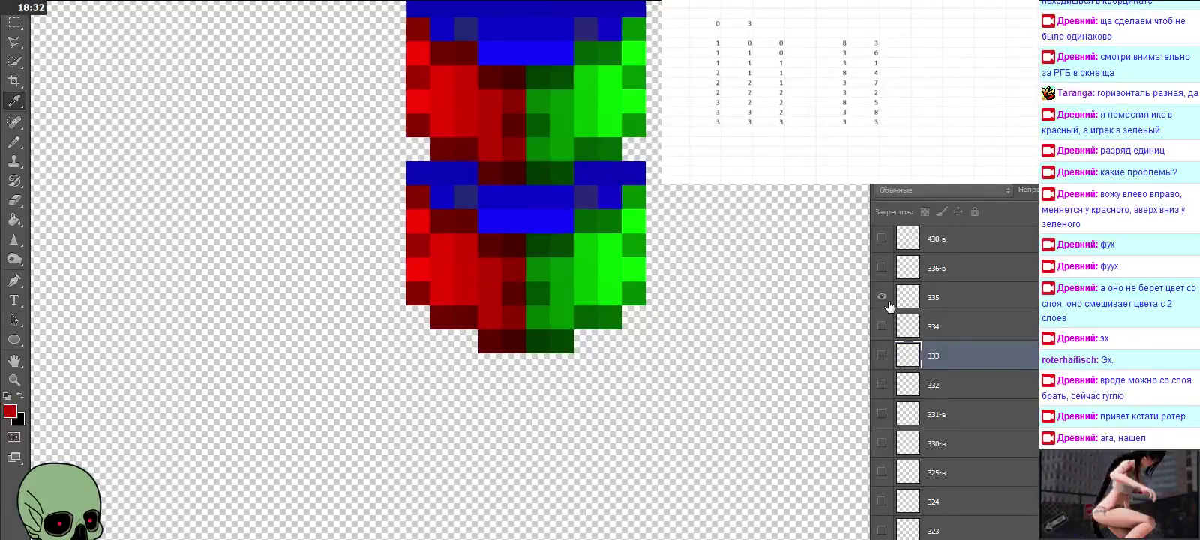
{"action": "left_click", "coordinate": [889, 306]}
{"action": "scroll", "coordinate": [959, 339], "scroll_direction": "up", "scroll_amount": 2}
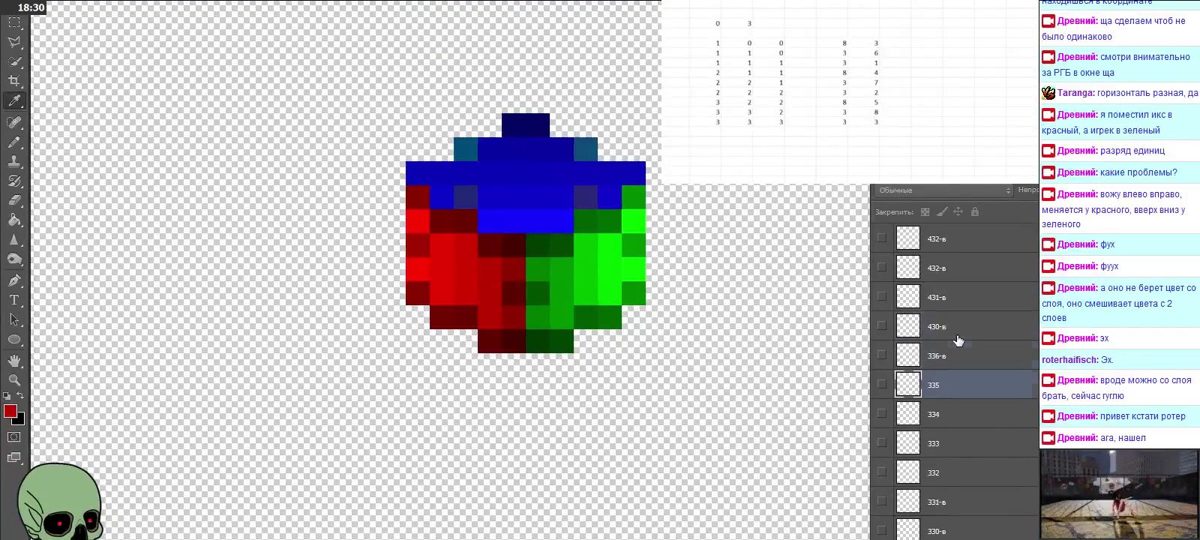
Step: Show layer 433 at 30% opacity and sample its blue pixel #0806c8
{"action": "scroll", "coordinate": [959, 339], "scroll_direction": "up", "scroll_amount": 2}
{"action": "scroll", "coordinate": [957, 330], "scroll_direction": "up", "scroll_amount": 1}
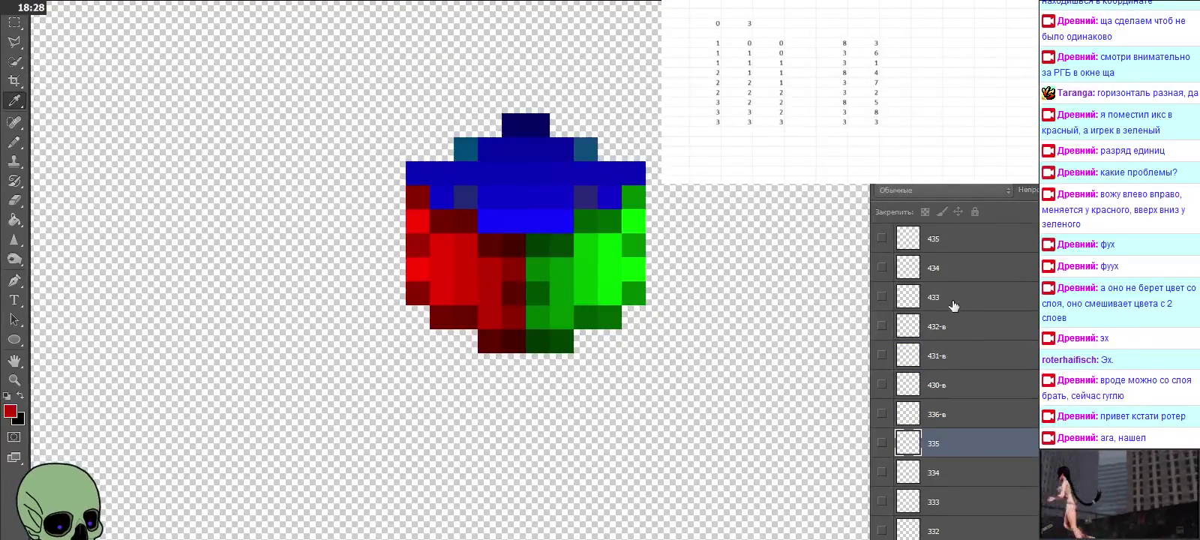
{"action": "left_click", "coordinate": [952, 301]}
{"action": "left_click", "coordinate": [883, 297]}
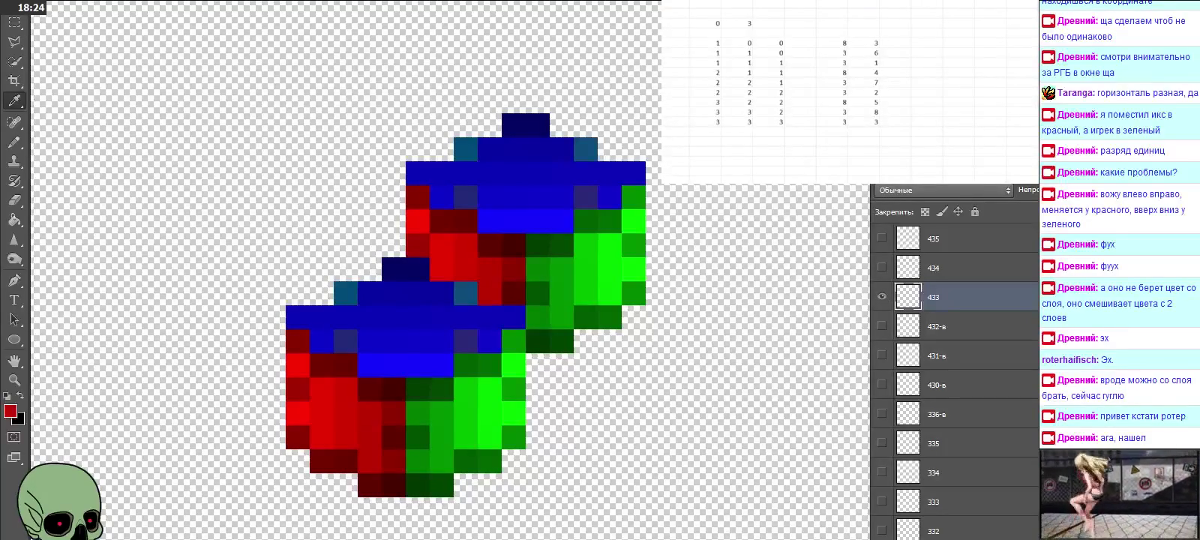
{"action": "key", "text": "3"}
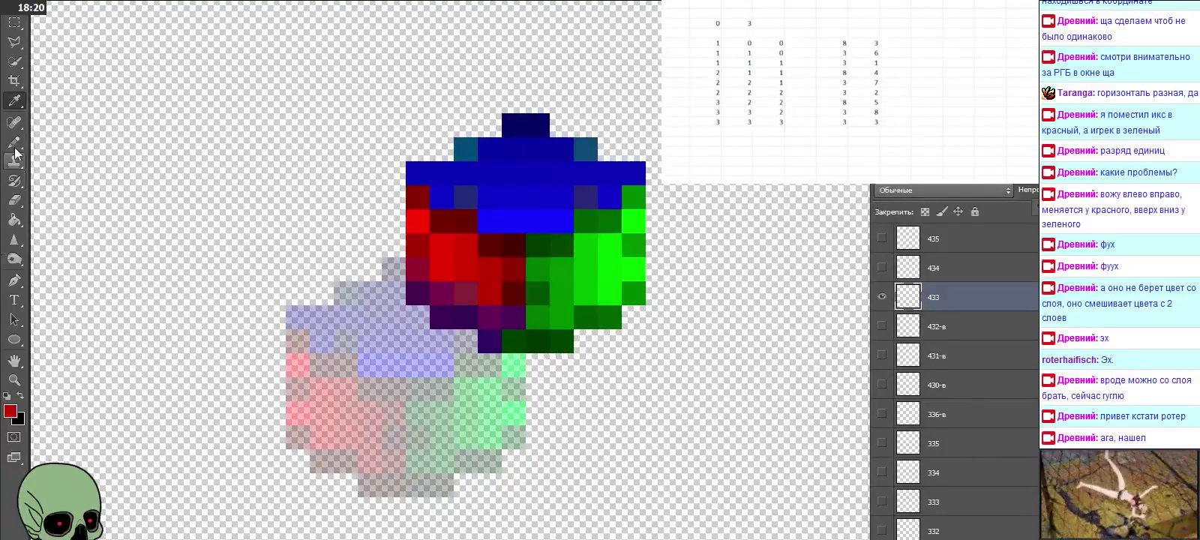
{"action": "left_click", "coordinate": [495, 337]}
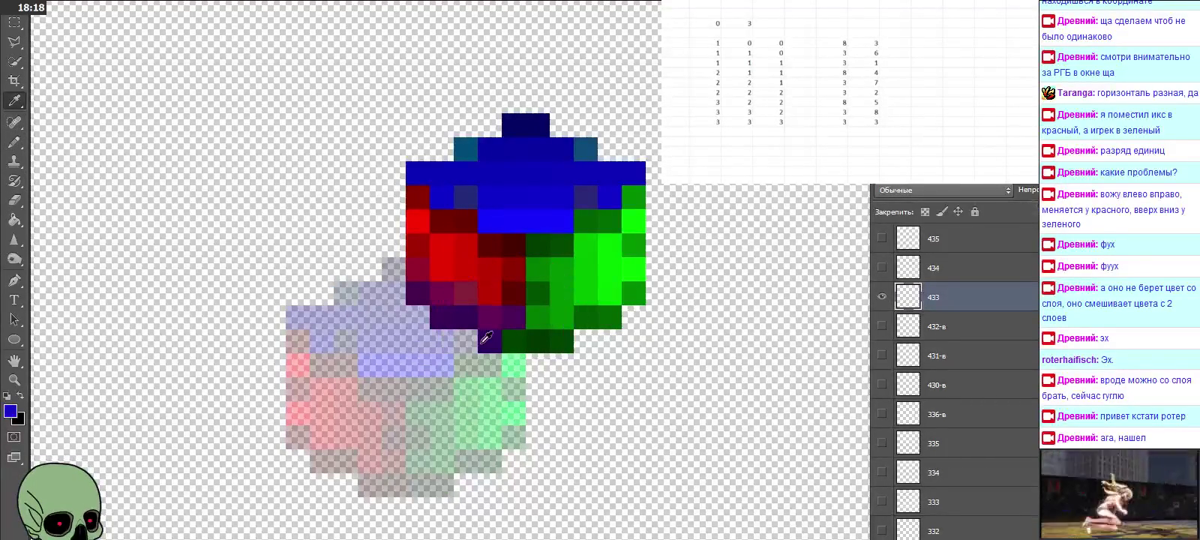
{"action": "left_click", "coordinate": [11, 411]}
{"action": "left_click", "coordinate": [954, 398]}
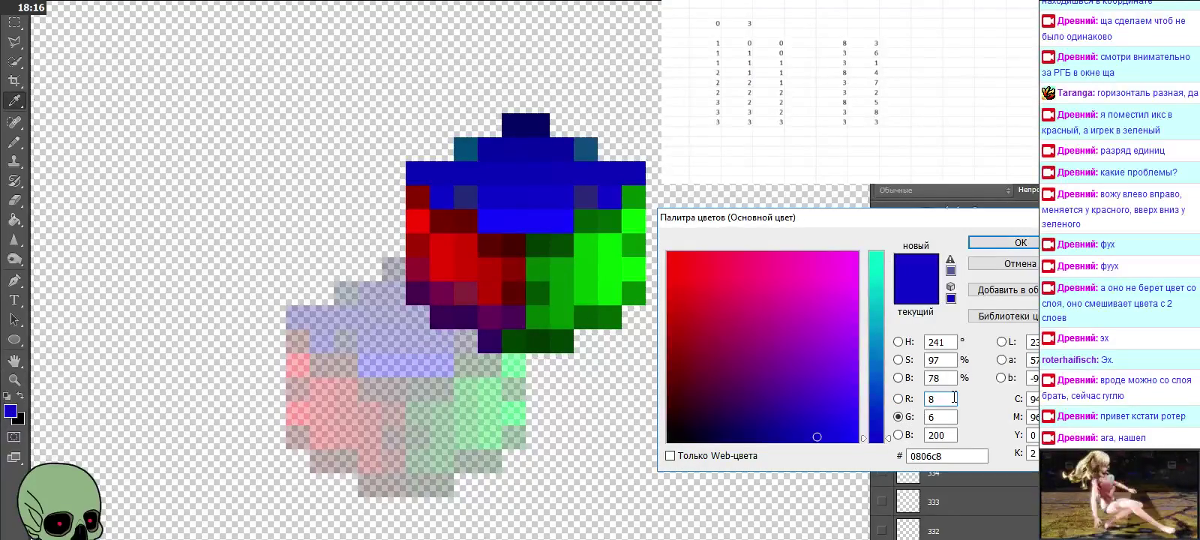
Step: Log a new table row 4 3 3 with sampled values 8 and 6
{"action": "left_click", "coordinate": [831, 131]}
{"action": "type", "text": "8"}
{"action": "key", "text": "Tab"}
{"action": "type", "text": "6"}
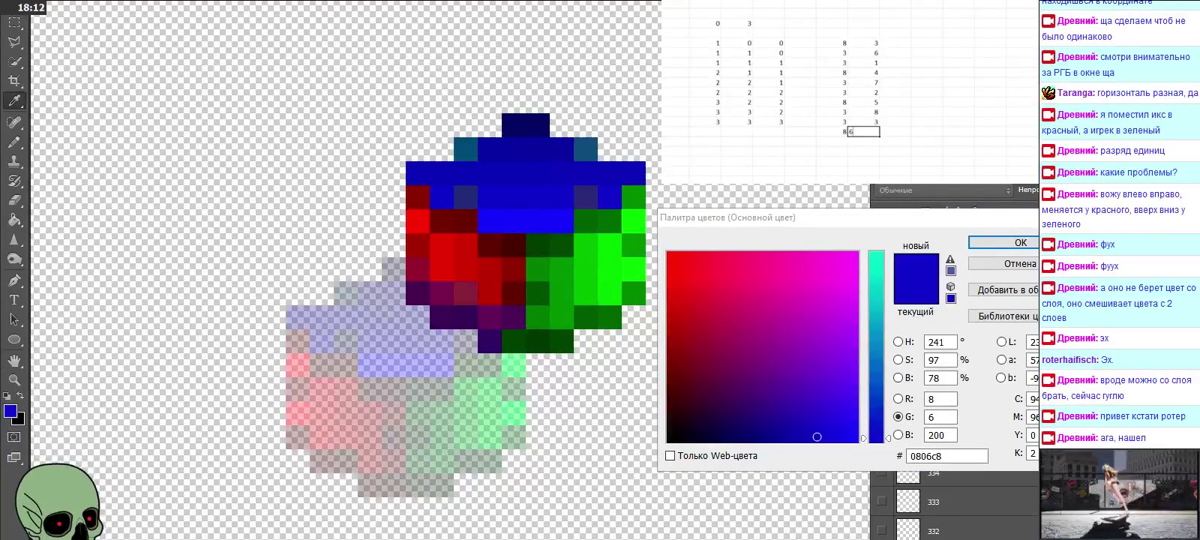
{"action": "key", "text": "Return"}
{"action": "left_click", "coordinate": [706, 131]}
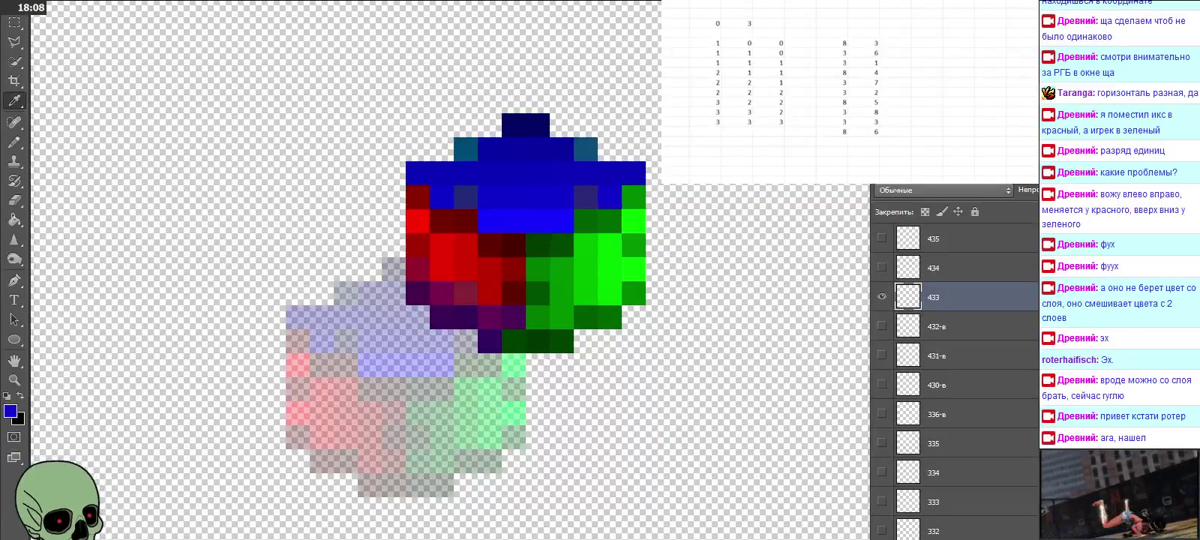
{"action": "type", "text": "4"}
{"action": "key", "text": "Tab"}
{"action": "type", "text": "3"}
{"action": "key", "text": "Tab"}
{"action": "type", "text": "3"}
{"action": "key", "text": "Tab"}
{"action": "key", "text": "Return"}
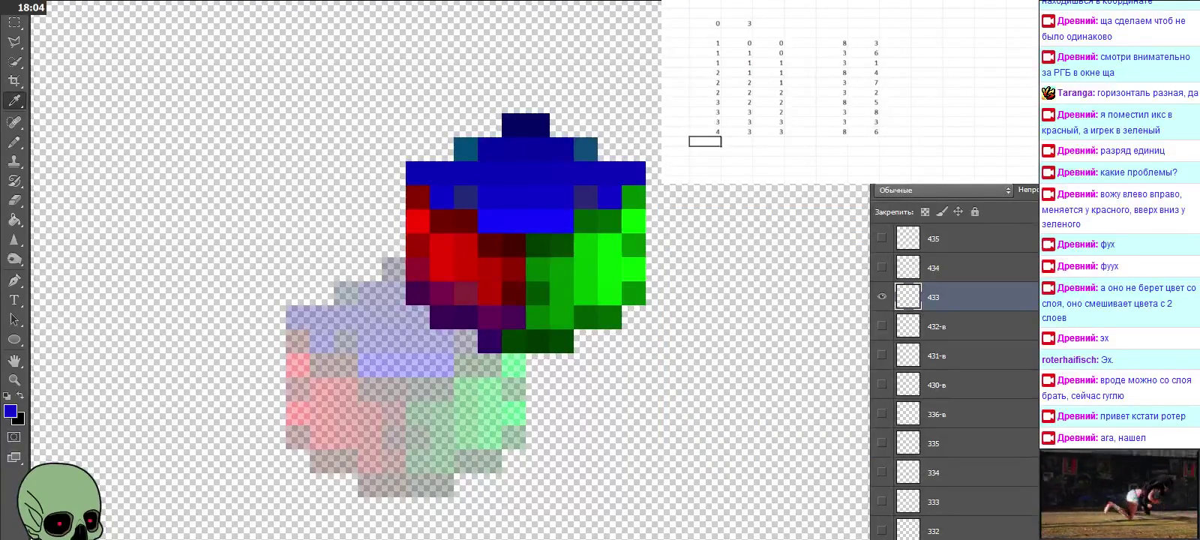
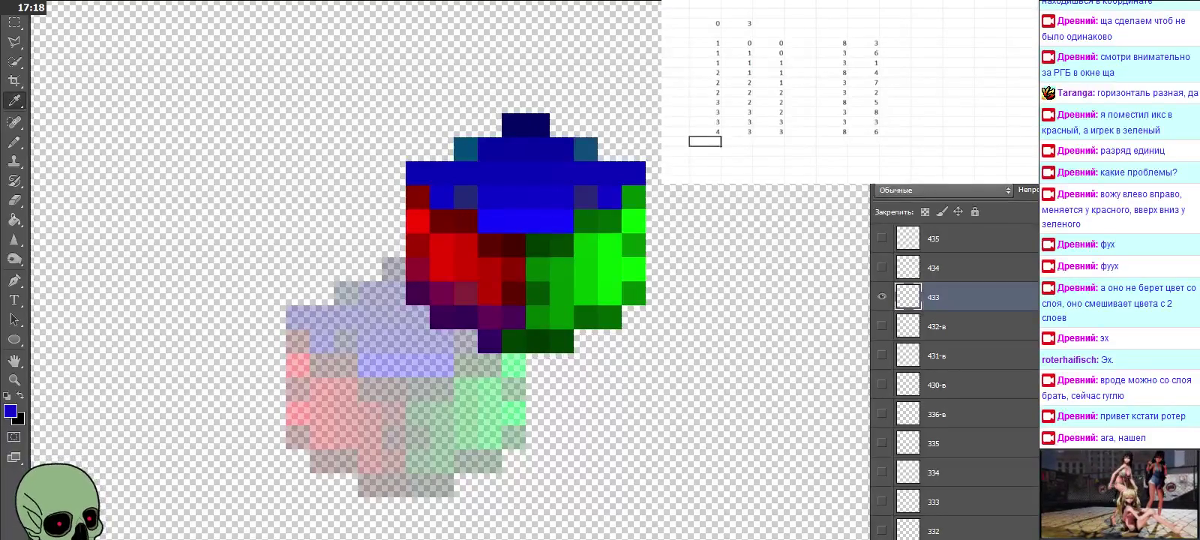
Step: Complete row 4 3 3 with coordinates 3 and 3, then recheck the sampled colour's RGB values
{"action": "key", "text": "Tab"}
{"action": "type", "text": "3"}
{"action": "key", "text": "Tab"}
{"action": "type", "text": "3"}
{"action": "key", "text": "Tab"}
{"action": "key", "text": "Tab"}
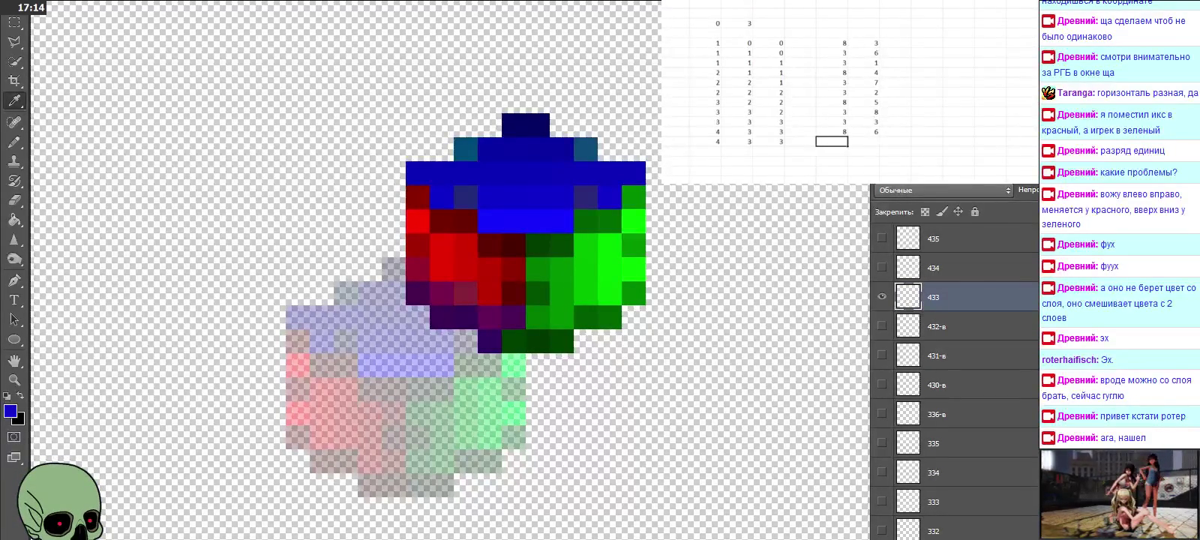
{"action": "left_click_drag", "start_coordinate": [718, 141], "coordinate": [781, 141]}
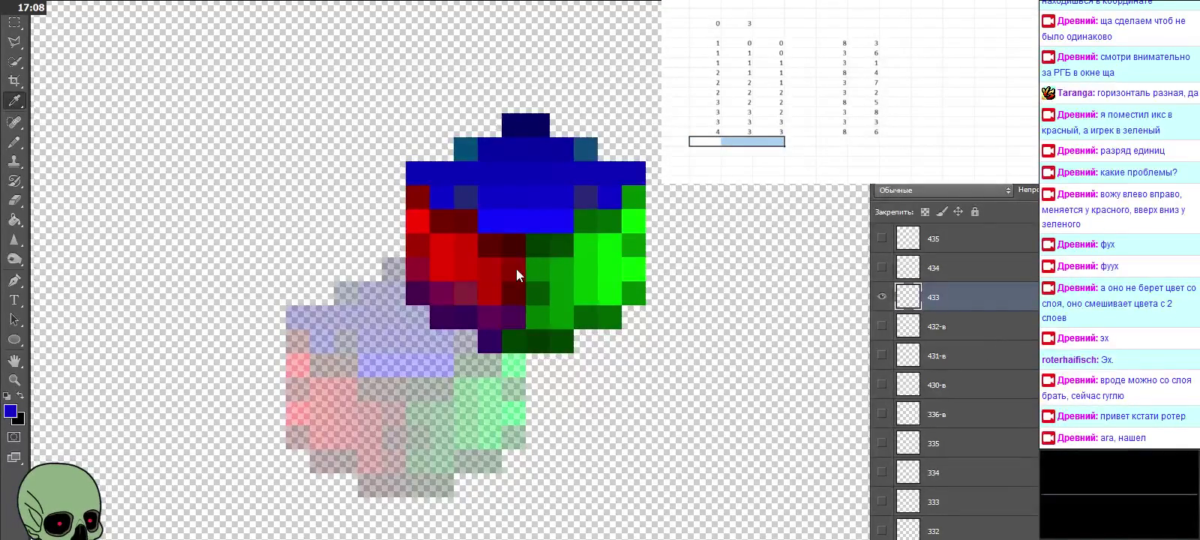
{"action": "left_click", "coordinate": [11, 413]}
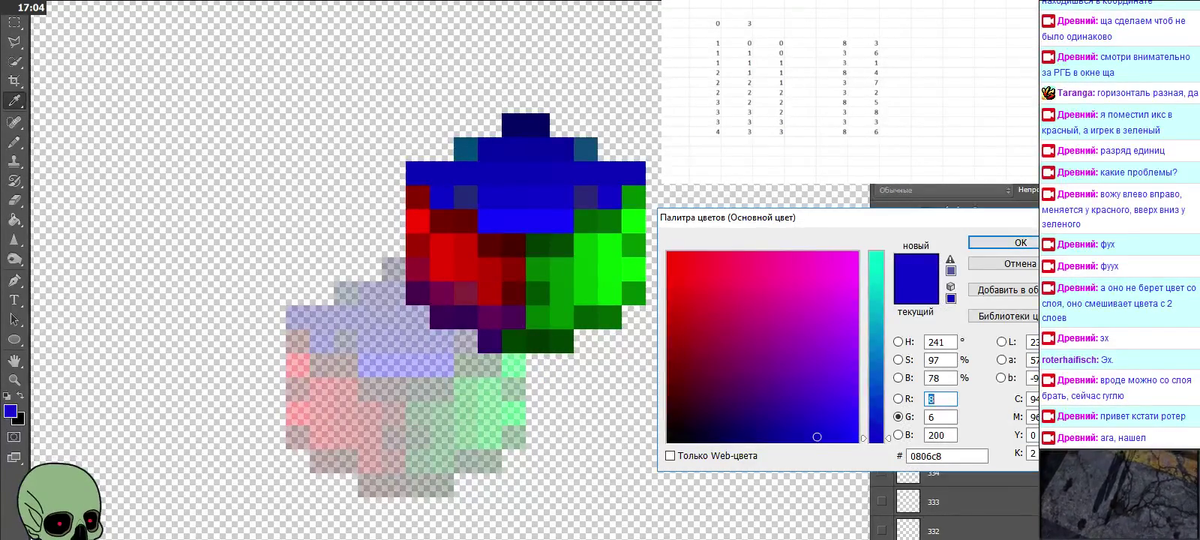
{"action": "key", "text": "Return"}
Step: Switch to layer 434, read its sampled green, and log it as 8 and 1
{"action": "left_click", "coordinate": [882, 298]}
{"action": "left_click", "coordinate": [882, 269]}
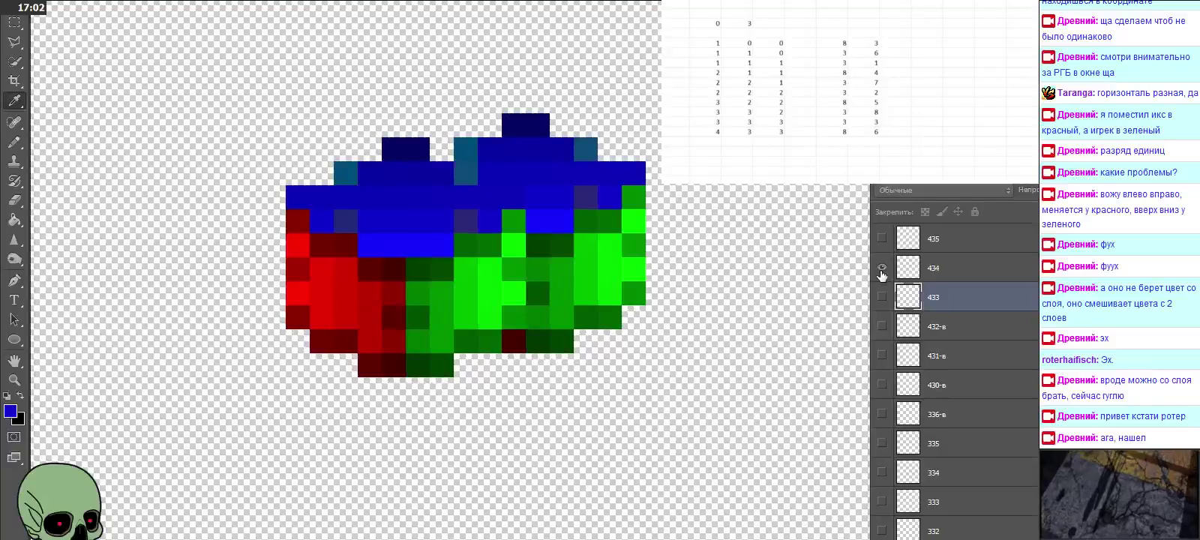
{"action": "left_click", "coordinate": [968, 272]}
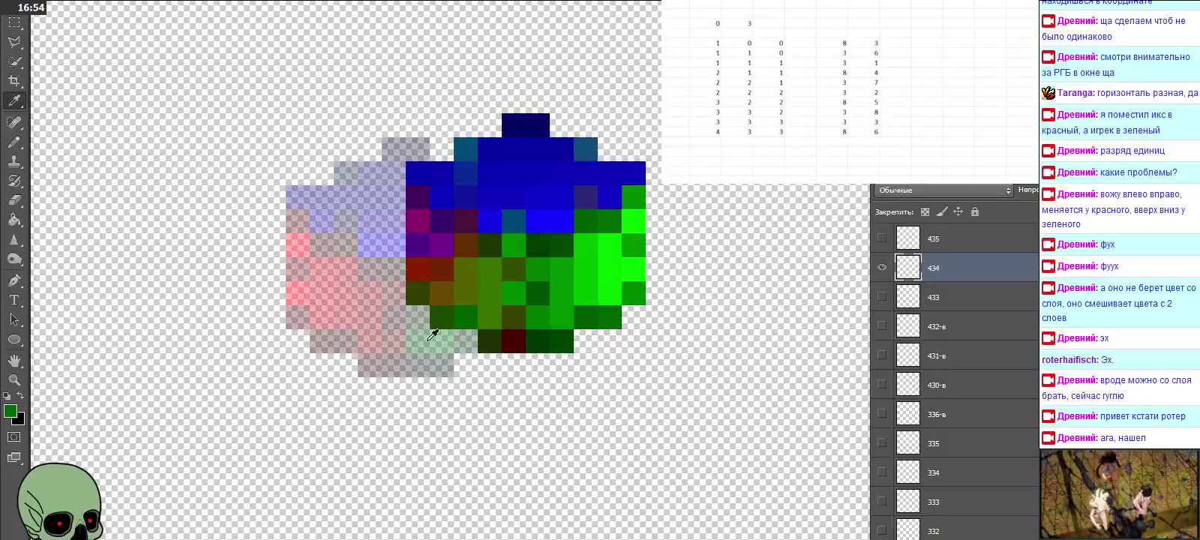
{"action": "left_click", "coordinate": [12, 411]}
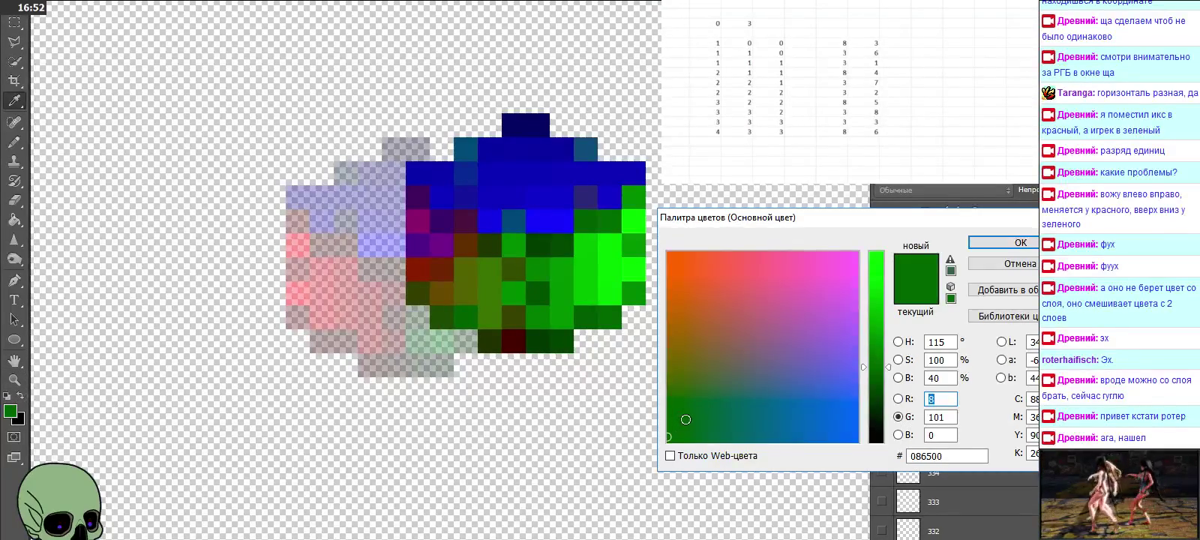
{"action": "left_click_drag", "start_coordinate": [690, 141], "coordinate": [785, 141]}
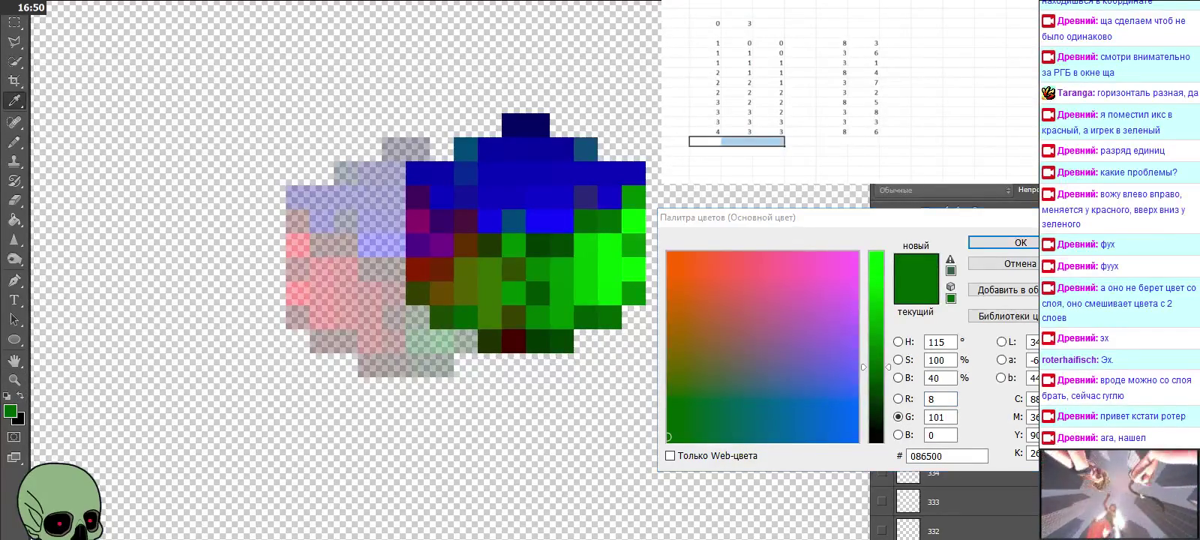
{"action": "left_click", "coordinate": [832, 141]}
{"action": "key", "text": "Tab"}
{"action": "key", "text": "Left"}
{"action": "key", "text": "Left"}
{"action": "key", "text": "Left"}
{"action": "key", "text": "Left"}
{"action": "key", "text": "Left"}
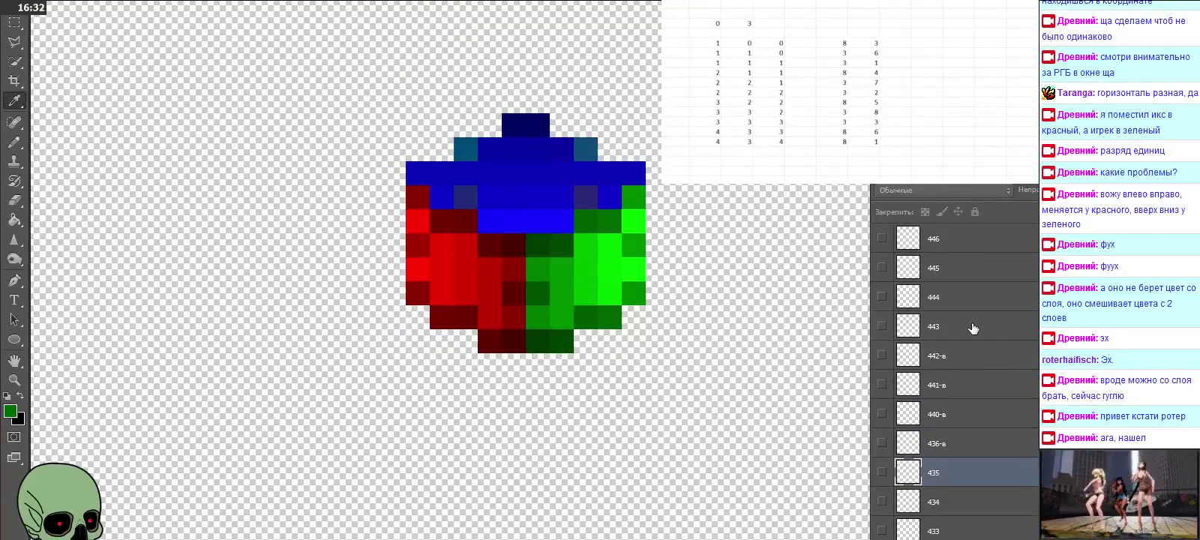
Step: Compare layer 443 on and off, then show and select layer 444
{"action": "left_click", "coordinate": [974, 330]}
{"action": "left_click", "coordinate": [884, 328]}
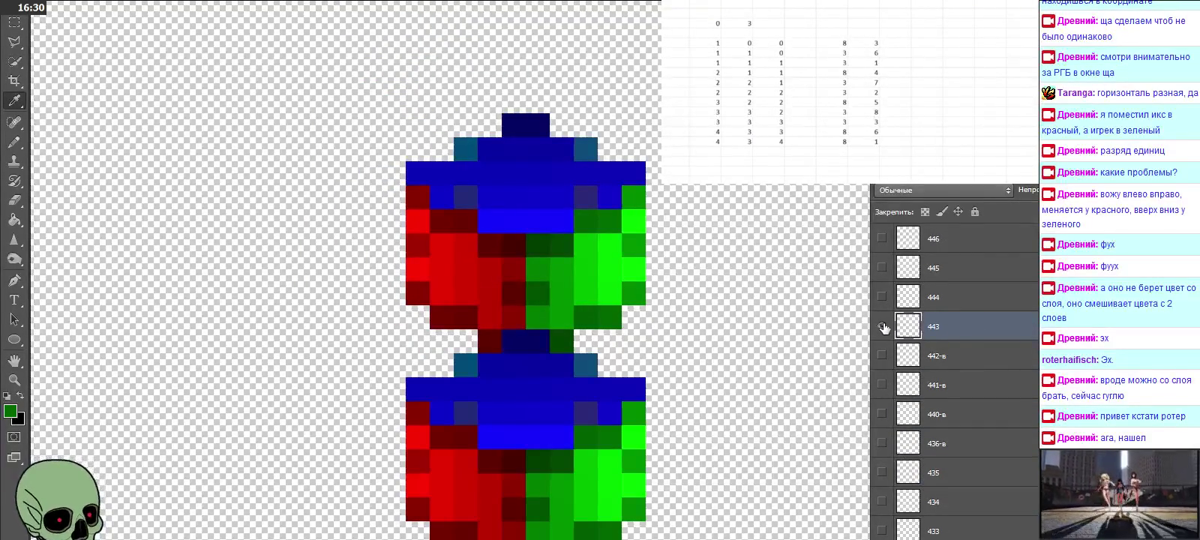
{"action": "left_click", "coordinate": [883, 328]}
{"action": "left_click", "coordinate": [883, 328]}
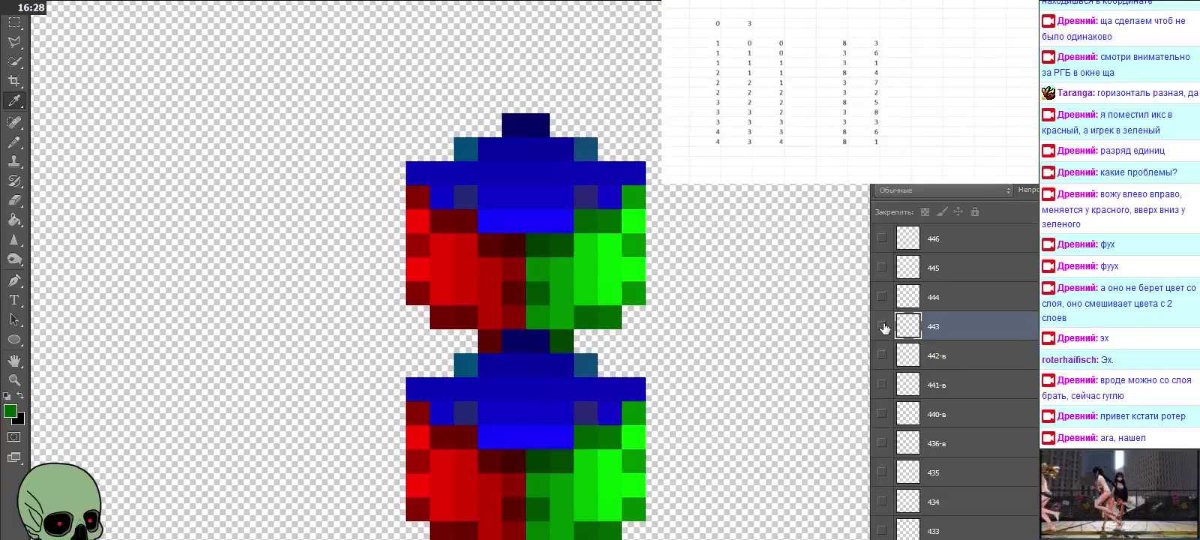
{"action": "left_click", "coordinate": [884, 328]}
{"action": "left_click", "coordinate": [882, 297]}
{"action": "left_click", "coordinate": [955, 302]}
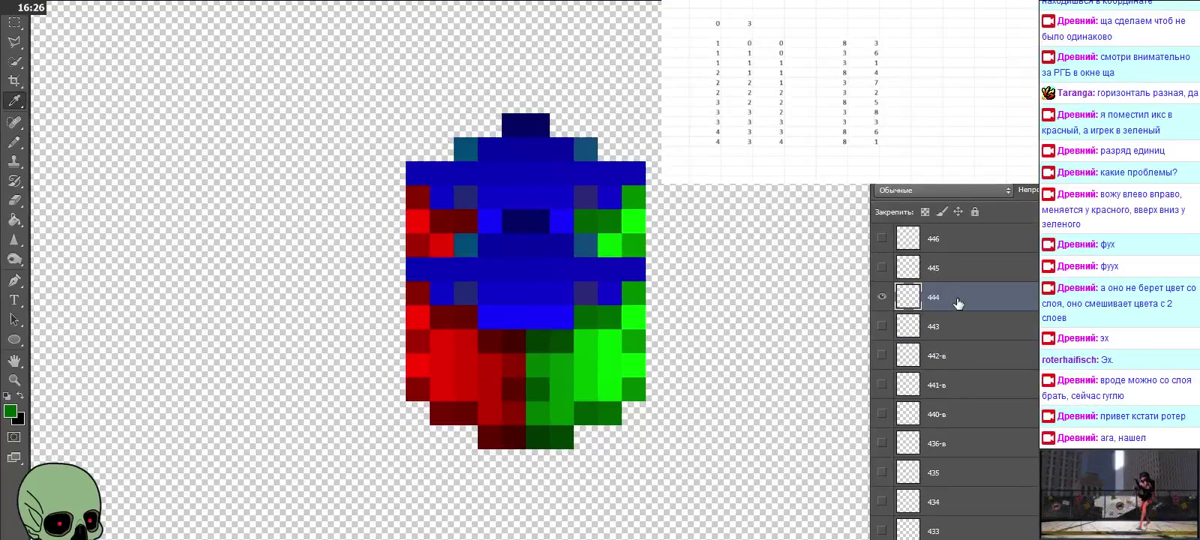
Step: Enter the frame numbers 4 4 4 in a new table row
{"action": "type", "text": "4"}
{"action": "key", "text": "Tab"}
{"action": "type", "text": "4"}
{"action": "key", "text": "Tab"}
{"action": "type", "text": "4"}
{"action": "key", "text": "Tab"}
{"action": "key", "text": "Tab"}
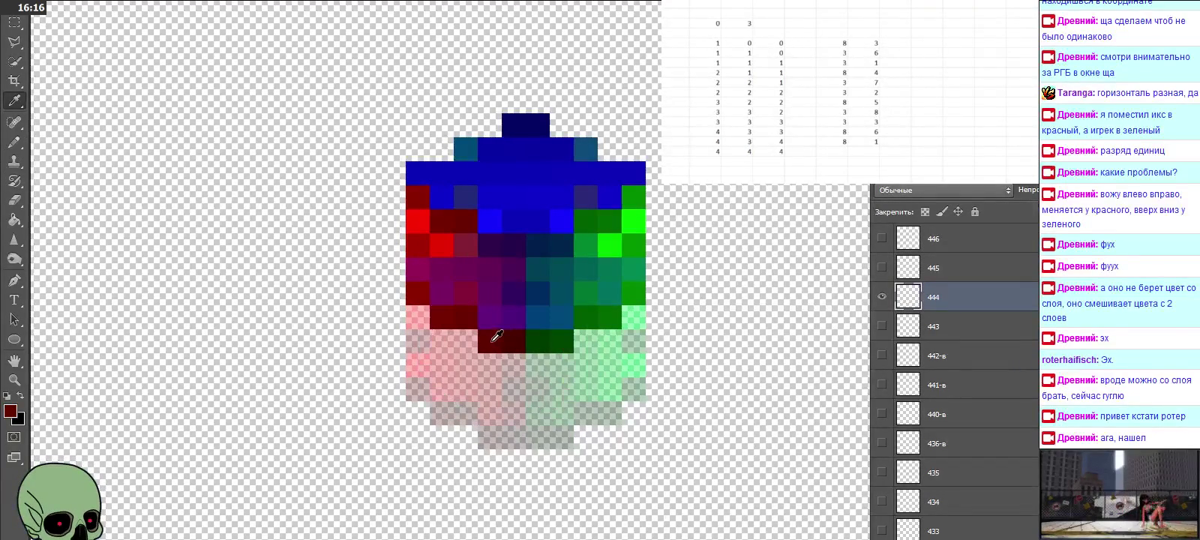
Step: Read the sampled dark red's RGB and log its values as 3 and 4
{"action": "left_click", "coordinate": [12, 410]}
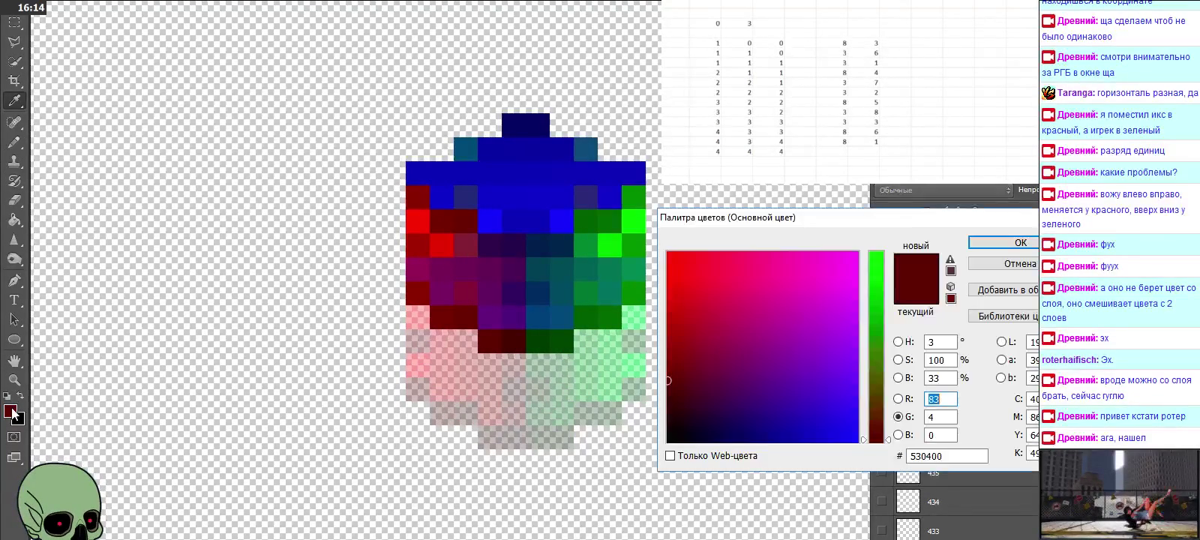
{"action": "left_click", "coordinate": [832, 151]}
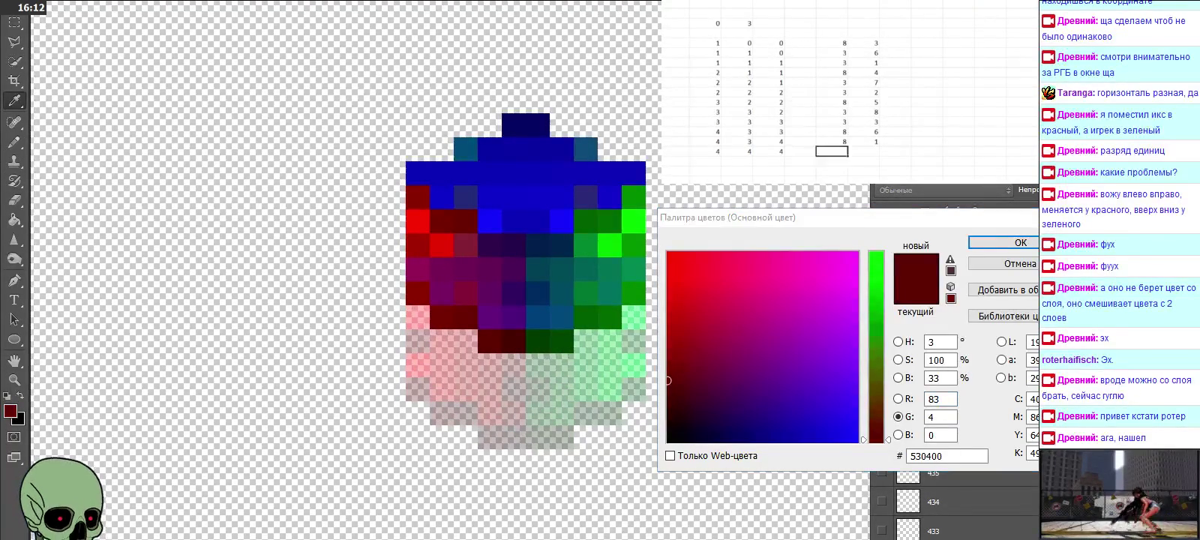
{"action": "type", "text": "3"}
{"action": "key", "text": "Tab"}
{"action": "type", "text": "4"}
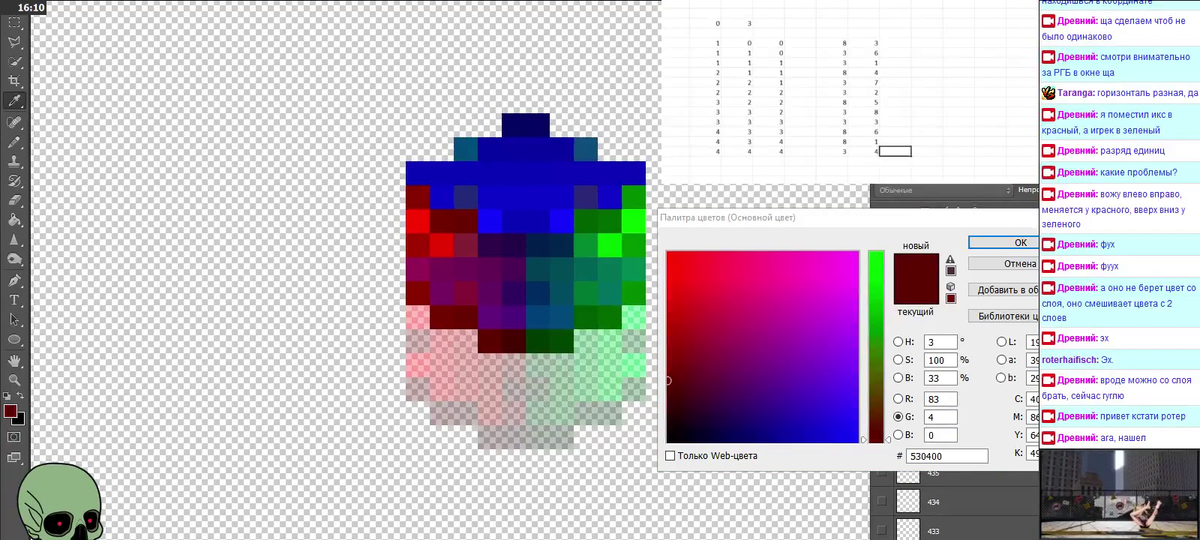
{"action": "key", "text": "Return"}
{"action": "left_click", "coordinate": [705, 160]}
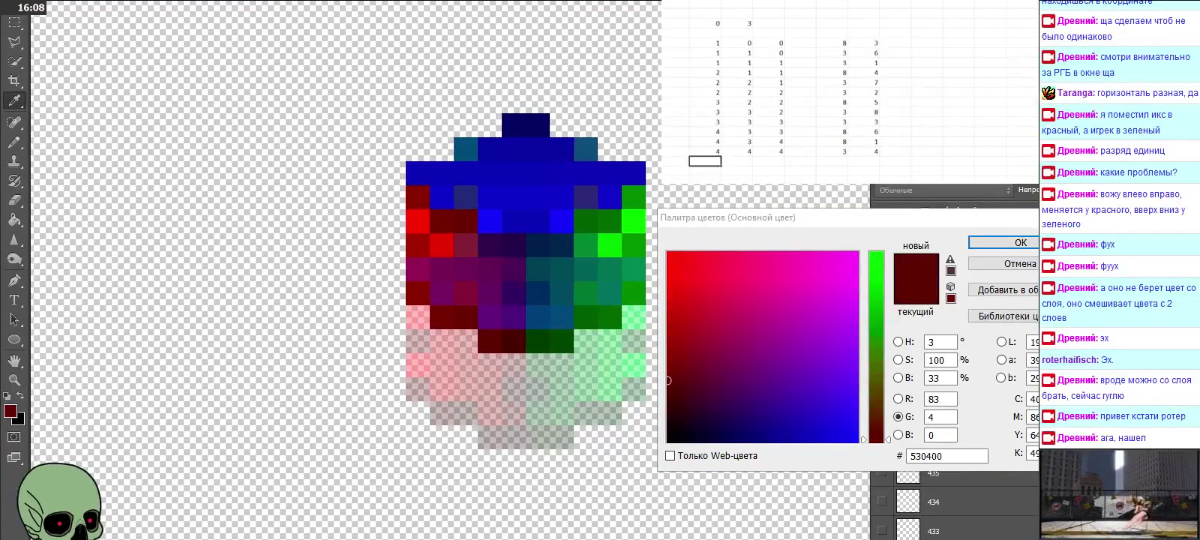
{"action": "left_click", "coordinate": [1021, 243]}
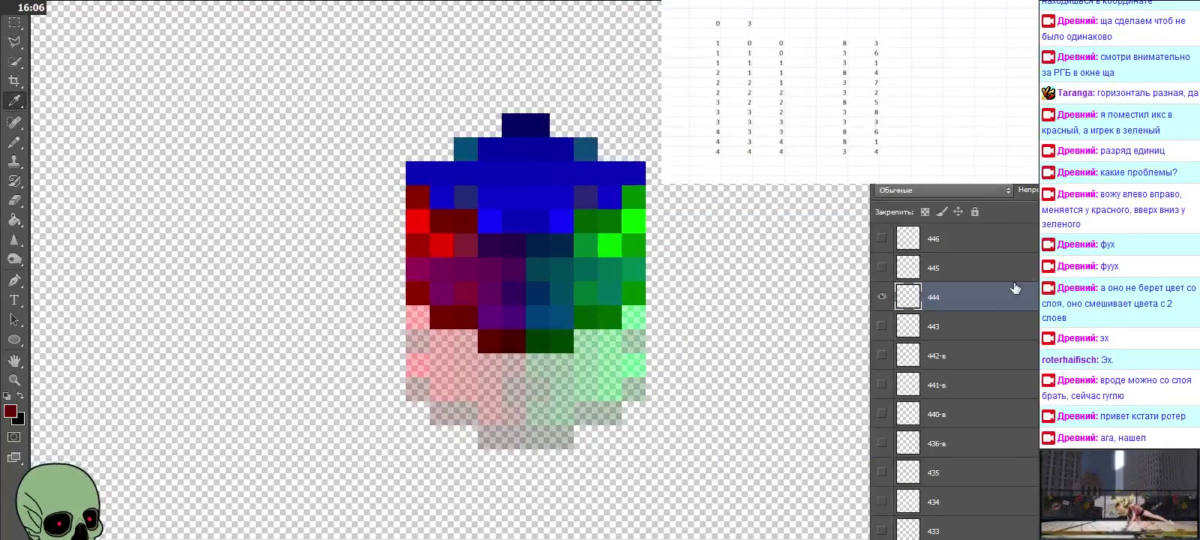
Step: Hide layer 444, then show and select layer 445
{"action": "left_click", "coordinate": [937, 275]}
{"action": "left_click", "coordinate": [882, 296]}
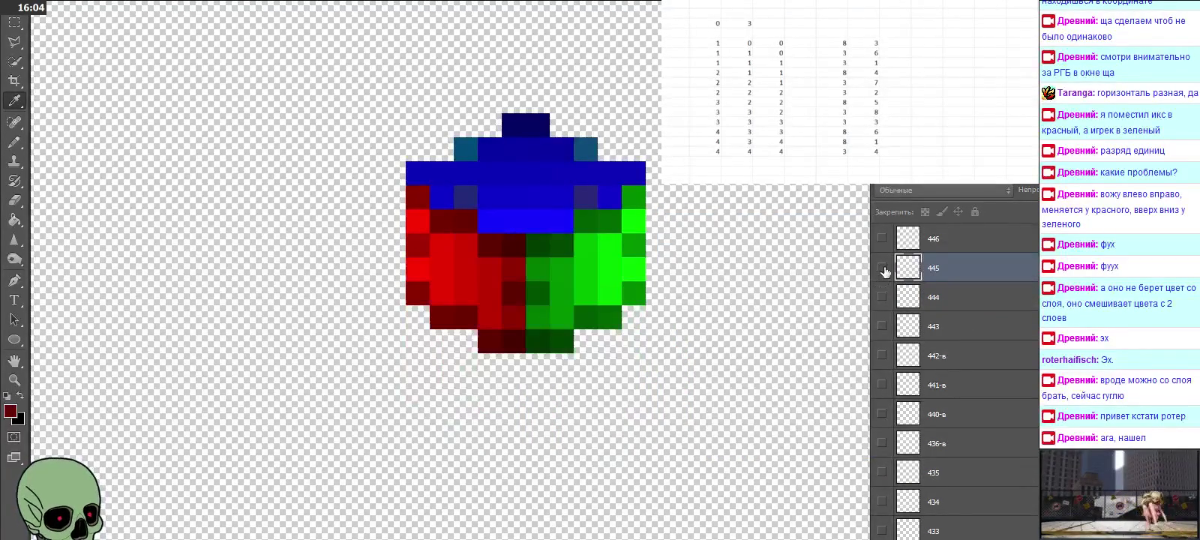
{"action": "left_click", "coordinate": [883, 268]}
{"action": "left_click", "coordinate": [883, 267]}
{"action": "left_click", "coordinate": [883, 268]}
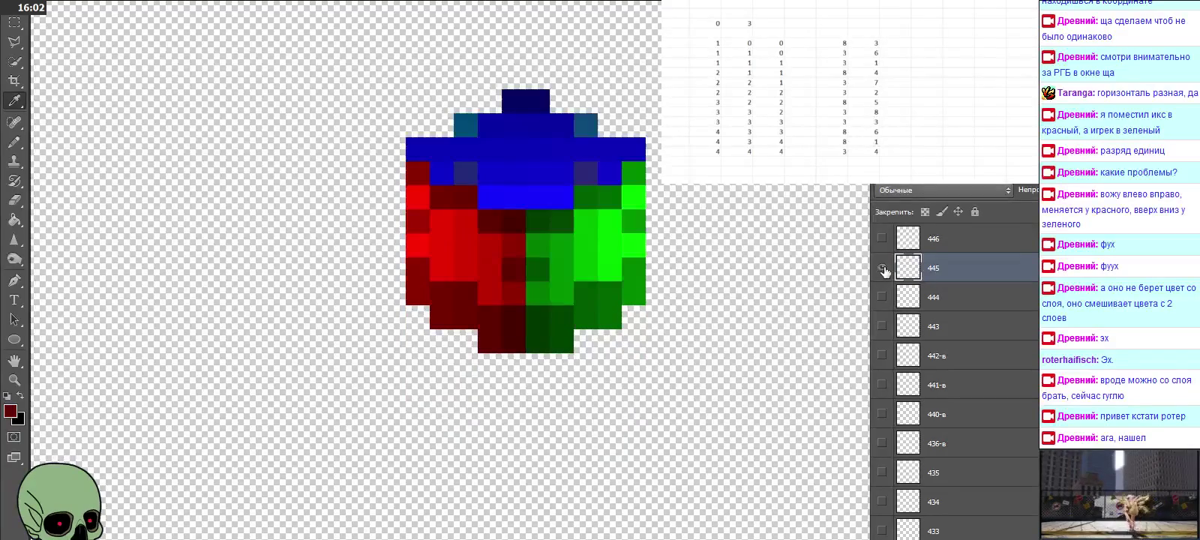
{"action": "left_click", "coordinate": [883, 268]}
{"action": "scroll", "coordinate": [980, 313], "scroll_direction": "up", "scroll_amount": 2}
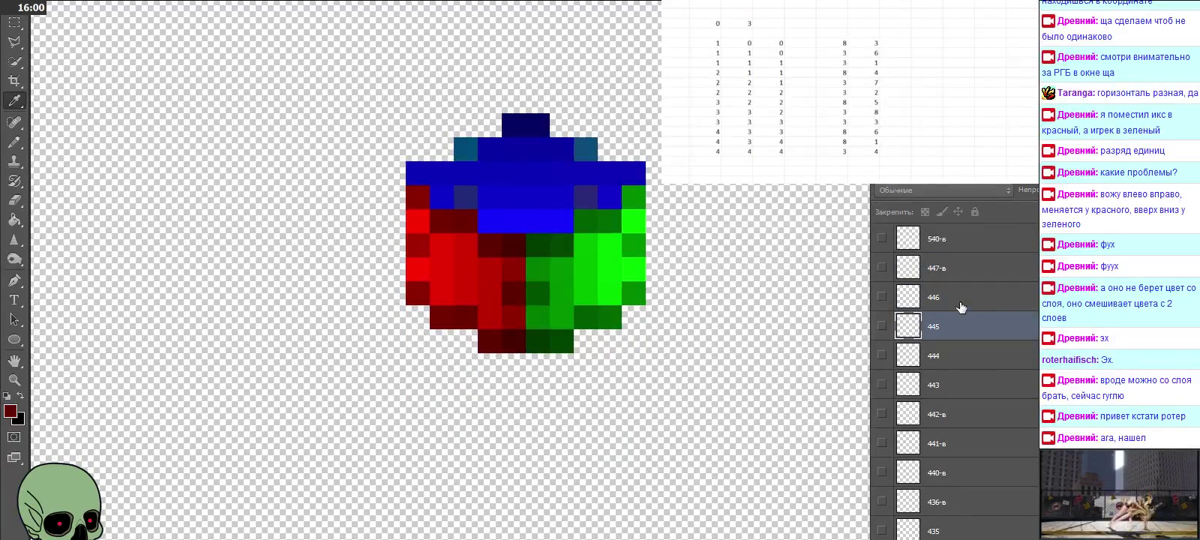
Step: Select layer 446 and scroll the Layers panel up toward layer 544
{"action": "left_click", "coordinate": [912, 297]}
{"action": "left_click", "coordinate": [883, 297]}
{"action": "left_click", "coordinate": [883, 297]}
{"action": "scroll", "coordinate": [996, 340], "scroll_direction": "up", "scroll_amount": 2}
{"action": "scroll", "coordinate": [997, 340], "scroll_direction": "up", "scroll_amount": 1}
{"action": "scroll", "coordinate": [996, 340], "scroll_direction": "up", "scroll_amount": 2}
{"action": "scroll", "coordinate": [994, 339], "scroll_direction": "up", "scroll_amount": 2}
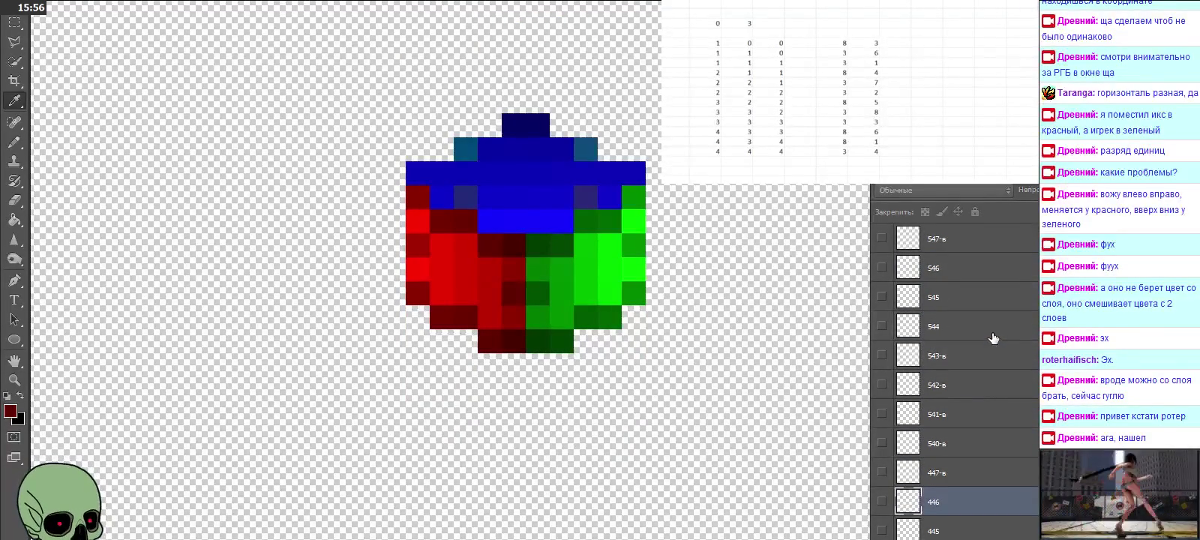
Step: Show and select layer 544 and fade it to low opacity
{"action": "left_click", "coordinate": [991, 330]}
{"action": "left_click", "coordinate": [883, 325]}
{"action": "left_click", "coordinate": [883, 326]}
{"action": "left_click", "coordinate": [883, 326]}
{"action": "left_click", "coordinate": [883, 326]}
{"action": "left_click", "coordinate": [883, 326]}
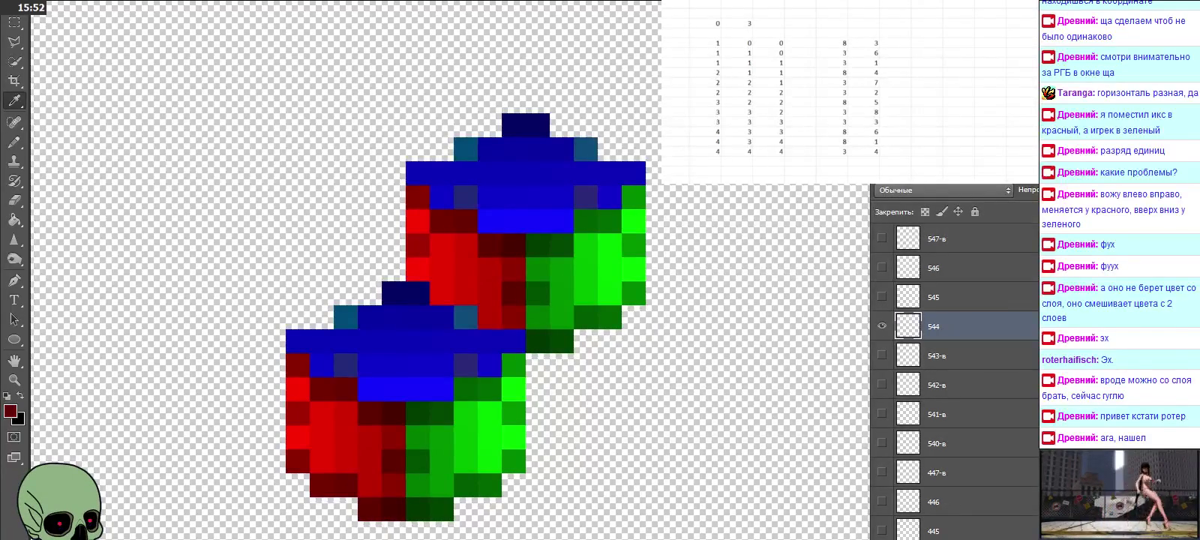
{"action": "key", "text": "3"}
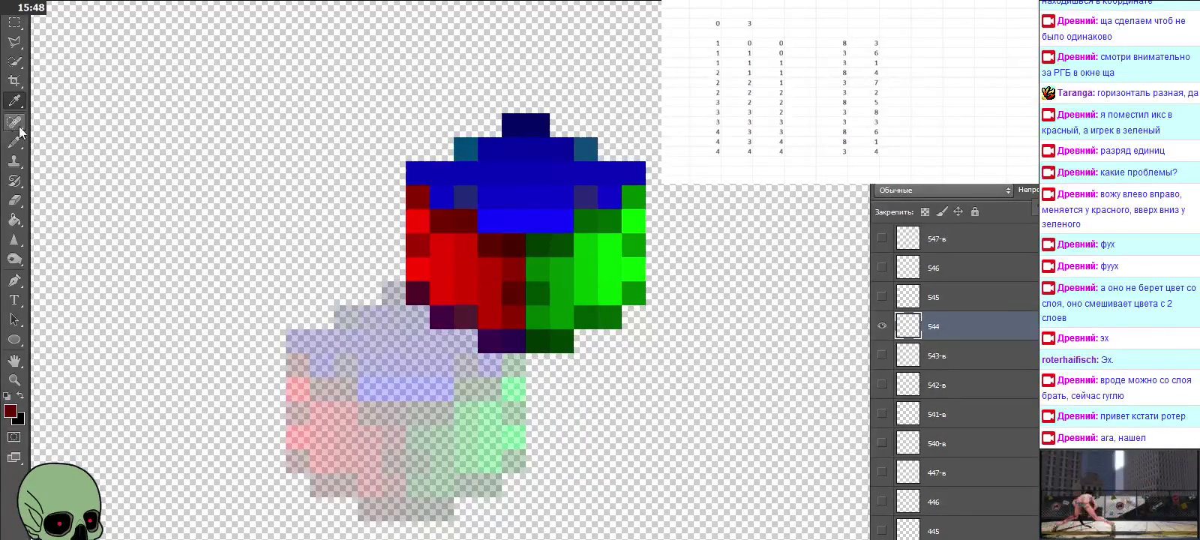
Step: Sample a blue sprite pixel and log its red and green values as 8 and 7
{"action": "left_click", "coordinate": [493, 345]}
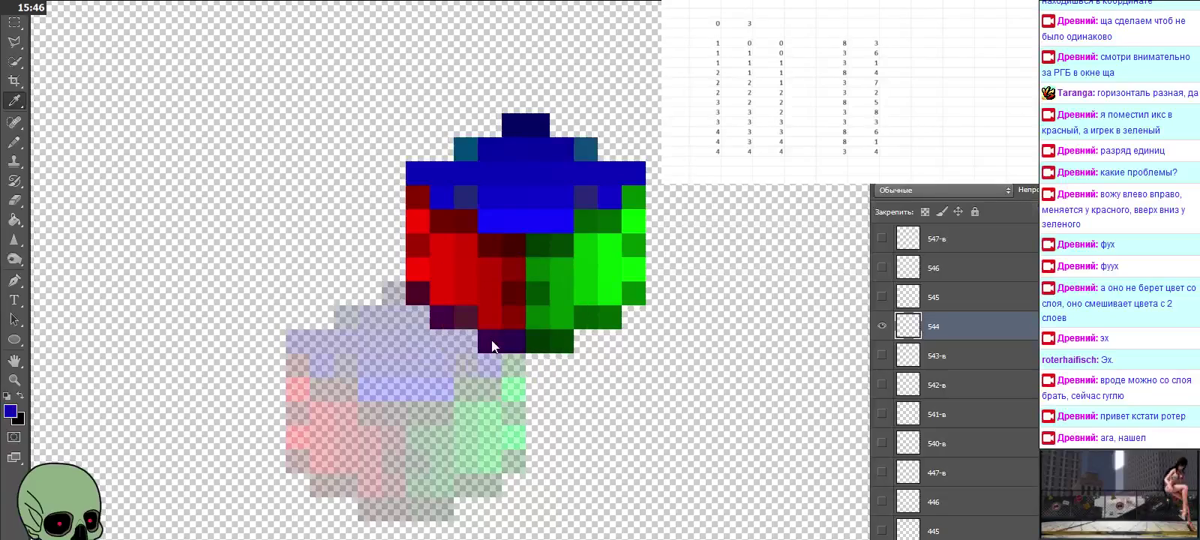
{"action": "left_click", "coordinate": [12, 411]}
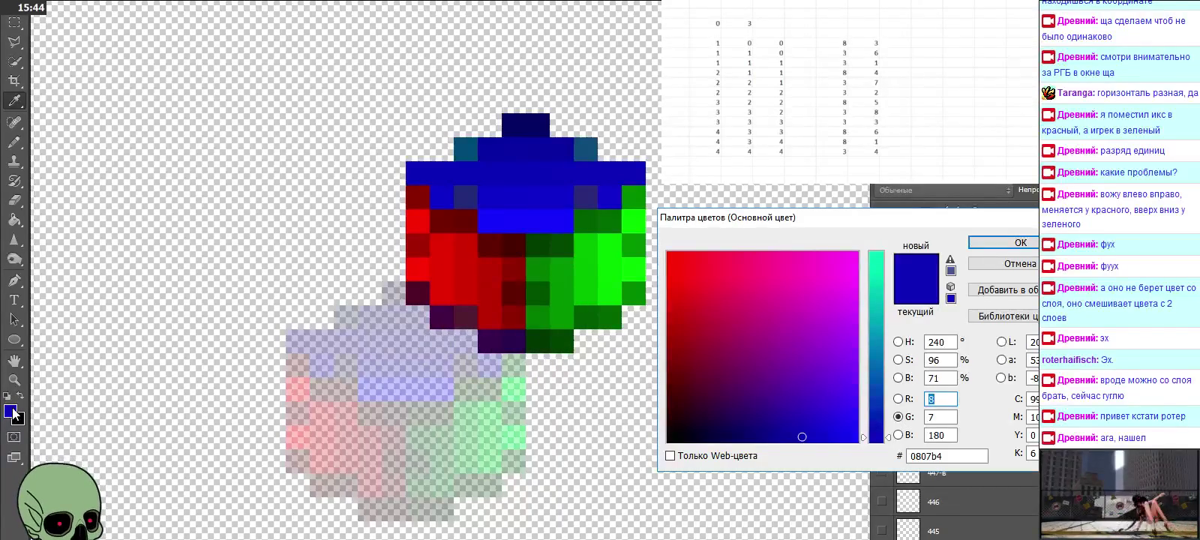
{"action": "left_click", "coordinate": [705, 160]}
{"action": "left_click", "coordinate": [832, 160]}
{"action": "type", "text": "8"}
{"action": "key", "text": "Tab"}
{"action": "type", "text": "7"}
{"action": "left_click", "coordinate": [705, 161]}
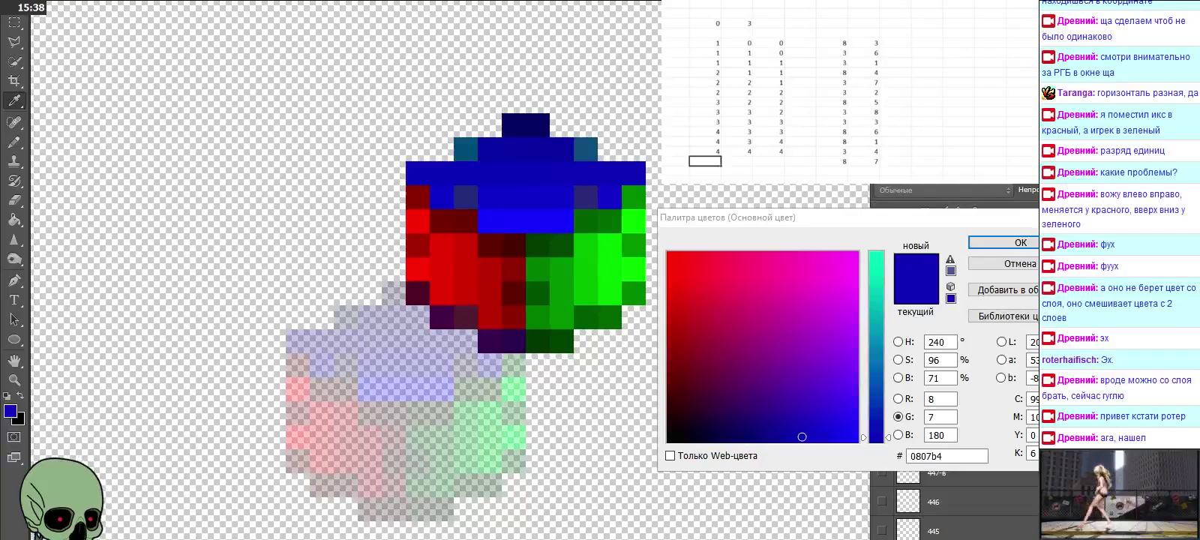
{"action": "key", "text": "Escape"}
Step: Enter the frame numbers 5 4 4 at the start of the new row
{"action": "left_click", "coordinate": [718, 161]}
{"action": "type", "text": "5"}
{"action": "key", "text": "Tab"}
{"action": "type", "text": "4"}
{"action": "key", "text": "Tab"}
{"action": "type", "text": "4"}
{"action": "key", "text": "Tab"}
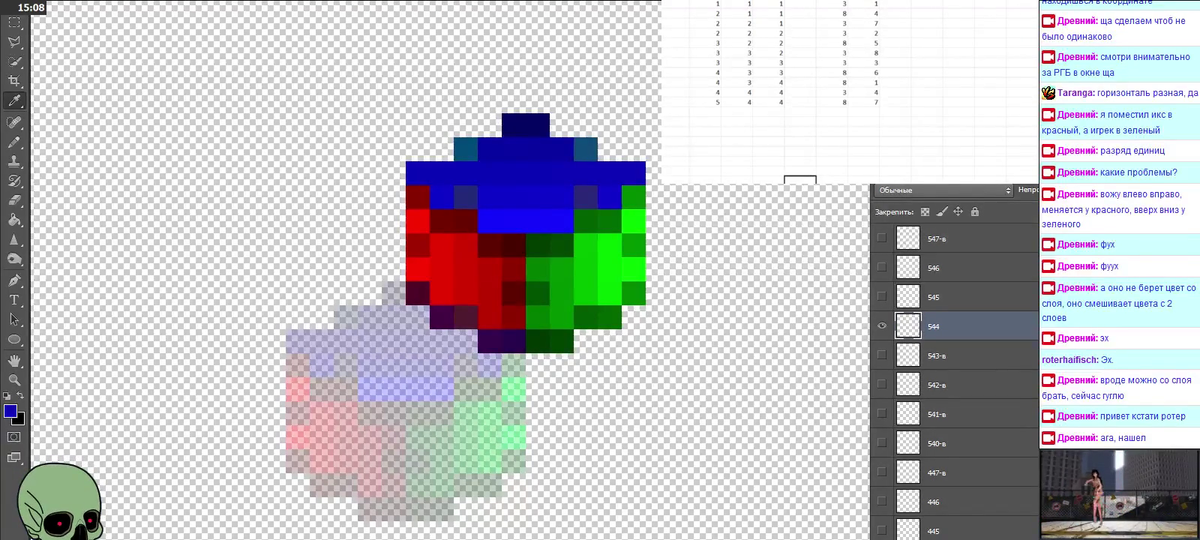
Step: Review the logged rows, then hide layer 544 and show layer 545
{"action": "left_click", "coordinate": [800, 170]}
{"action": "left_click", "coordinate": [800, 161]}
{"action": "key", "text": "Up"}
{"action": "key", "text": "Up"}
{"action": "key", "text": "Up"}
{"action": "key", "text": "Up"}
{"action": "key", "text": "Up"}
{"action": "key", "text": "Left"}
{"action": "key", "text": "Left"}
{"action": "key", "text": "Left"}
{"action": "left_click", "coordinate": [883, 327]}
{"action": "left_click", "coordinate": [883, 297]}
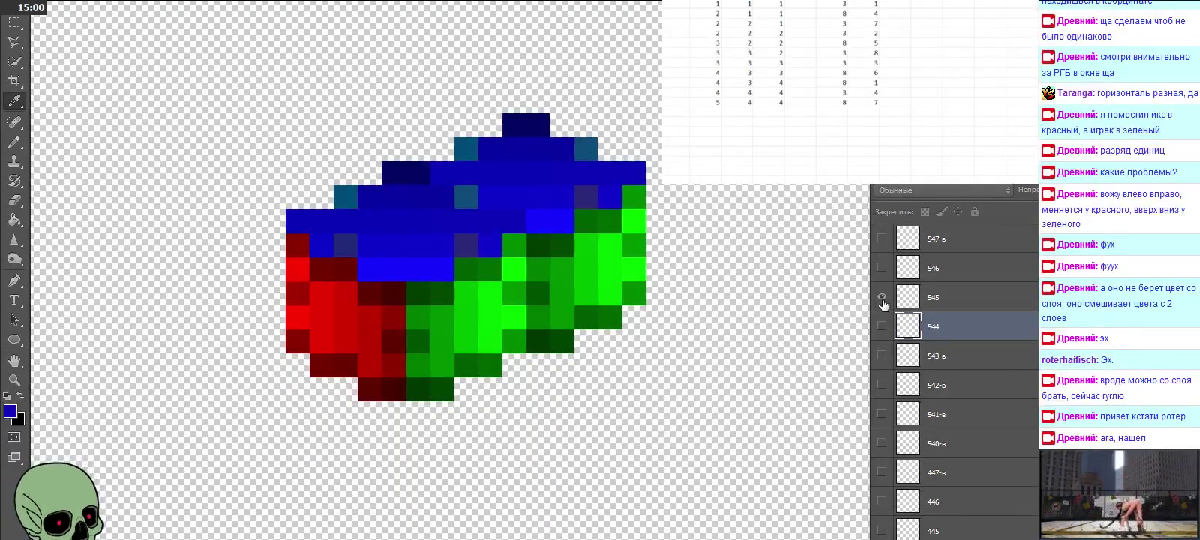
Step: Select layer 545, sample its green sprite pixel, and read the RGB values
{"action": "left_click", "coordinate": [940, 300]}
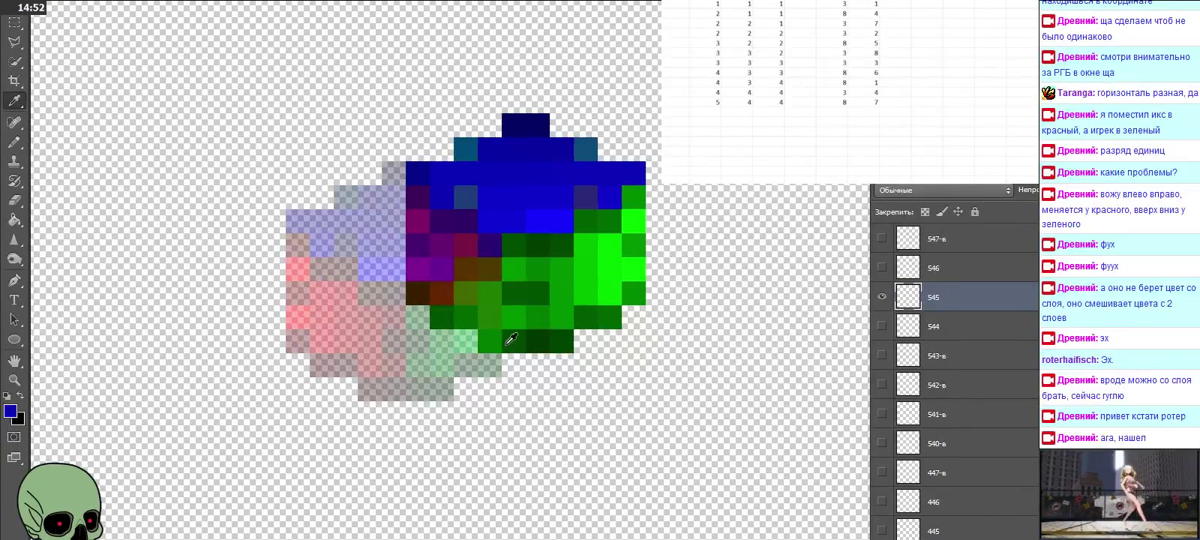
{"action": "left_click", "coordinate": [492, 337]}
{"action": "left_click", "coordinate": [11, 410]}
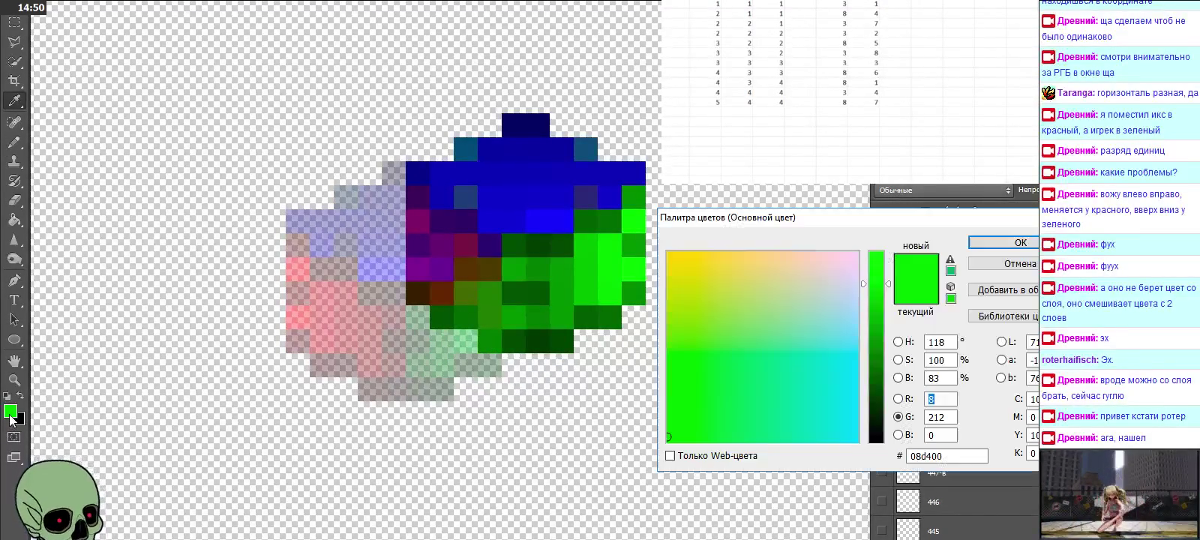
{"action": "left_click", "coordinate": [932, 399]}
Step: Log the sampled green's values as 8 and 2 in the table
{"action": "left_click", "coordinate": [706, 111]}
{"action": "left_click", "coordinate": [831, 111]}
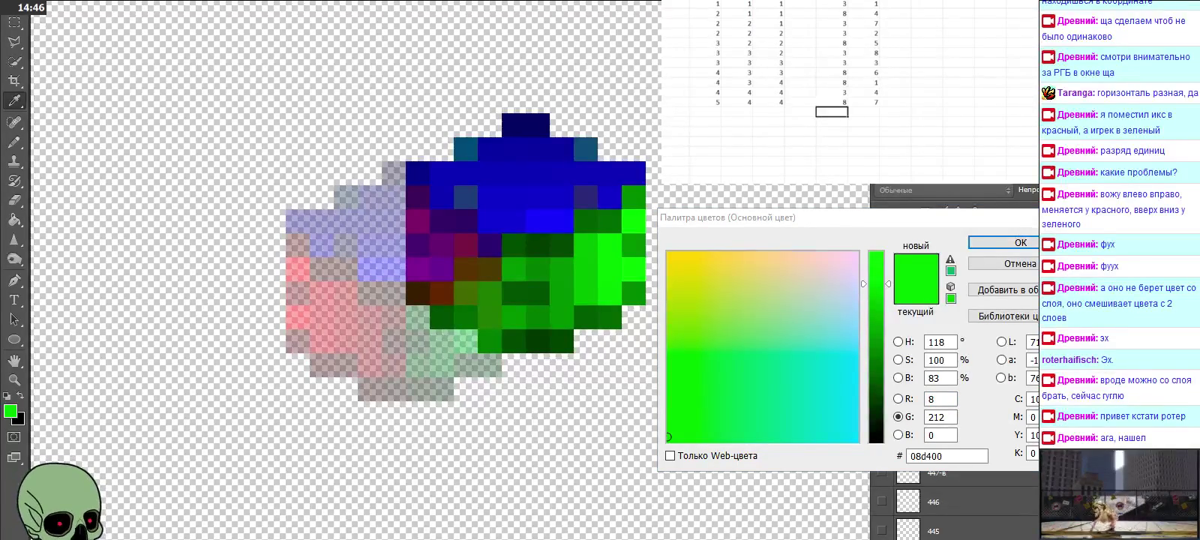
{"action": "type", "text": "8"}
{"action": "key", "text": "Tab"}
{"action": "type", "text": "2"}
{"action": "key", "text": "Left"}
{"action": "key", "text": "Left"}
{"action": "key", "text": "Left"}
{"action": "key", "text": "Left"}
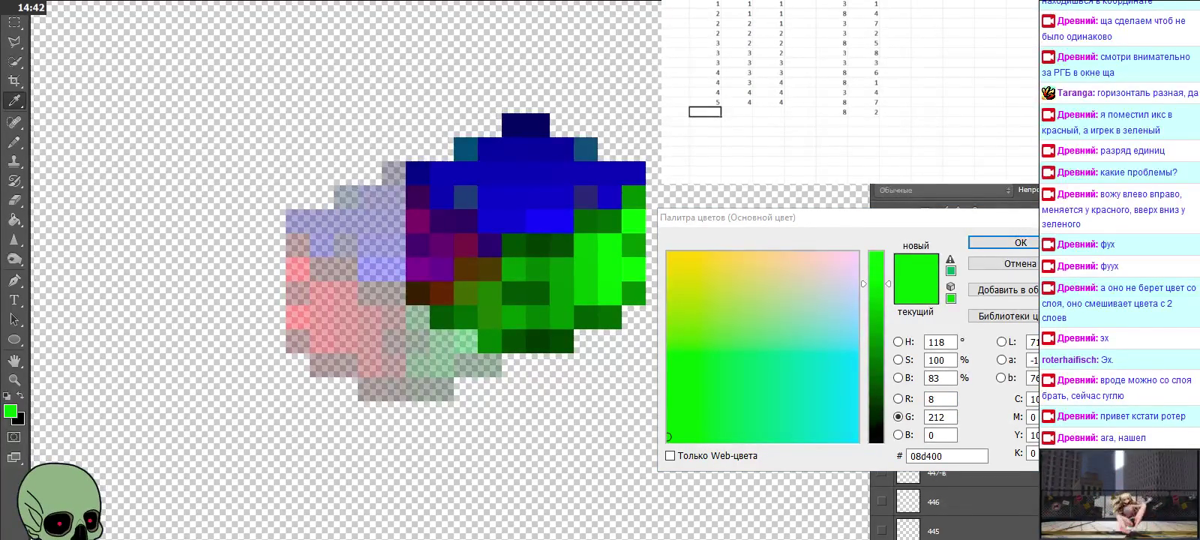
{"action": "key", "text": "Escape"}
Step: Enter the frame numbers 5 4 5 for that row
{"action": "left_click", "coordinate": [705, 111]}
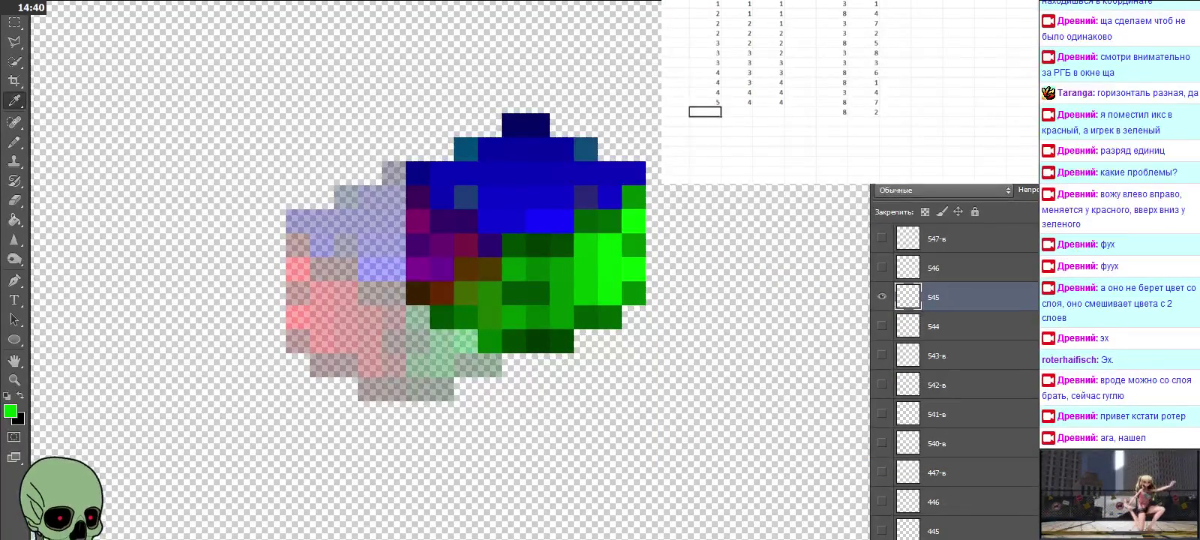
{"action": "type", "text": "5"}
{"action": "key", "text": "Tab"}
{"action": "type", "text": "4"}
{"action": "key", "text": "Tab"}
{"action": "type", "text": "5"}
{"action": "key", "text": "Return"}
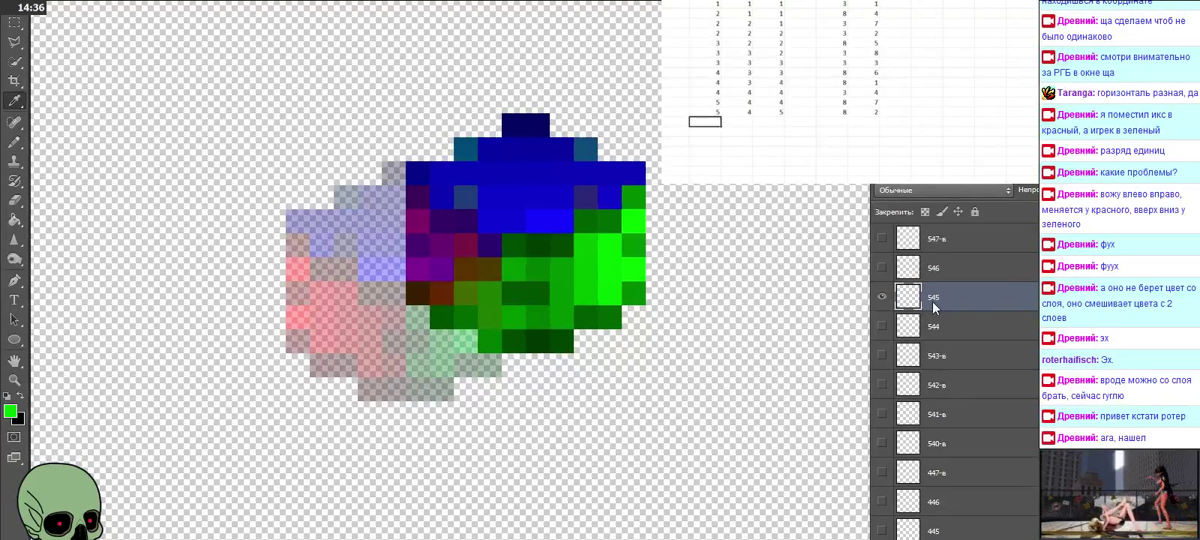
Step: Hide layer 545, then scroll up to select and show layer 555
{"action": "left_click", "coordinate": [883, 297]}
{"action": "left_click", "coordinate": [883, 268]}
{"action": "left_click", "coordinate": [883, 268]}
{"action": "left_click", "coordinate": [941, 273]}
{"action": "scroll", "coordinate": [975, 315], "scroll_direction": "up", "scroll_amount": 1}
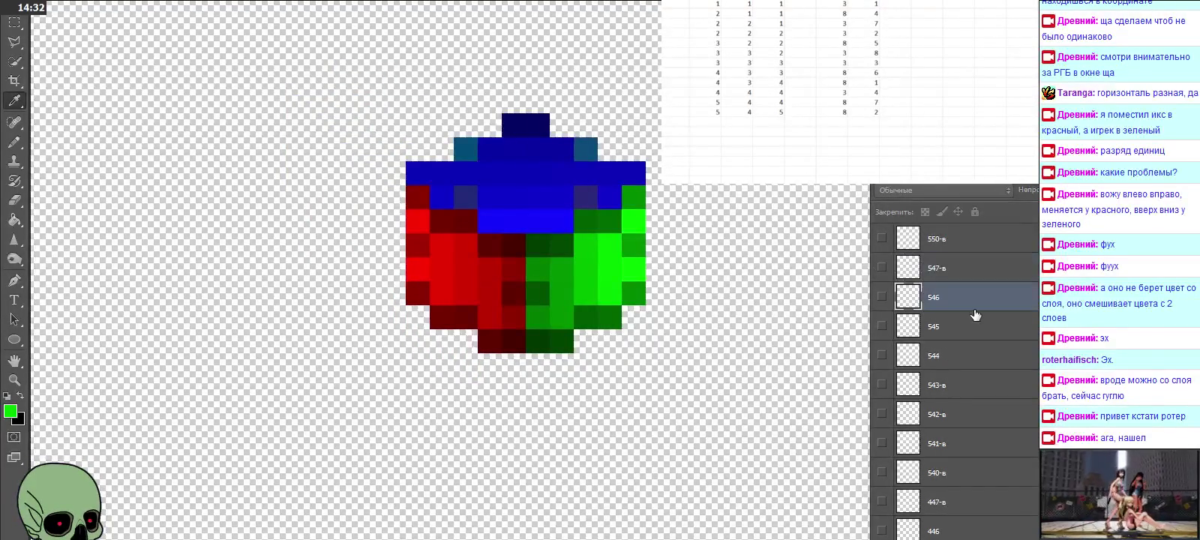
{"action": "scroll", "coordinate": [975, 314], "scroll_direction": "up", "scroll_amount": 1}
{"action": "scroll", "coordinate": [975, 314], "scroll_direction": "up", "scroll_amount": 2}
{"action": "scroll", "coordinate": [976, 314], "scroll_direction": "up", "scroll_amount": 2}
{"action": "scroll", "coordinate": [975, 315], "scroll_direction": "up", "scroll_amount": 1}
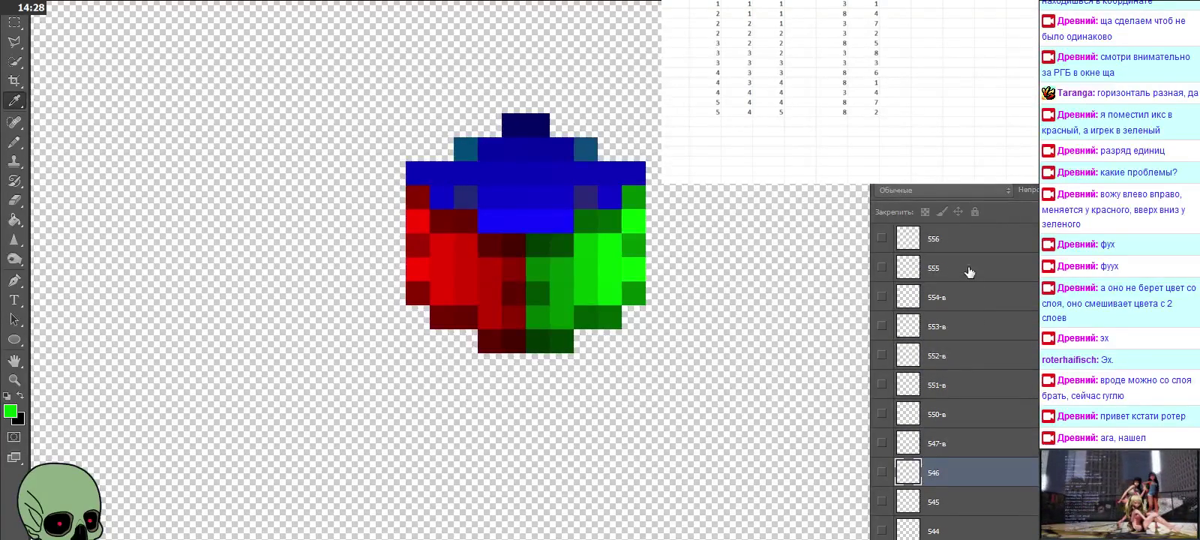
{"action": "left_click", "coordinate": [970, 273]}
{"action": "scroll", "coordinate": [970, 272], "scroll_direction": "up", "scroll_amount": 1}
{"action": "scroll", "coordinate": [970, 272], "scroll_direction": "up", "scroll_amount": 2}
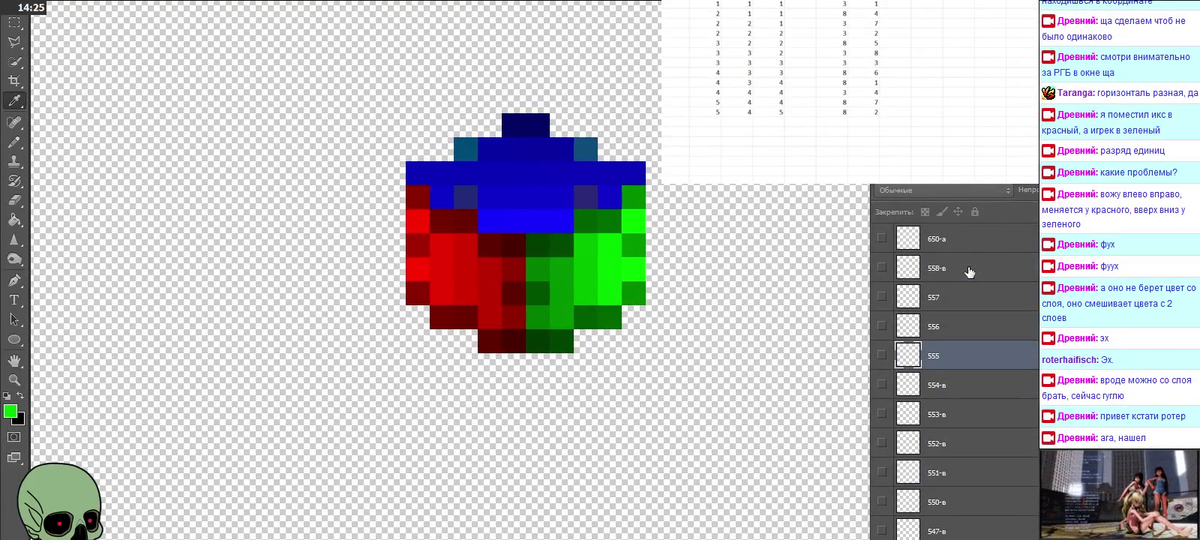
{"action": "left_click", "coordinate": [883, 354]}
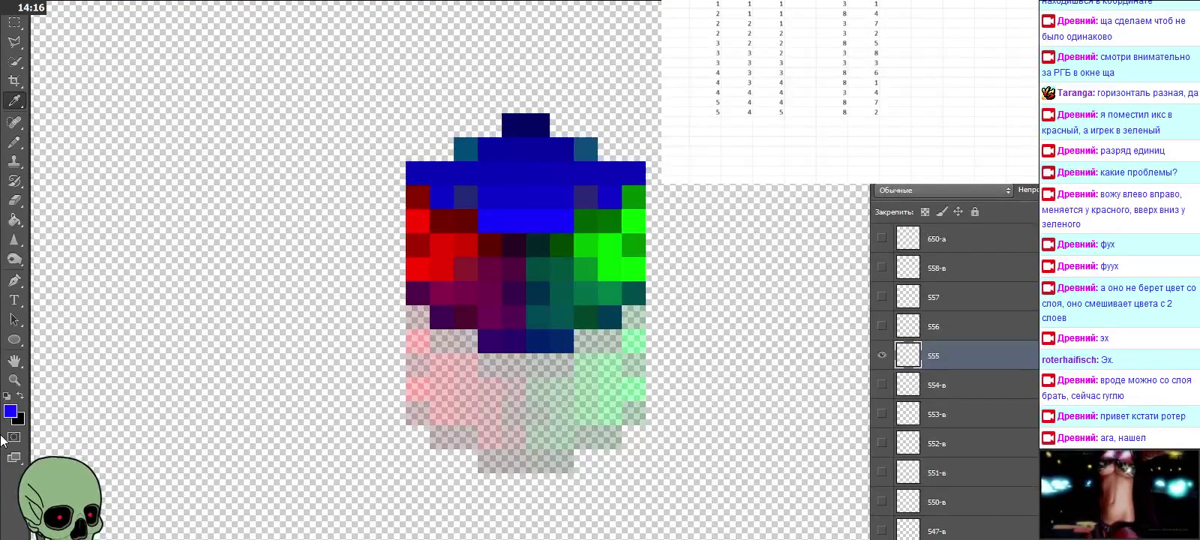
Step: Read layer 555's sampled blue and log its values as 3 and 5
{"action": "left_click", "coordinate": [13, 411]}
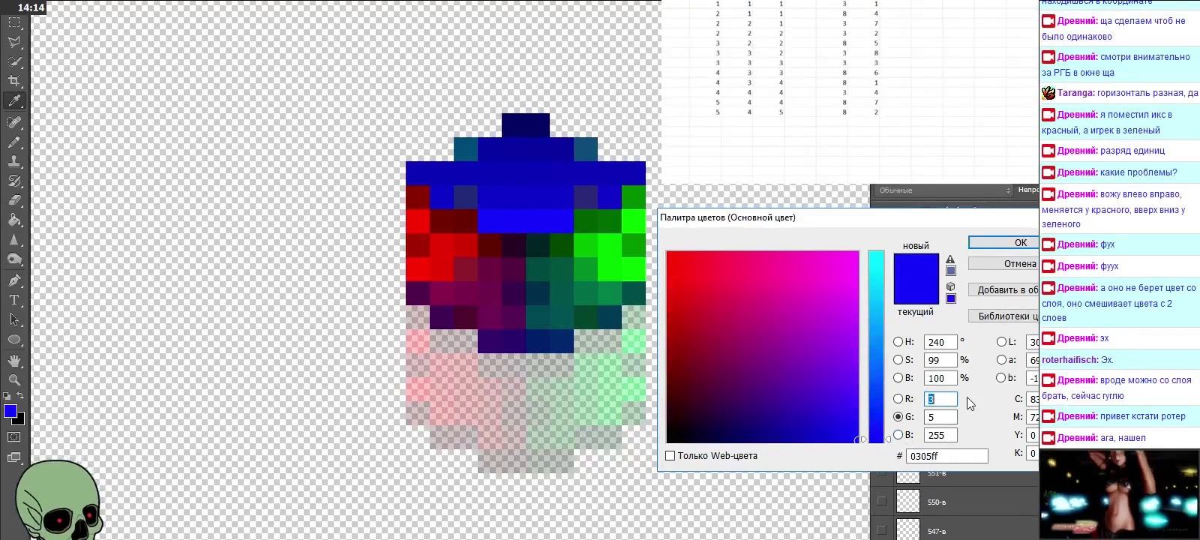
{"action": "left_click", "coordinate": [706, 121]}
{"action": "left_click", "coordinate": [832, 121]}
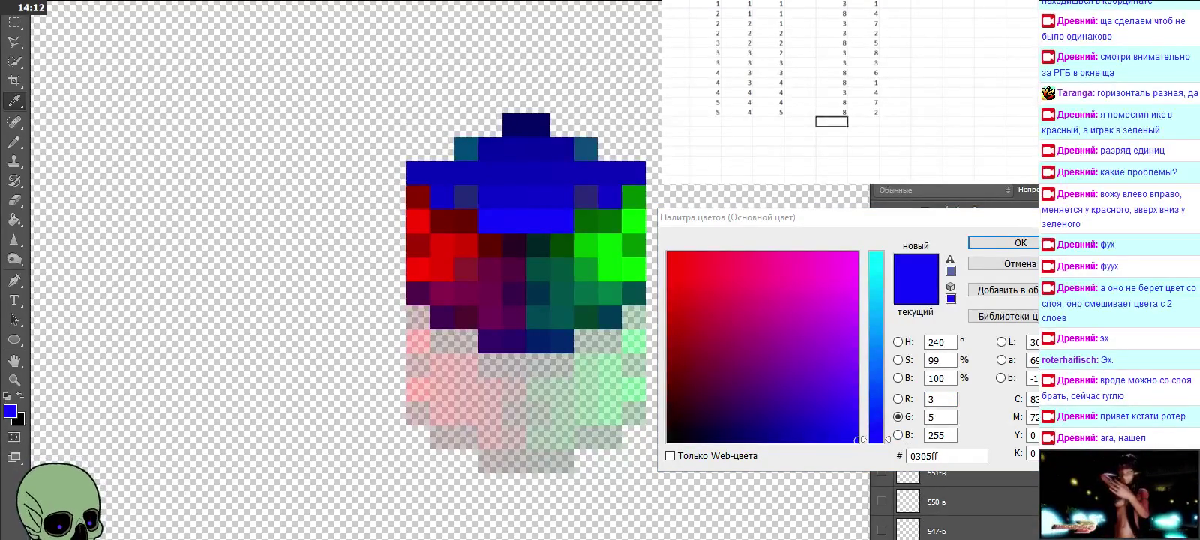
{"action": "type", "text": "3"}
{"action": "key", "text": "Tab"}
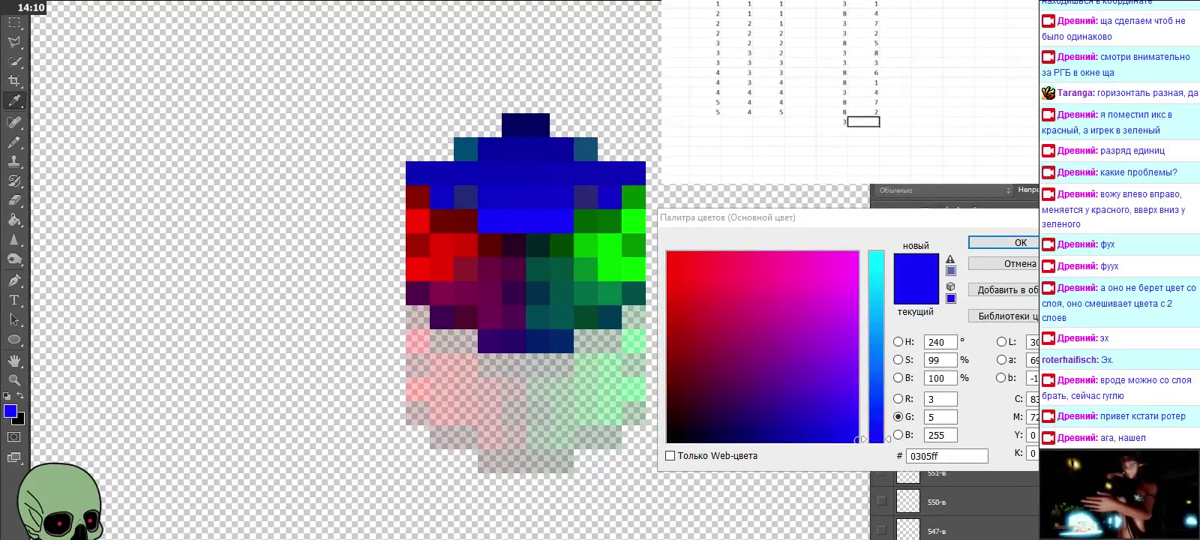
{"action": "key", "text": "Return"}
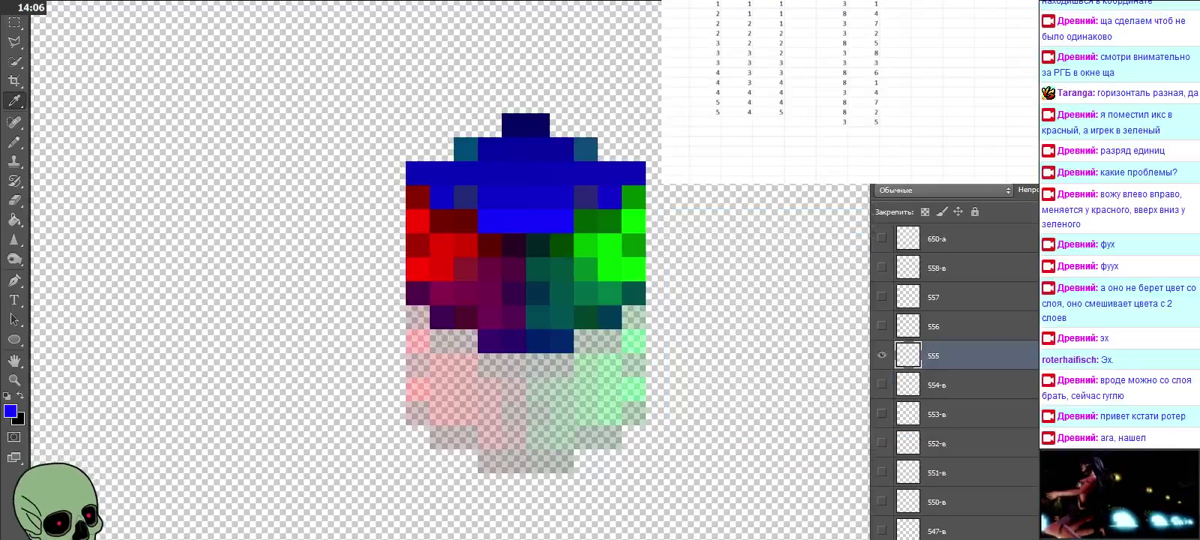
Step: Fill in the frame numbers for row 5 5 5 and finish the row
{"action": "type", "text": "5"}
{"action": "key", "text": "Tab"}
{"action": "type", "text": "5"}
{"action": "key", "text": "Tab"}
{"action": "key", "text": "Return"}
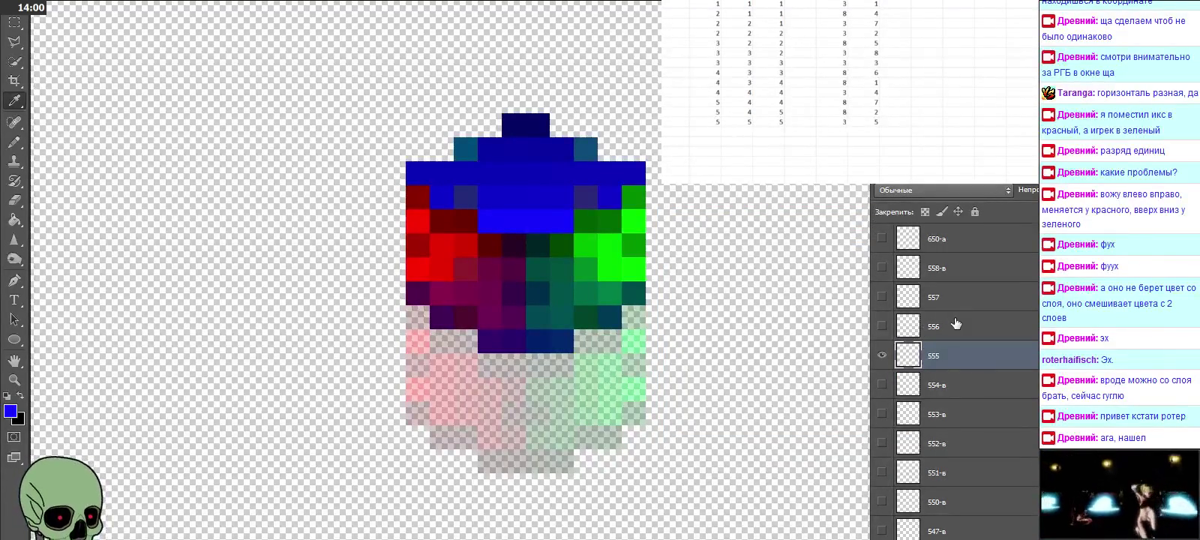
Step: Show layer 556 in place of 555 and eyedrop its dark red pixel to read the RGB values
{"action": "left_click", "coordinate": [934, 327]}
{"action": "left_click", "coordinate": [883, 354]}
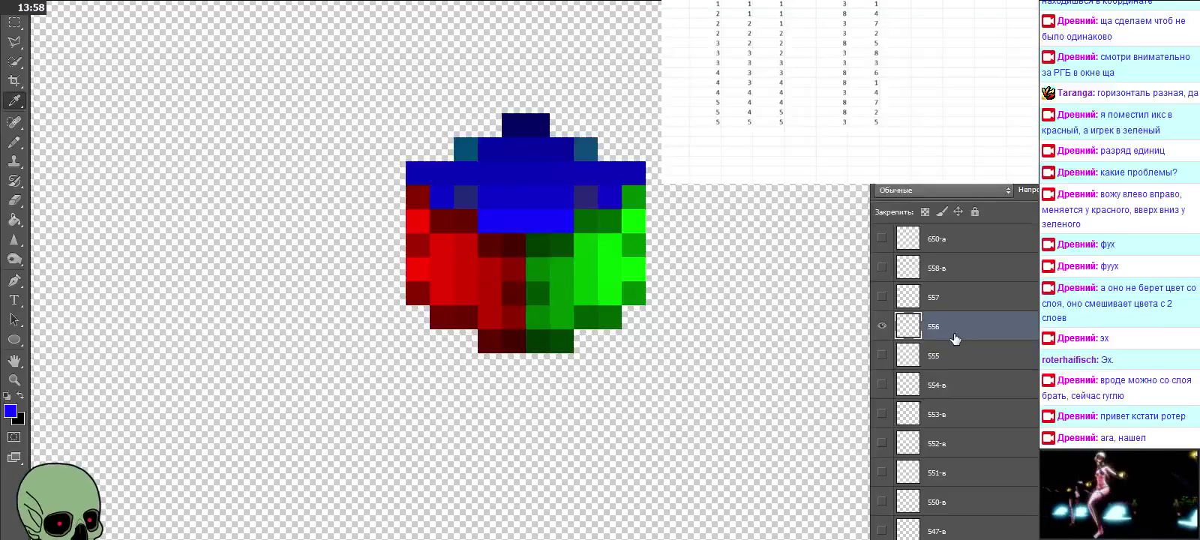
{"action": "left_click", "coordinate": [883, 326]}
{"action": "left_click", "coordinate": [883, 325]}
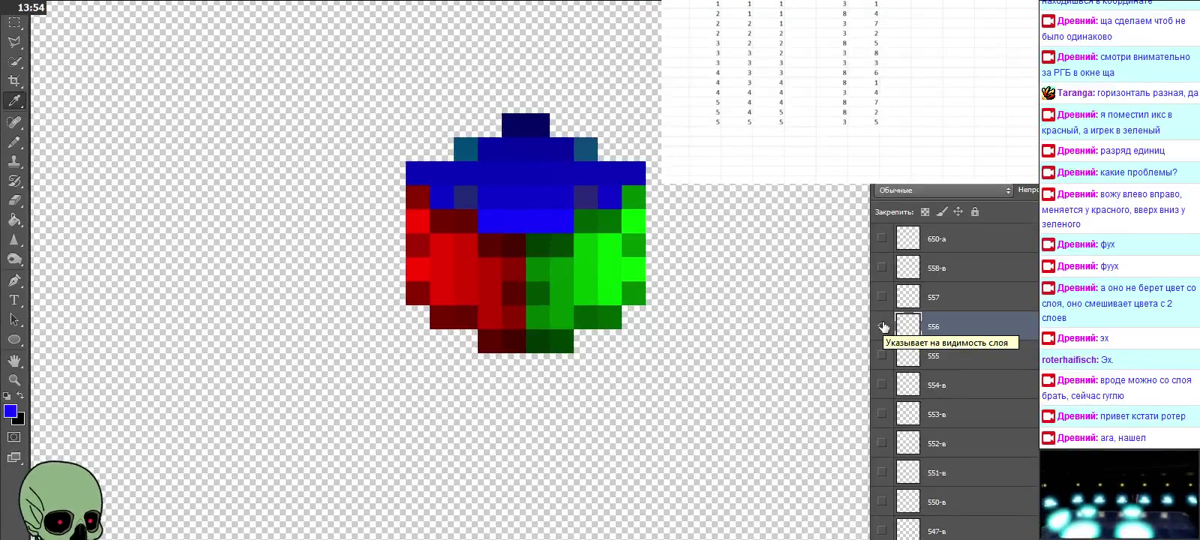
{"action": "left_click", "coordinate": [883, 325]}
{"action": "left_click", "coordinate": [883, 326]}
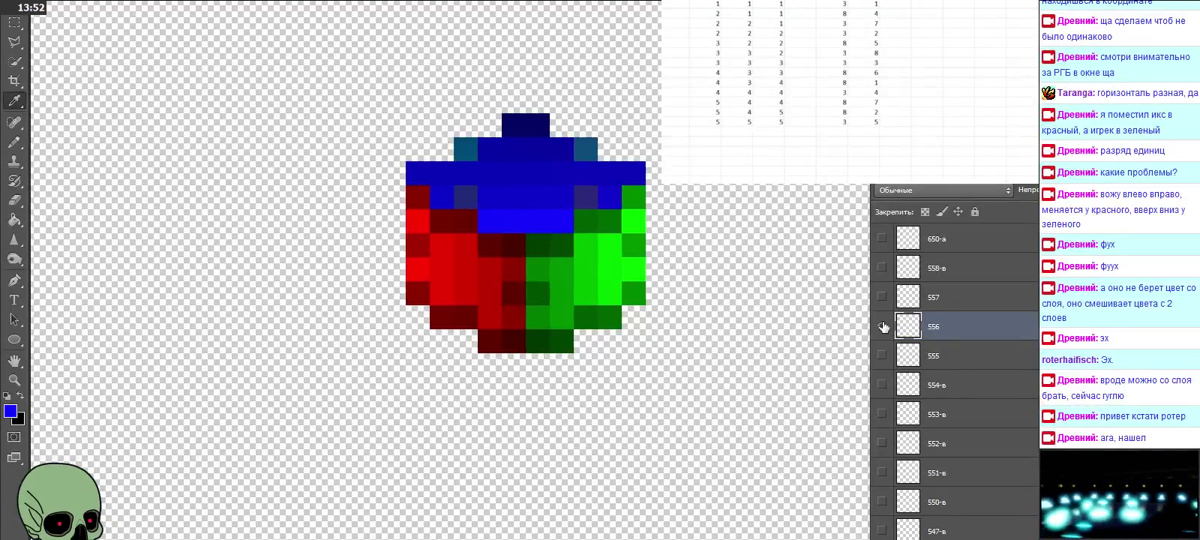
{"action": "left_click", "coordinate": [883, 326]}
{"action": "left_click", "coordinate": [883, 325]}
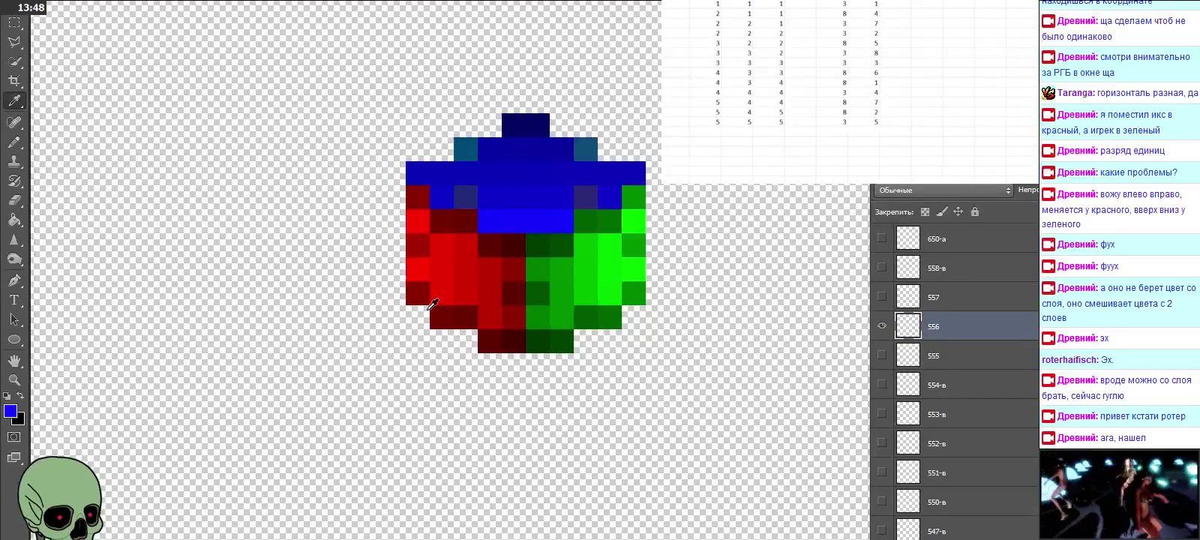
{"action": "left_click", "coordinate": [492, 342]}
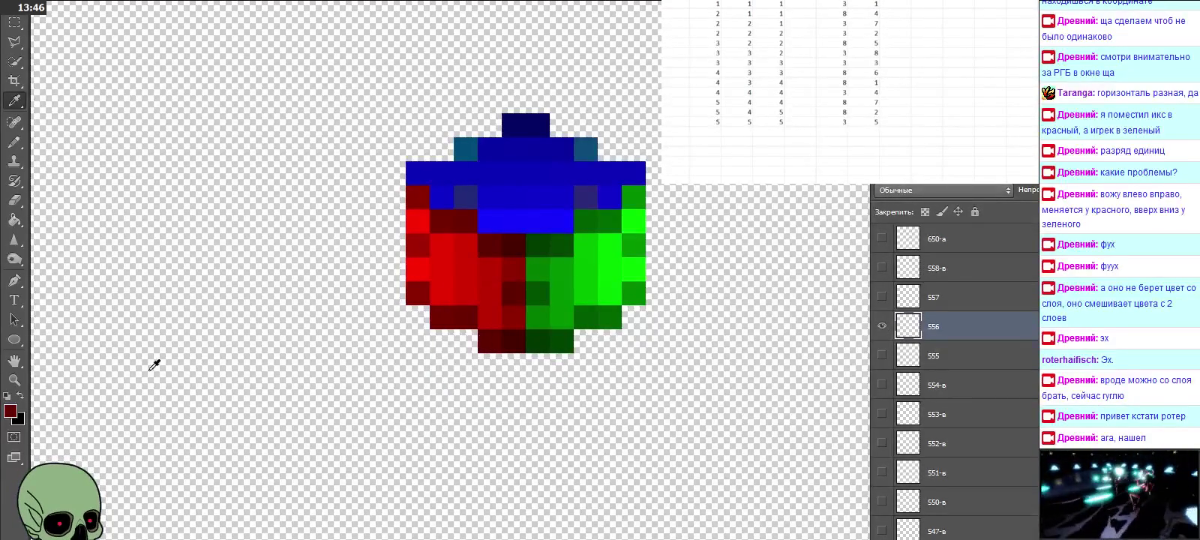
{"action": "left_click", "coordinate": [9, 410]}
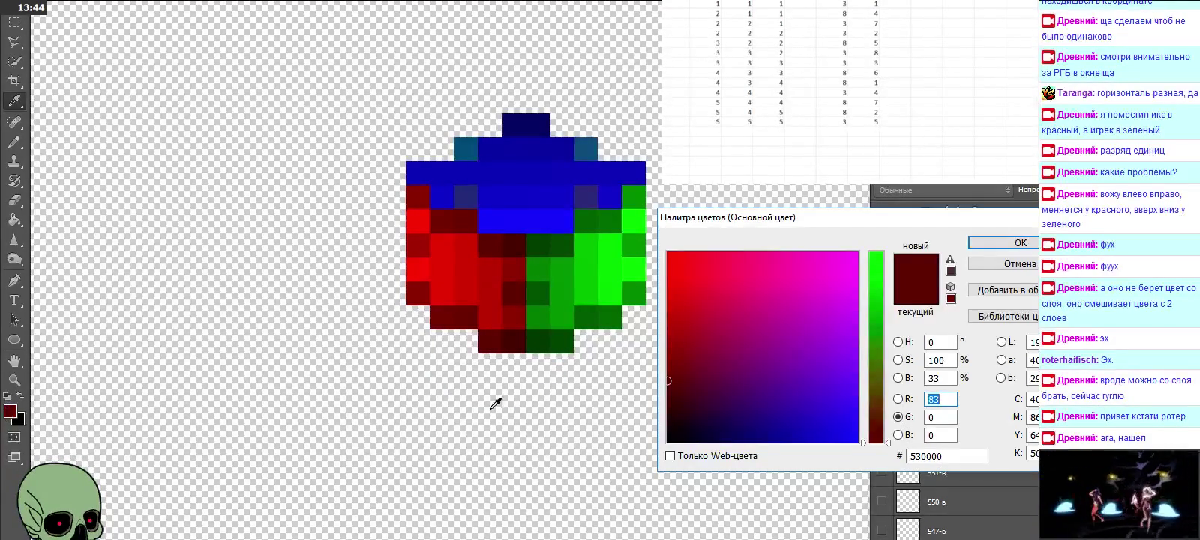
Step: Log red 3 and green 0 in the spreadsheet's new row
{"action": "left_click", "coordinate": [831, 131]}
{"action": "type", "text": "3"}
{"action": "key", "text": "Tab"}
{"action": "key", "text": "Left"}
{"action": "key", "text": "Left"}
{"action": "key", "text": "Left"}
{"action": "key", "text": "Left"}
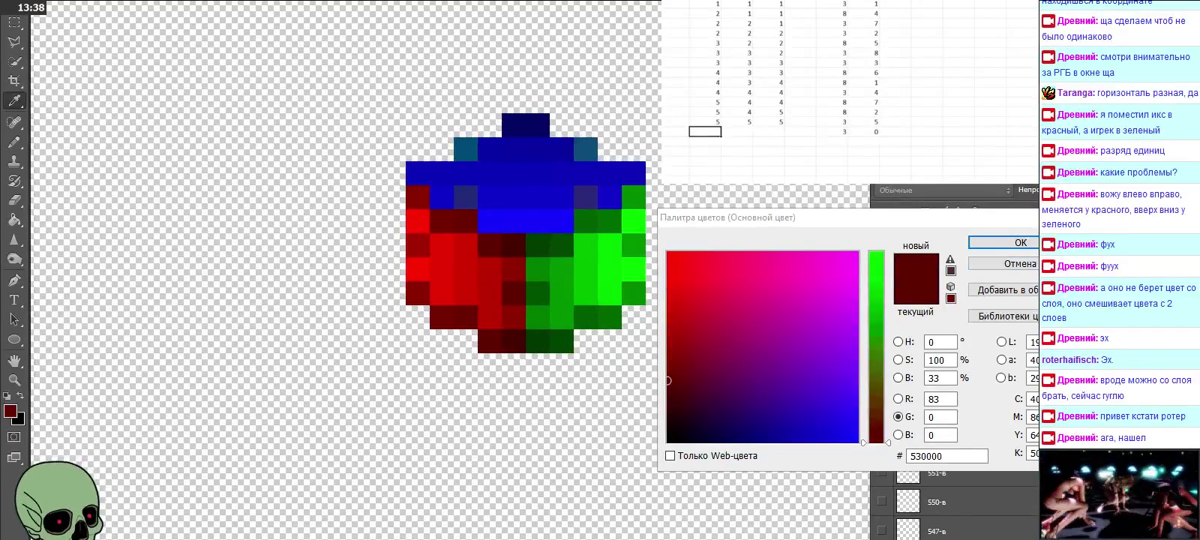
{"action": "left_click", "coordinate": [1002, 264]}
Step: Enter frame numbers 5, 5, 6 in the same row
{"action": "type", "text": "5"}
{"action": "key", "text": "Tab"}
{"action": "type", "text": "5"}
{"action": "key", "text": "Tab"}
{"action": "type", "text": "6"}
{"action": "key", "text": "Return"}
{"action": "left_click", "coordinate": [705, 141]}
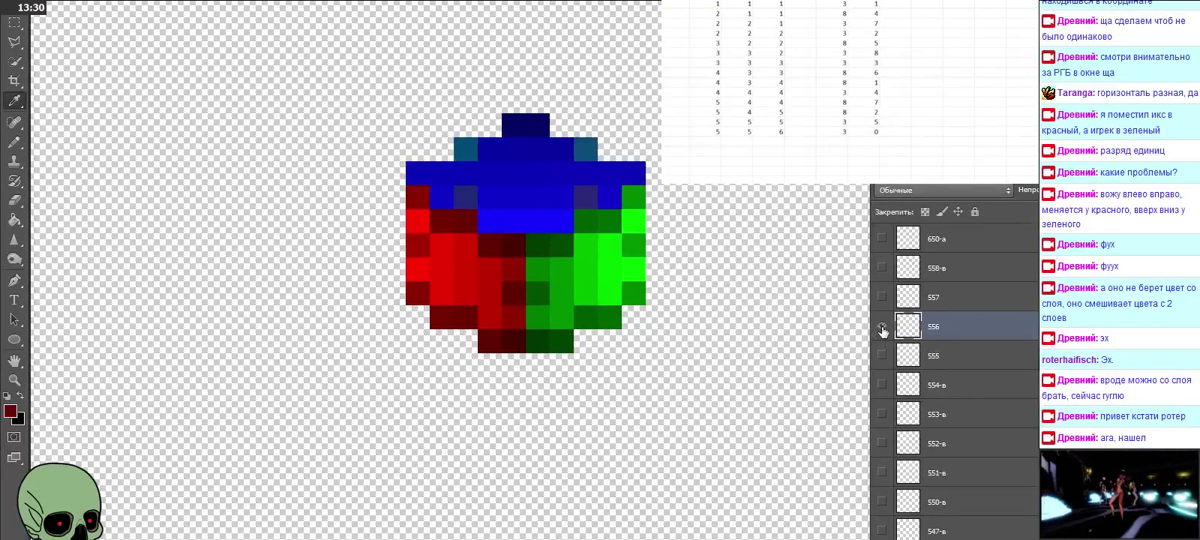
Step: Make layer 557 active, leaving layers 555 and 557 hidden
{"action": "left_click", "coordinate": [882, 297], "text": "alt"}
{"action": "left_click", "coordinate": [883, 301], "text": "alt"}
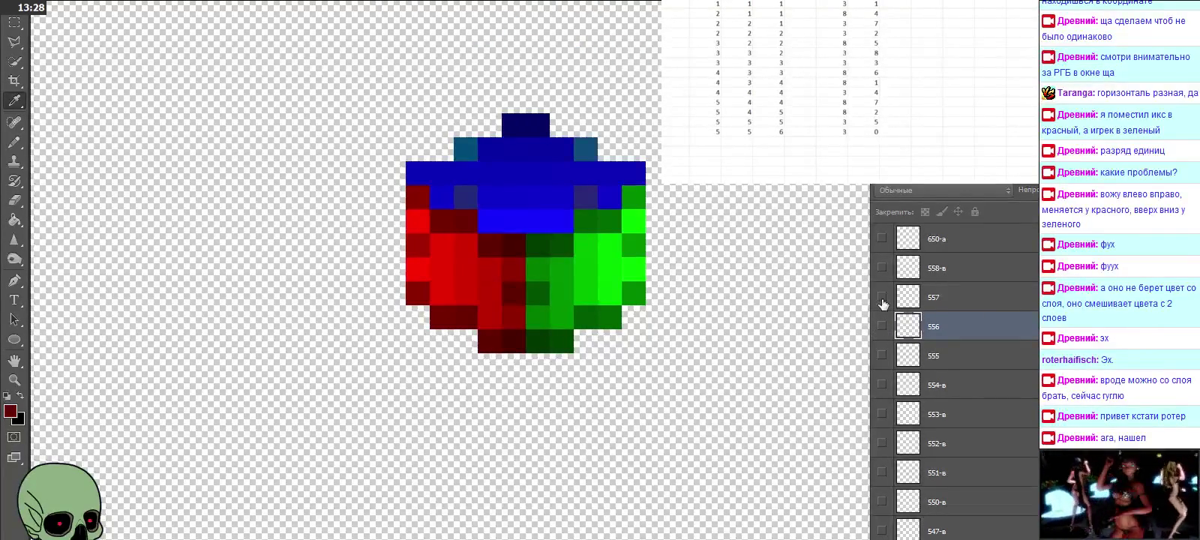
{"action": "left_click", "coordinate": [948, 307]}
{"action": "left_click", "coordinate": [881, 356]}
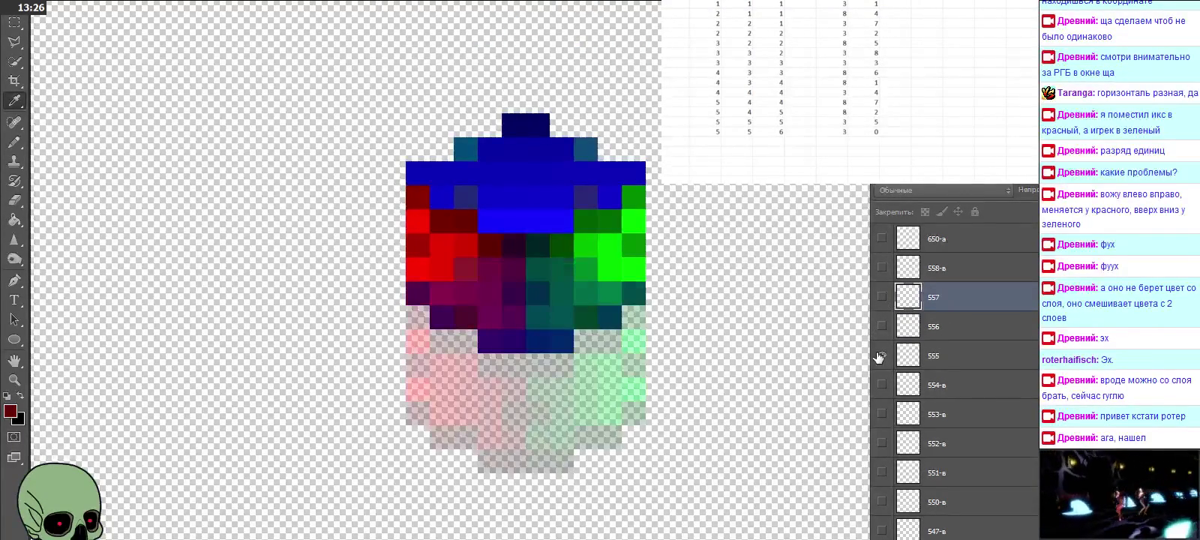
{"action": "left_click", "coordinate": [882, 356]}
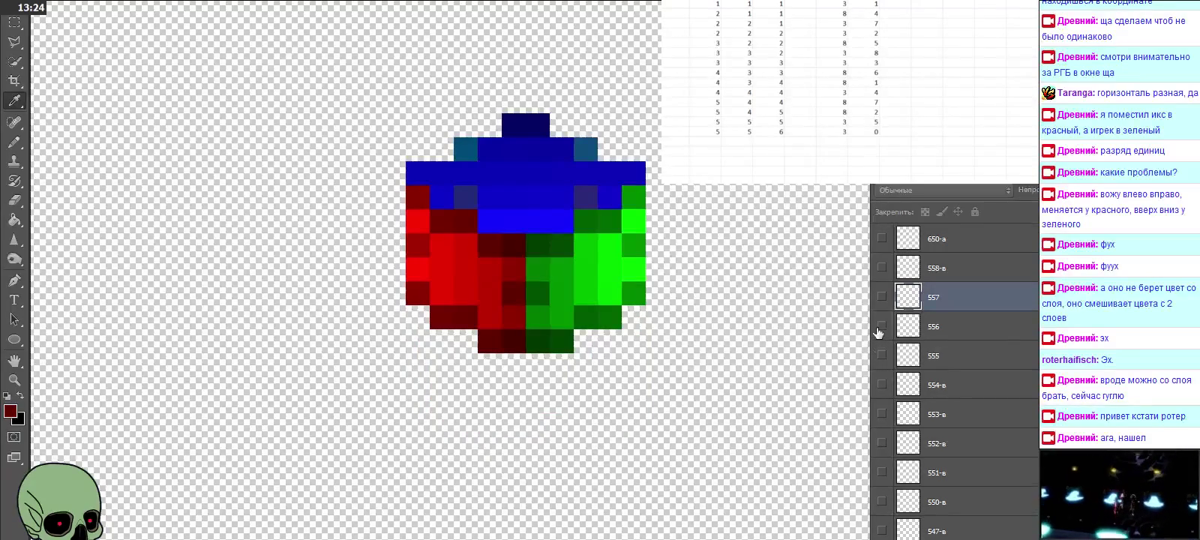
{"action": "scroll", "coordinate": [1002, 347], "scroll_direction": "up", "scroll_amount": 2}
Step: Show layer 656 and eyedrop its bright green pixel to read the RGB values
{"action": "scroll", "coordinate": [1003, 348], "scroll_direction": "up", "scroll_amount": 2}
{"action": "scroll", "coordinate": [1001, 343], "scroll_direction": "up", "scroll_amount": 2}
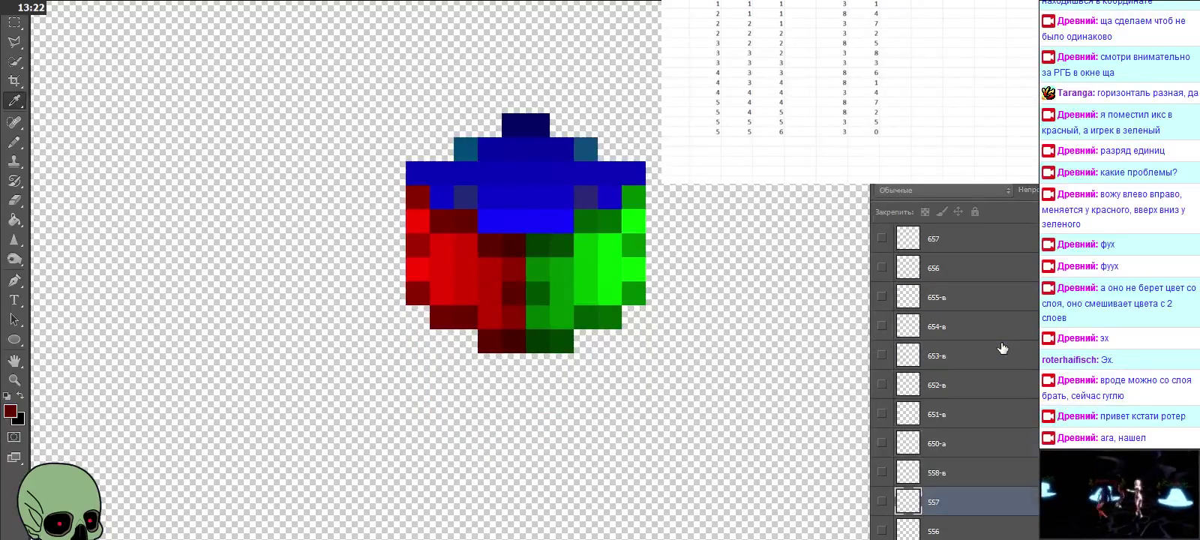
{"action": "scroll", "coordinate": [999, 339], "scroll_direction": "up", "scroll_amount": 2}
{"action": "left_click", "coordinate": [967, 294]}
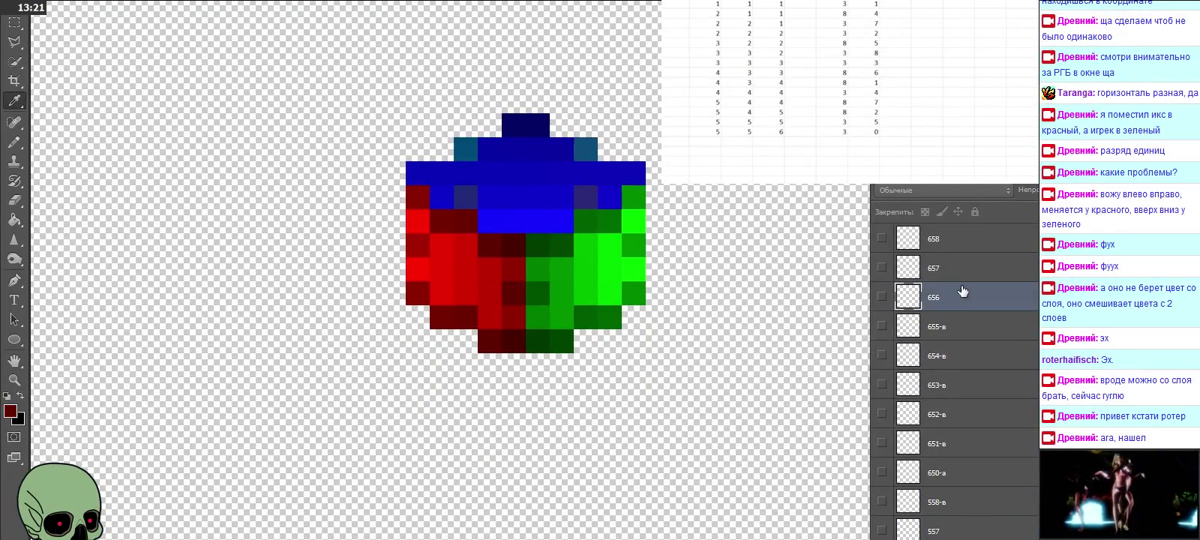
{"action": "left_click", "coordinate": [882, 298]}
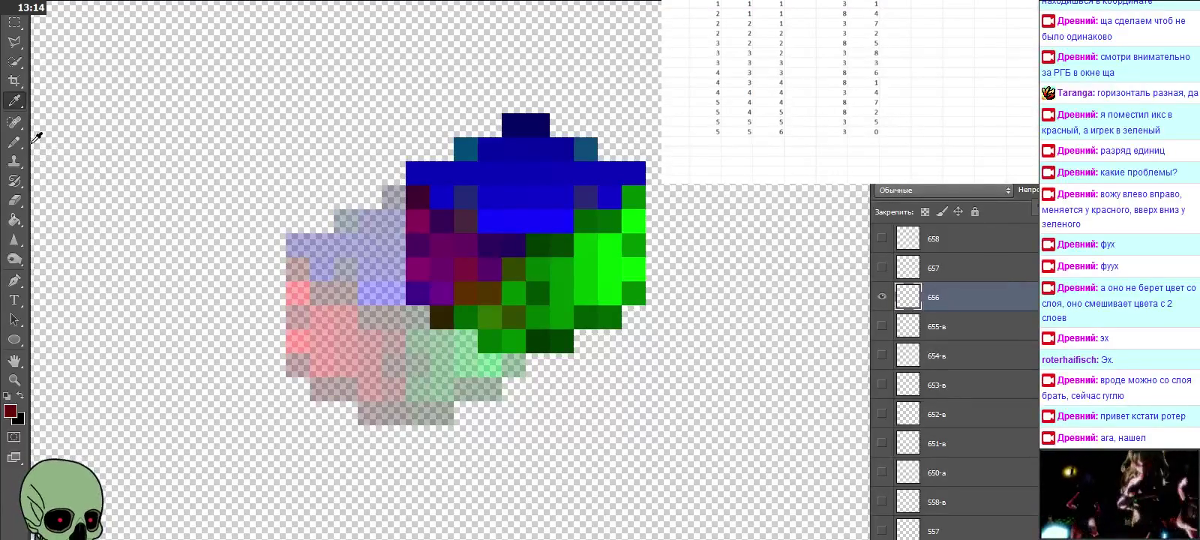
{"action": "left_click", "coordinate": [494, 333]}
{"action": "left_click", "coordinate": [9, 410]}
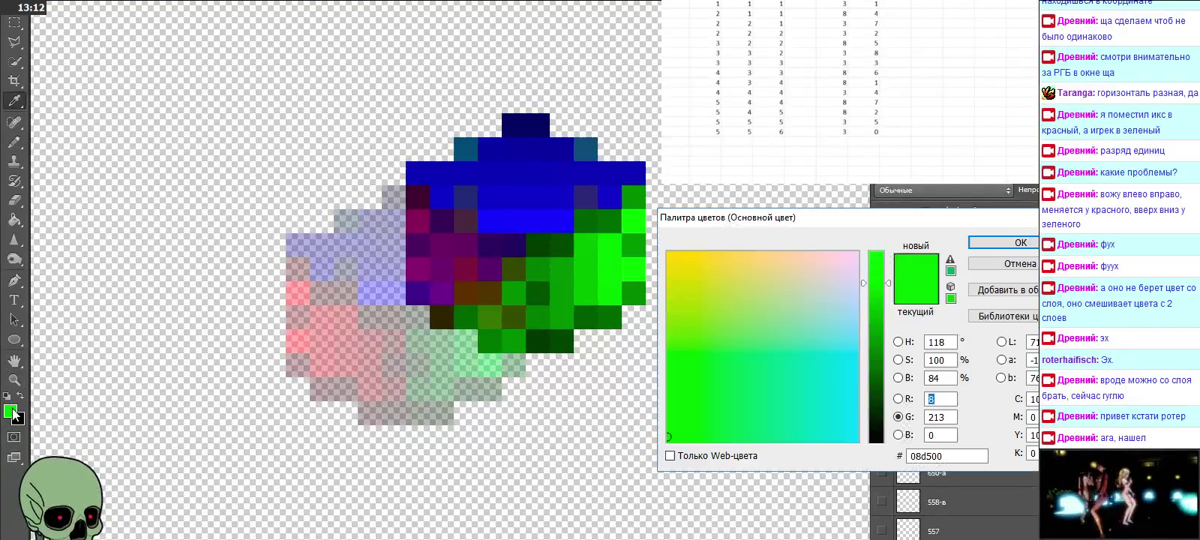
Step: Log red 8 and green 3 in the table's next empty row
{"action": "left_click", "coordinate": [706, 141]}
{"action": "left_click", "coordinate": [832, 141]}
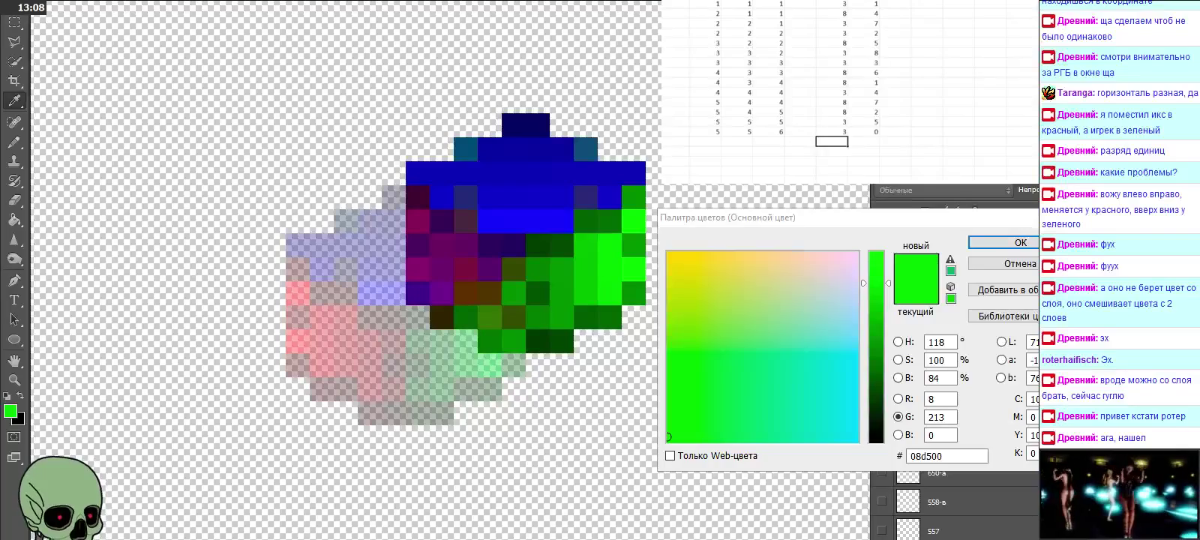
{"action": "type", "text": "8"}
{"action": "key", "text": "Tab"}
{"action": "type", "text": "3"}
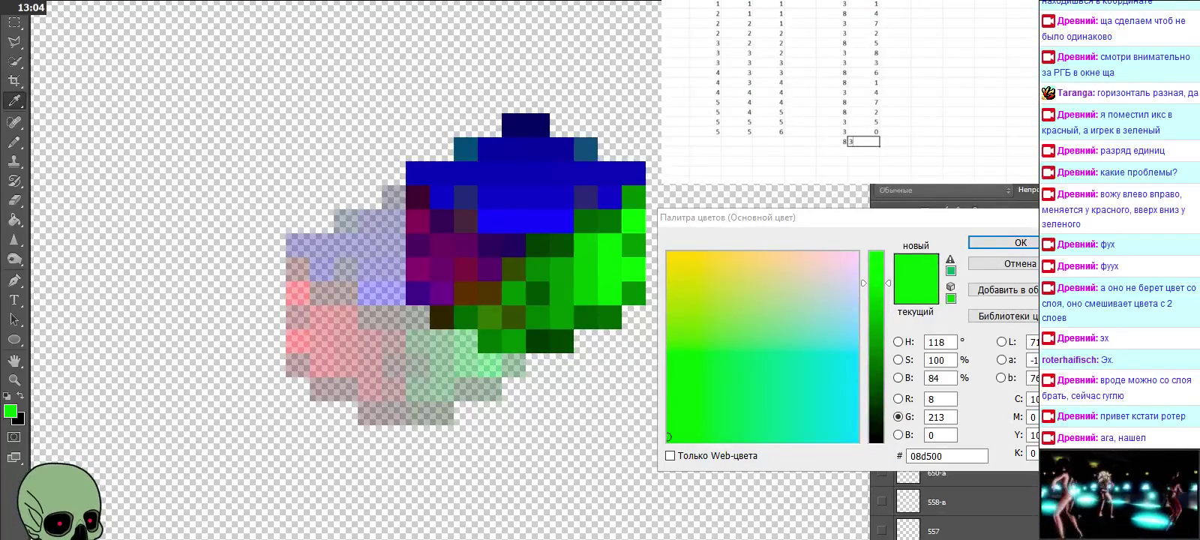
{"action": "key", "text": "Left"}
{"action": "key", "text": "Left"}
{"action": "key", "text": "Left"}
{"action": "key", "text": "Left"}
{"action": "key", "text": "Left"}
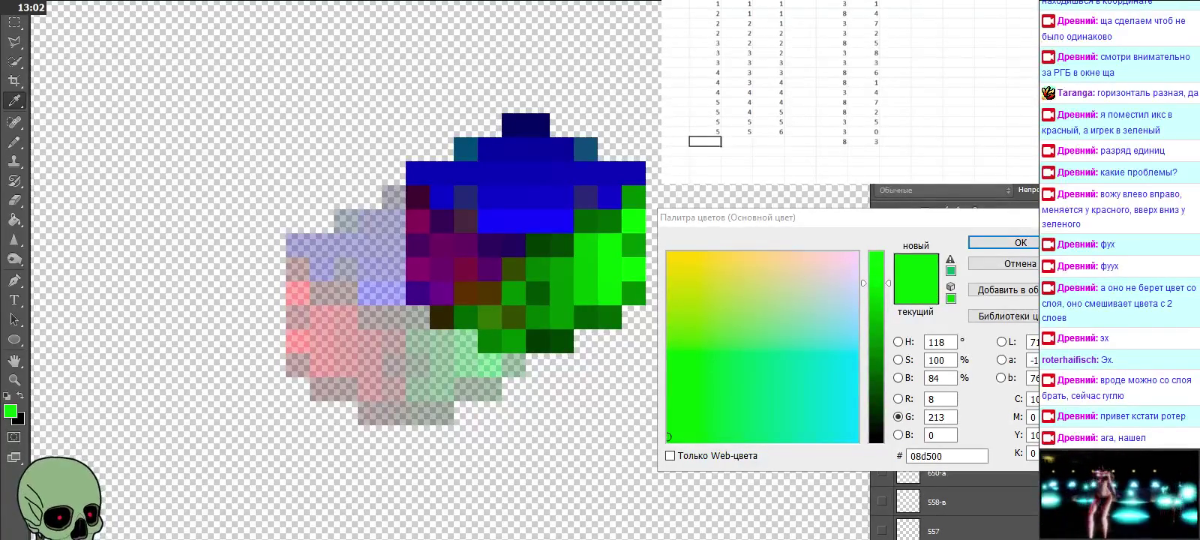
{"action": "left_click", "coordinate": [1021, 241]}
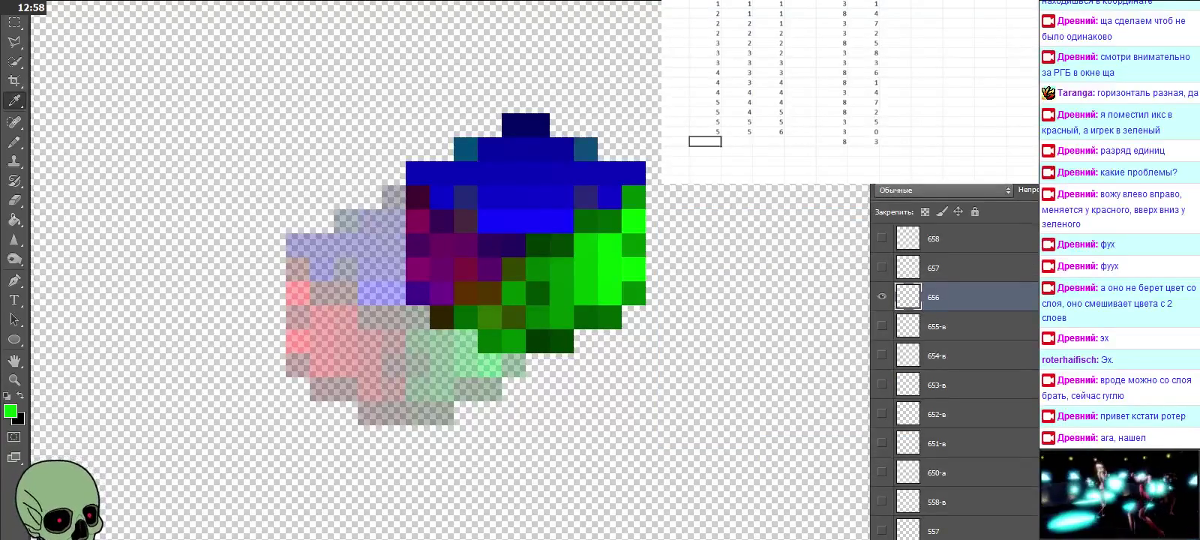
Step: Enter frame numbers 6, 5, 6 in the same row
{"action": "type", "text": "6"}
{"action": "key", "text": "Right"}
{"action": "type", "text": "5"}
{"action": "key", "text": "Right"}
{"action": "type", "text": "6"}
{"action": "key", "text": "Return"}
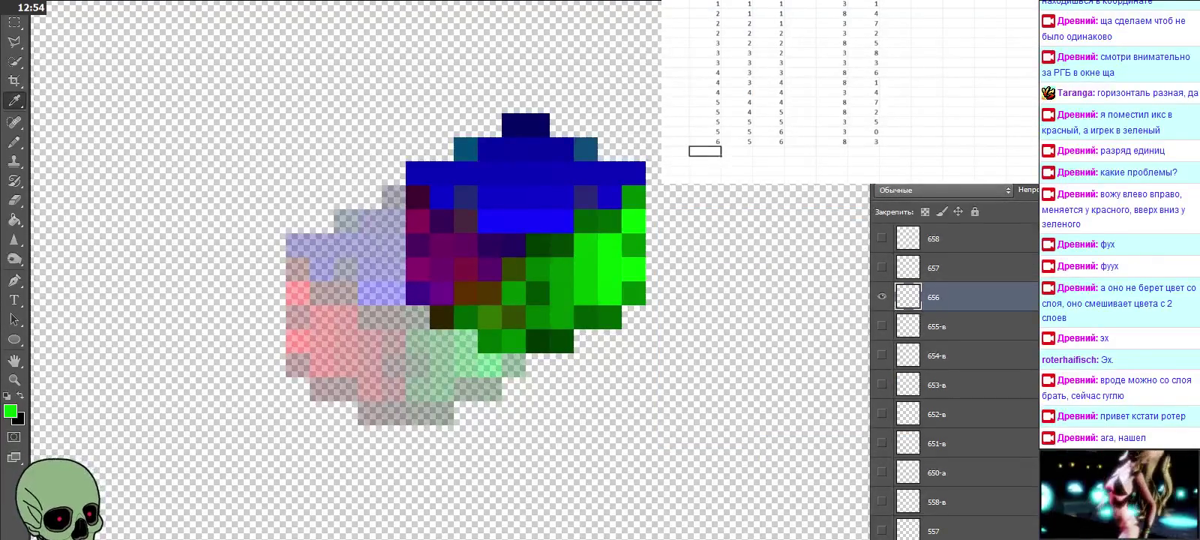
Step: Select layer 657 and compare its sprite against layers 655 and 656
{"action": "left_click", "coordinate": [951, 268]}
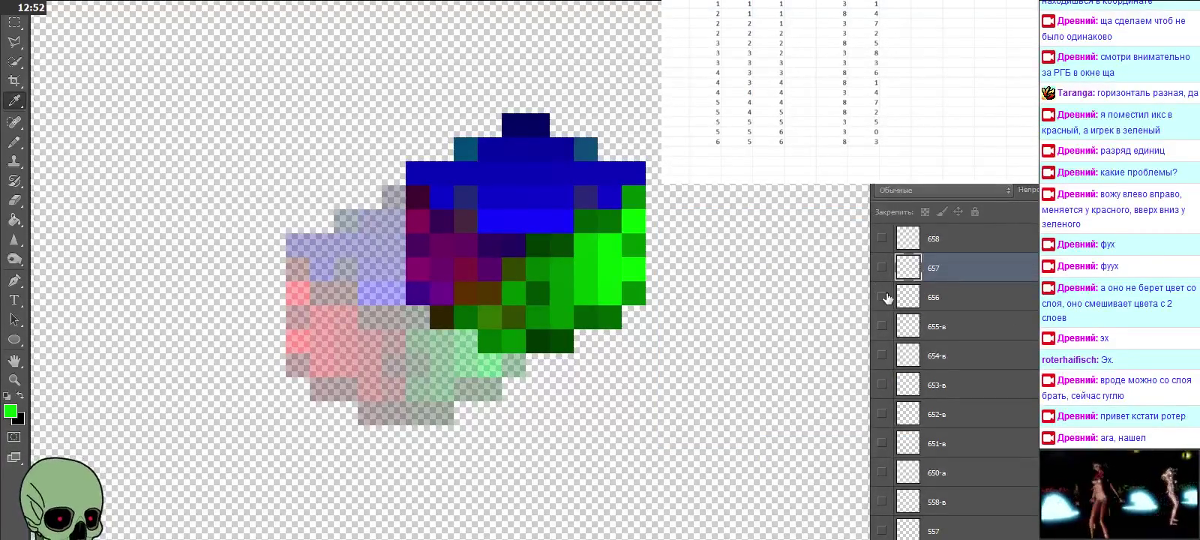
{"action": "left_click", "coordinate": [883, 268]}
{"action": "left_click", "coordinate": [882, 297]}
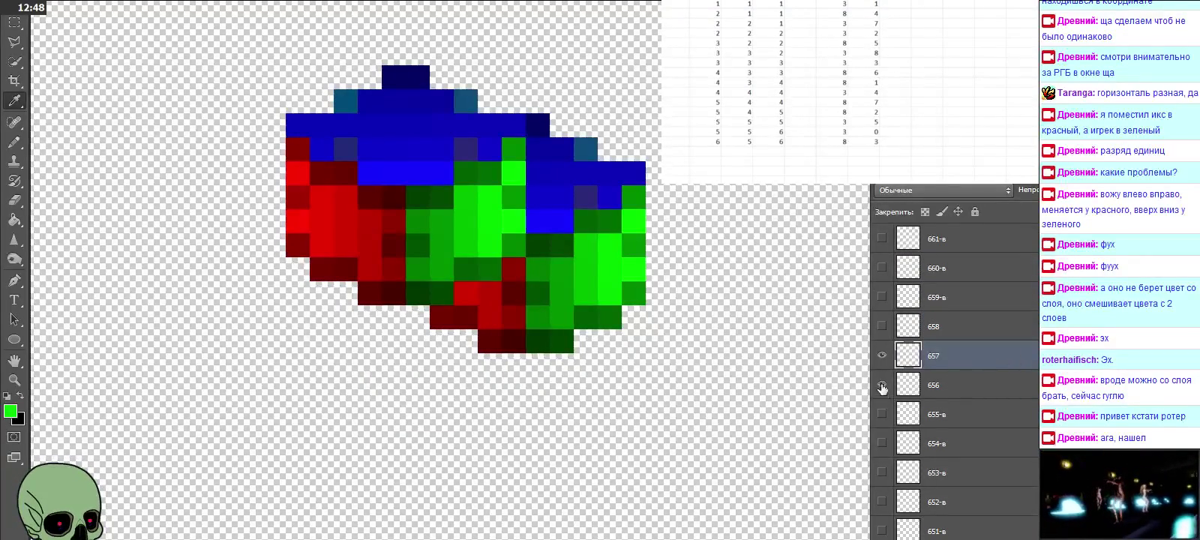
{"action": "left_click", "coordinate": [882, 386]}
{"action": "left_click", "coordinate": [882, 415]}
{"action": "left_click", "coordinate": [882, 415]}
{"action": "left_click", "coordinate": [882, 415]}
{"action": "left_click", "coordinate": [883, 415]}
{"action": "left_click", "coordinate": [882, 415]}
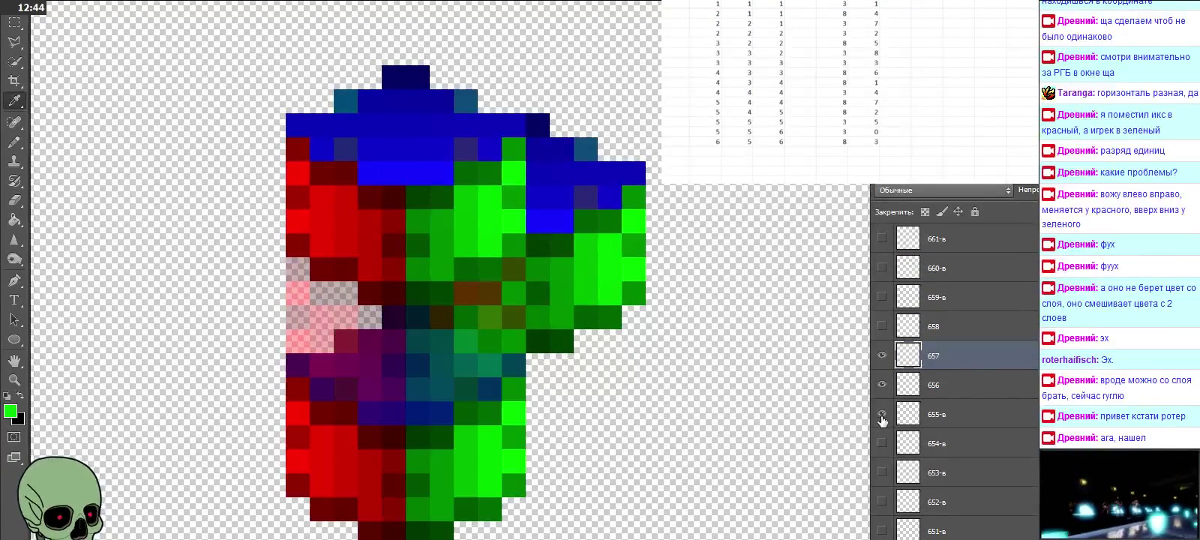
{"action": "left_click", "coordinate": [882, 415]}
{"action": "left_click", "coordinate": [882, 386]}
{"action": "left_click", "coordinate": [882, 356]}
Step: Hide layers 656, 657 and 658 and scroll the Layers panel further up
{"action": "left_click", "coordinate": [882, 357]}
{"action": "left_click", "coordinate": [882, 386]}
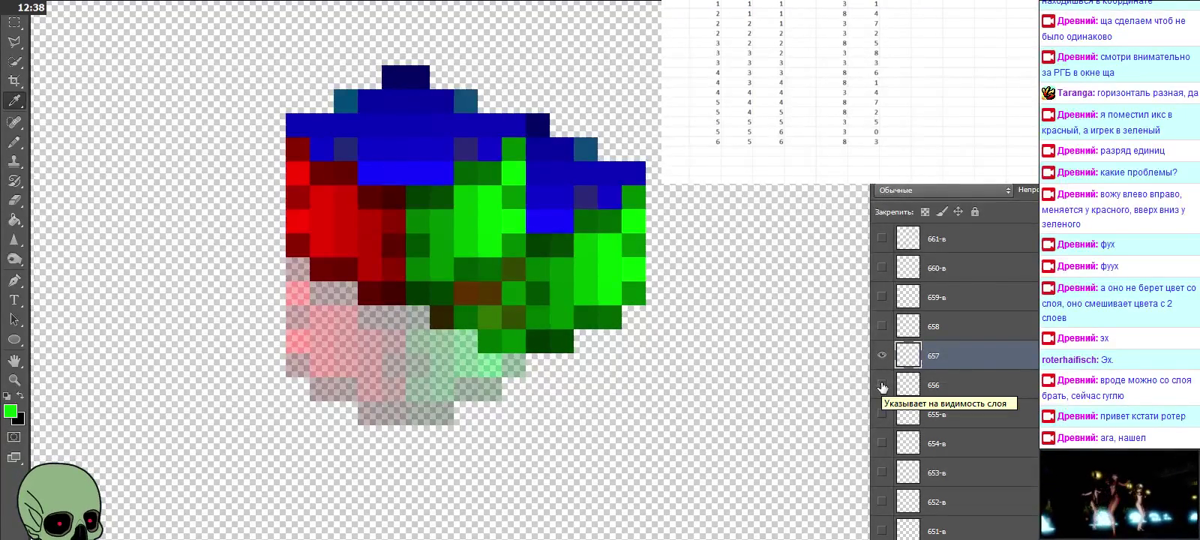
{"action": "left_click", "coordinate": [882, 386]}
{"action": "left_click", "coordinate": [882, 356]}
{"action": "left_click", "coordinate": [882, 327]}
{"action": "left_click", "coordinate": [882, 326]}
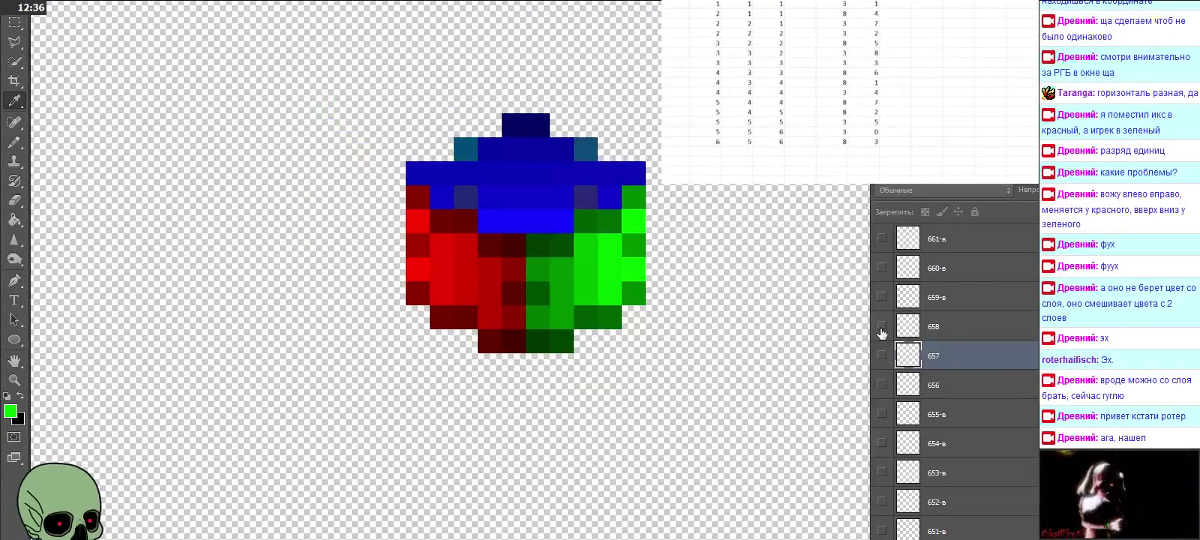
{"action": "scroll", "coordinate": [960, 321], "scroll_direction": "up", "scroll_amount": 1}
{"action": "scroll", "coordinate": [963, 321], "scroll_direction": "up", "scroll_amount": 1}
{"action": "scroll", "coordinate": [964, 321], "scroll_direction": "up", "scroll_amount": 1}
{"action": "scroll", "coordinate": [964, 321], "scroll_direction": "up", "scroll_amount": 2}
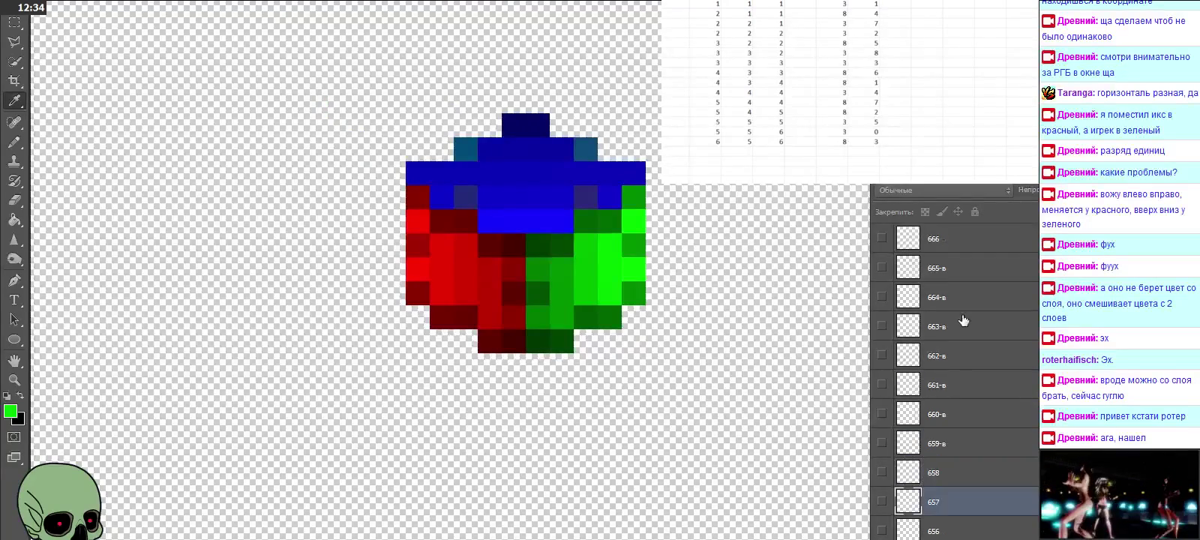
Step: Show layer 666 and eyedrop its blue pixel to read the RGB values
{"action": "scroll", "coordinate": [964, 321], "scroll_direction": "up", "scroll_amount": 1}
{"action": "left_click", "coordinate": [957, 270]}
{"action": "left_click", "coordinate": [882, 267]}
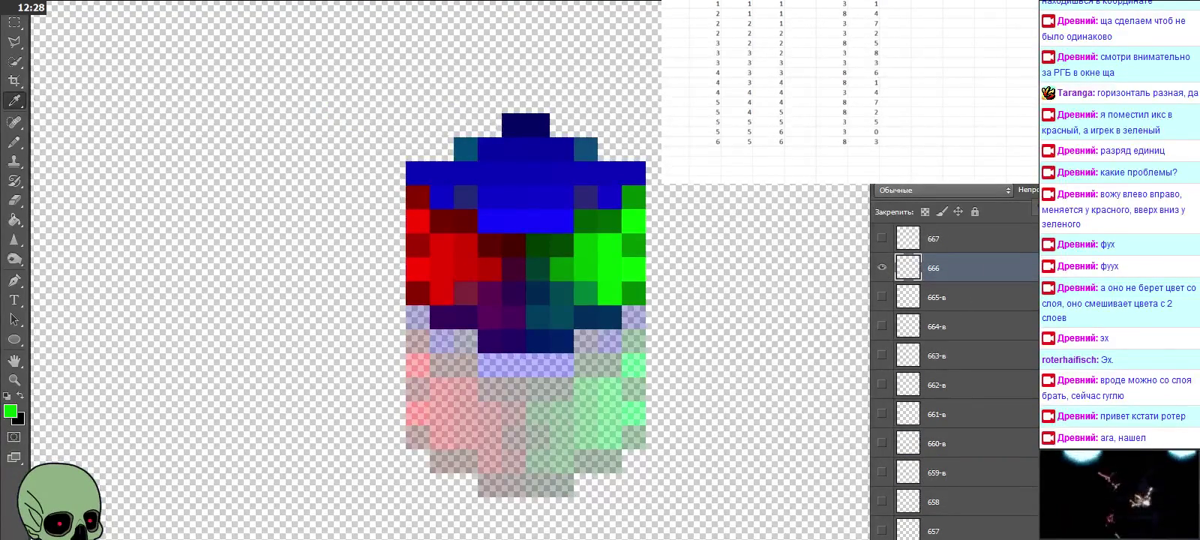
{"action": "left_click", "coordinate": [496, 335]}
{"action": "left_click", "coordinate": [9, 411]}
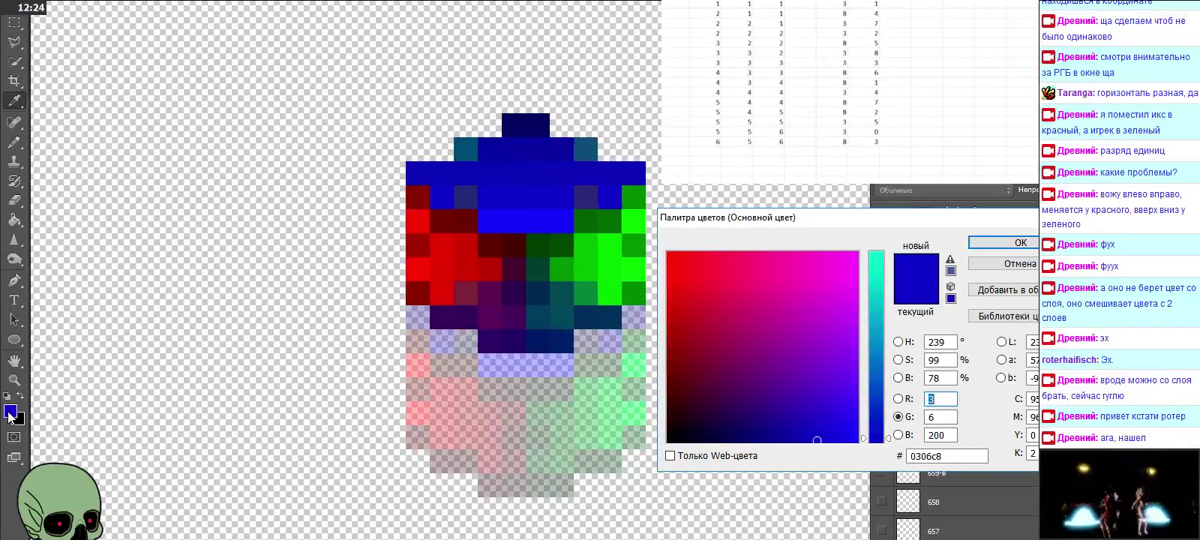
Step: Log red 3 and green 6 in the table's next empty row
{"action": "left_click", "coordinate": [706, 151]}
{"action": "left_click", "coordinate": [831, 151]}
{"action": "type", "text": "3"}
{"action": "key", "text": "Tab"}
{"action": "type", "text": "6"}
{"action": "key", "text": "Left"}
{"action": "key", "text": "Left"}
{"action": "key", "text": "Left"}
{"action": "key", "text": "Left"}
{"action": "key", "text": "Left"}
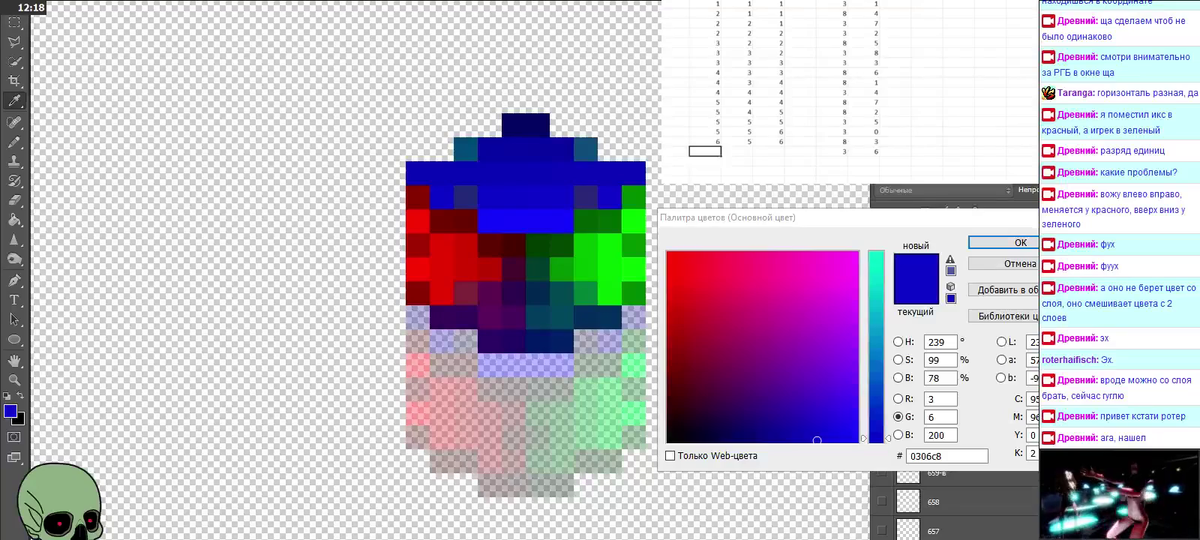
{"action": "key", "text": "Escape"}
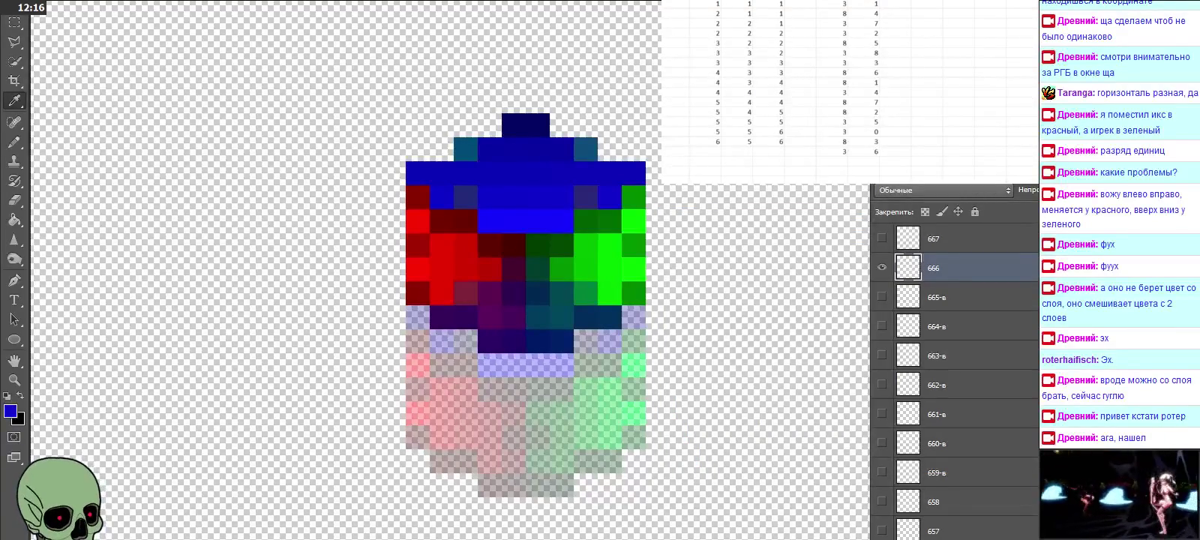
Step: Enter frame numbers 6, 6, 6 in the same row
{"action": "type", "text": "6"}
{"action": "key", "text": "Tab"}
{"action": "type", "text": "6"}
{"action": "key", "text": "Tab"}
{"action": "type", "text": "6"}
{"action": "key", "text": "Return"}
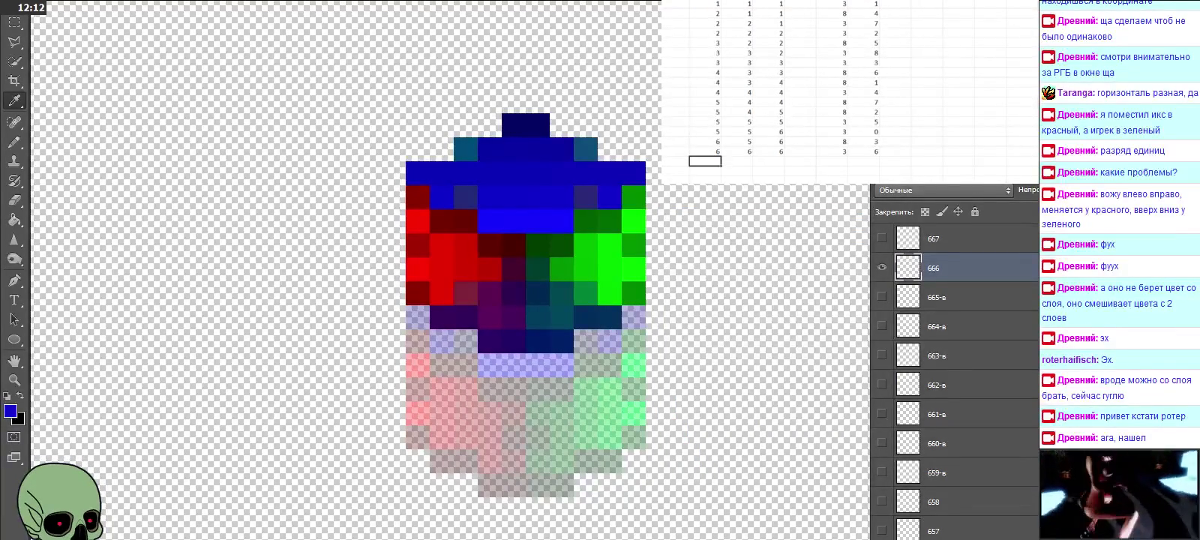
Step: Switch to layer 667 instead of 666 and eyedrop its red pixel
{"action": "scroll", "coordinate": [952, 360], "scroll_direction": "up", "scroll_amount": 2}
{"action": "scroll", "coordinate": [953, 360], "scroll_direction": "up", "scroll_amount": 1}
{"action": "left_click", "coordinate": [883, 326]}
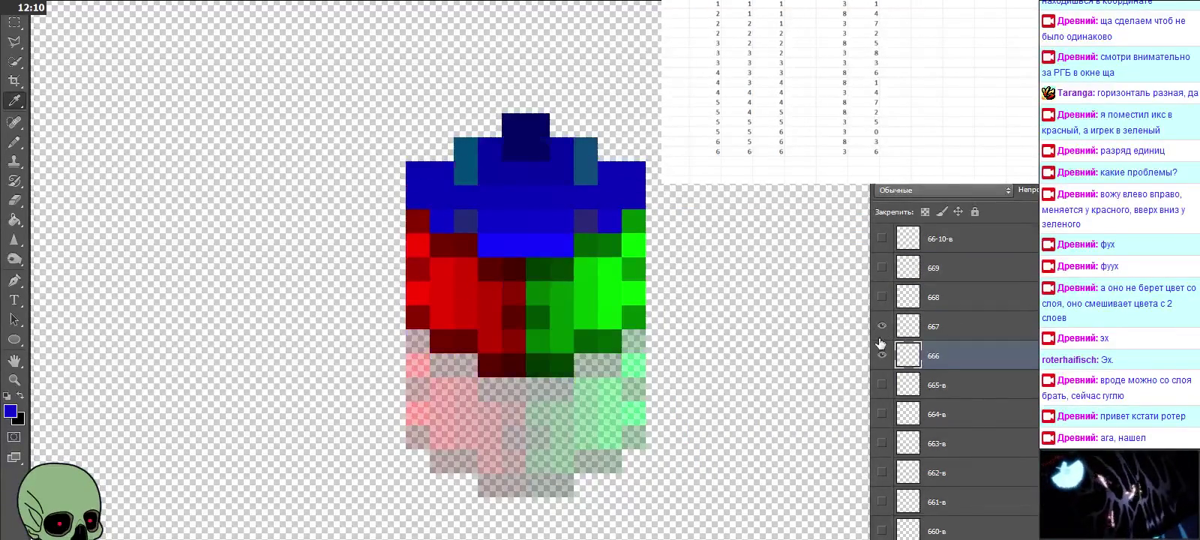
{"action": "left_click", "coordinate": [882, 355]}
{"action": "left_click", "coordinate": [938, 328]}
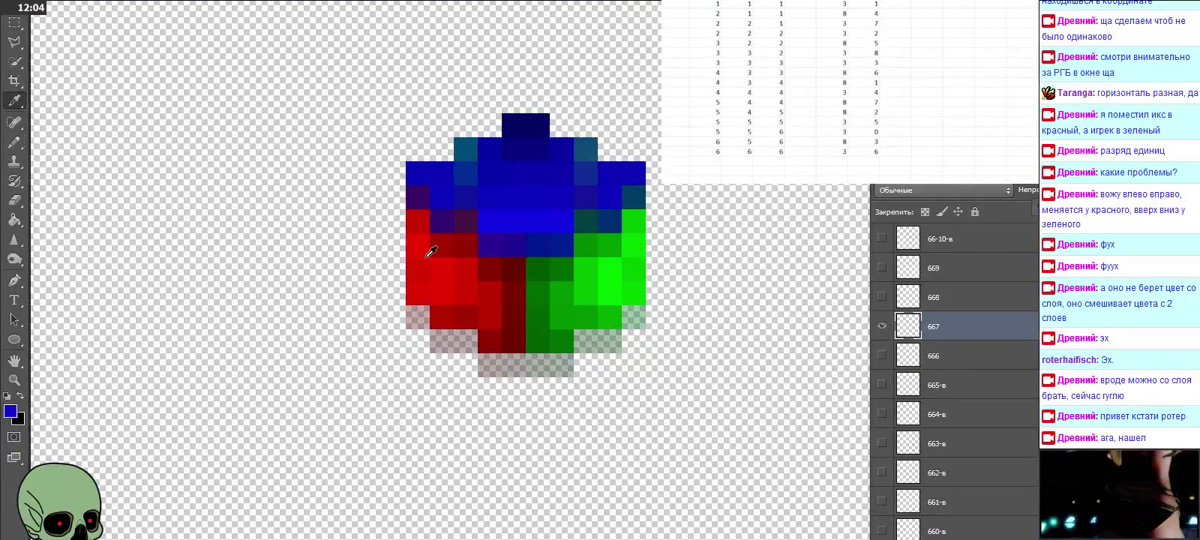
{"action": "left_click", "coordinate": [491, 328]}
{"action": "left_click", "coordinate": [10, 411]}
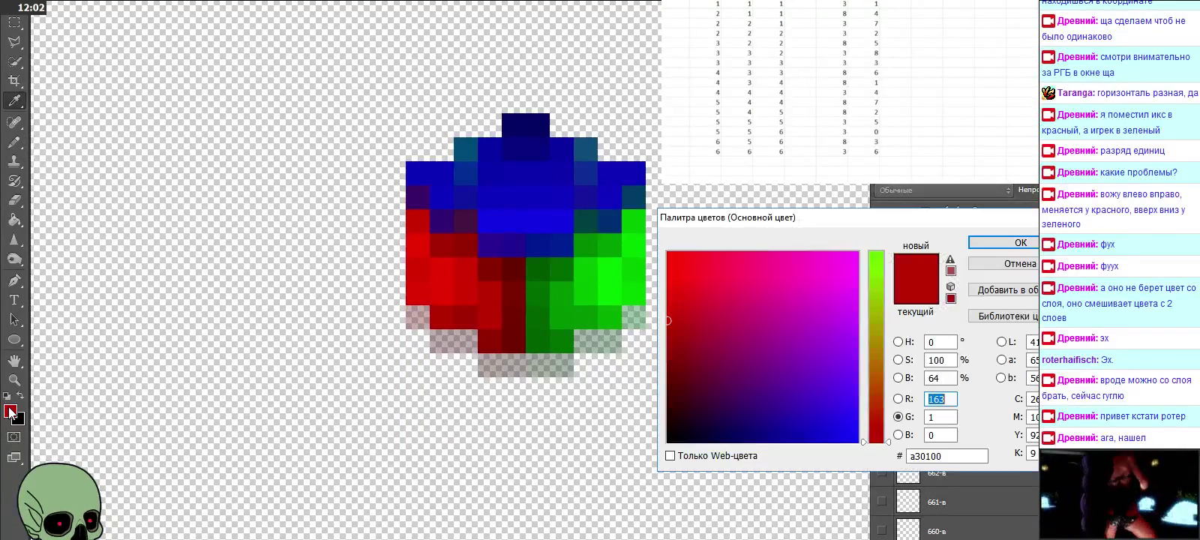
Step: Log red 3 and green 1 in the next empty row
{"action": "left_click", "coordinate": [705, 161]}
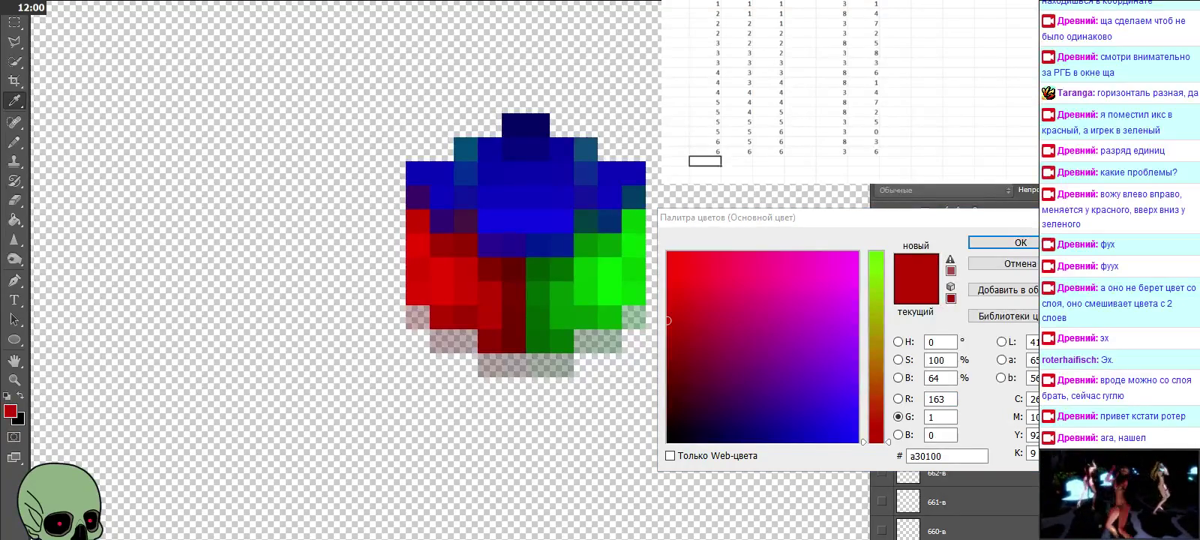
{"action": "left_click", "coordinate": [831, 160]}
{"action": "type", "text": "3"}
{"action": "key", "text": "Tab"}
{"action": "type", "text": "1"}
{"action": "key", "text": "Left"}
{"action": "key", "text": "Left"}
{"action": "key", "text": "Left"}
{"action": "key", "text": "Left"}
{"action": "key", "text": "Left"}
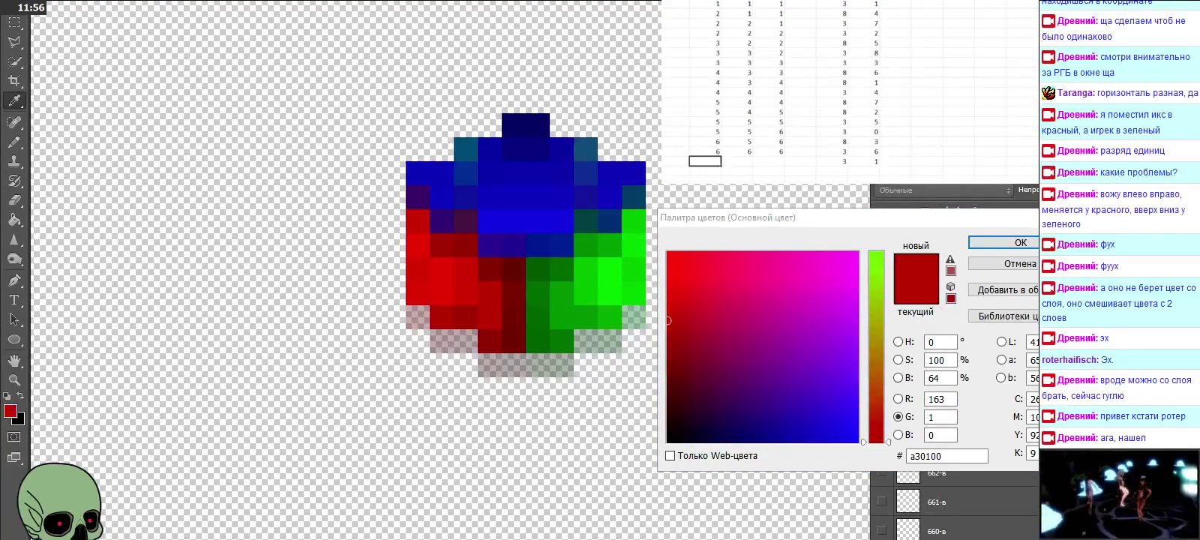
{"action": "left_click", "coordinate": [1030, 238]}
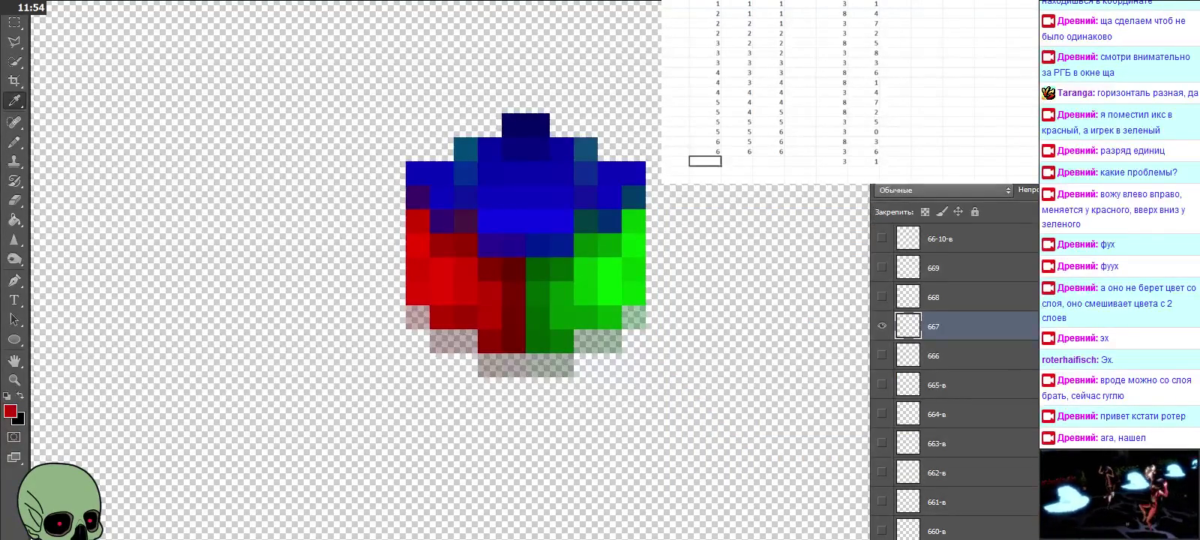
Step: Enter frame numbers 6, 6, 7 in the same row
{"action": "type", "text": "60"}
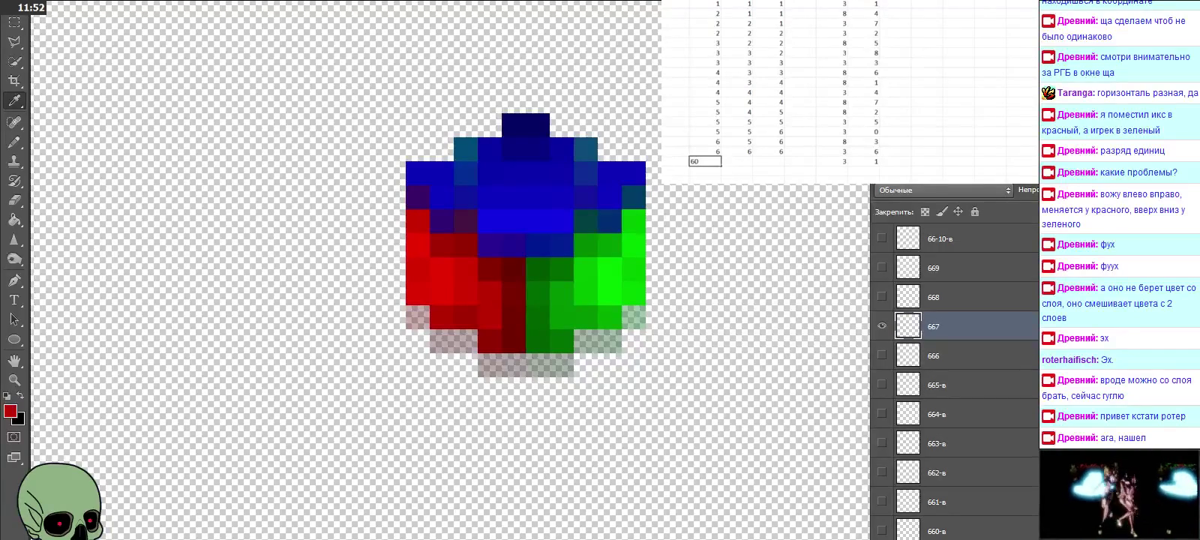
{"action": "key", "text": "Tab"}
{"action": "type", "text": "6"}
{"action": "key", "text": "Tab"}
{"action": "type", "text": "7"}
{"action": "key", "text": "Return"}
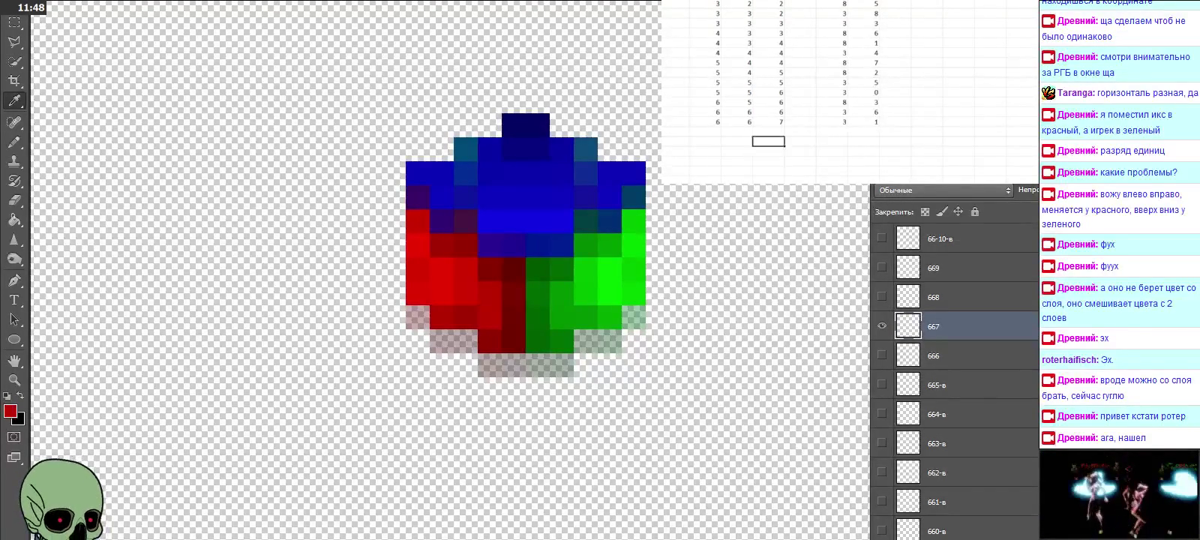
Step: Hide layers 667 and 668, then bring layers 767 and 766-в into view
{"action": "left_click", "coordinate": [882, 327]}
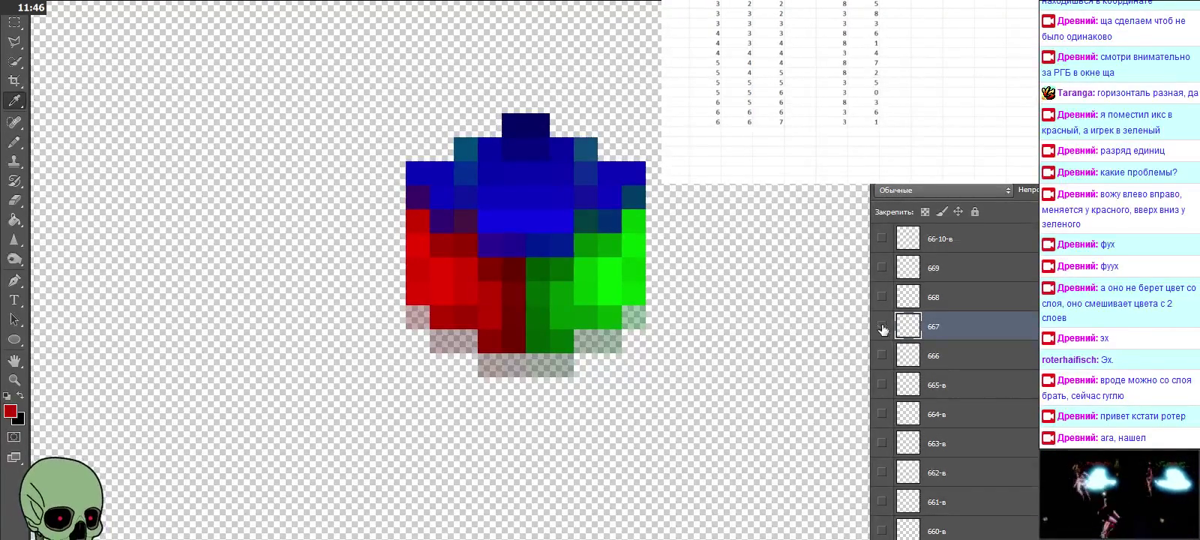
{"action": "left_click", "coordinate": [881, 297]}
{"action": "left_click", "coordinate": [881, 297]}
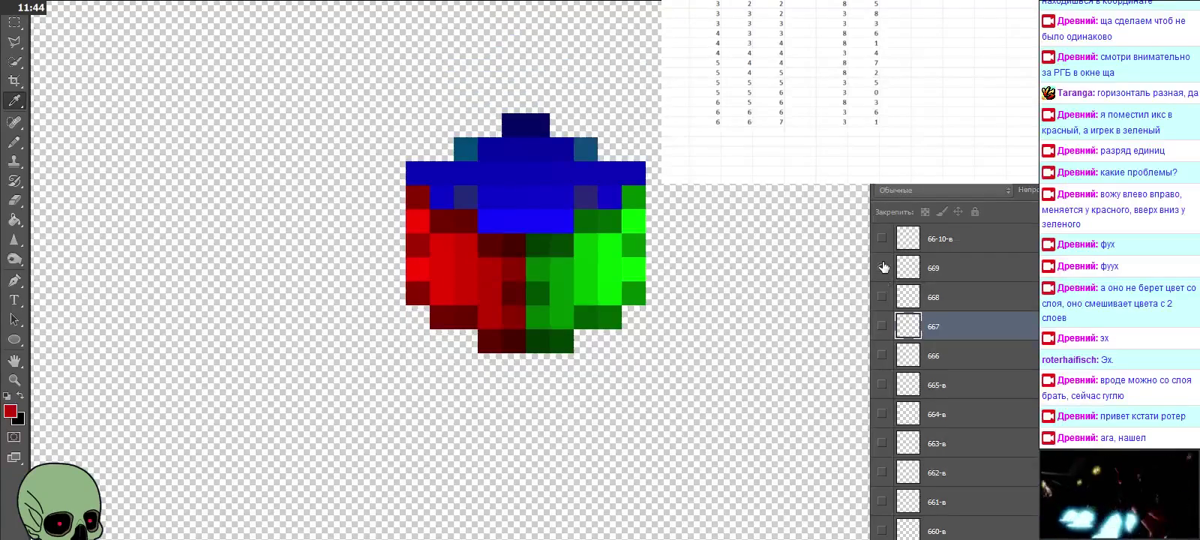
{"action": "scroll", "coordinate": [954, 292], "scroll_direction": "up", "scroll_amount": 2}
{"action": "scroll", "coordinate": [954, 292], "scroll_direction": "up", "scroll_amount": 2}
{"action": "scroll", "coordinate": [954, 292], "scroll_direction": "up", "scroll_amount": 1}
{"action": "scroll", "coordinate": [955, 292], "scroll_direction": "up", "scroll_amount": 2}
{"action": "scroll", "coordinate": [955, 292], "scroll_direction": "up", "scroll_amount": 2}
{"action": "scroll", "coordinate": [954, 292], "scroll_direction": "up", "scroll_amount": 1}
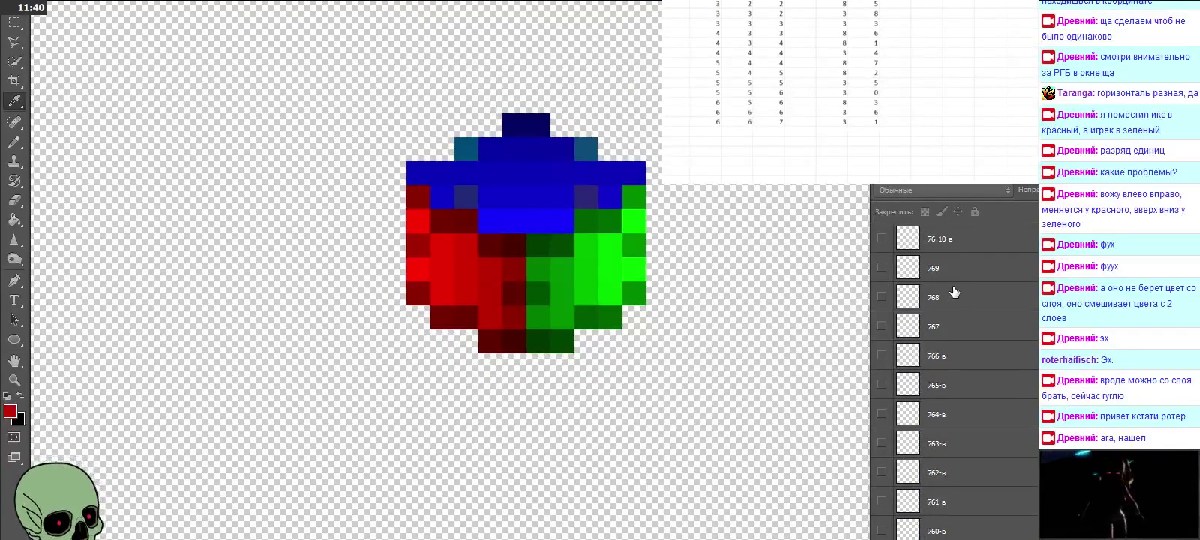
{"action": "scroll", "coordinate": [954, 292], "scroll_direction": "down", "scroll_amount": 2}
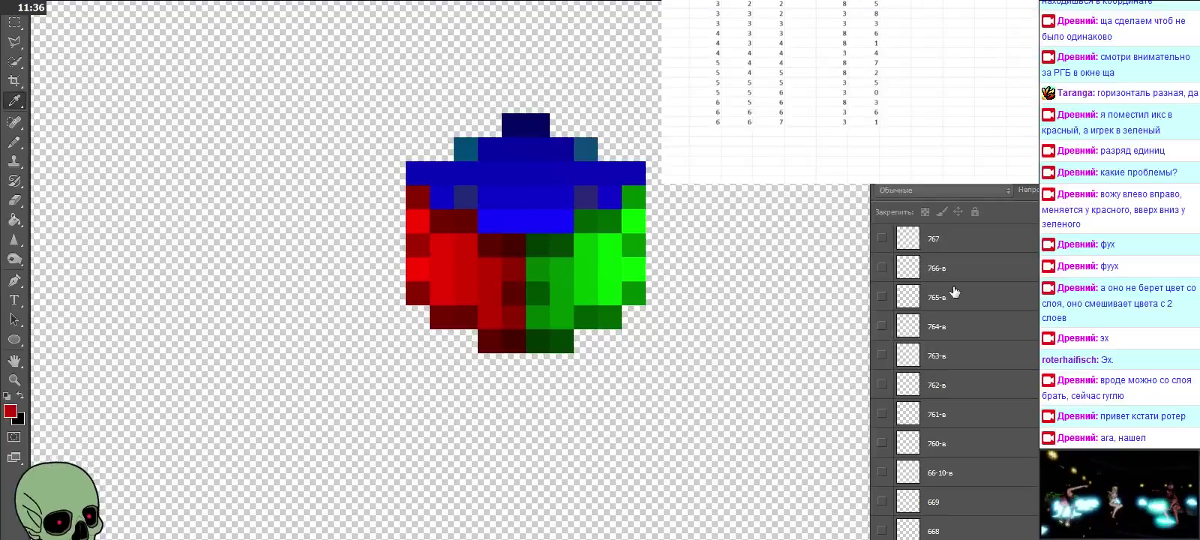
{"action": "scroll", "coordinate": [956, 416], "scroll_direction": "up", "scroll_amount": 1}
Step: Show and select layer 767 at 50% opacity, sample a bright green pixel, and view its RGB values
{"action": "left_click", "coordinate": [883, 268]}
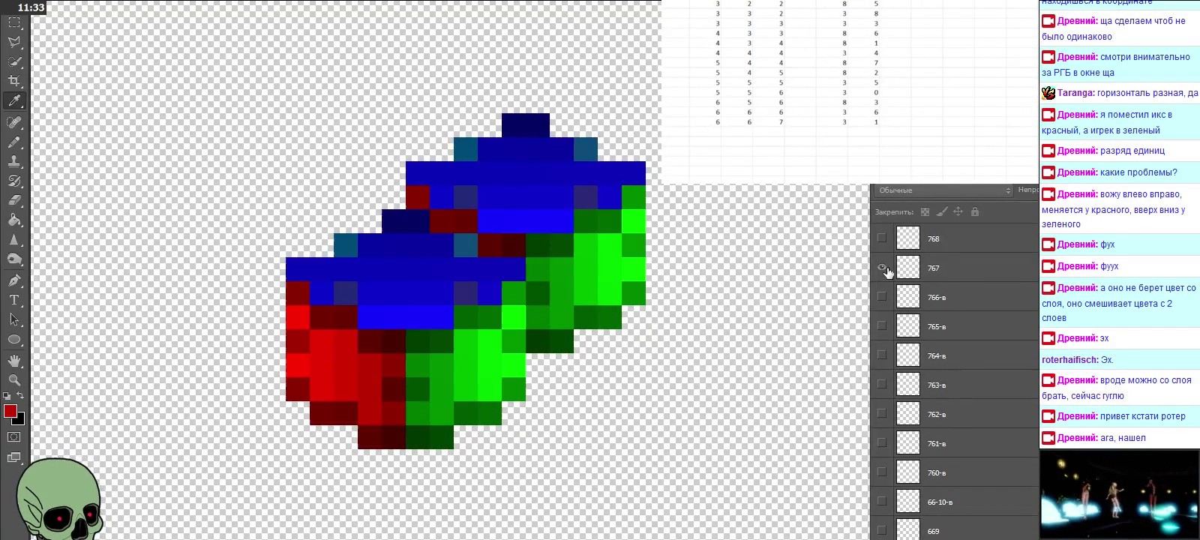
{"action": "left_click", "coordinate": [940, 274]}
{"action": "scroll", "coordinate": [941, 285], "scroll_direction": "up", "scroll_amount": 1}
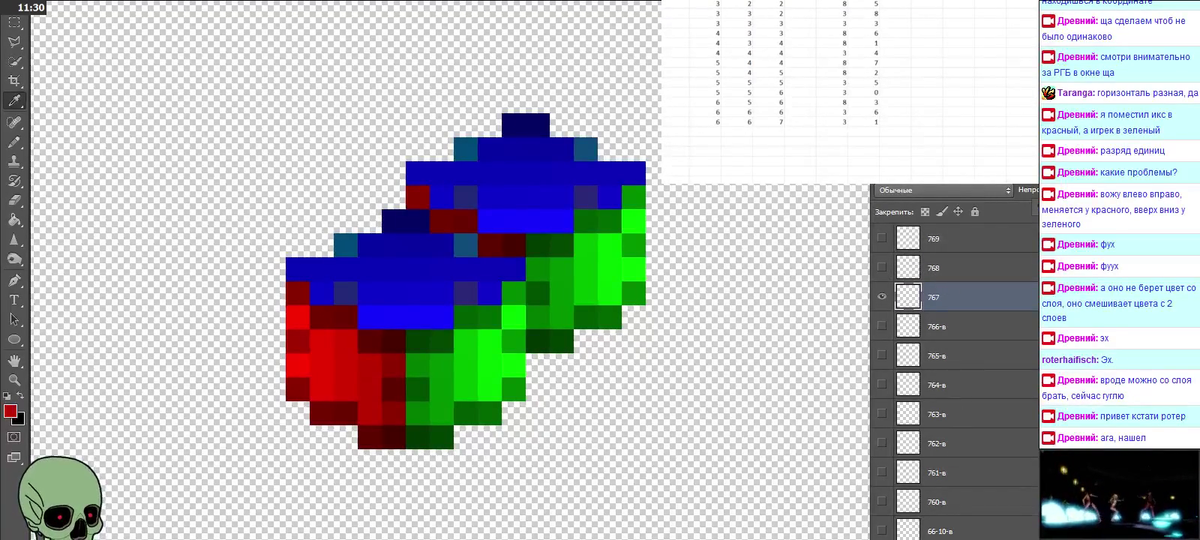
{"action": "key", "text": "5"}
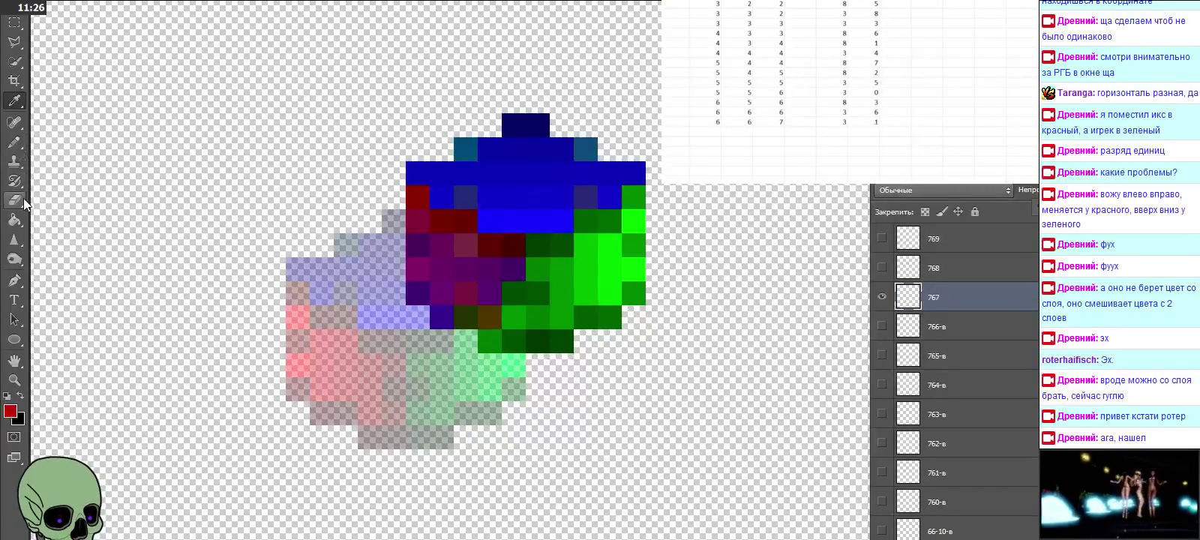
{"action": "left_click", "coordinate": [493, 330]}
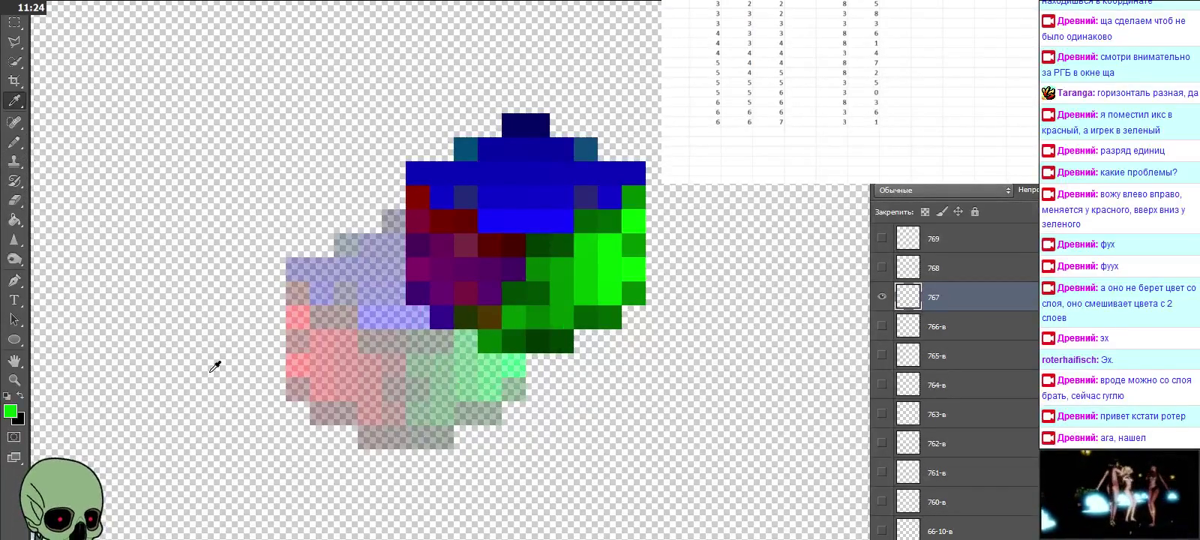
{"action": "left_click", "coordinate": [11, 411]}
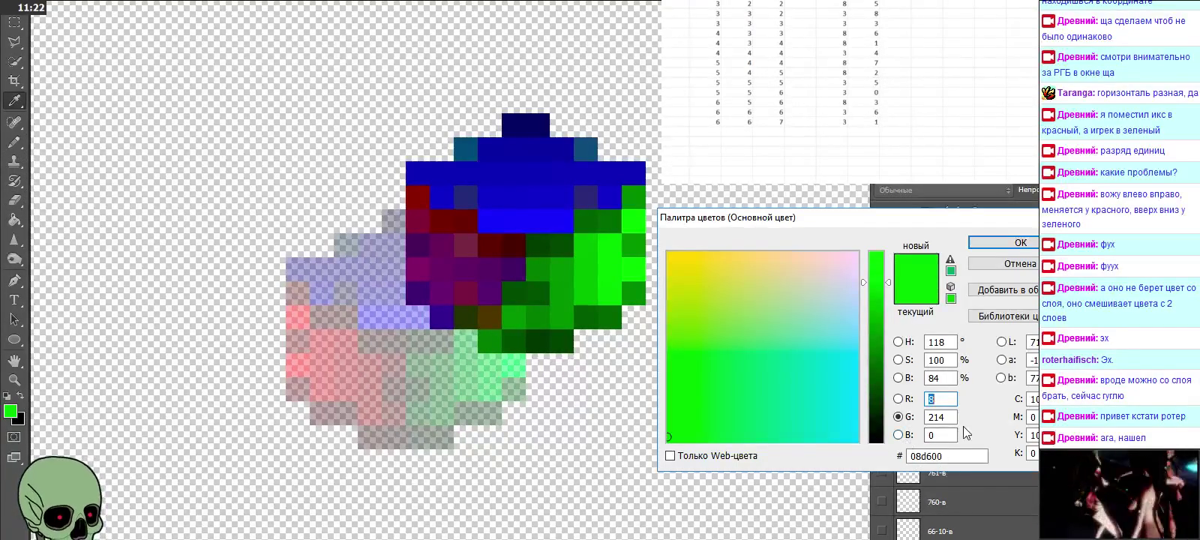
Step: Log red 8 and green 4 in the spreadsheet's new row, then close the colour dialog
{"action": "left_click", "coordinate": [832, 131]}
{"action": "type", "text": "8"}
{"action": "key", "text": "Tab"}
{"action": "type", "text": "4"}
{"action": "key", "text": "Left"}
{"action": "key", "text": "Left"}
{"action": "key", "text": "Left"}
{"action": "key", "text": "Left"}
{"action": "key", "text": "Left"}
{"action": "key", "text": "Return"}
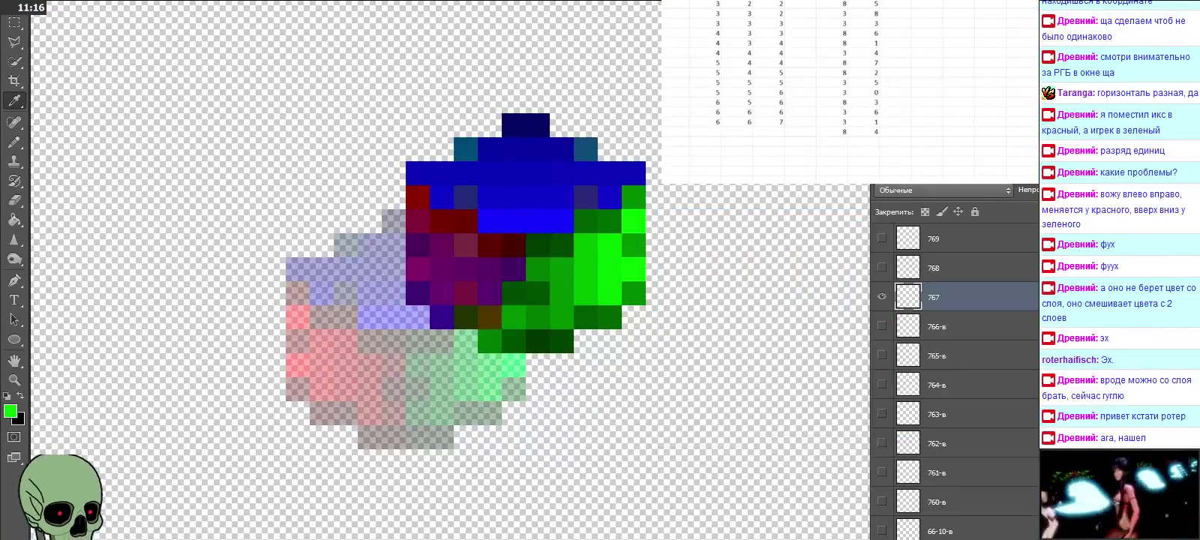
Step: Fill the row's layer-number columns with 7, 6, 7
{"action": "left_click", "coordinate": [705, 131]}
{"action": "type", "text": "7"}
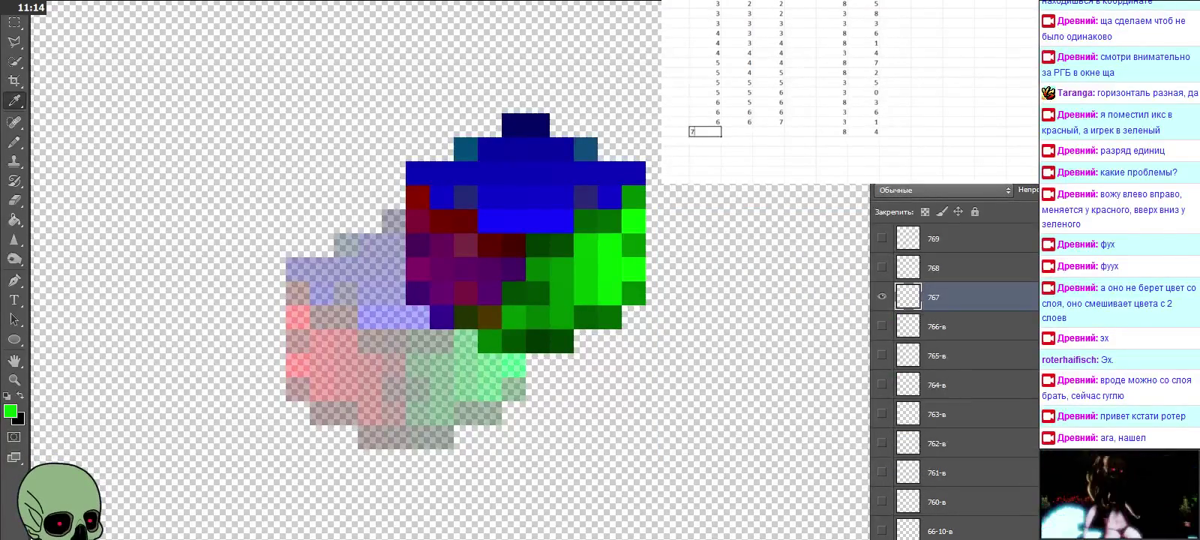
{"action": "key", "text": "Tab"}
{"action": "type", "text": "6"}
{"action": "key", "text": "Tab"}
{"action": "key", "text": "Return"}
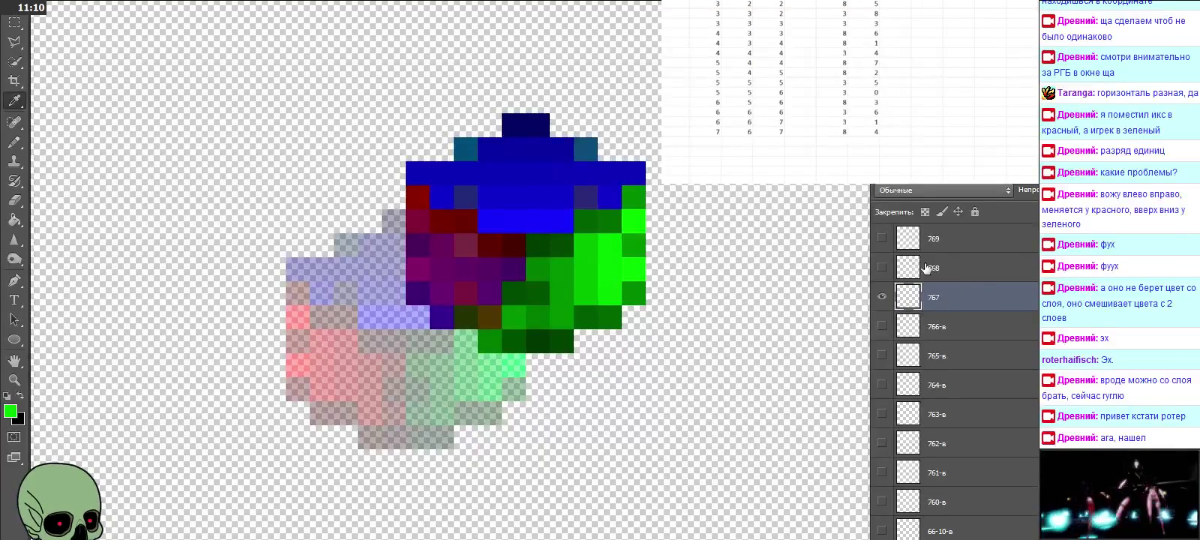
Step: Toggle layer 768 on and off to compare it, then show layer 769
{"action": "left_click", "coordinate": [927, 269]}
{"action": "left_click", "coordinate": [883, 268]}
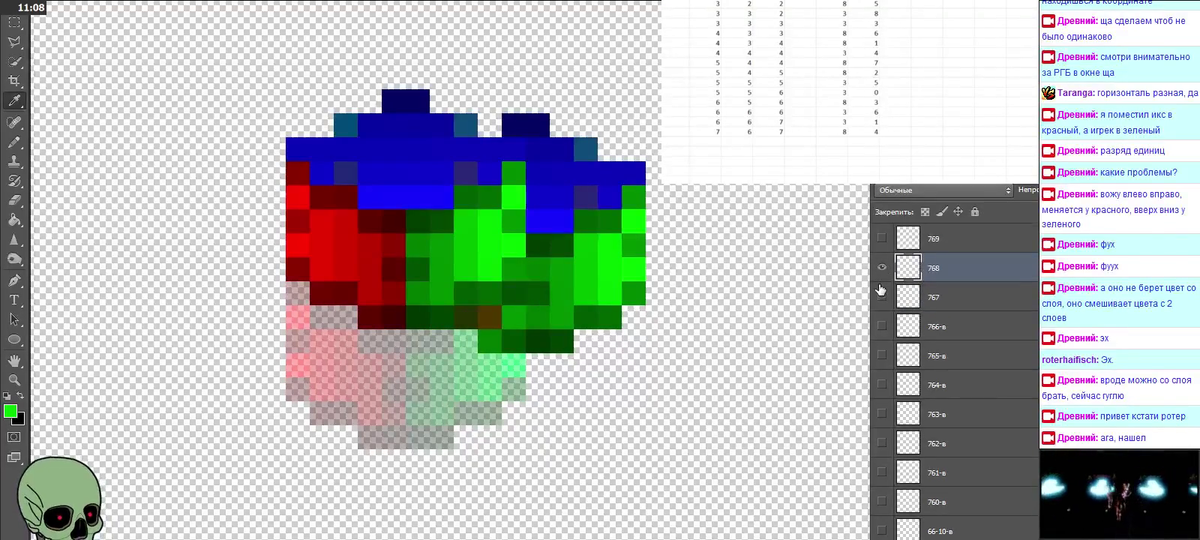
{"action": "left_click", "coordinate": [881, 270]}
{"action": "left_click", "coordinate": [881, 270]}
{"action": "left_click", "coordinate": [882, 271]}
{"action": "left_click", "coordinate": [883, 297]}
{"action": "left_click", "coordinate": [882, 297]}
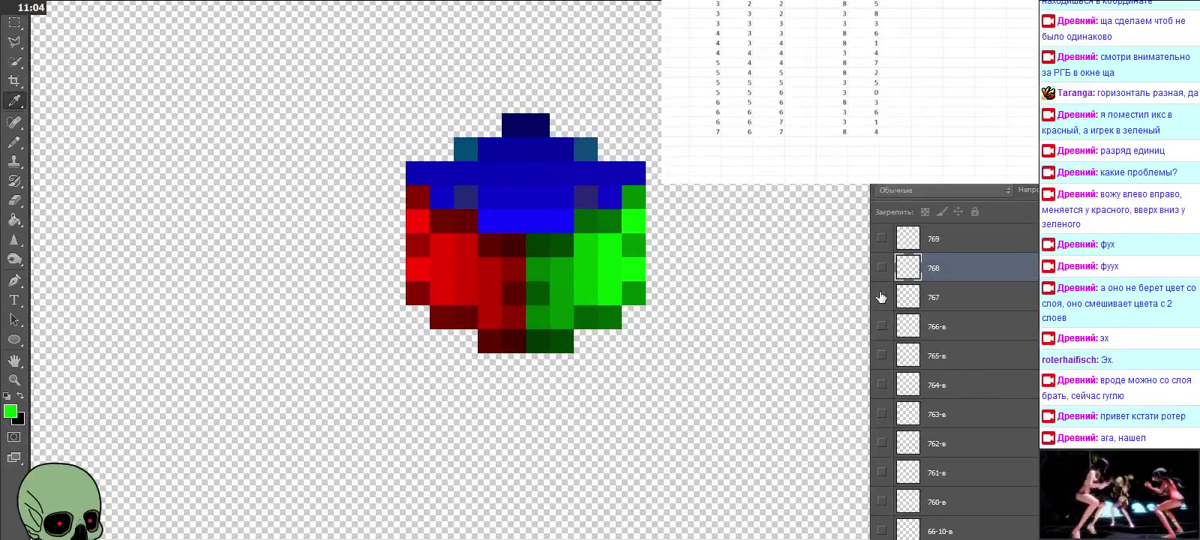
{"action": "left_click", "coordinate": [882, 238]}
Step: Hide layer 769, then show and select layer 777 at 30% opacity
{"action": "scroll", "coordinate": [882, 248], "scroll_direction": "up", "scroll_amount": 1}
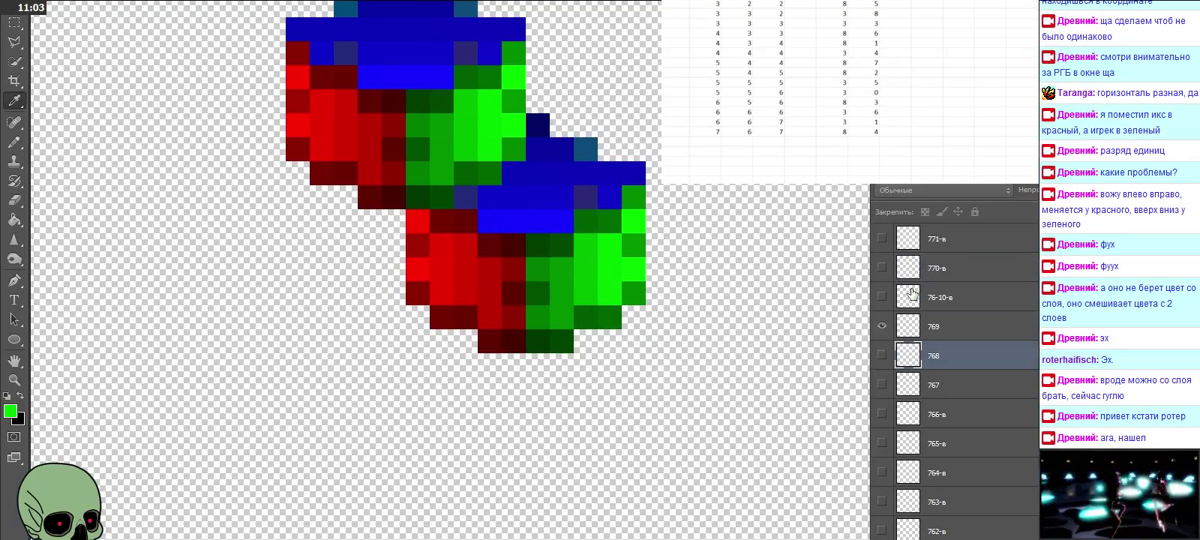
{"action": "left_click", "coordinate": [882, 325]}
{"action": "scroll", "coordinate": [900, 330], "scroll_direction": "up", "scroll_amount": 1}
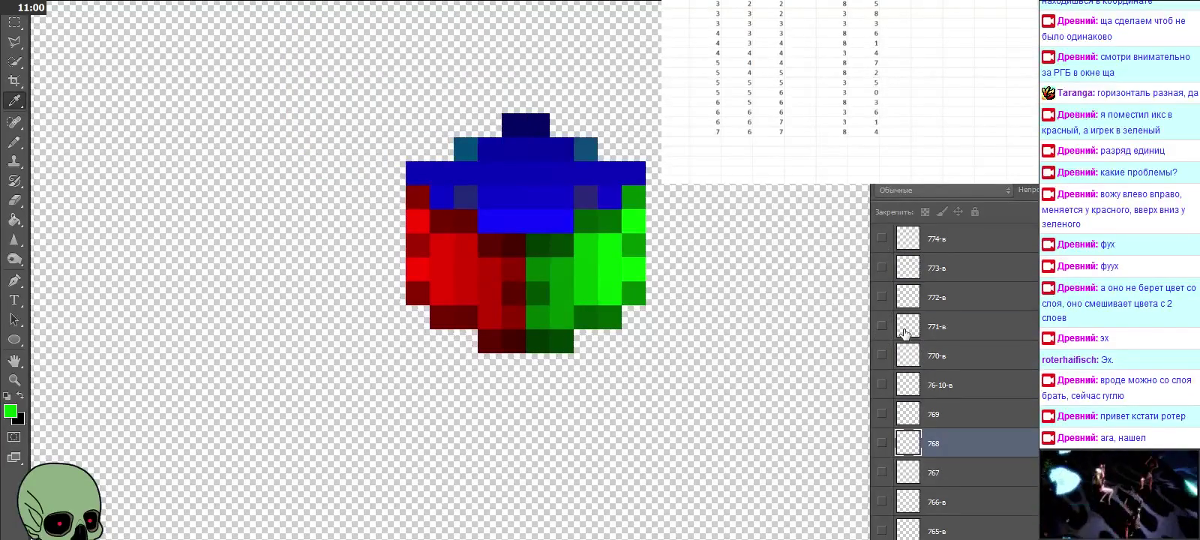
{"action": "scroll", "coordinate": [904, 333], "scroll_direction": "up", "scroll_amount": 1}
{"action": "scroll", "coordinate": [905, 333], "scroll_direction": "up", "scroll_amount": 1}
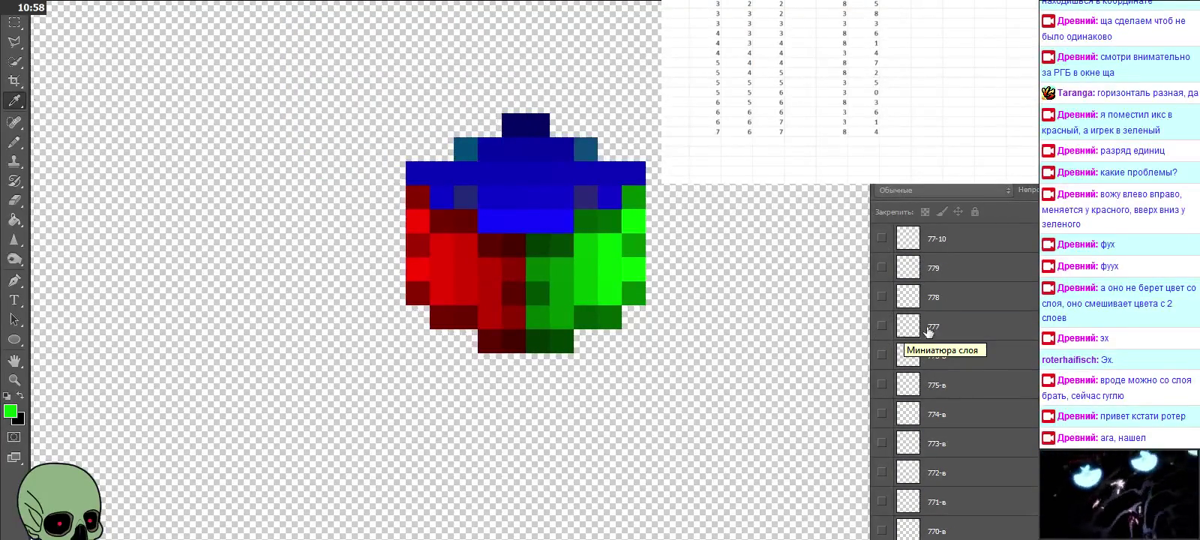
{"action": "scroll", "coordinate": [1036, 332], "scroll_direction": "up", "scroll_amount": 1}
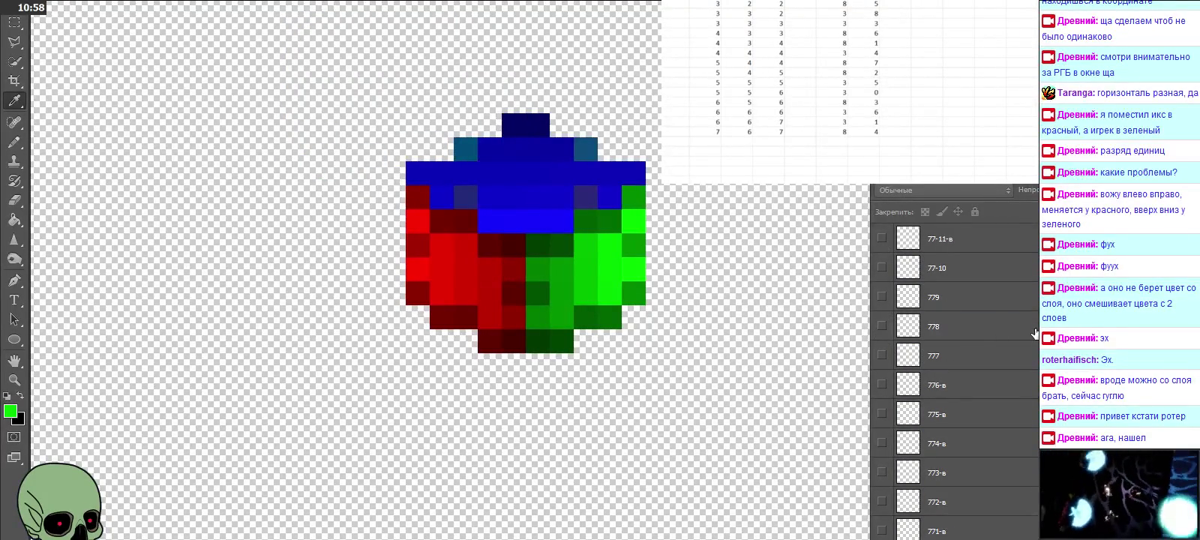
{"action": "left_click", "coordinate": [881, 355]}
{"action": "left_click", "coordinate": [924, 357]}
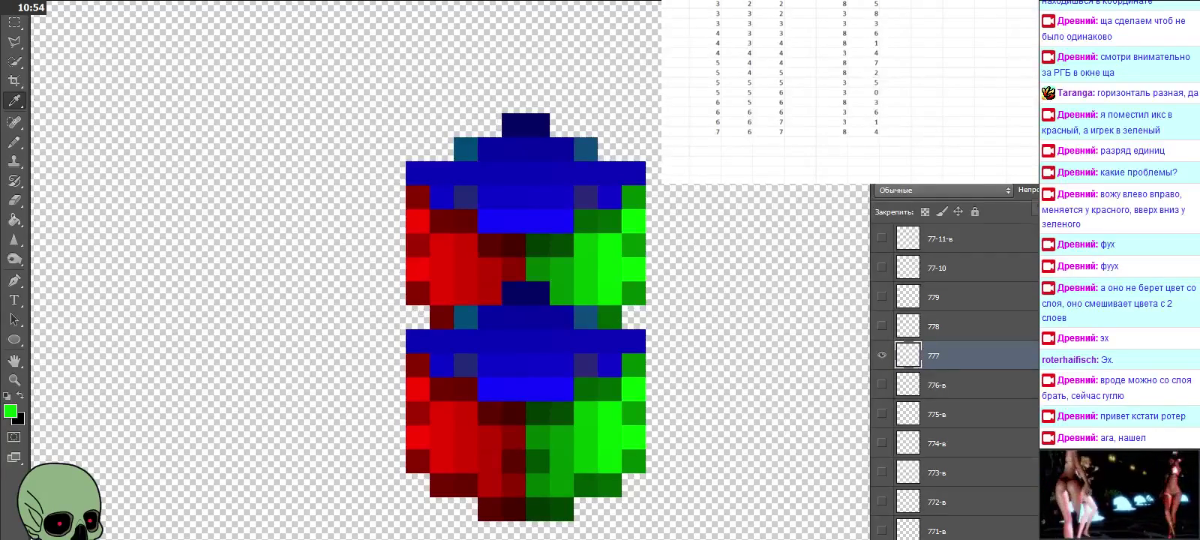
{"action": "key", "text": "3"}
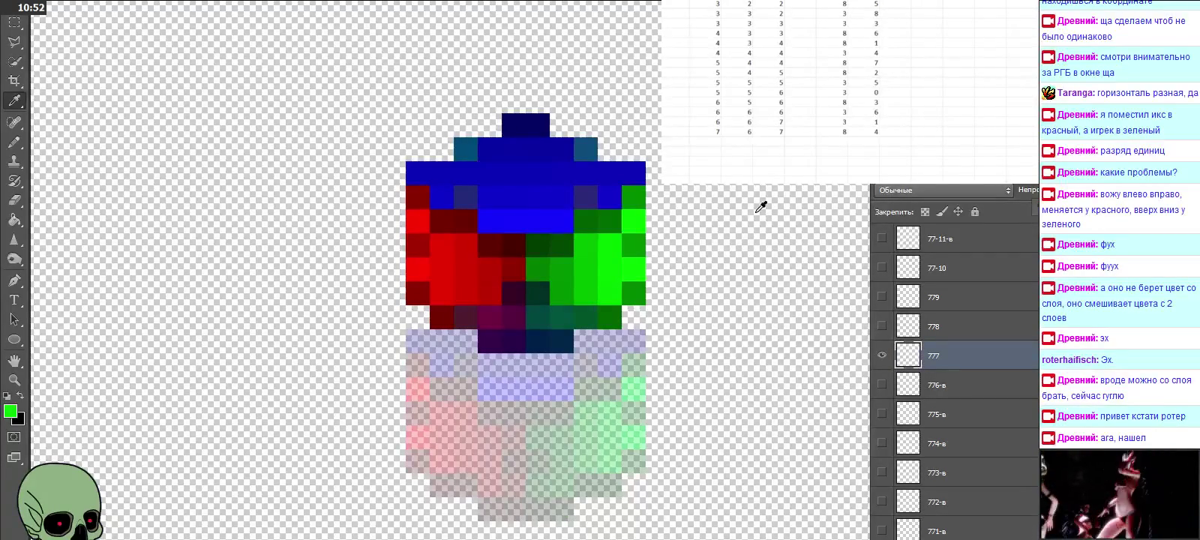
Step: Sample a blue sprite pixel and log red 3 and green 7 in the new row
{"action": "left_click", "coordinate": [491, 336]}
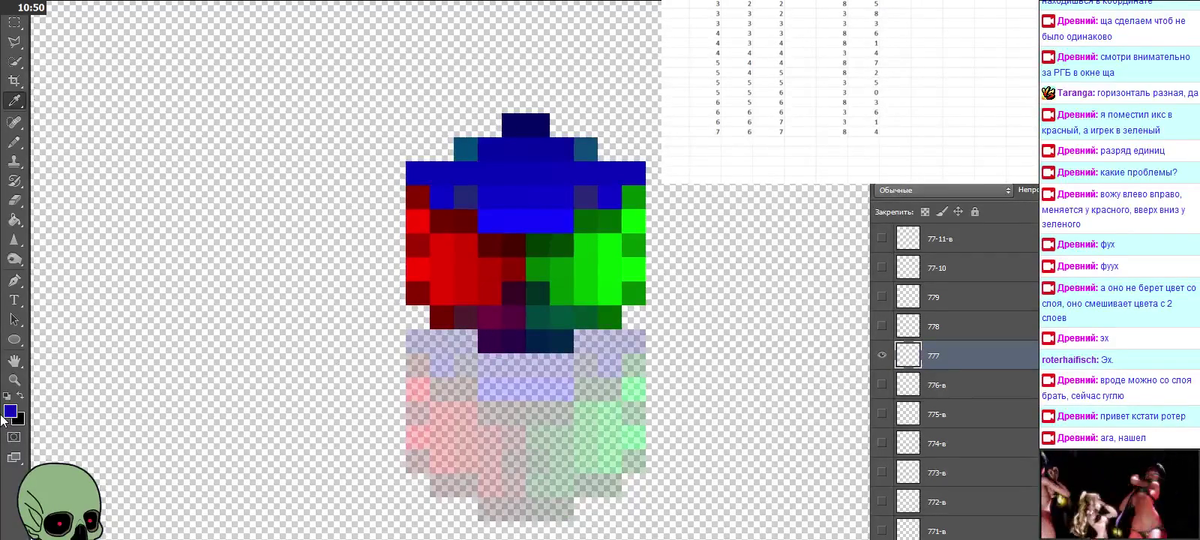
{"action": "left_click", "coordinate": [10, 411]}
{"action": "left_click", "coordinate": [947, 399]}
{"action": "left_click", "coordinate": [706, 141]}
{"action": "left_click", "coordinate": [831, 141]}
{"action": "type", "text": "3"}
{"action": "key", "text": "Tab"}
{"action": "type", "text": "7"}
{"action": "left_click", "coordinate": [705, 141]}
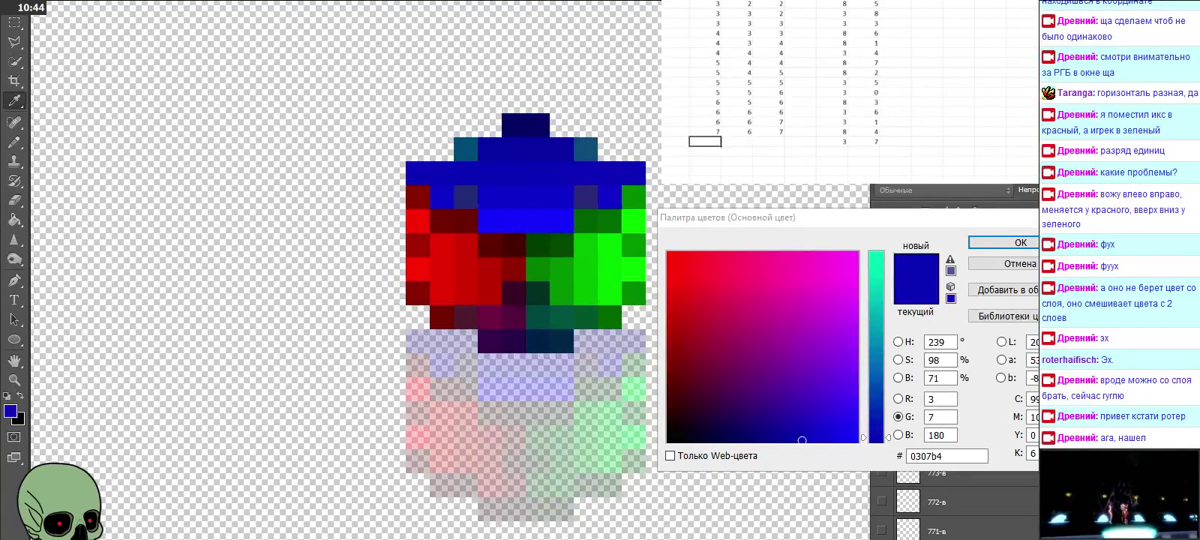
{"action": "key", "text": "Escape"}
Step: Fill the row's layer-number columns with 7, 7, 7
{"action": "left_click", "coordinate": [705, 141]}
{"action": "type", "text": "7"}
{"action": "key", "text": "Tab"}
{"action": "type", "text": "7"}
{"action": "key", "text": "Tab"}
{"action": "type", "text": "7"}
{"action": "key", "text": "Return"}
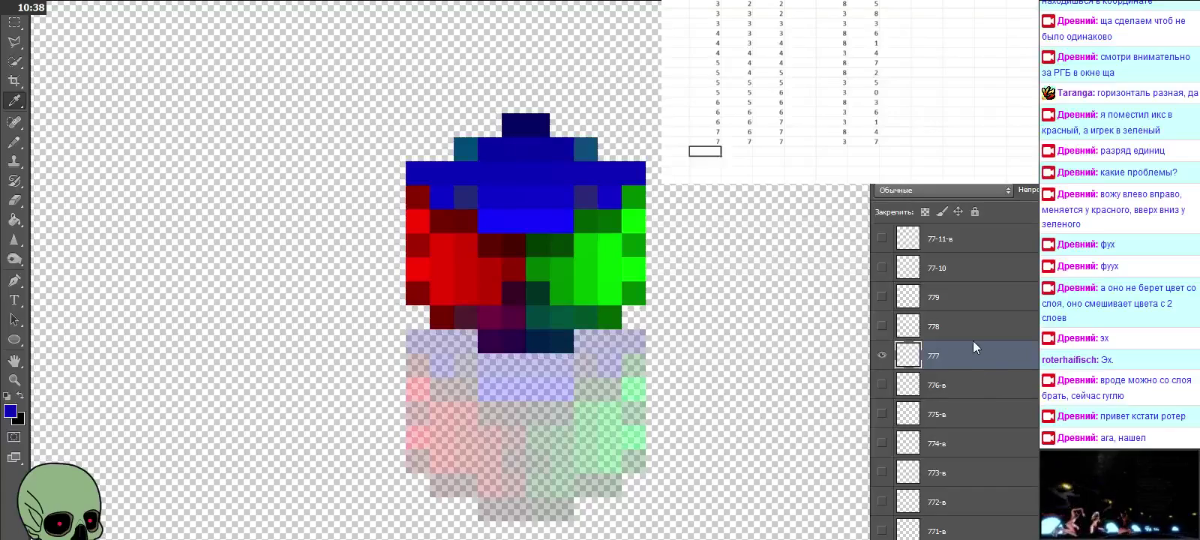
Step: Hide layer 777 and show layer 778 over the base sprite
{"action": "left_click", "coordinate": [956, 330]}
{"action": "left_click", "coordinate": [882, 354]}
{"action": "left_click", "coordinate": [882, 327]}
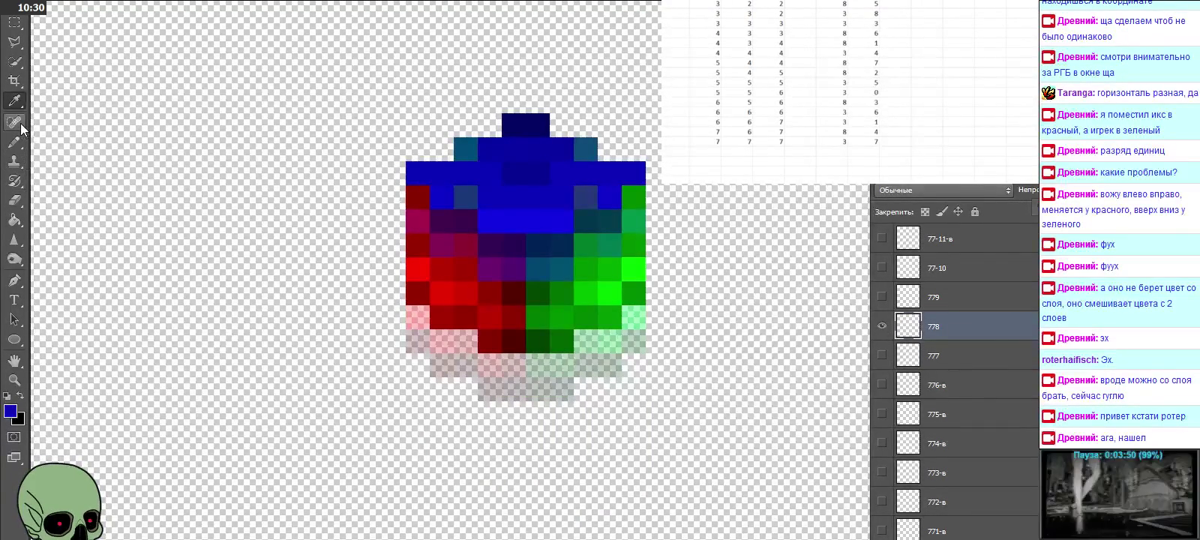
Step: Sample a red sprite pixel and log red 3 and green 2 in the new row
{"action": "left_click", "coordinate": [493, 336]}
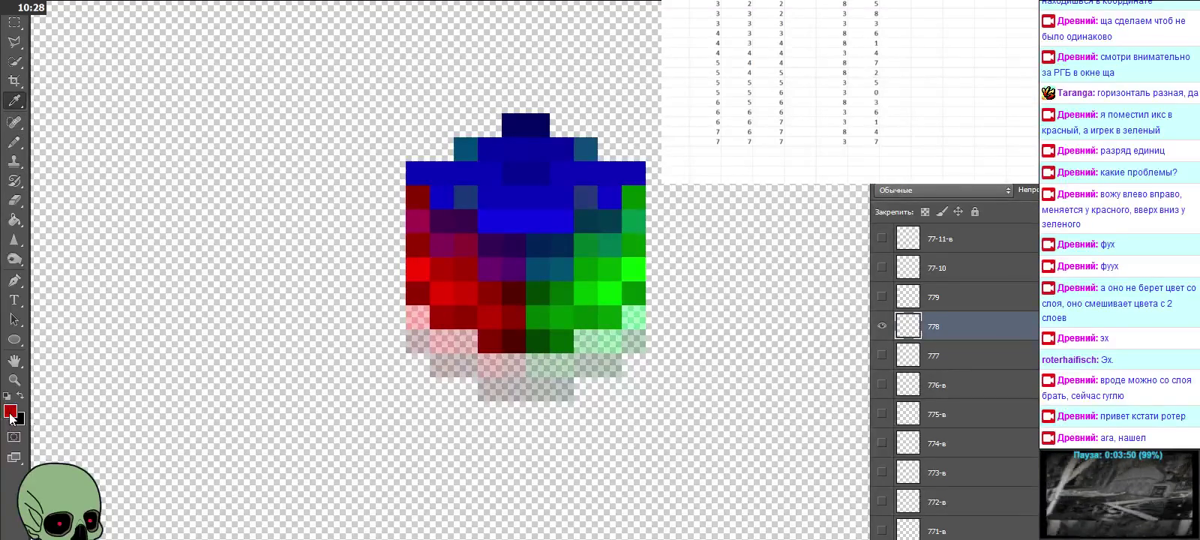
{"action": "left_click", "coordinate": [10, 413]}
{"action": "left_click", "coordinate": [705, 151]}
{"action": "left_click", "coordinate": [831, 152]}
{"action": "type", "text": "3"}
{"action": "key", "text": "Tab"}
{"action": "type", "text": "2"}
{"action": "key", "text": "Left"}
{"action": "key", "text": "Left"}
{"action": "key", "text": "Left"}
{"action": "key", "text": "Left"}
{"action": "key", "text": "Left"}
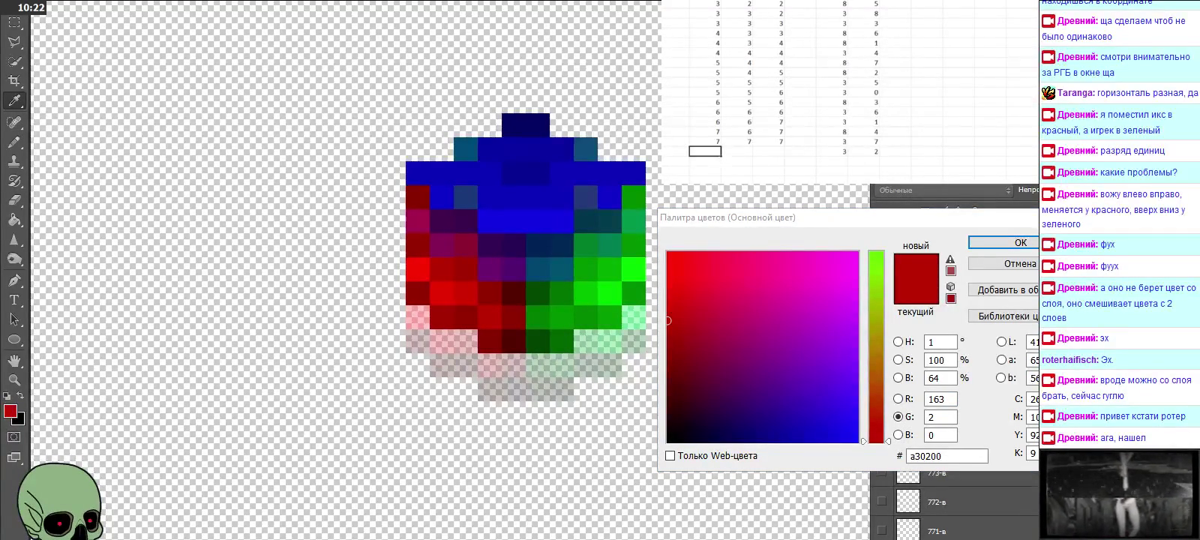
{"action": "key", "text": "Escape"}
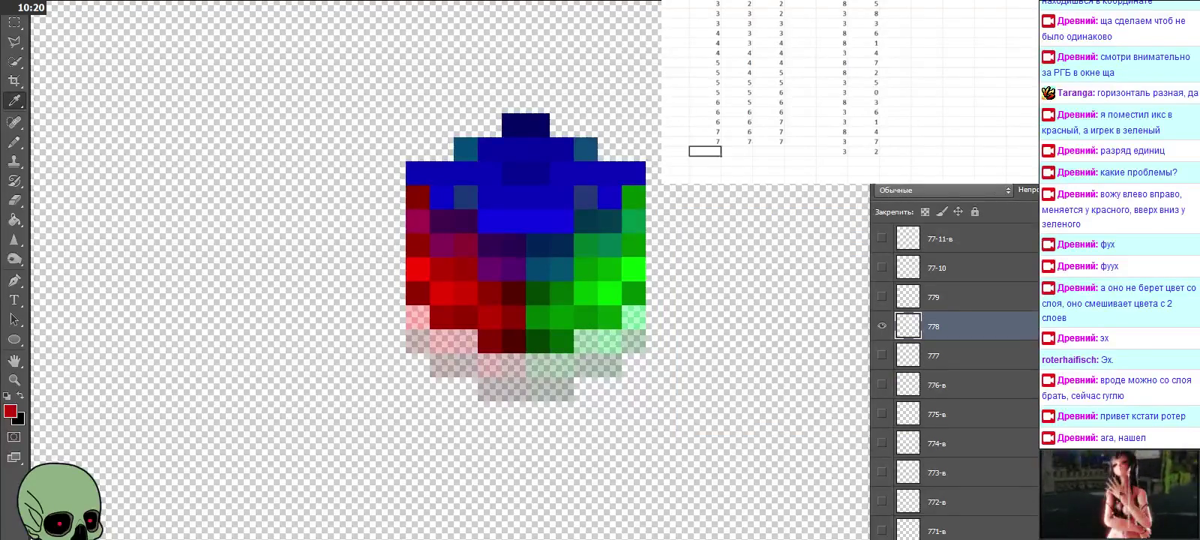
Step: Enter layer number 7, 7, 8 in the row and hide layer 778
{"action": "type", "text": "7"}
{"action": "key", "text": "Tab"}
{"action": "type", "text": "7"}
{"action": "key", "text": "Tab"}
{"action": "type", "text": "8"}
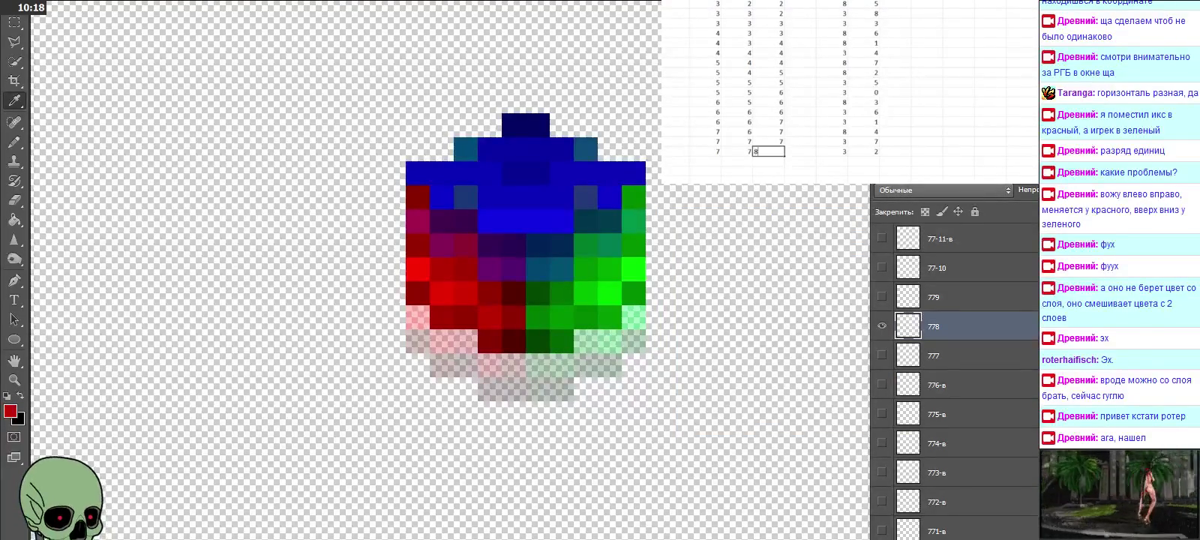
{"action": "left_click", "coordinate": [882, 326]}
{"action": "left_click", "coordinate": [882, 297]}
{"action": "left_click", "coordinate": [883, 297]}
{"action": "left_click", "coordinate": [769, 151]}
{"action": "key", "text": "Return"}
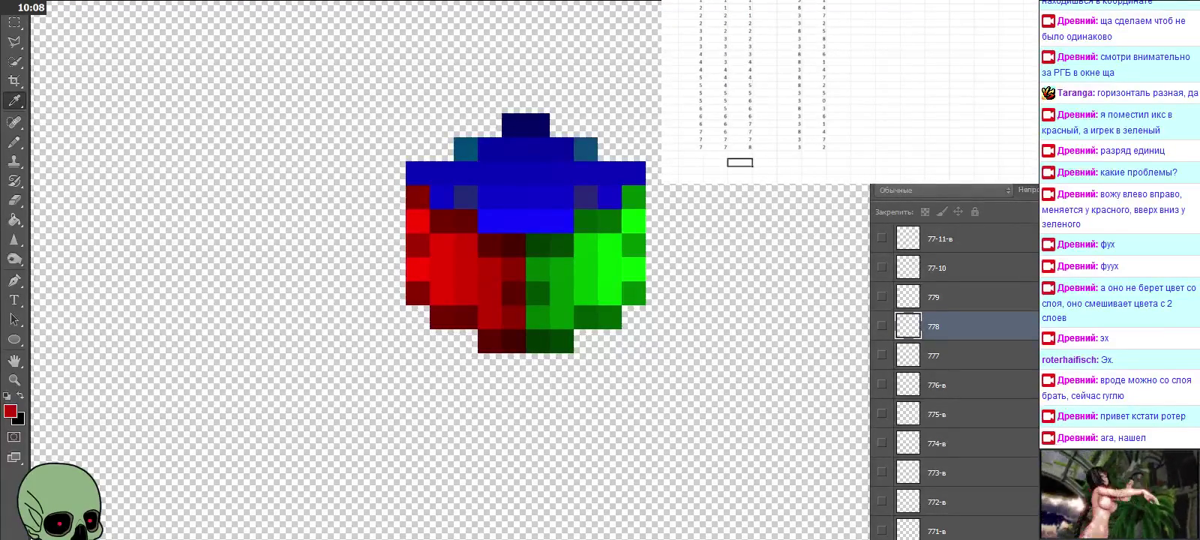
Step: Select cells in the lower rows of the coordinate table
{"action": "scroll", "coordinate": [765, 82], "scroll_direction": "up", "scroll_amount": 1}
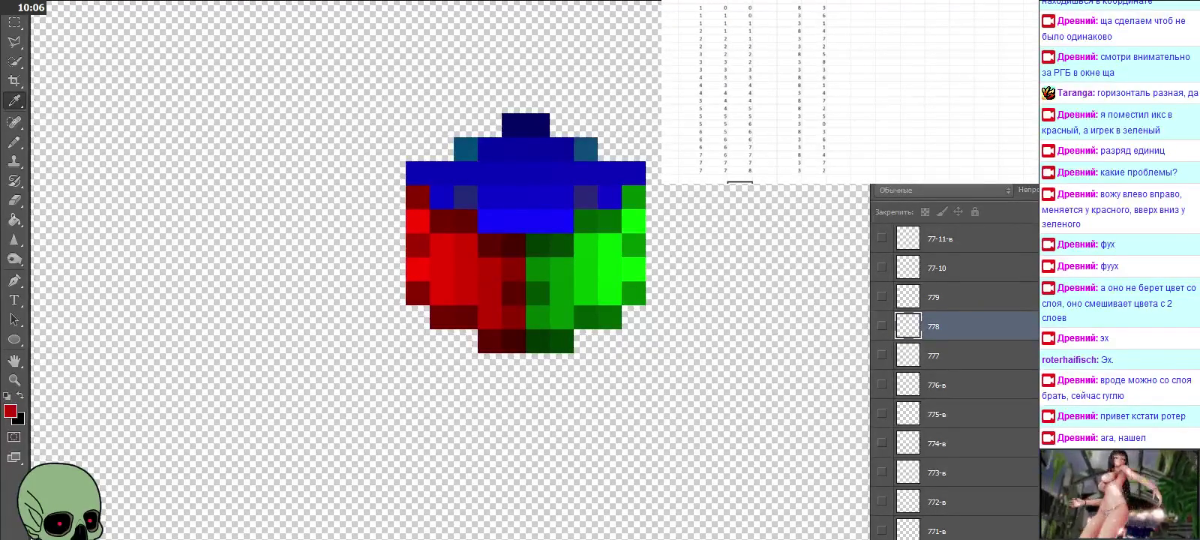
{"action": "left_click", "coordinate": [790, 132]}
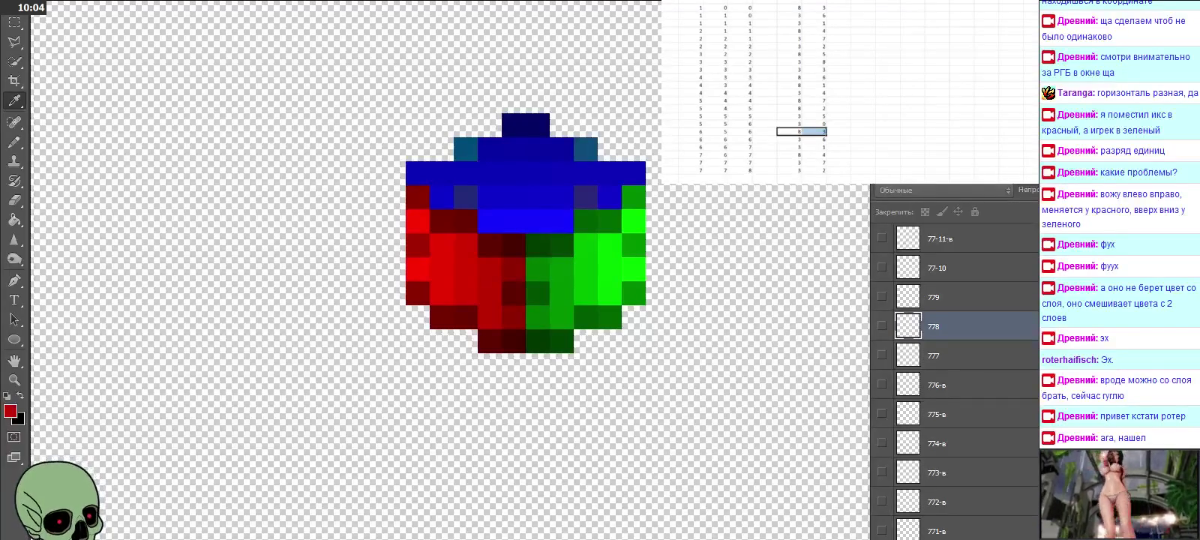
{"action": "mouse_move", "coordinate": [790, 138]}
{"action": "left_mouse_down"}
{"action": "mouse_move", "coordinate": [815, 138]}
{"action": "mouse_move", "coordinate": [815, 170]}
{"action": "left_mouse_up"}
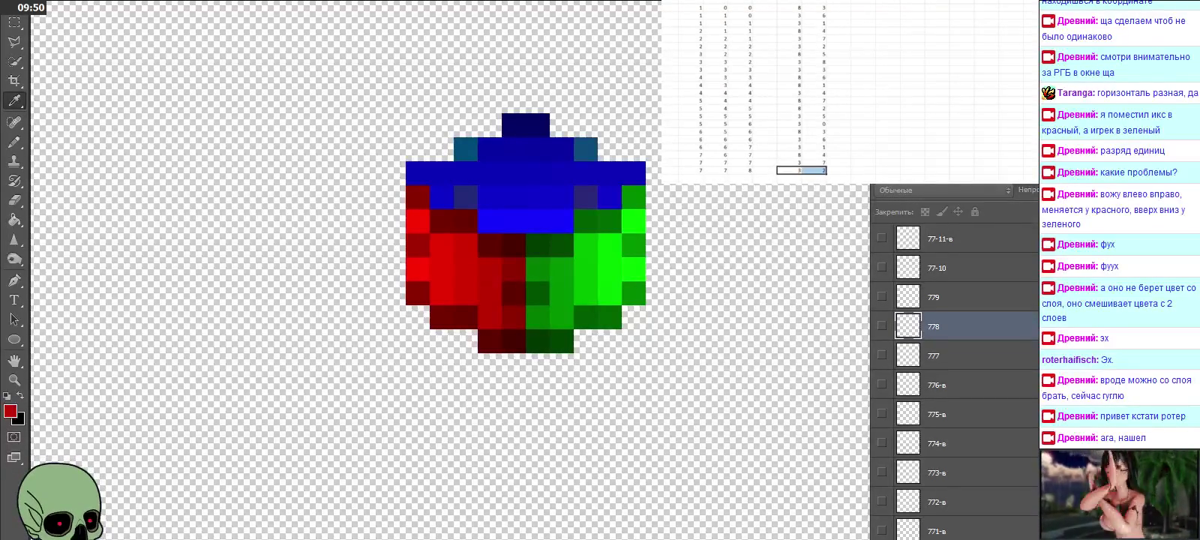
{"action": "mouse_move", "coordinate": [814, 131]}
{"action": "left_mouse_down"}
{"action": "mouse_move", "coordinate": [668, 154]}
{"action": "mouse_move", "coordinate": [683, 171]}
{"action": "left_mouse_up"}
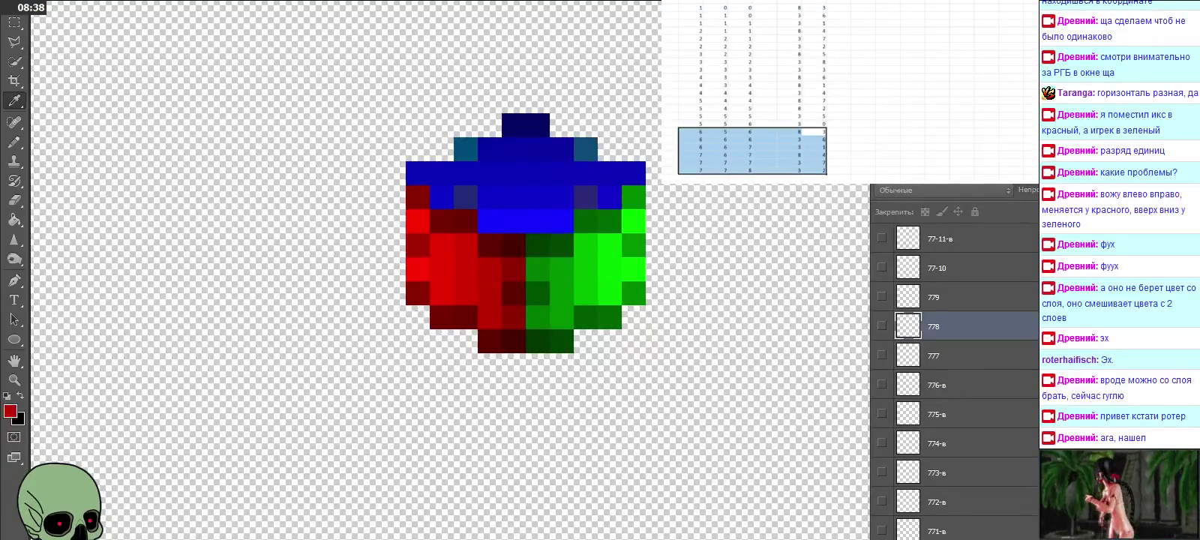
Step: Enter 0, 0, 0, 3, 0 across the table's new top row
{"action": "scroll", "coordinate": [750, 90], "scroll_direction": "up", "scroll_amount": 1}
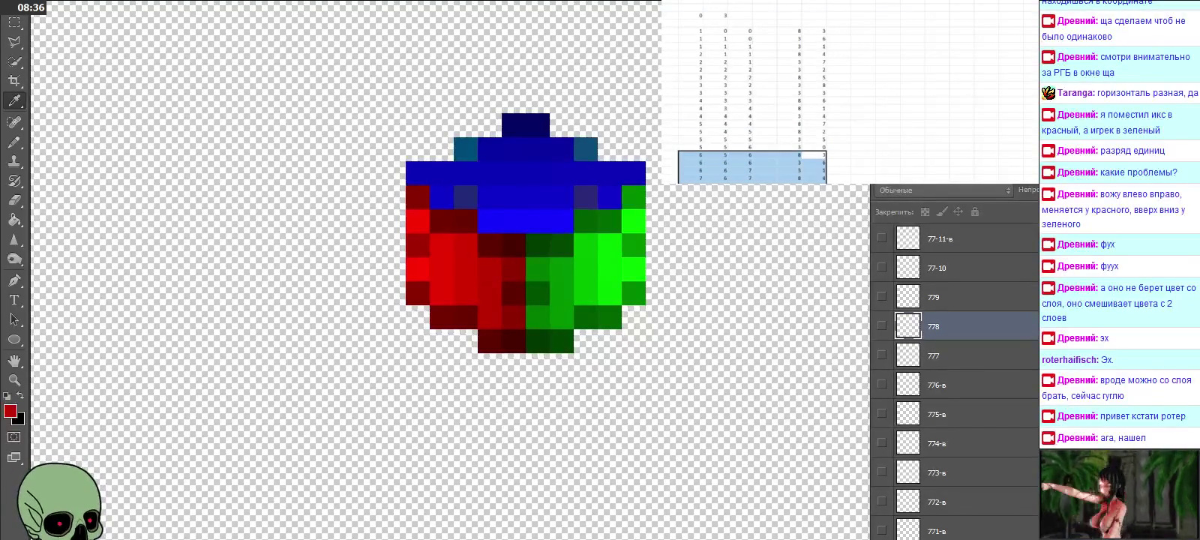
{"action": "left_click_drag", "start_coordinate": [690, 15], "coordinate": [716, 15]}
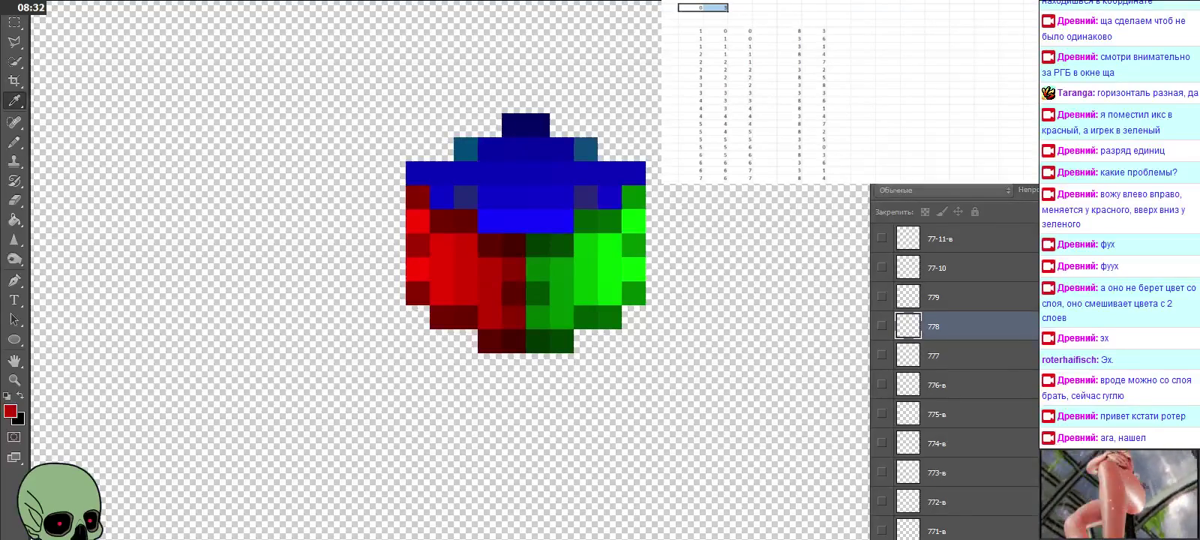
{"action": "type", "text": "0"}
{"action": "key", "text": "Tab"}
{"action": "type", "text": "0"}
{"action": "key", "text": "Tab"}
{"action": "type", "text": "0"}
{"action": "key", "text": "Tab"}
{"action": "key", "text": "Tab"}
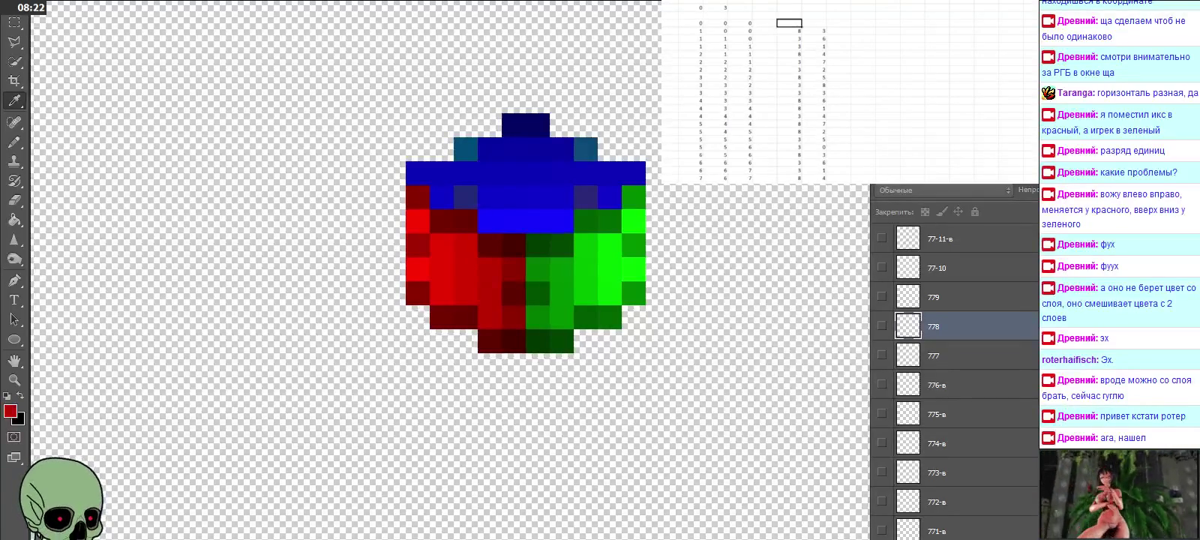
{"action": "type", "text": "30"}
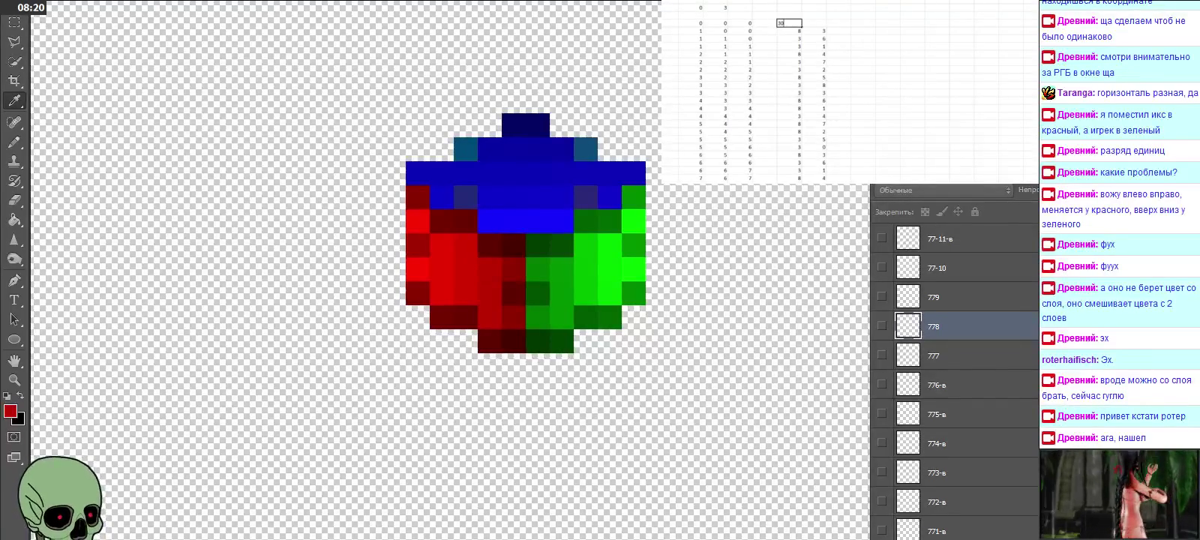
{"action": "key", "text": "Tab"}
{"action": "key", "text": "Right"}
{"action": "key", "text": "Right"}
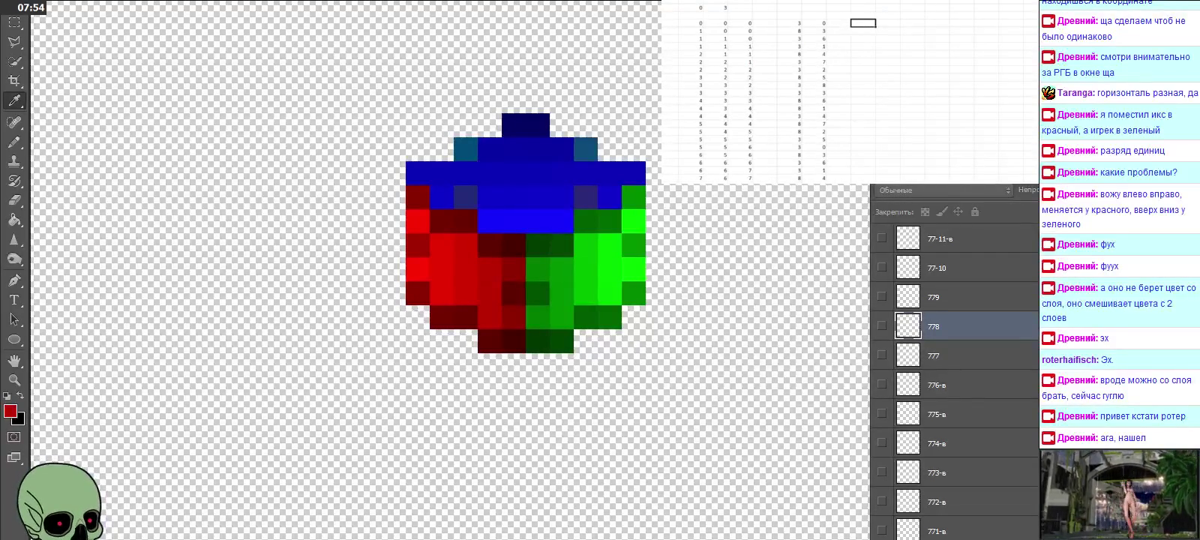
Step: Select the header cells at the top of the table, ending in the first column
{"action": "left_click_drag", "start_coordinate": [689, 8], "coordinate": [714, 7]}
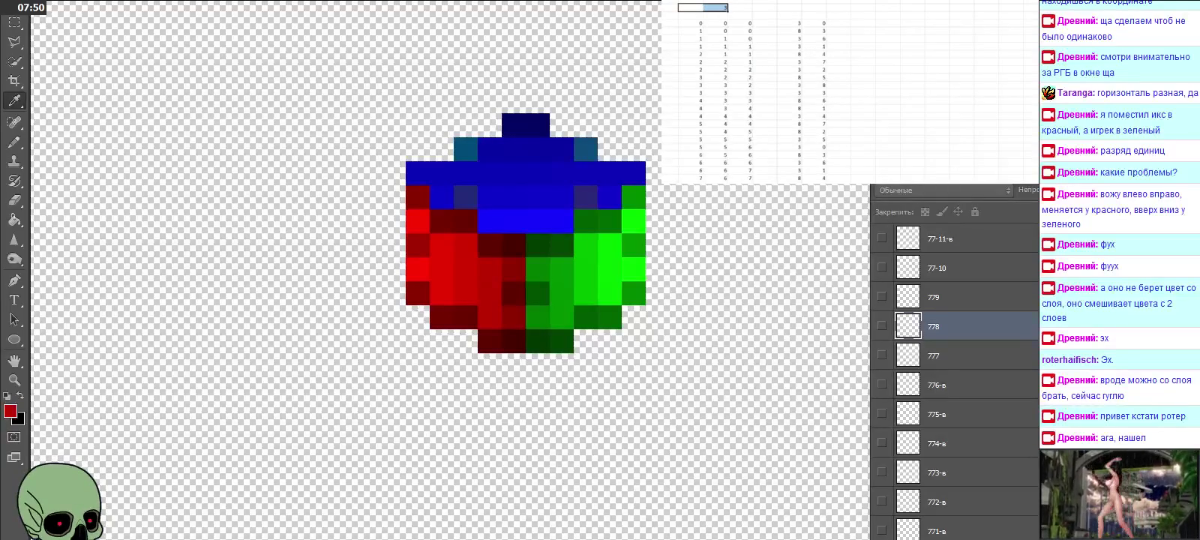
{"action": "left_click", "coordinate": [714, 8]}
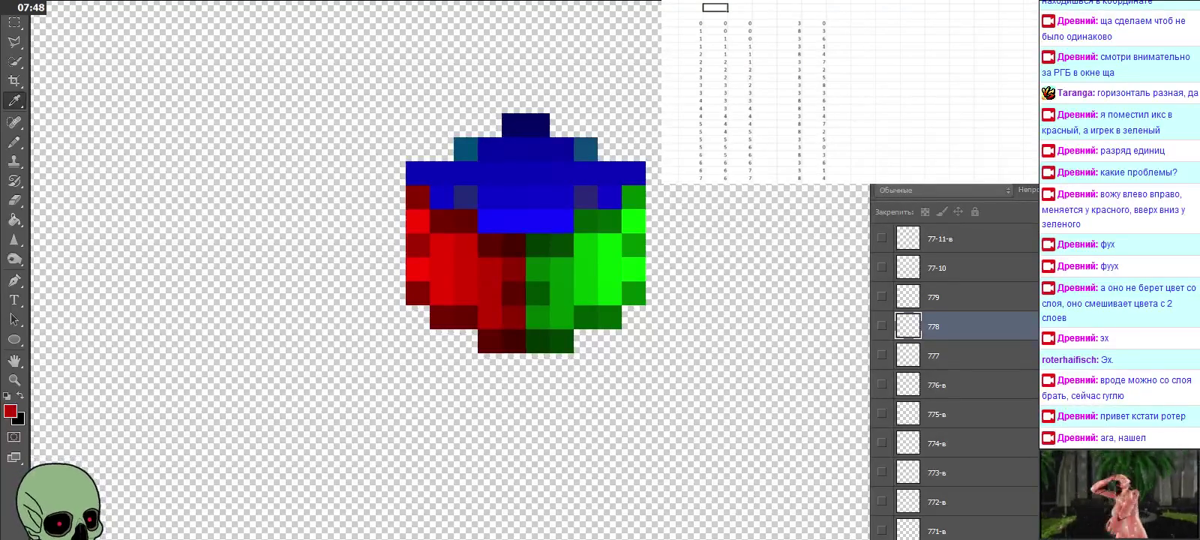
{"action": "left_click", "coordinate": [690, 7]}
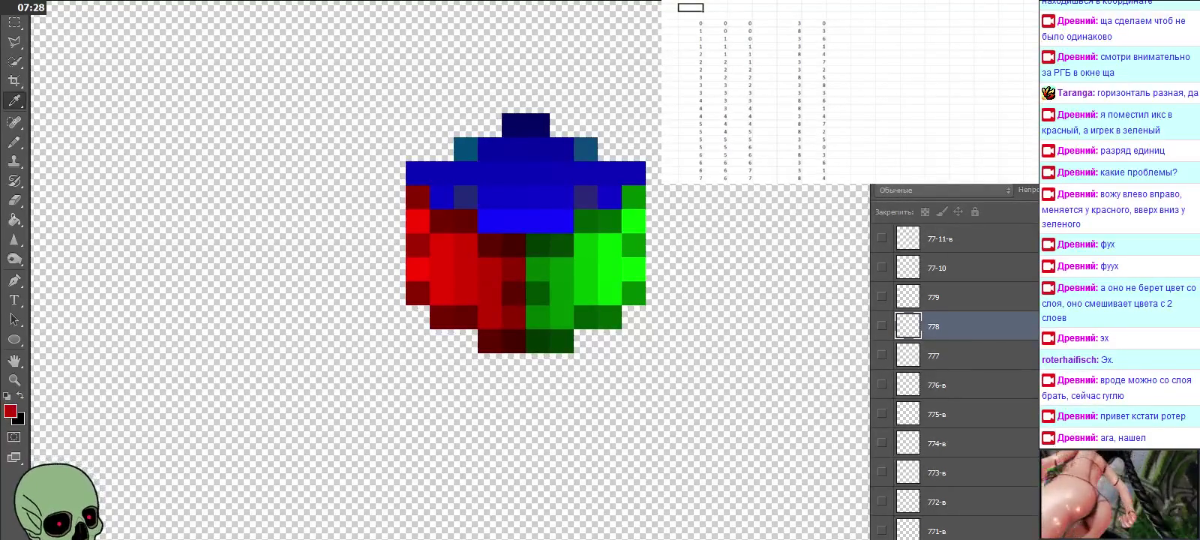
Step: Type the header row x, y, z, x, y
{"action": "type", "text": "x"}
{"action": "key", "text": "Tab"}
{"action": "type", "text": "y"}
{"action": "key", "text": "Tab"}
{"action": "type", "text": "z"}
{"action": "key", "text": "Tab"}
{"action": "key", "text": "Tab"}
{"action": "type", "text": "x"}
{"action": "key", "text": "Tab"}
{"action": "type", "text": "y"}
{"action": "key", "text": "Tab"}
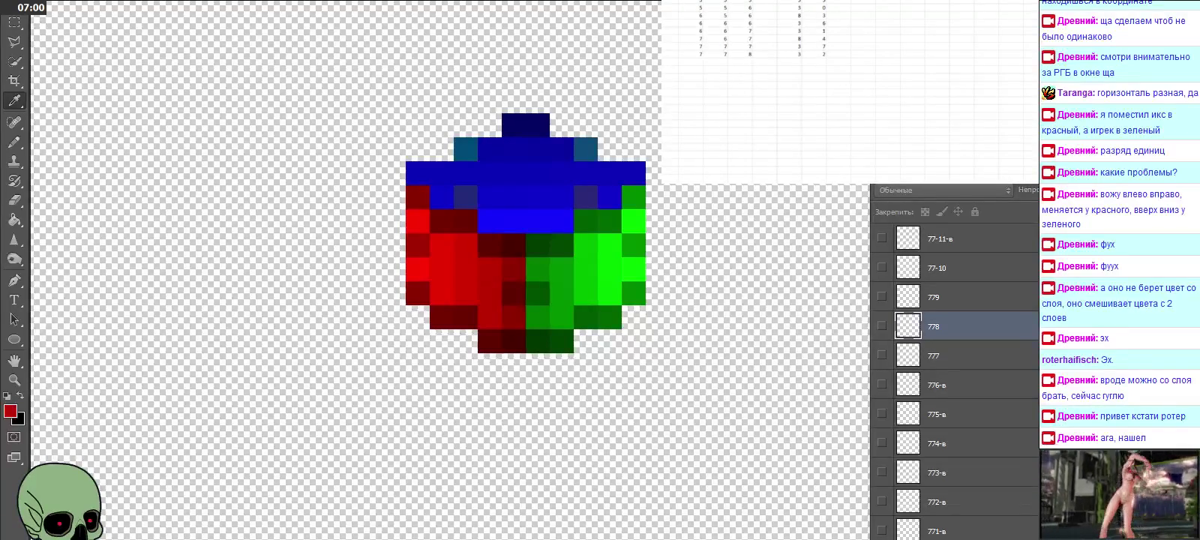
Step: Enter the row 0, 0, 0, 4, 0 below the table
{"action": "key", "text": "Tab"}
{"action": "type", "text": "0"}
{"action": "key", "text": "Tab"}
{"action": "type", "text": "0"}
{"action": "key", "text": "Tab"}
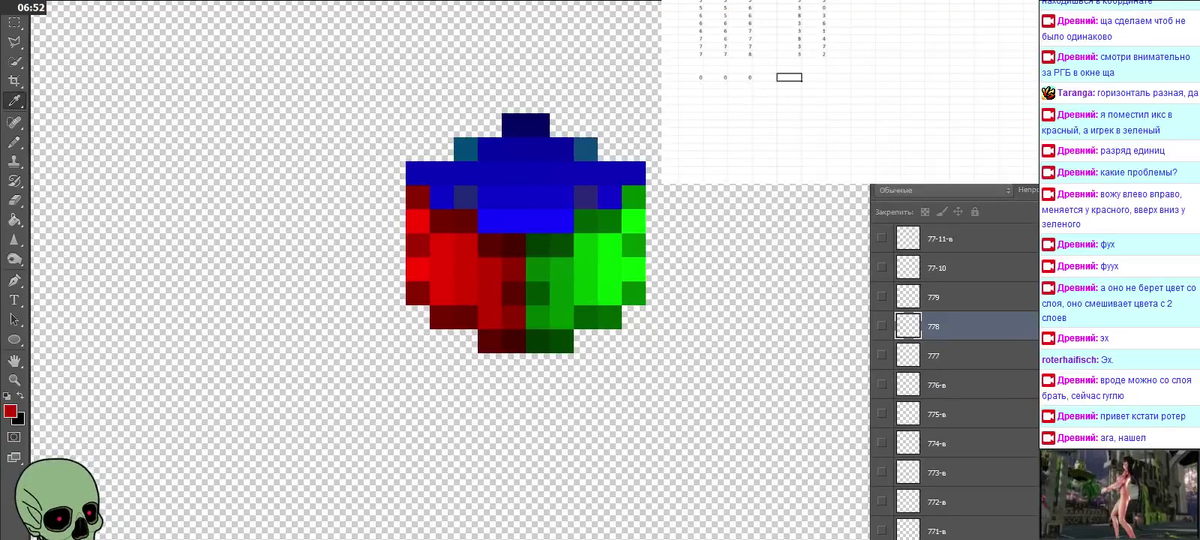
{"action": "type", "text": "4"}
{"action": "key", "text": "Tab"}
{"action": "key", "text": "Left"}
{"action": "key", "text": "Left"}
{"action": "key", "text": "Left"}
{"action": "key", "text": "Left"}
{"action": "key", "text": "Left"}
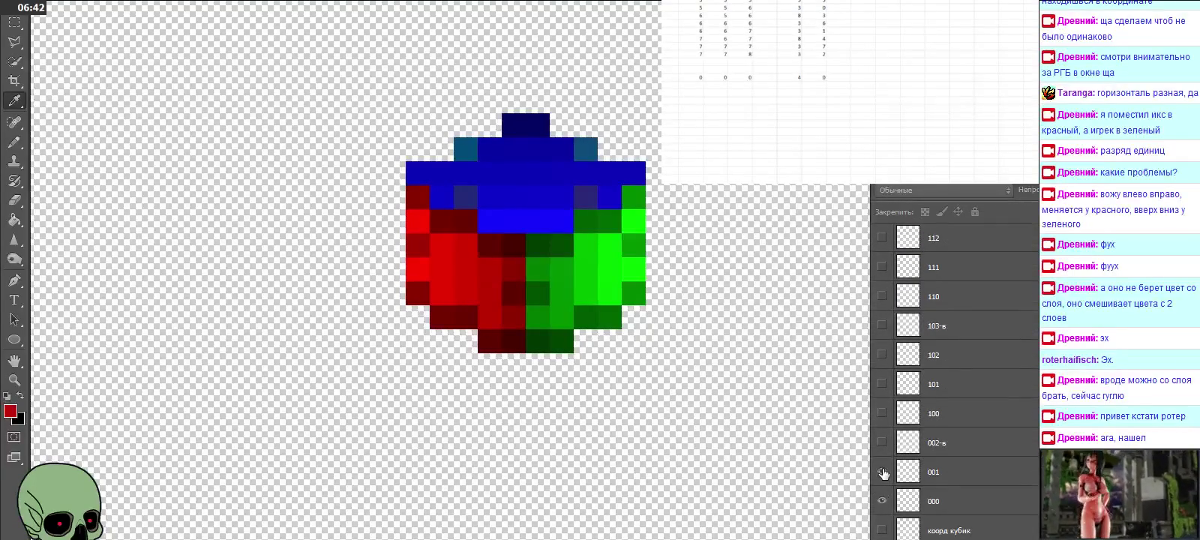
Step: Toggle layer 001 on and off, then show and select layer 100 and view its RGB values
{"action": "left_click", "coordinate": [883, 472]}
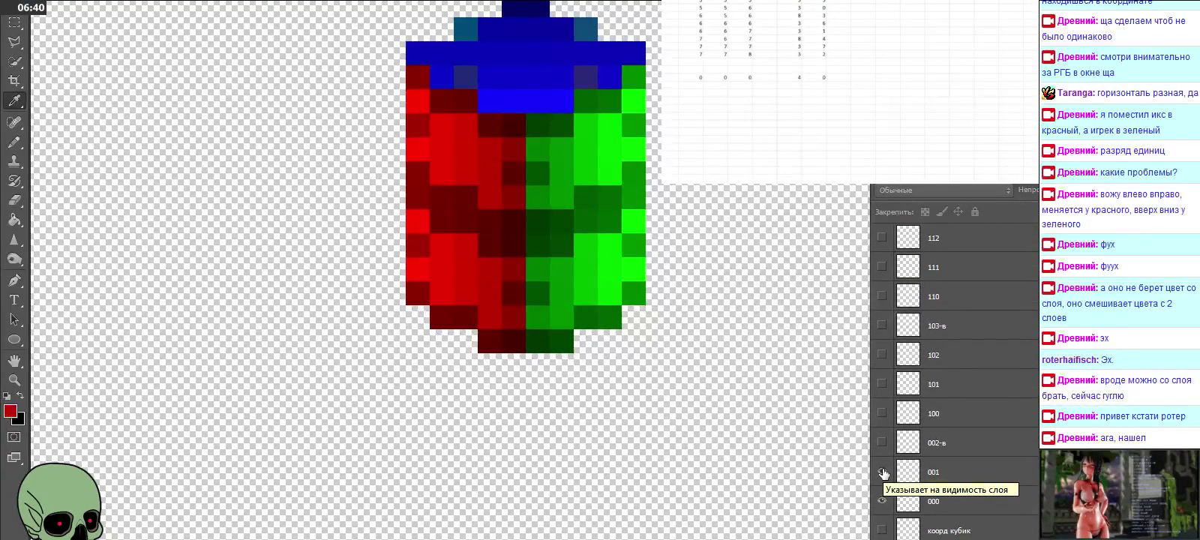
{"action": "left_click", "coordinate": [883, 473]}
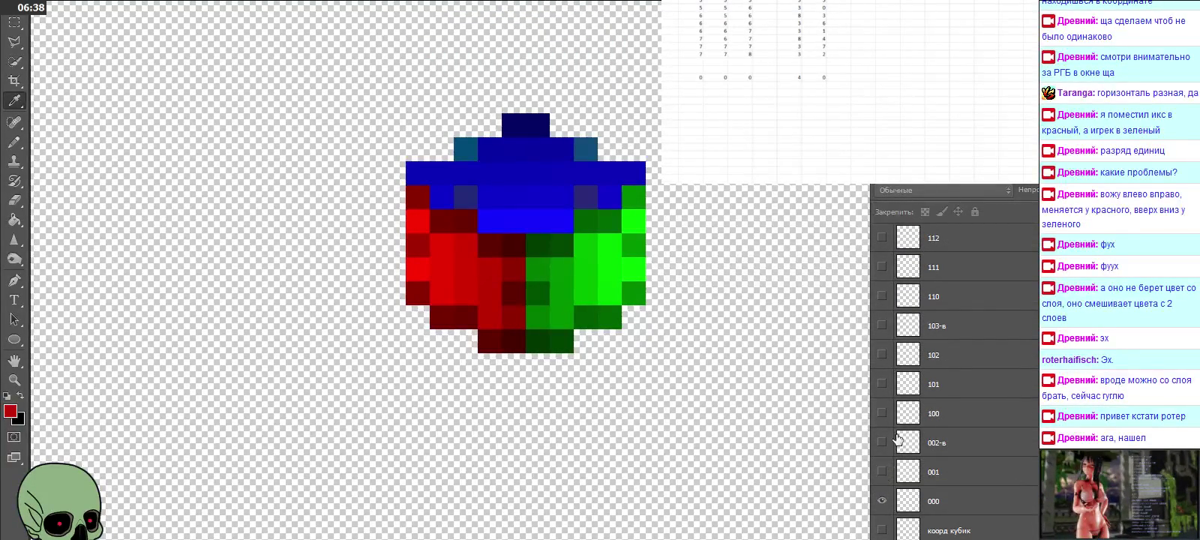
{"action": "left_click", "coordinate": [882, 413]}
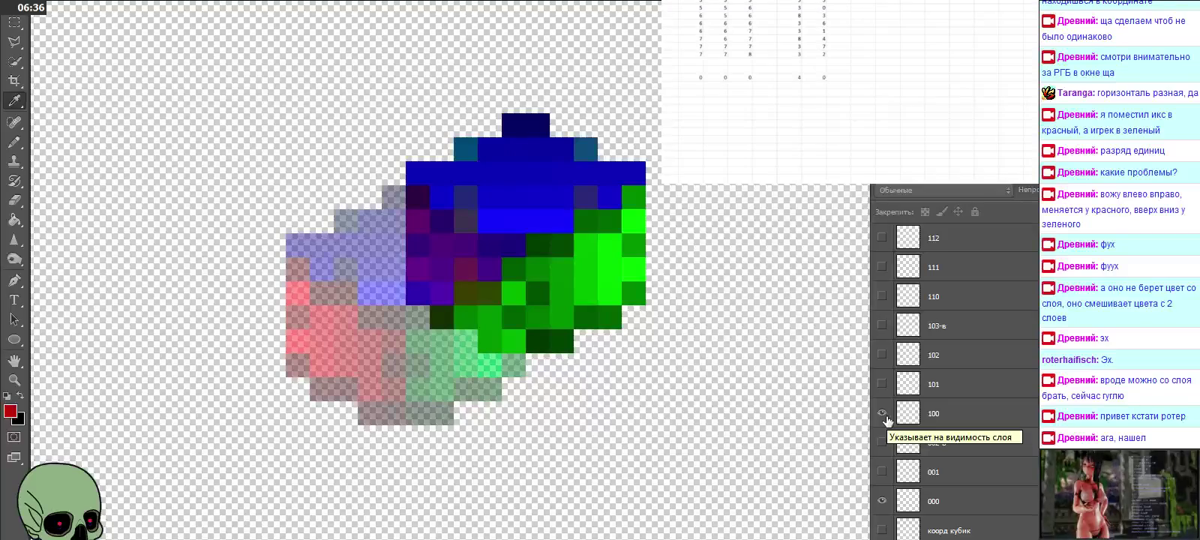
{"action": "left_click", "coordinate": [952, 415]}
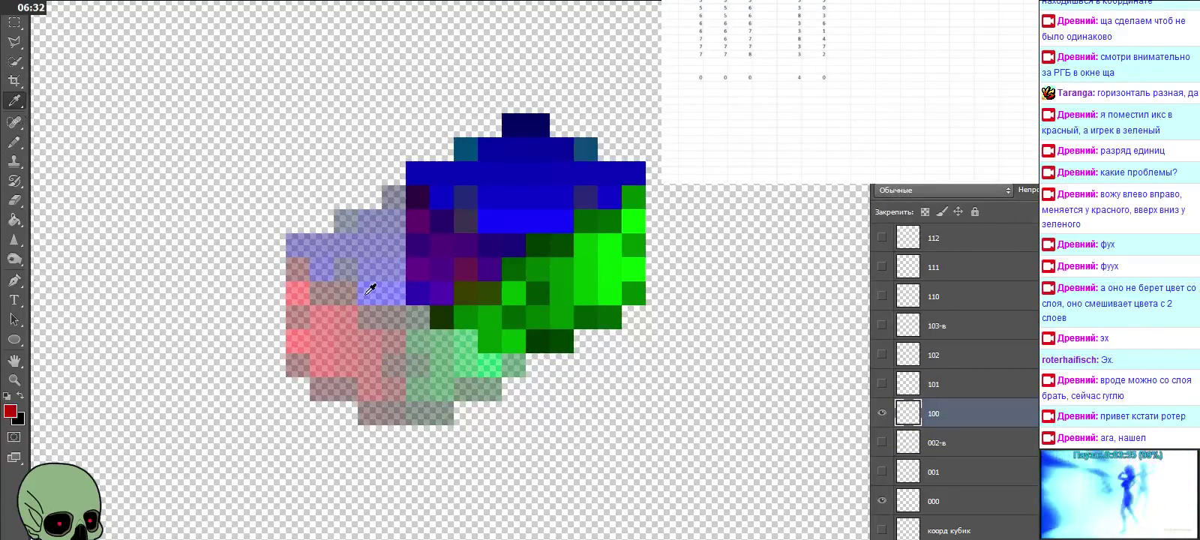
{"action": "left_click", "coordinate": [11, 411]}
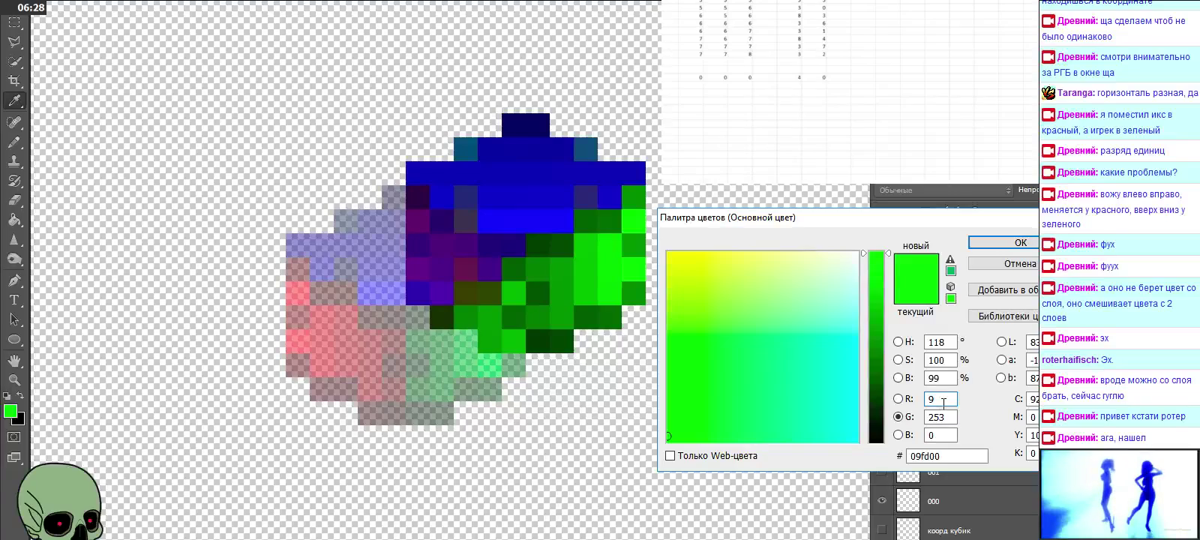
Step: Log red 9 and green 3 in the table, then close the colour window
{"action": "left_click", "coordinate": [691, 84]}
{"action": "left_click", "coordinate": [789, 84]}
{"action": "type", "text": "9"}
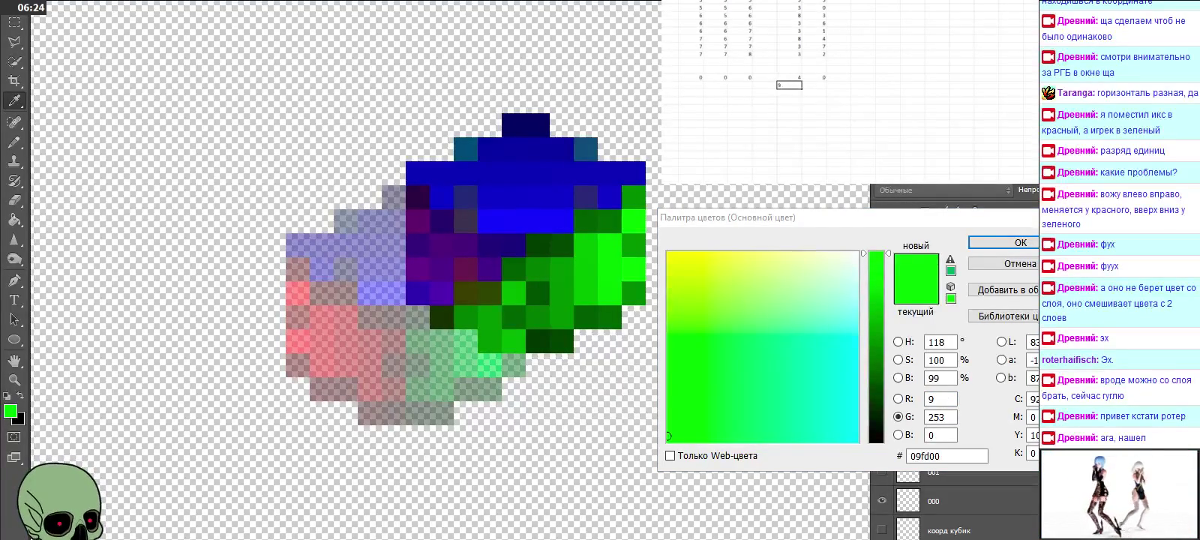
{"action": "key", "text": "Tab"}
{"action": "type", "text": "3"}
{"action": "key", "text": "Left"}
{"action": "key", "text": "Left"}
{"action": "key", "text": "Left"}
{"action": "key", "text": "Left"}
{"action": "key", "text": "Left"}
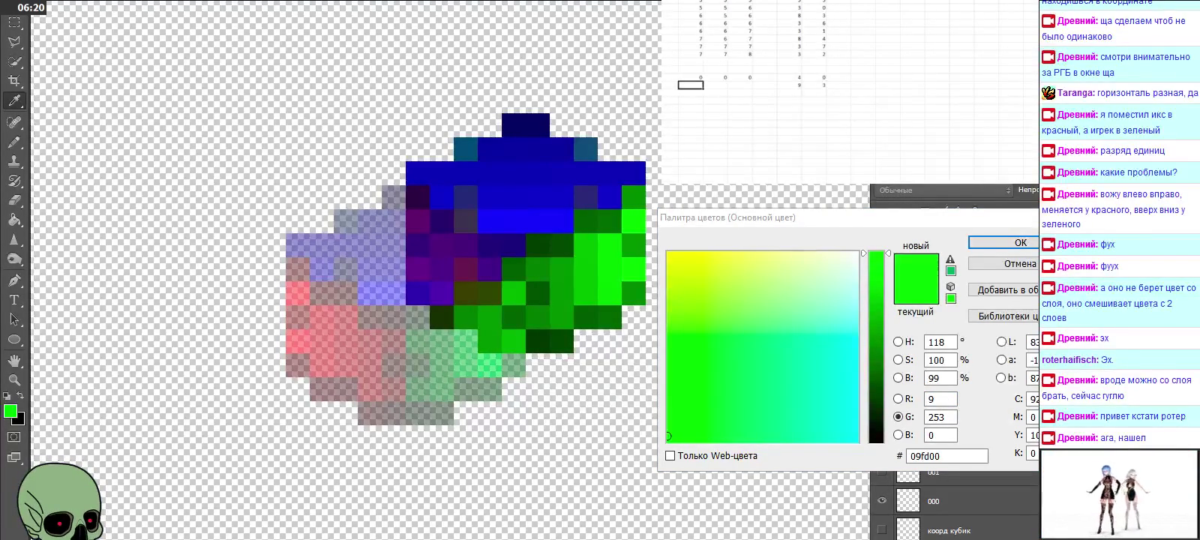
{"action": "key", "text": "Escape"}
Step: Start the row's layer number with 1, 0, 0
{"action": "type", "text": "1"}
{"action": "key", "text": "Tab"}
{"action": "type", "text": "0"}
{"action": "key", "text": "Tab"}
{"action": "type", "text": "0"}
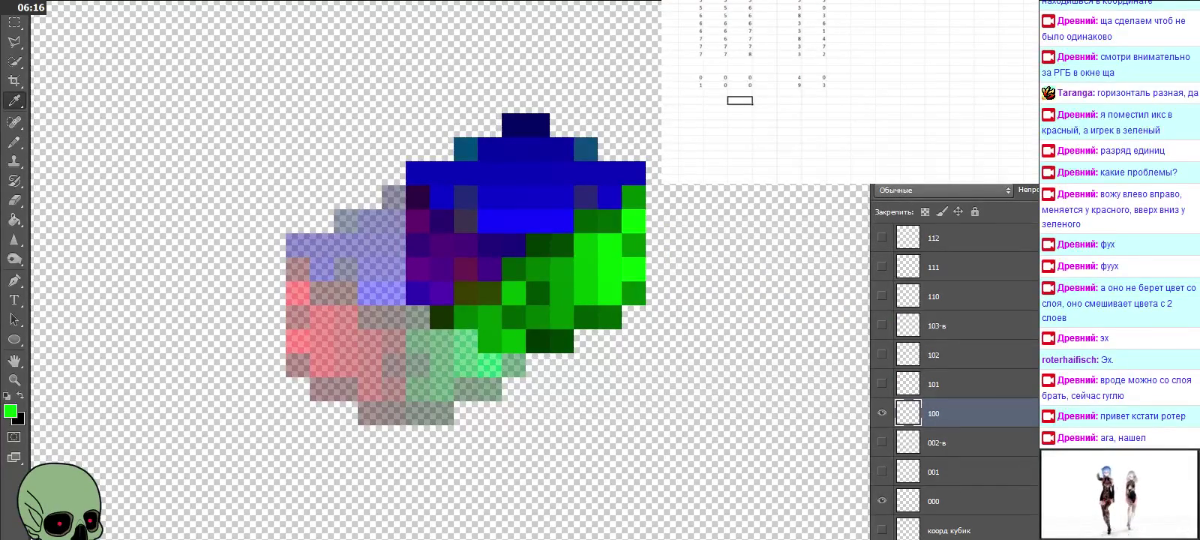
Step: Hide layers 100–102 and make layer 110 the visible, active layer
{"action": "left_click", "coordinate": [882, 414]}
{"action": "left_click", "coordinate": [882, 383]}
{"action": "left_click", "coordinate": [882, 382]}
{"action": "left_click", "coordinate": [882, 354]}
{"action": "left_click", "coordinate": [882, 354]}
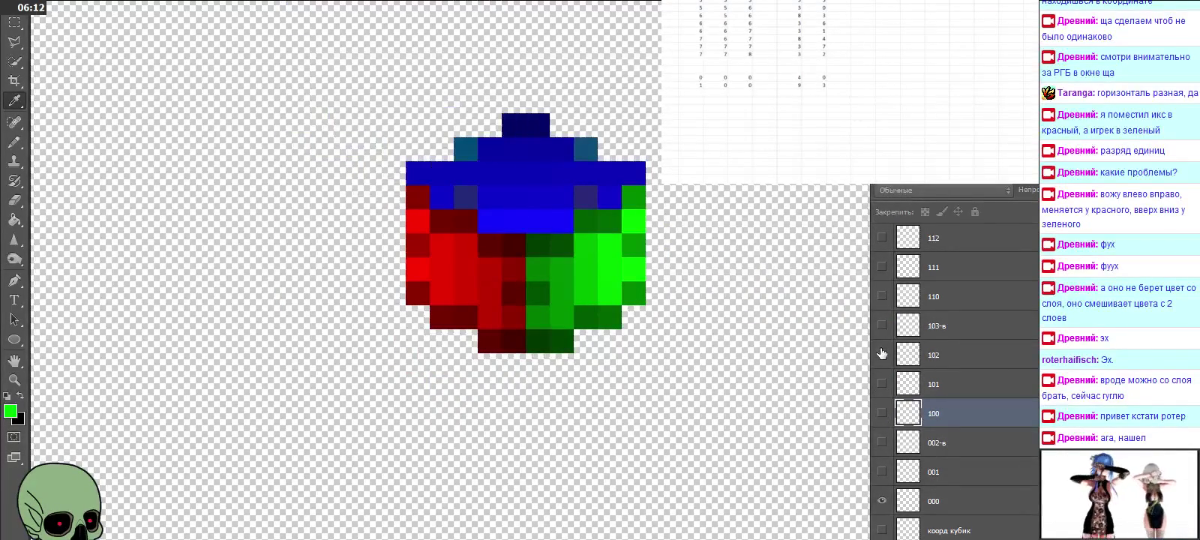
{"action": "left_click", "coordinate": [962, 291]}
{"action": "scroll", "coordinate": [962, 322], "scroll_direction": "up", "scroll_amount": 1}
{"action": "scroll", "coordinate": [930, 358], "scroll_direction": "up", "scroll_amount": 1}
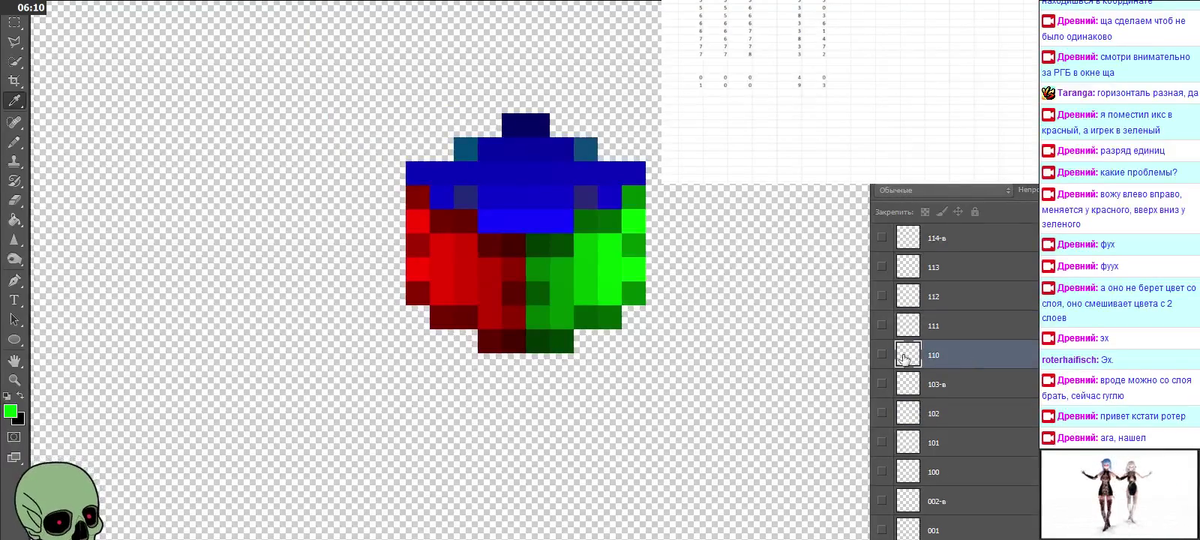
{"action": "left_click", "coordinate": [883, 354]}
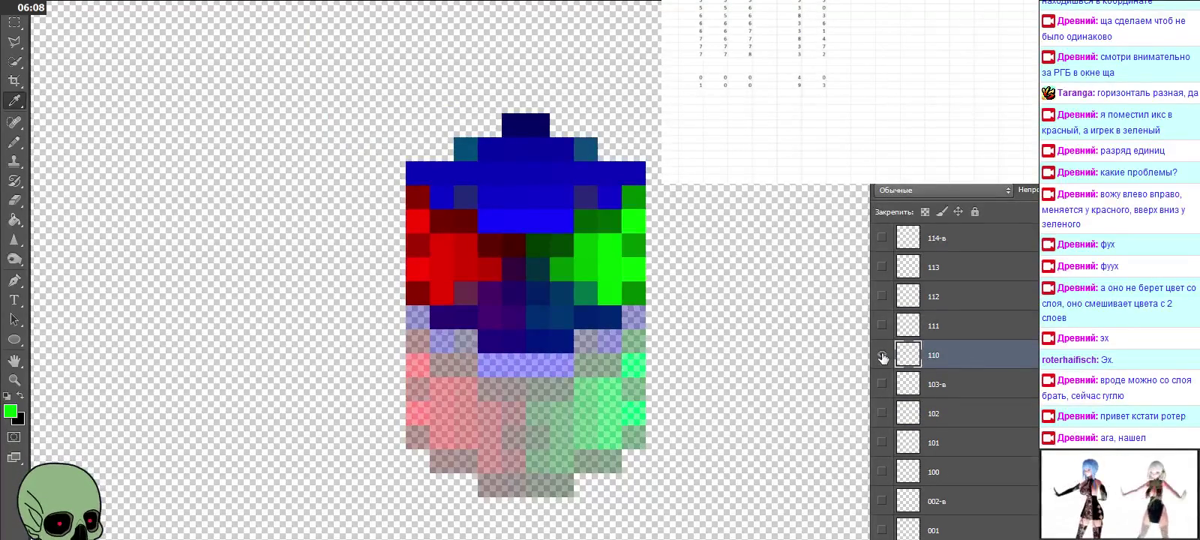
Step: Eyedrop layer 110's blue pixel and log its R and G as 4 and 6
{"action": "left_click", "coordinate": [491, 330]}
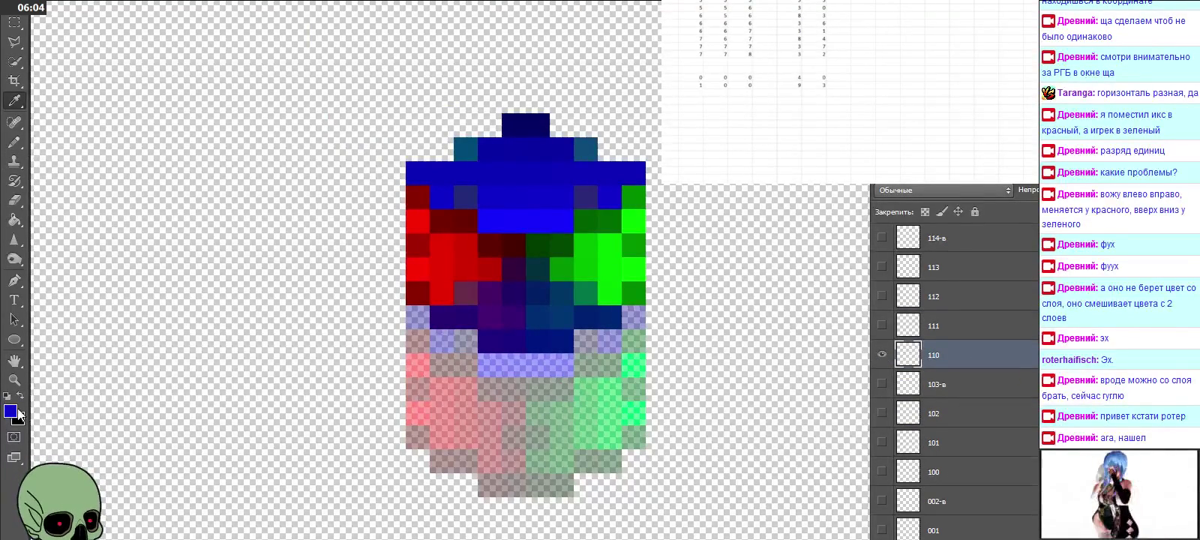
{"action": "left_click", "coordinate": [16, 411]}
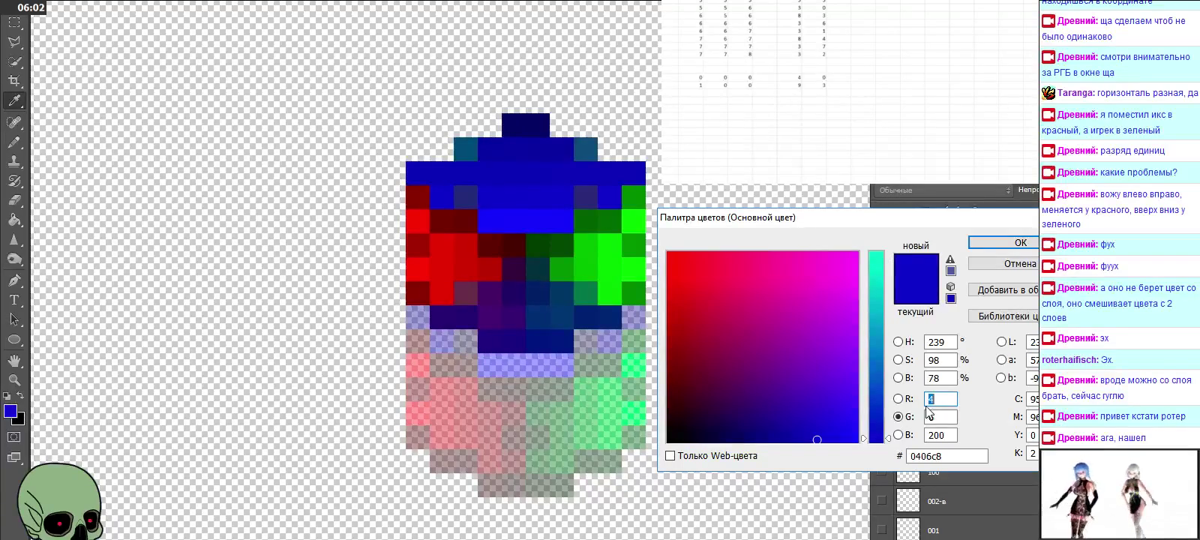
{"action": "left_click", "coordinate": [789, 93]}
{"action": "type", "text": "4"}
{"action": "key", "text": "Tab"}
{"action": "type", "text": "6"}
{"action": "key", "text": "Left"}
{"action": "key", "text": "Left"}
{"action": "key", "text": "Left"}
{"action": "key", "text": "Left"}
{"action": "key", "text": "Left"}
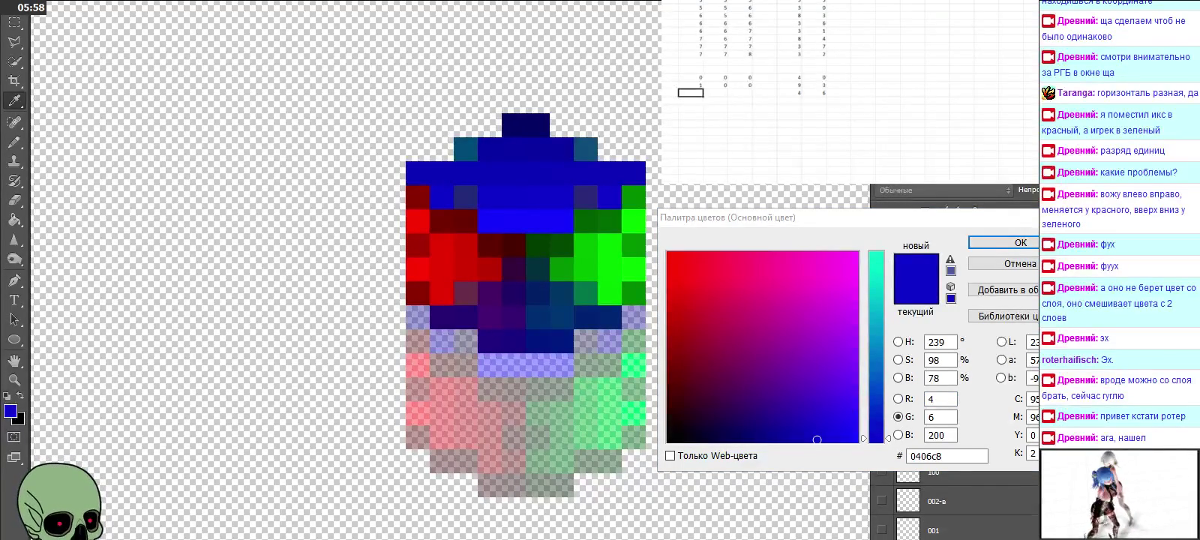
Step: Close the Color Picker and return focus to the spreadsheet
{"action": "key", "text": "Escape"}
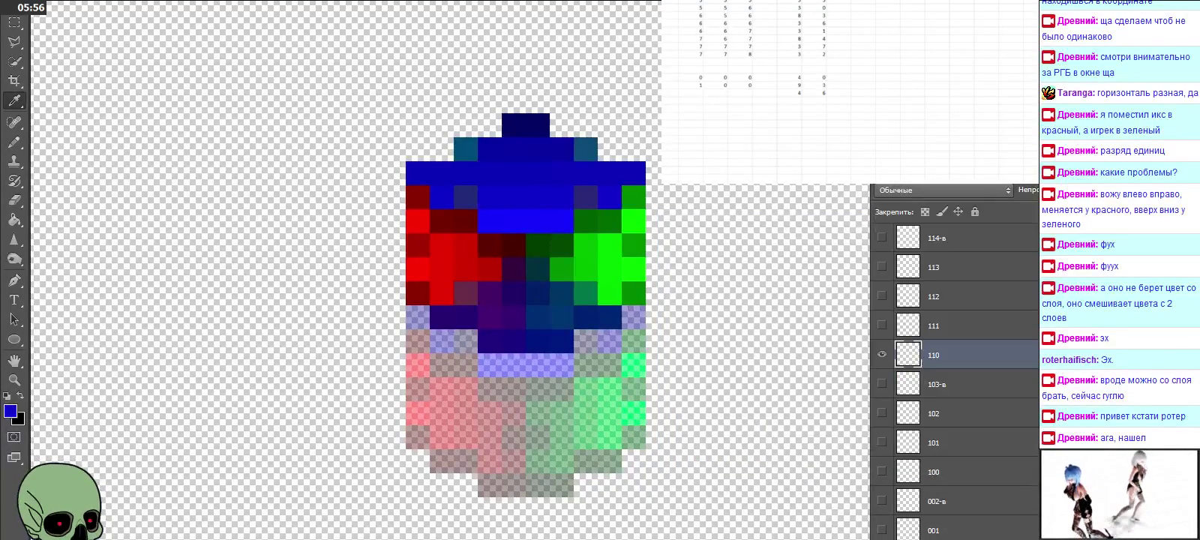
{"action": "left_click", "coordinate": [691, 93]}
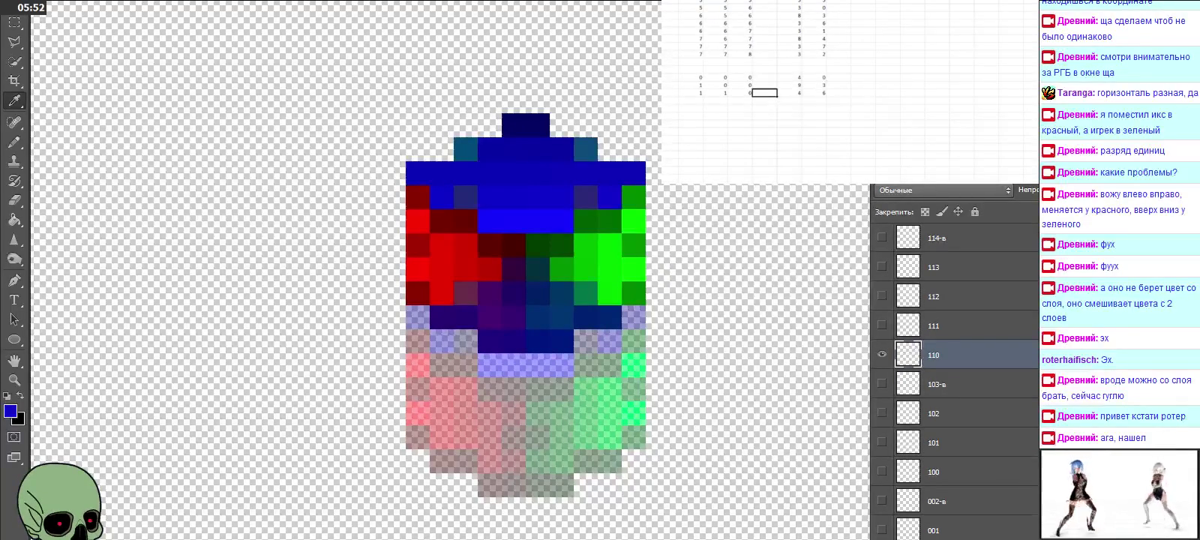
{"action": "scroll", "coordinate": [750, 83], "scroll_direction": "up", "scroll_amount": 1}
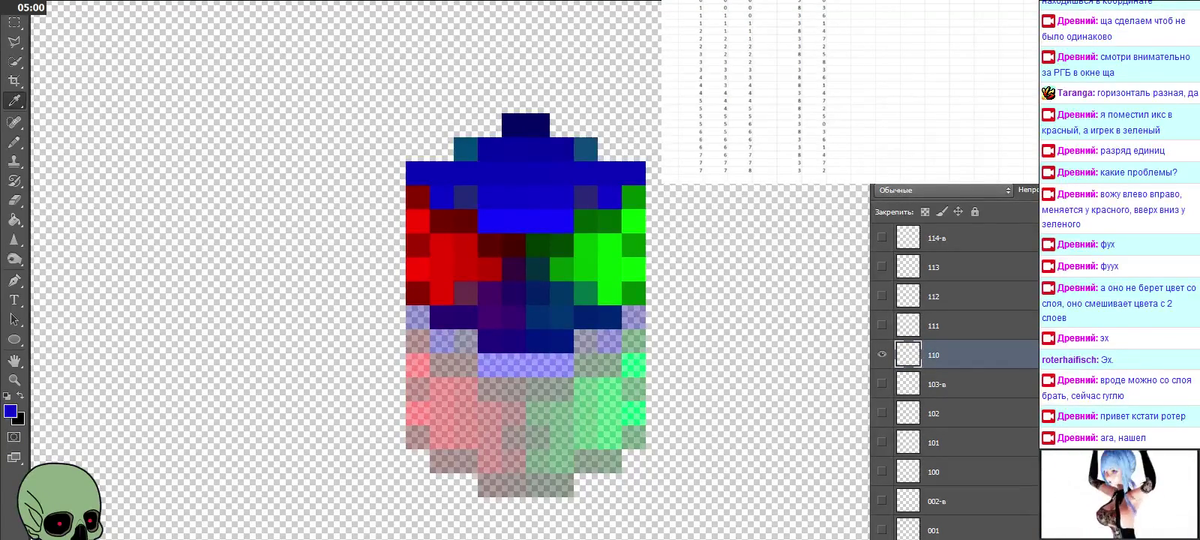
{"action": "left_click_drag", "start_coordinate": [740, 85], "coordinate": [690, 101]}
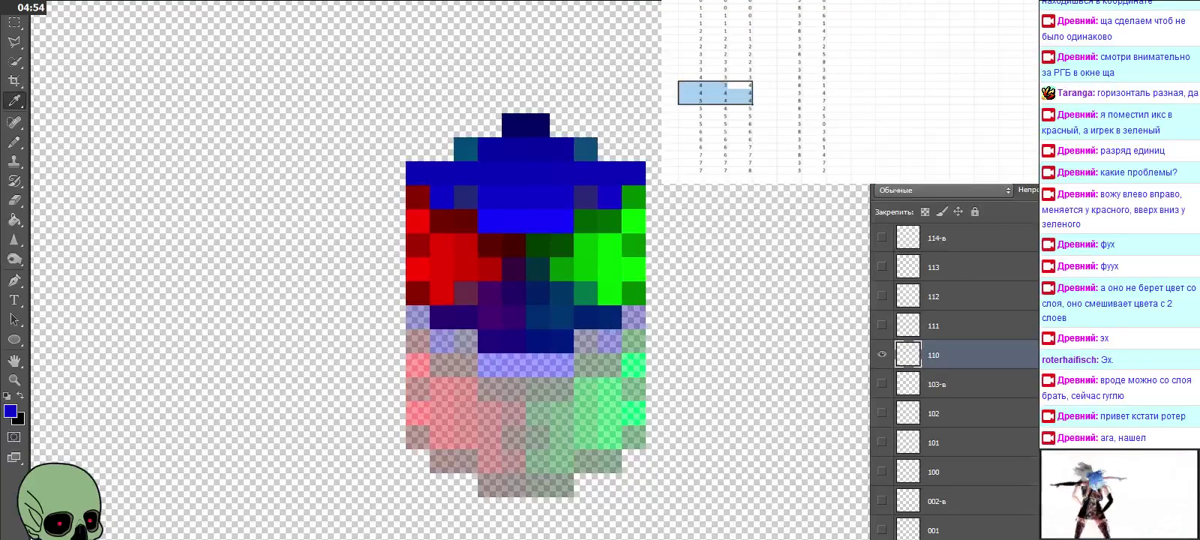
{"action": "left_click_drag", "start_coordinate": [740, 109], "coordinate": [690, 140]}
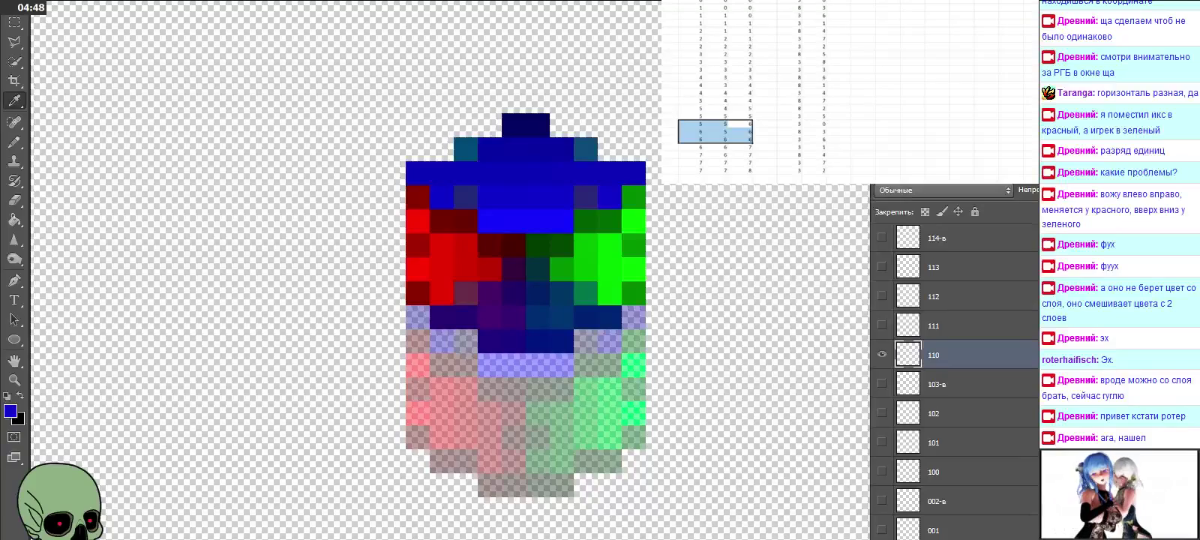
{"action": "left_click", "coordinate": [789, 147]}
{"action": "scroll", "coordinate": [789, 146], "scroll_direction": "down", "scroll_amount": 5}
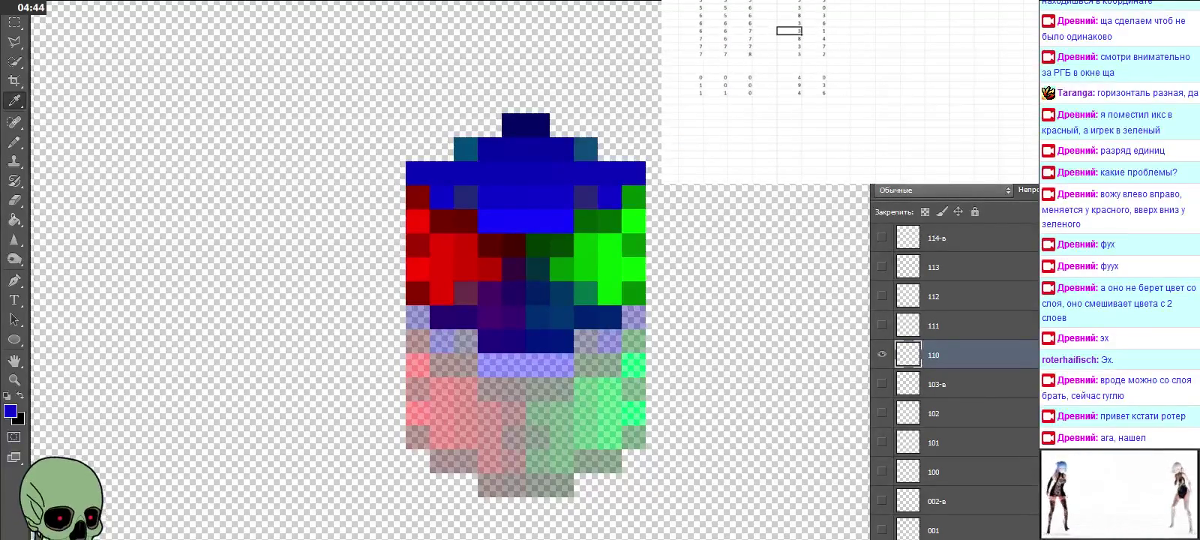
Step: Show and select layer 111, then eyedrop its dark red pixel (R 124, G 1)
{"action": "left_click", "coordinate": [882, 354]}
{"action": "left_click", "coordinate": [882, 325]}
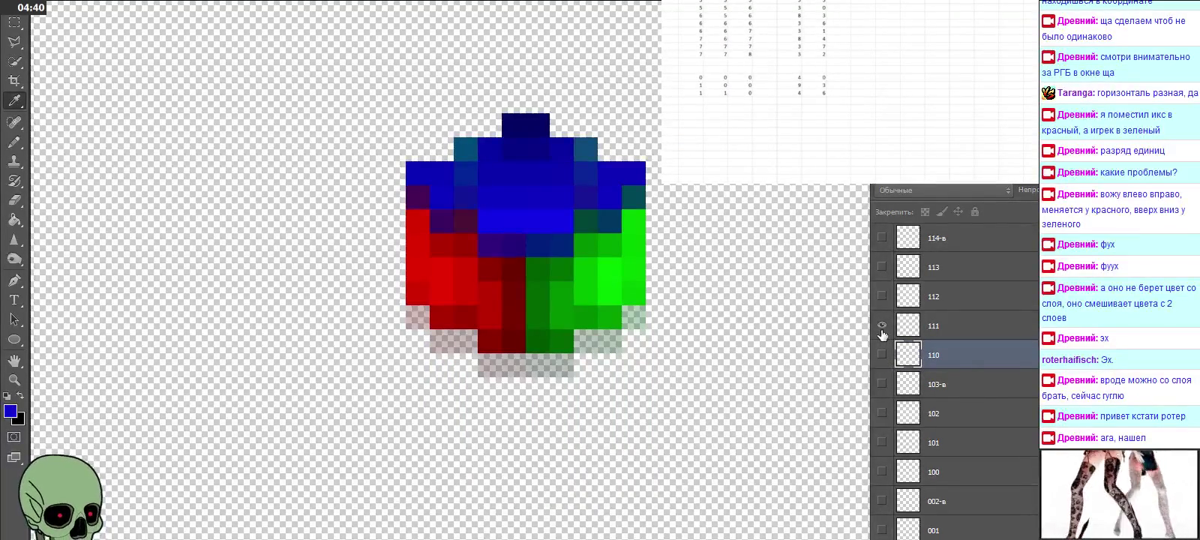
{"action": "left_click", "coordinate": [958, 325]}
{"action": "left_click", "coordinate": [516, 324]}
{"action": "left_click", "coordinate": [11, 412]}
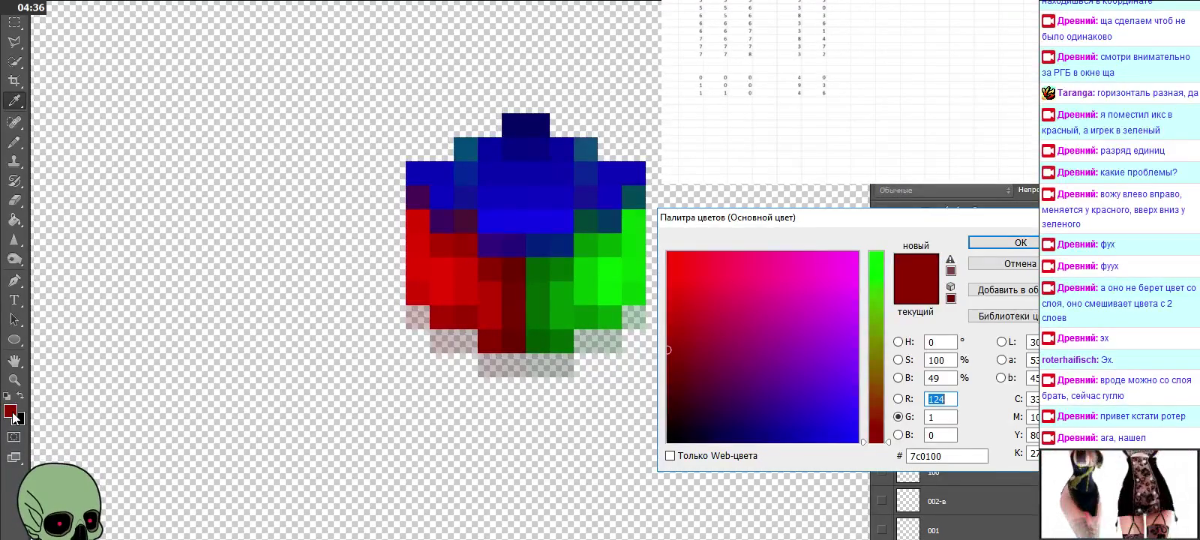
Step: Log layer 111's red sample as 4 and 1 and close the Color Picker
{"action": "left_click", "coordinate": [784, 27]}
{"action": "left_click", "coordinate": [789, 100]}
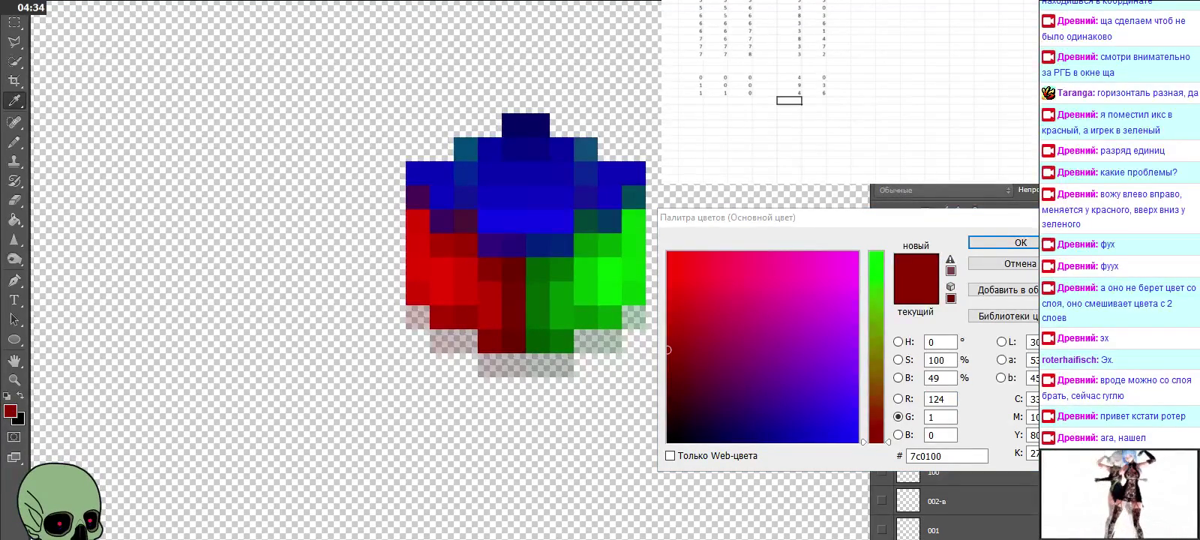
{"action": "left_click", "coordinate": [715, 99]}
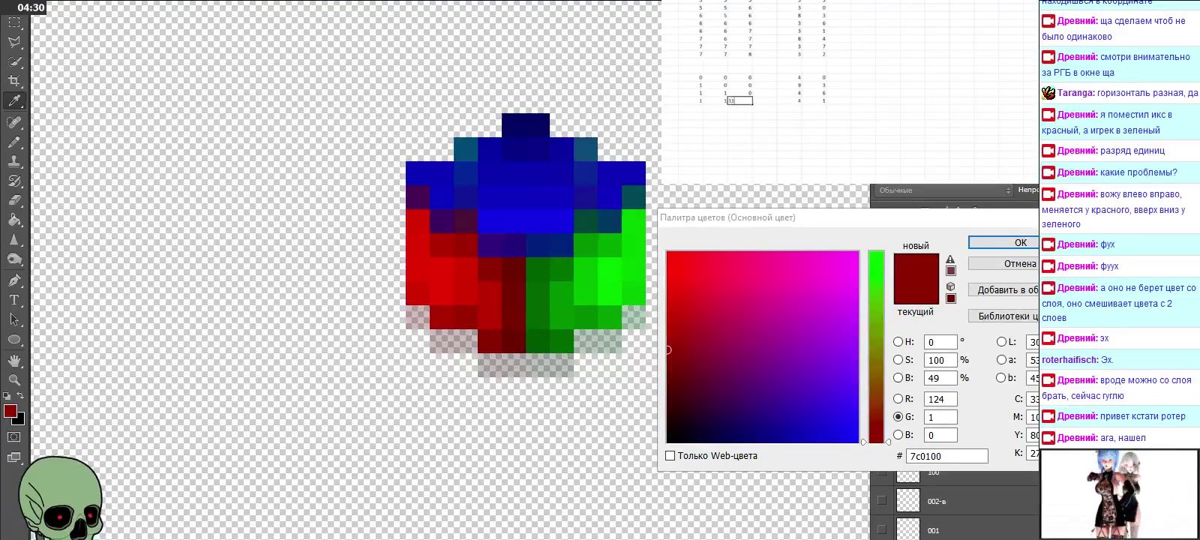
{"action": "key", "text": "Return"}
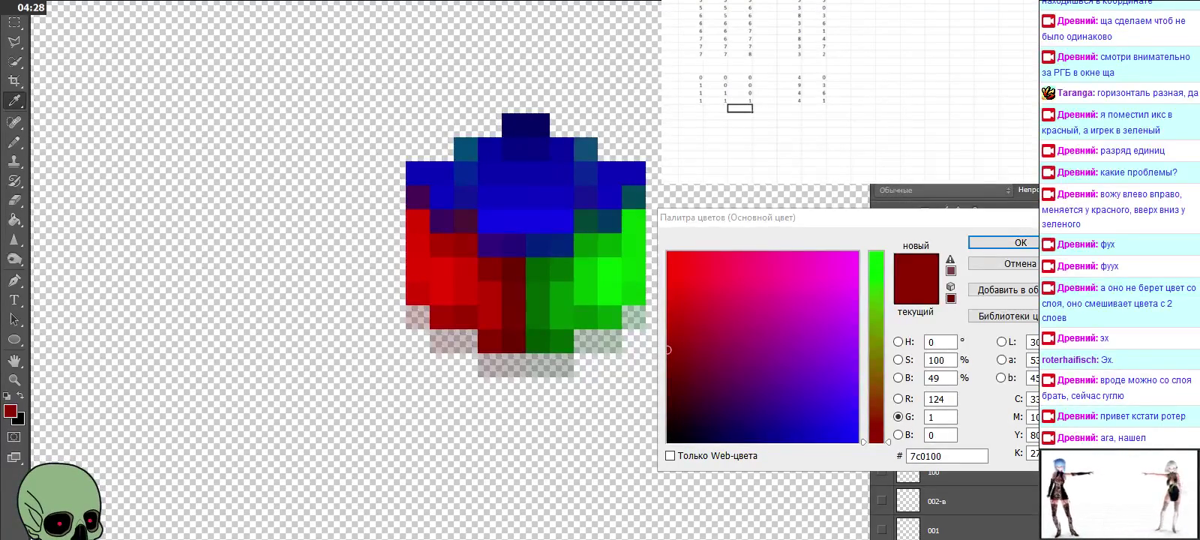
{"action": "left_click", "coordinate": [1004, 242]}
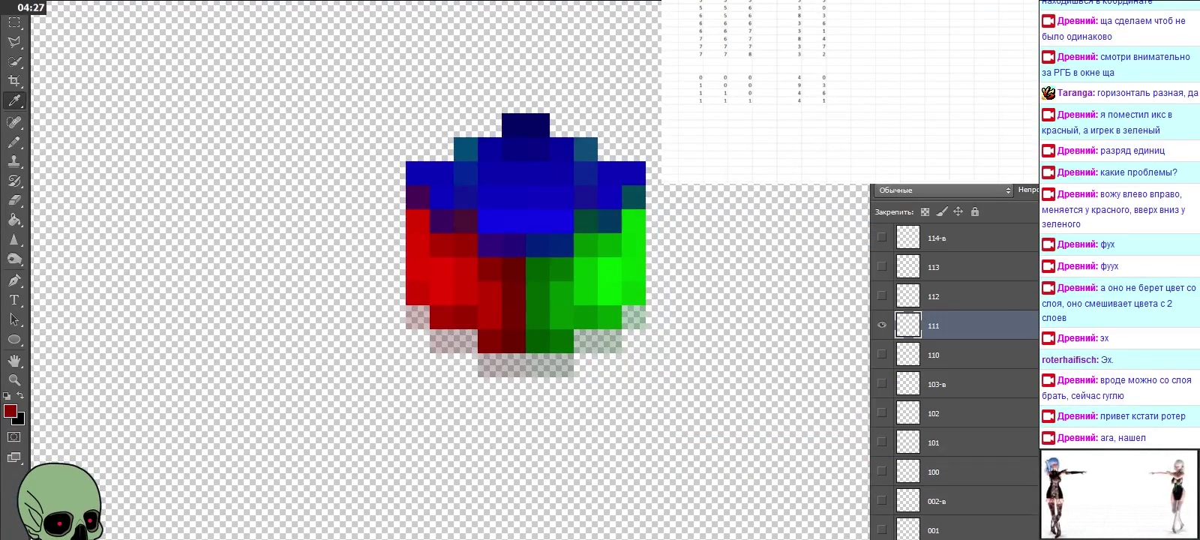
Step: Hide layer 111 and make layer 211 the visible, active layer
{"action": "left_click", "coordinate": [882, 325]}
{"action": "left_click", "coordinate": [882, 297]}
{"action": "left_click", "coordinate": [882, 297]}
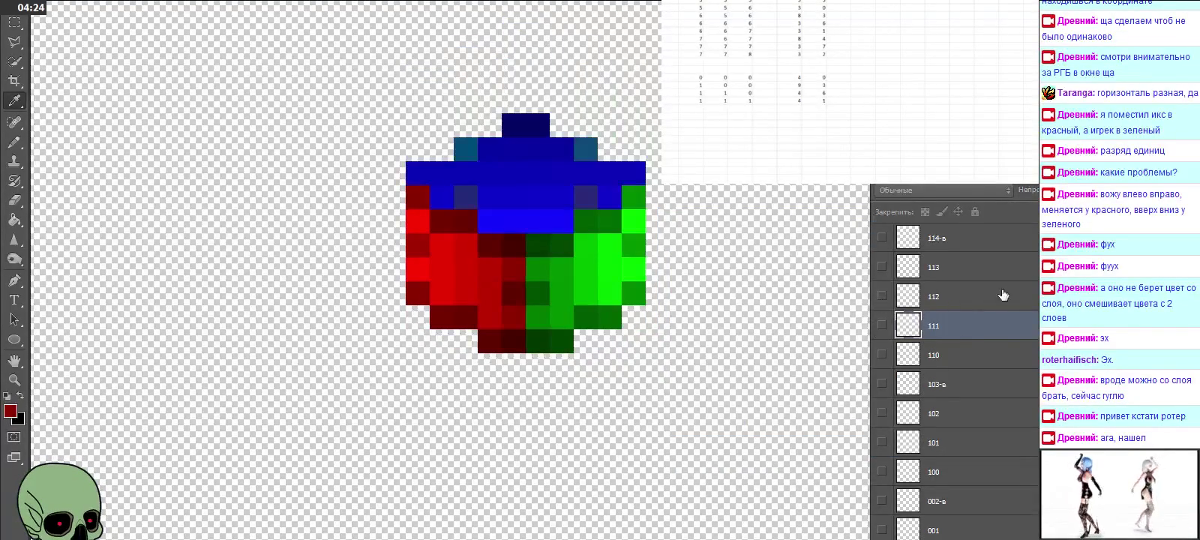
{"action": "left_click", "coordinate": [881, 267]}
{"action": "left_click", "coordinate": [881, 268]}
{"action": "left_click", "coordinate": [950, 271]}
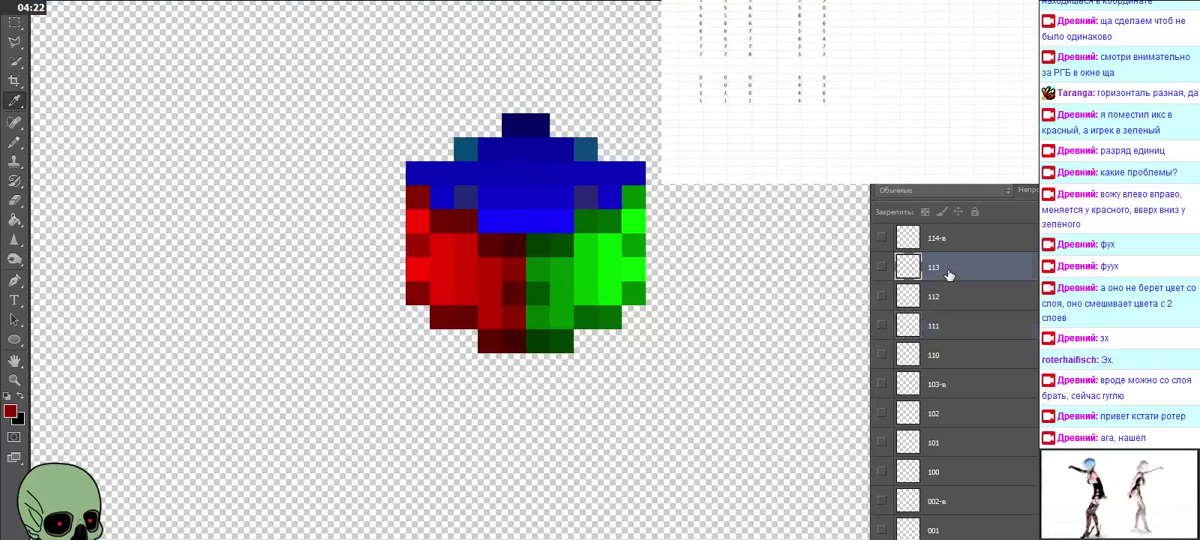
{"action": "scroll", "coordinate": [951, 285], "scroll_direction": "up", "scroll_amount": 2}
{"action": "left_click", "coordinate": [950, 293]}
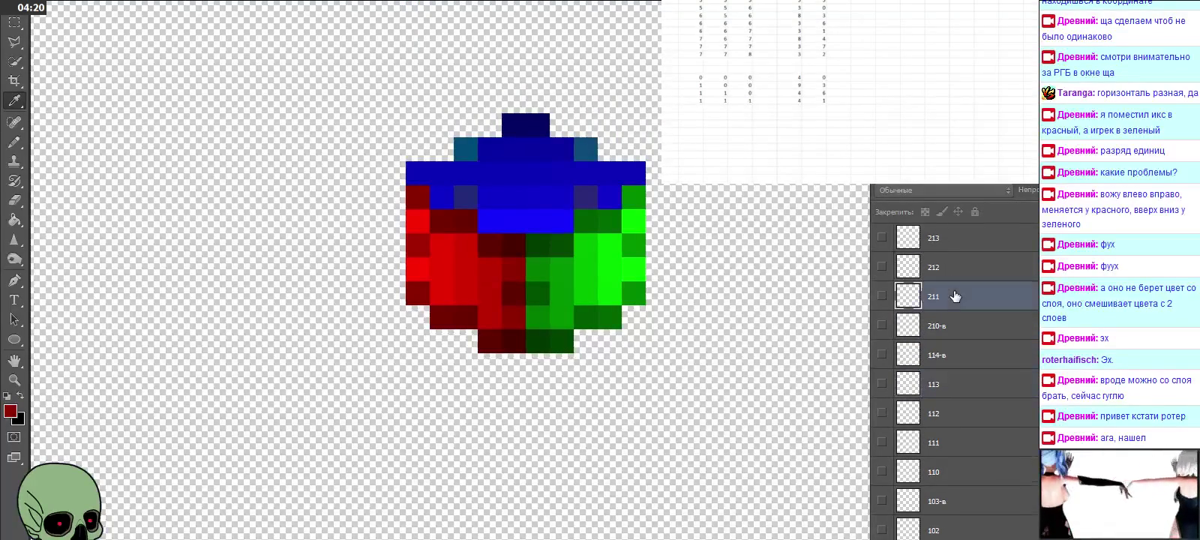
{"action": "left_click", "coordinate": [882, 296]}
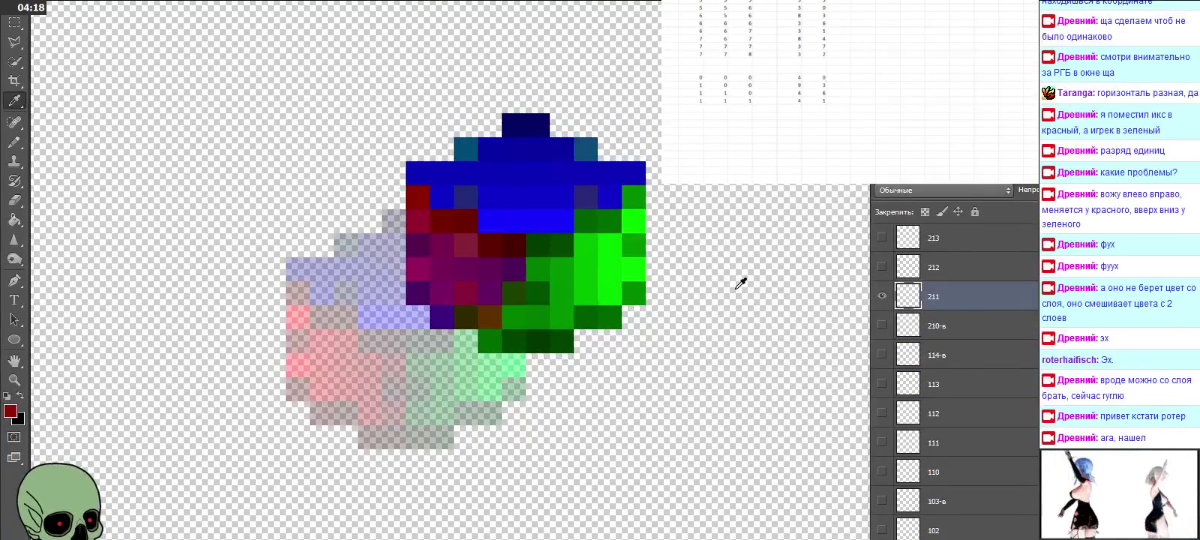
Step: Eyedrop layer 211's green pixel and log its values as 9 and 4
{"action": "left_click", "coordinate": [515, 320]}
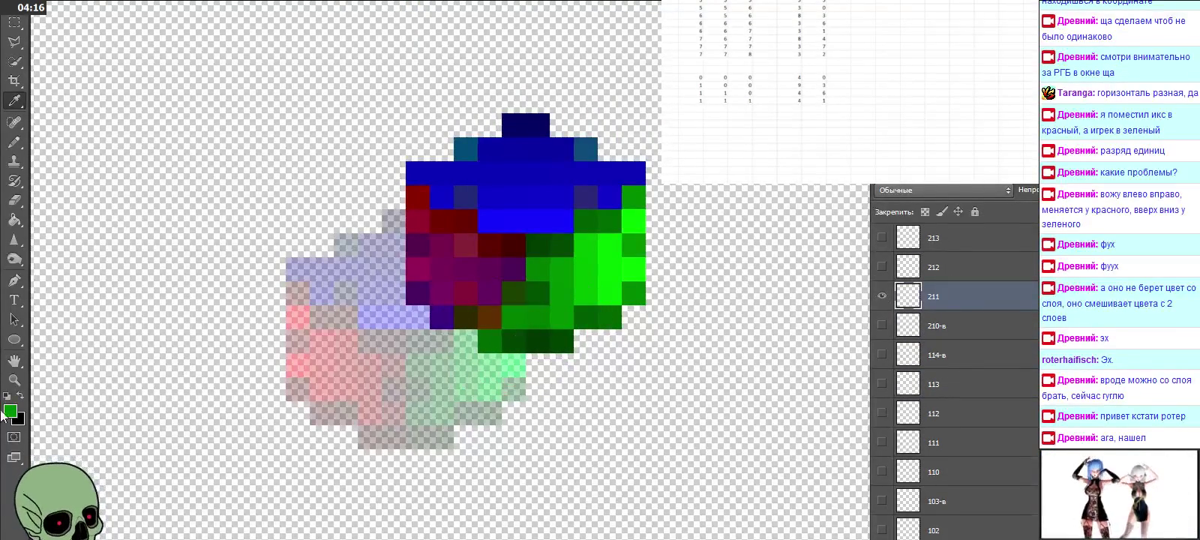
{"action": "left_click", "coordinate": [13, 410]}
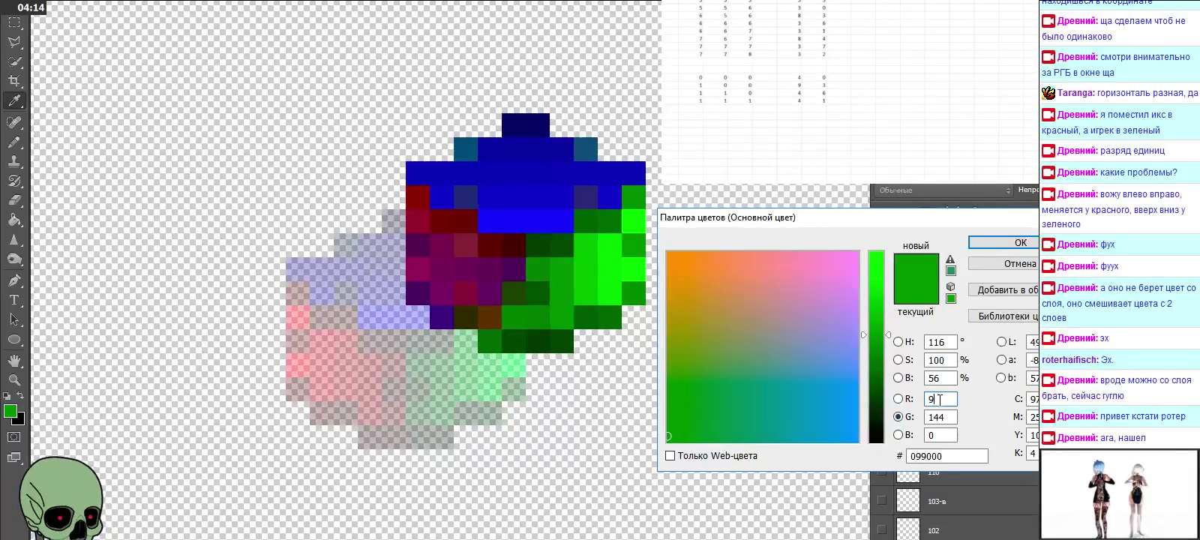
{"action": "left_click", "coordinate": [740, 108]}
{"action": "left_click", "coordinate": [789, 108]}
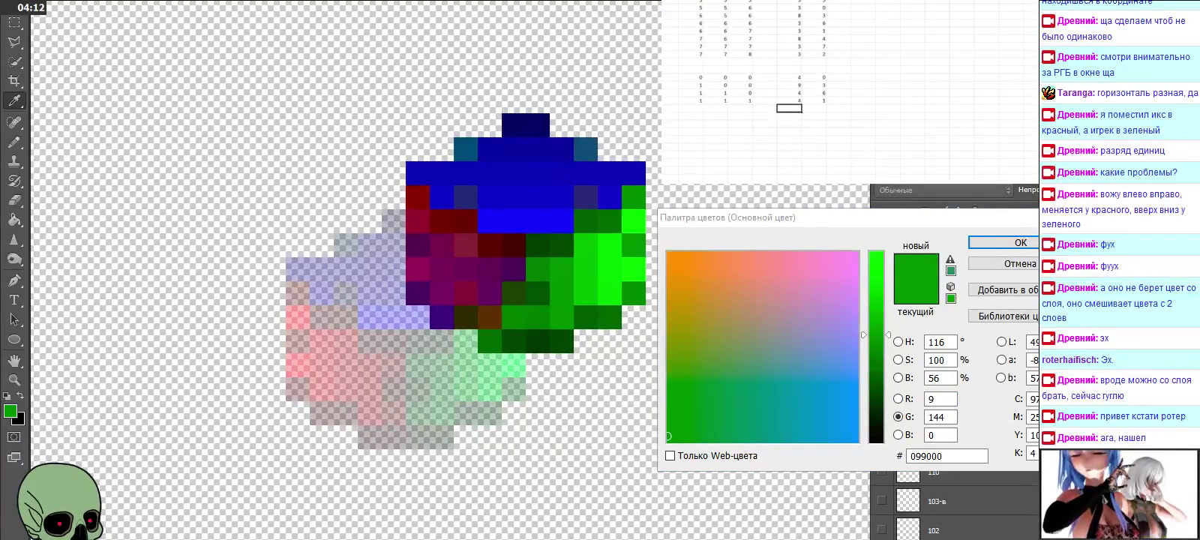
{"action": "type", "text": "9"}
{"action": "key", "text": "Tab"}
{"action": "key", "text": "Left"}
{"action": "key", "text": "Left"}
{"action": "key", "text": "Left"}
{"action": "key", "text": "Left"}
{"action": "key", "text": "Left"}
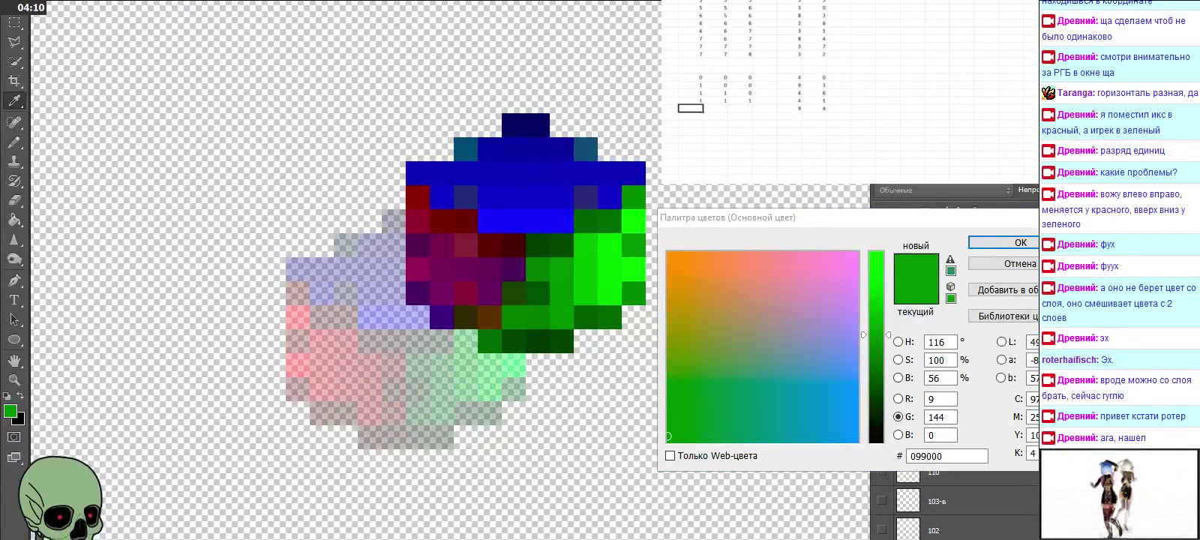
{"action": "key", "text": "Escape"}
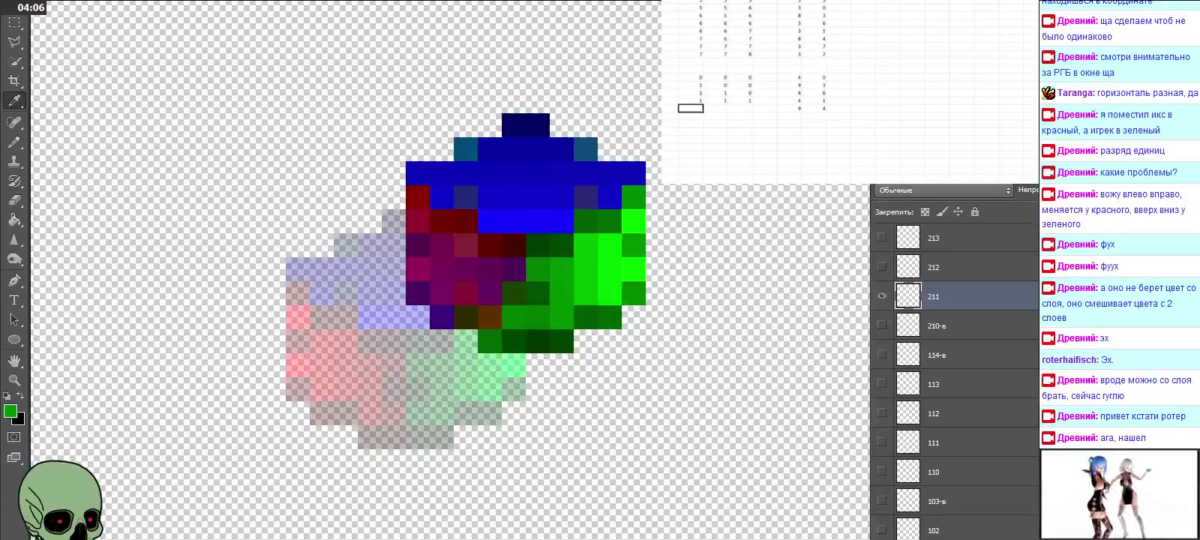
Step: Fill the row's indices 1 and 1, then hide layer 211
{"action": "type", "text": "1"}
{"action": "key", "text": "Tab"}
{"action": "type", "text": "1"}
{"action": "key", "text": "Tab"}
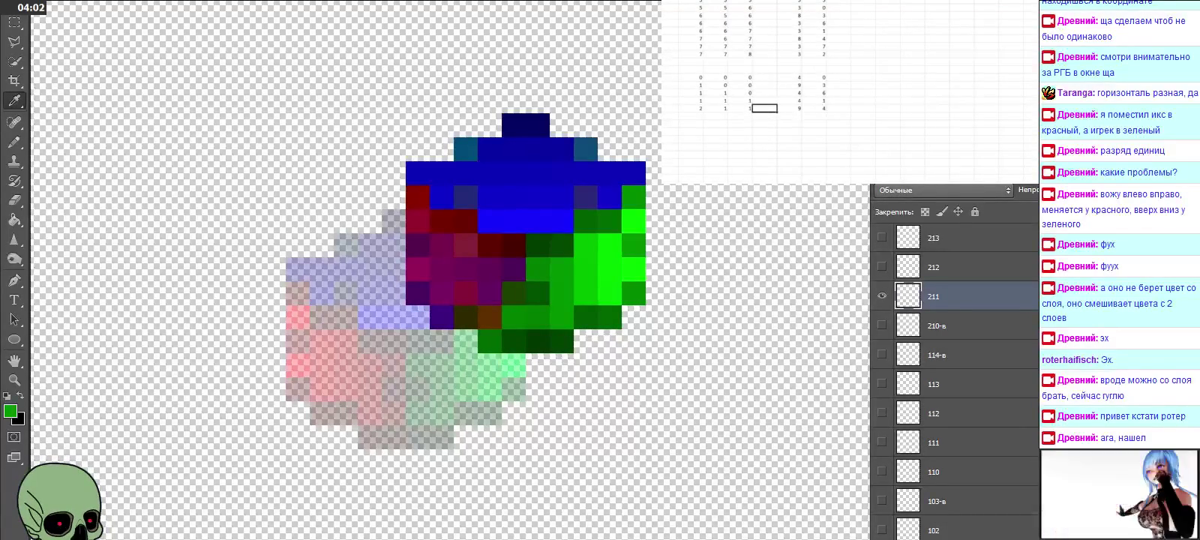
{"action": "left_click", "coordinate": [882, 296]}
Step: Hide layers 212 and 213 and make layer 221 the visible, active layer
{"action": "left_click", "coordinate": [882, 266]}
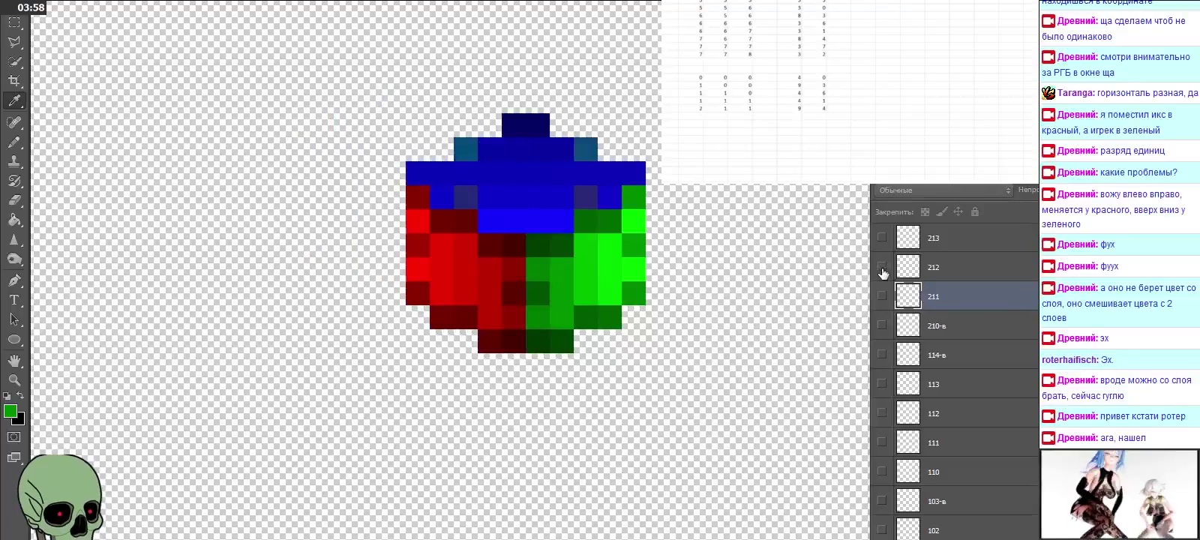
{"action": "scroll", "coordinate": [886, 285], "scroll_direction": "up", "scroll_amount": 1}
{"action": "scroll", "coordinate": [889, 315], "scroll_direction": "up", "scroll_amount": 2}
{"action": "left_click", "coordinate": [888, 325]}
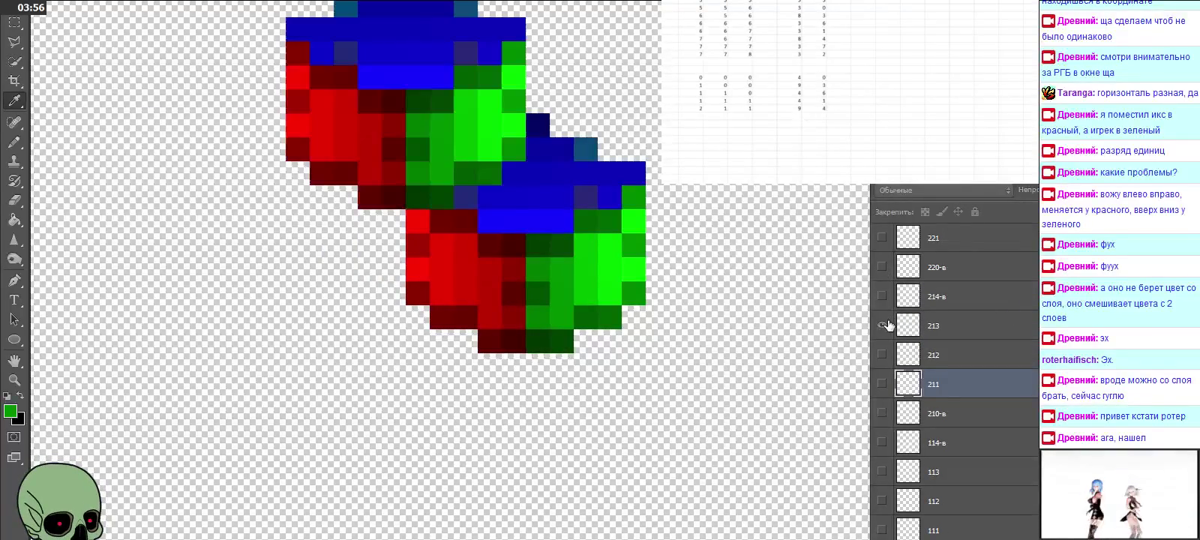
{"action": "left_click", "coordinate": [888, 325]}
{"action": "scroll", "coordinate": [886, 352], "scroll_direction": "up", "scroll_amount": 1}
{"action": "scroll", "coordinate": [884, 375], "scroll_direction": "up", "scroll_amount": 1}
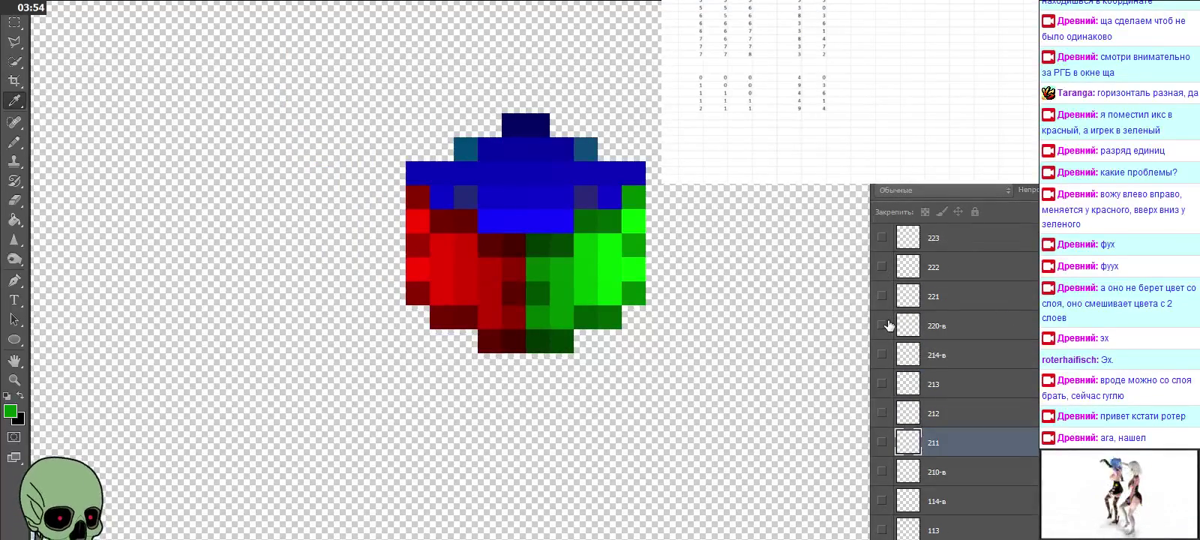
{"action": "left_click", "coordinate": [883, 386]}
{"action": "left_click", "coordinate": [884, 386]}
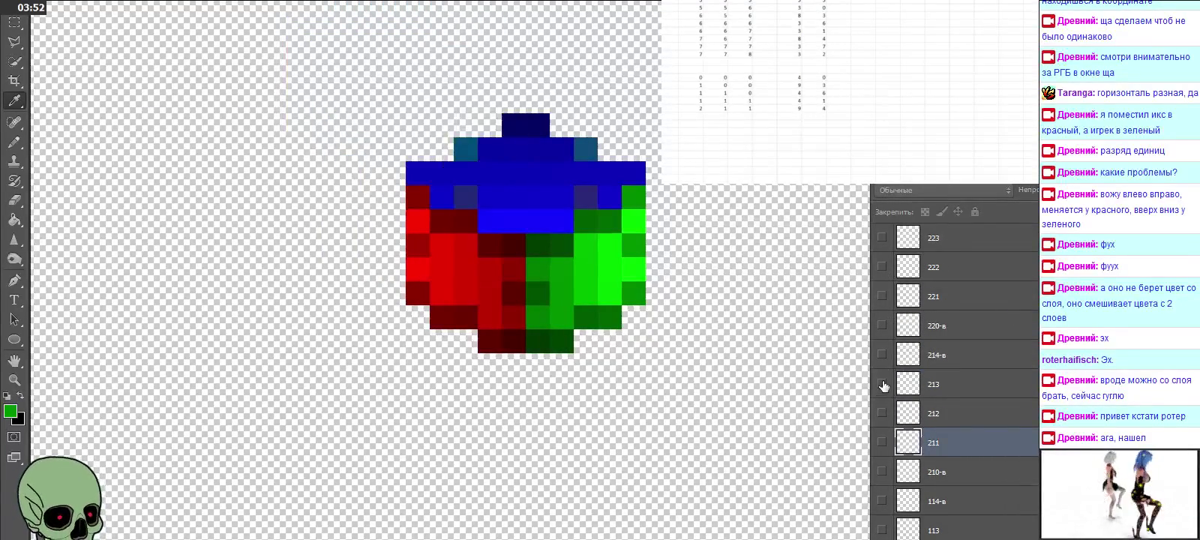
{"action": "left_click", "coordinate": [882, 295]}
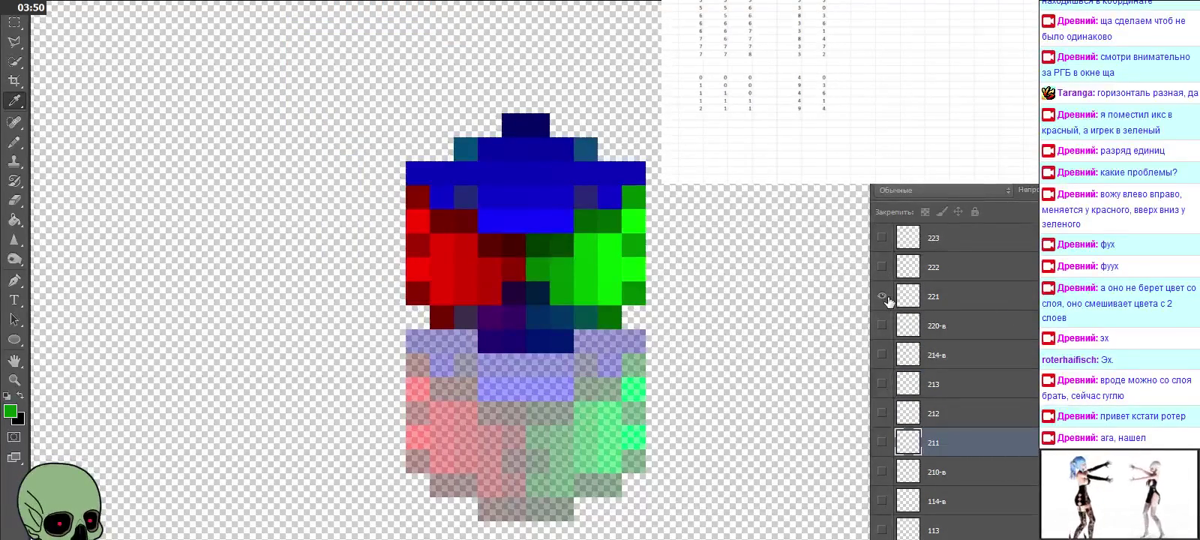
{"action": "left_click", "coordinate": [935, 299]}
Step: Eyedrop layer 221's dark blue pixel and log its red value 4
{"action": "left_click", "coordinate": [521, 331]}
{"action": "left_click", "coordinate": [11, 409]}
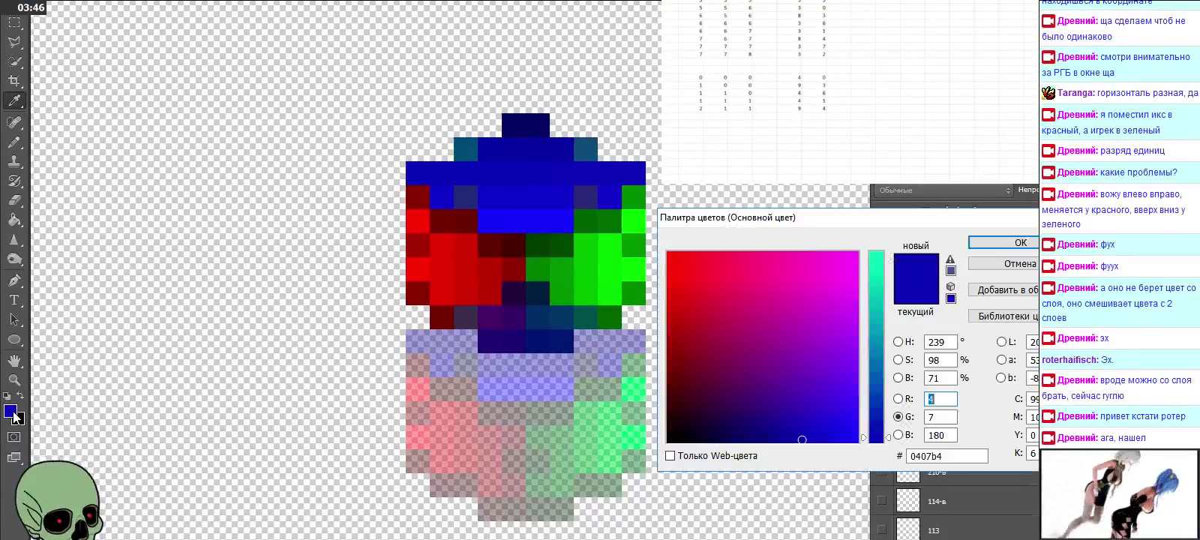
{"action": "left_click", "coordinate": [764, 108]}
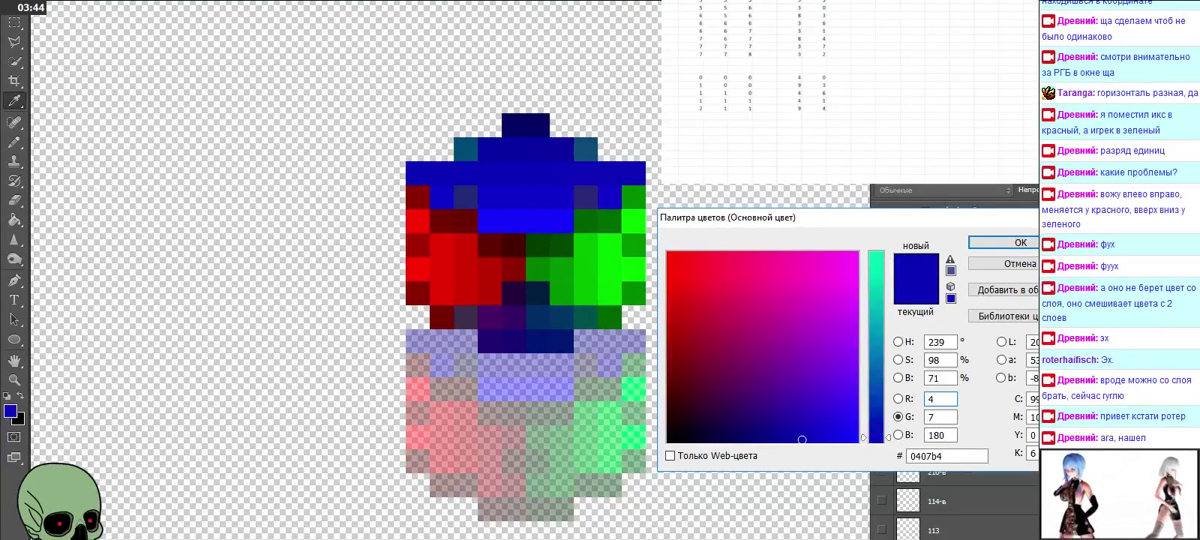
{"action": "left_click", "coordinate": [814, 116]}
{"action": "type", "text": "4"}
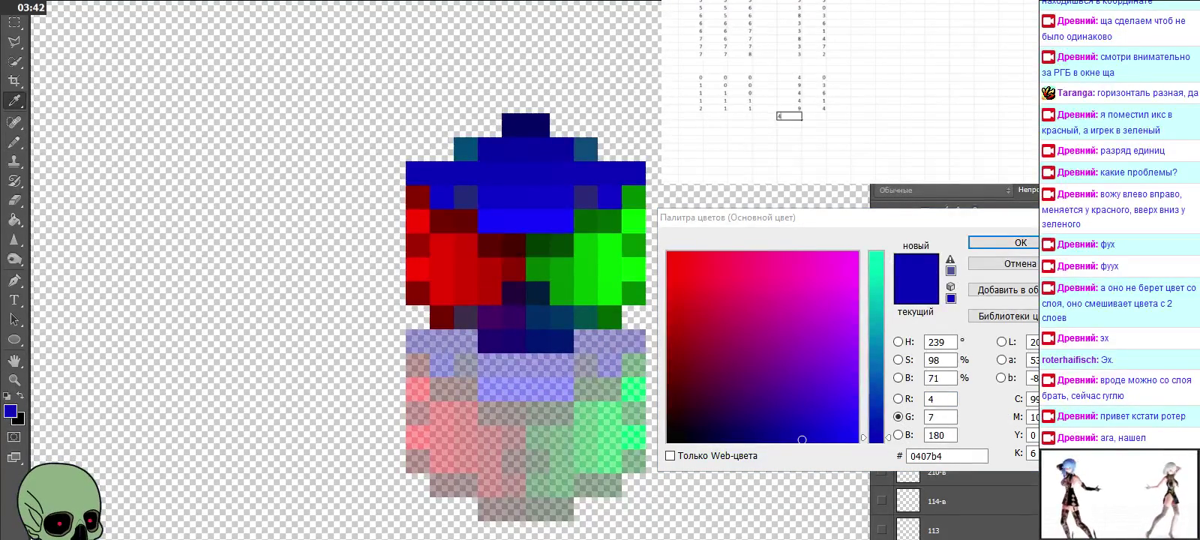
{"action": "key", "text": "Left"}
{"action": "key", "text": "Left"}
{"action": "key", "text": "Left"}
{"action": "key", "text": "Left"}
{"action": "key", "text": "Left"}
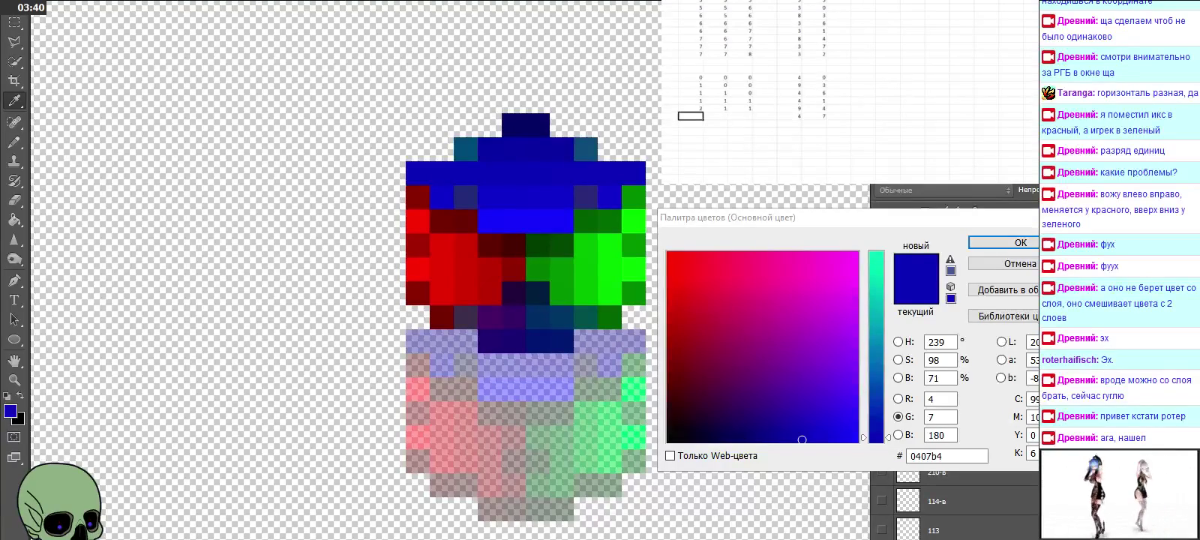
{"action": "left_click", "coordinate": [1021, 243]}
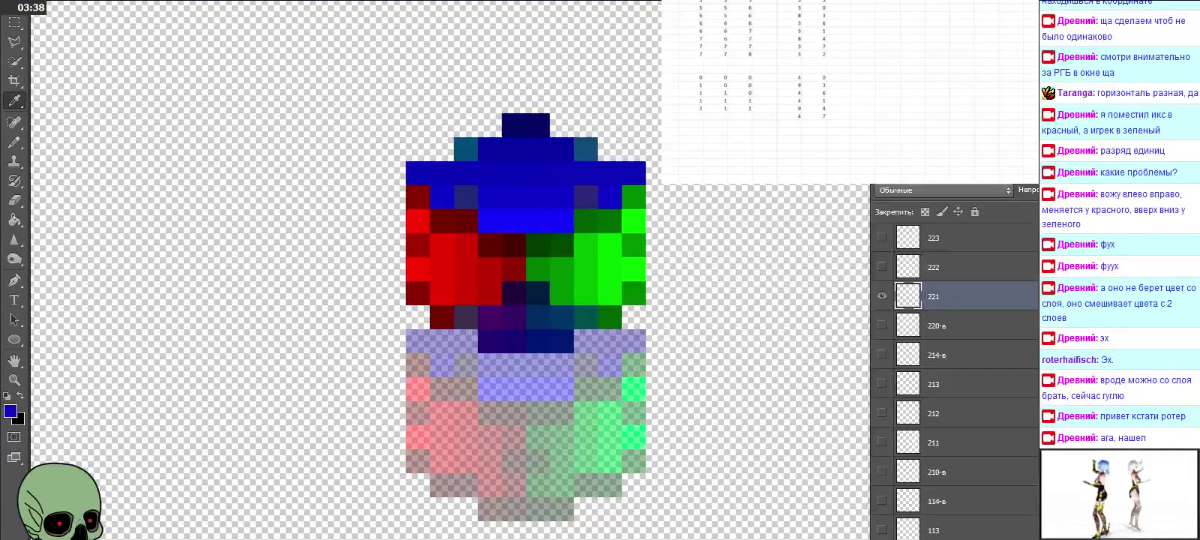
Step: Enter the row indices 2, 2, 1 and move to the next row
{"action": "type", "text": "2"}
{"action": "key", "text": "Tab"}
{"action": "type", "text": "2"}
{"action": "key", "text": "Tab"}
{"action": "type", "text": "1"}
{"action": "key", "text": "Tab"}
{"action": "key", "text": "Down"}
{"action": "key", "text": "Left"}
{"action": "key", "text": "Left"}
{"action": "key", "text": "Left"}
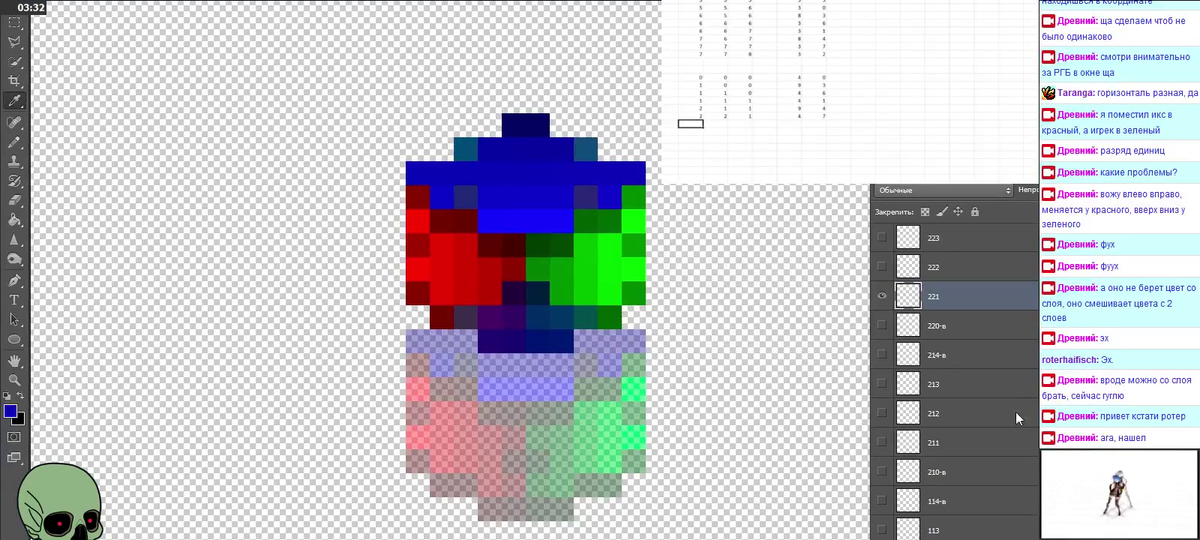
Step: Swap layer 221 for 222 and eyedrop its dark red 540200 pixel
{"action": "left_click", "coordinate": [881, 295]}
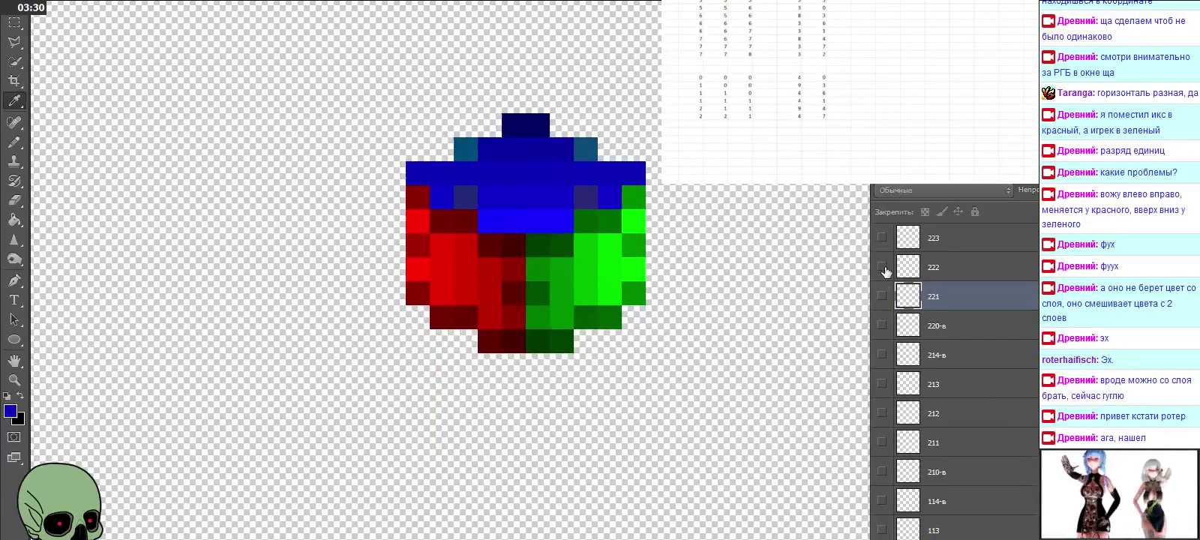
{"action": "left_click", "coordinate": [882, 266]}
{"action": "left_click", "coordinate": [925, 269]}
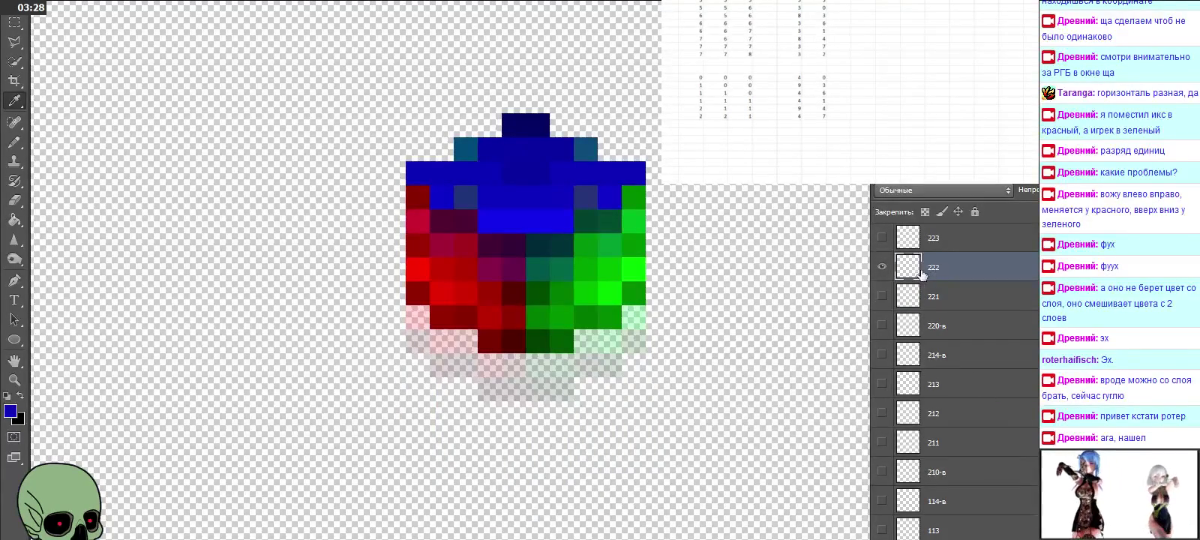
{"action": "left_click", "coordinate": [523, 334]}
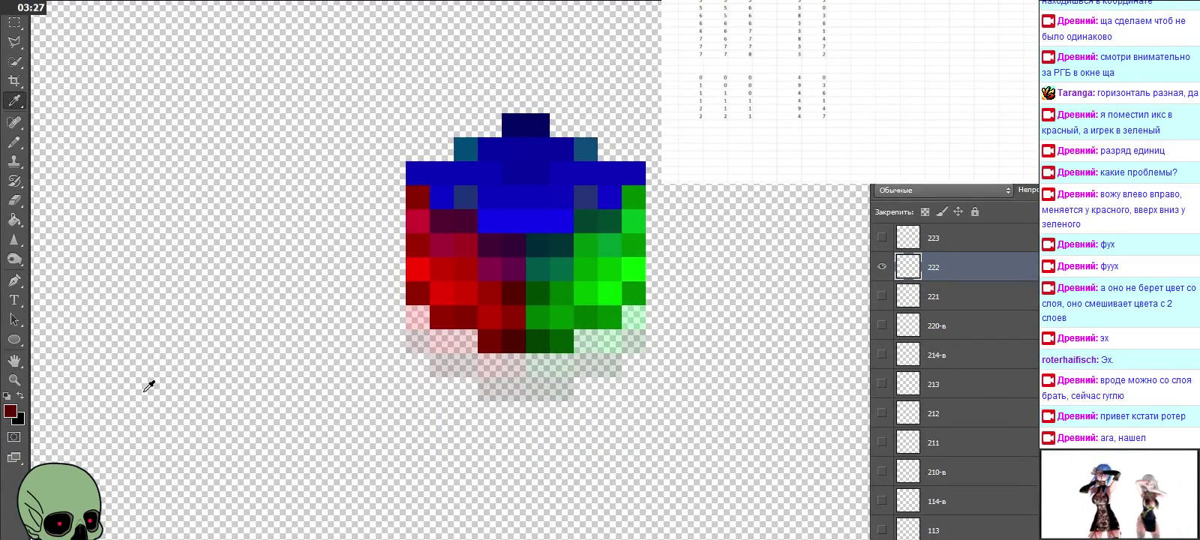
{"action": "left_click", "coordinate": [11, 411]}
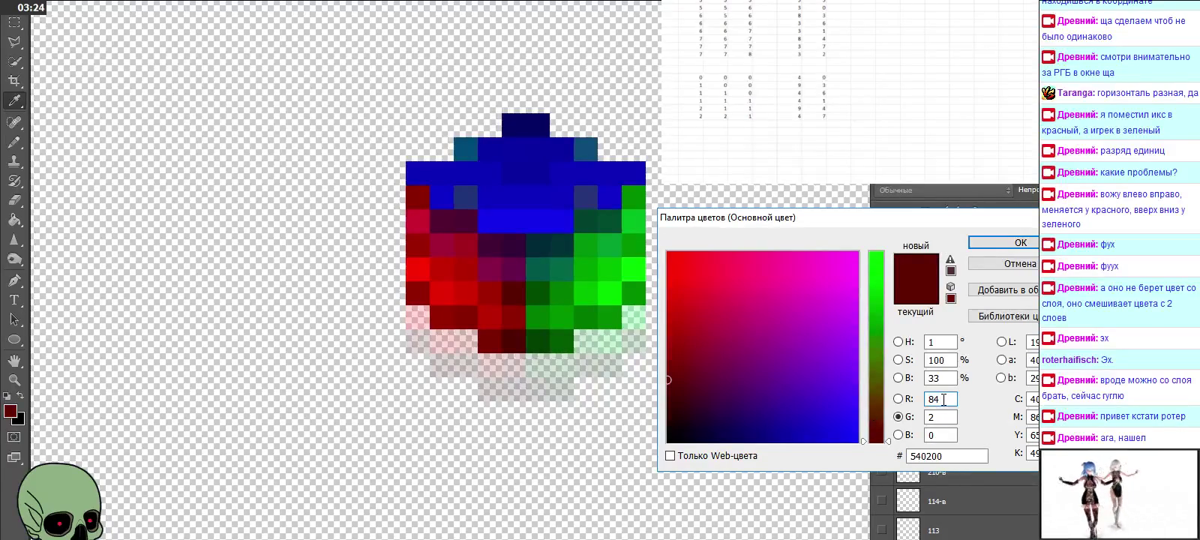
Step: Log layer 222's red sample as 4 and 2 and close the Color Picker
{"action": "left_click", "coordinate": [691, 123]}
{"action": "left_click", "coordinate": [790, 123]}
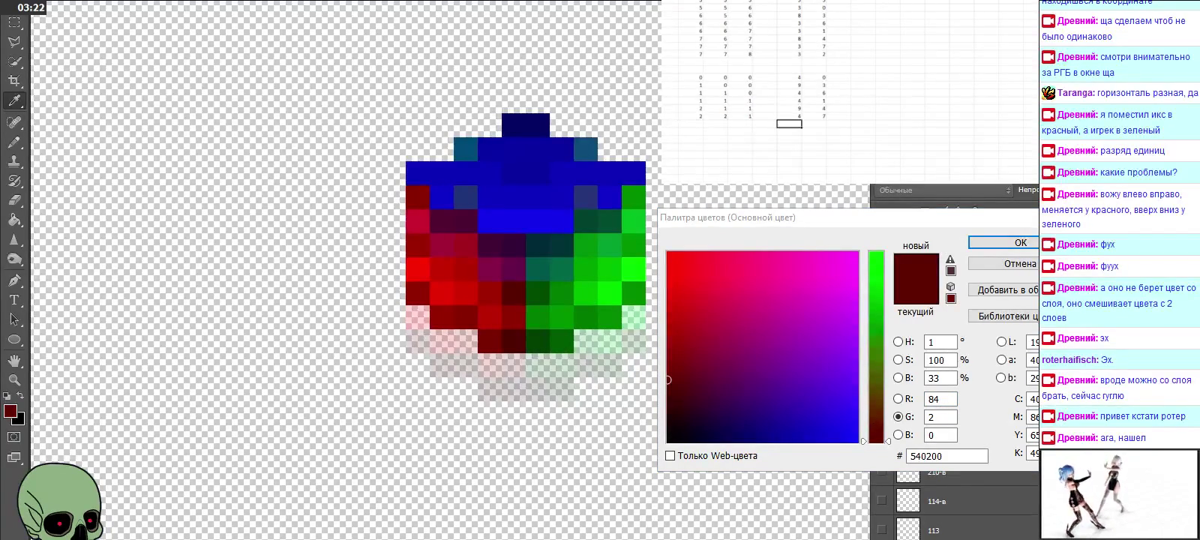
{"action": "type", "text": "4"}
{"action": "key", "text": "Tab"}
{"action": "type", "text": "2"}
{"action": "left_click", "coordinate": [690, 123]}
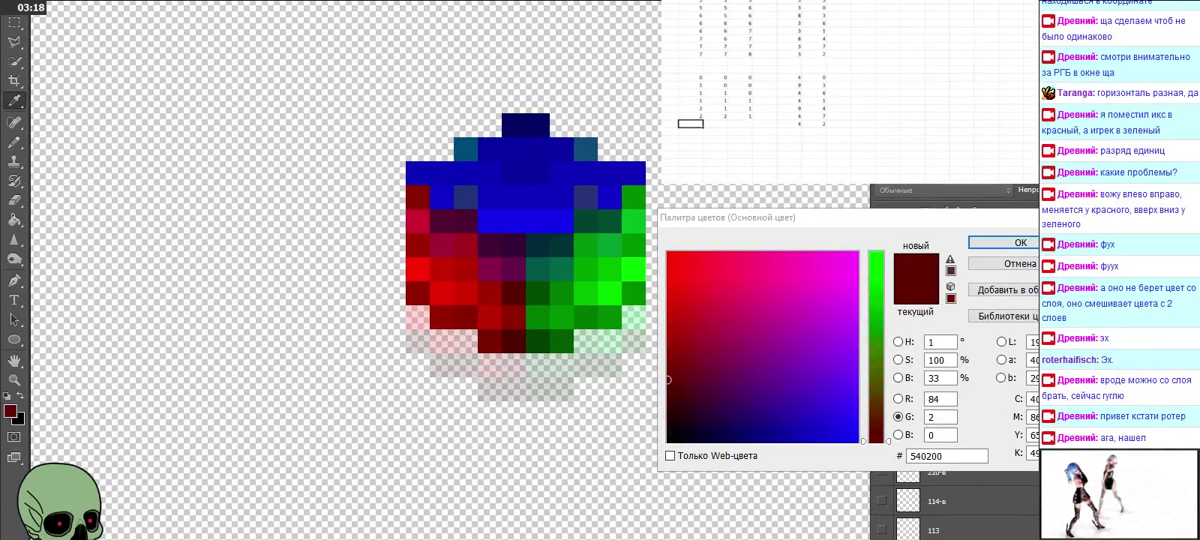
{"action": "left_click", "coordinate": [1003, 242]}
Step: Enter the row indices 2, 2, 2 in the spreadsheet
{"action": "left_click", "coordinate": [691, 123]}
{"action": "type", "text": "2"}
{"action": "key", "text": "Tab"}
{"action": "type", "text": "2"}
{"action": "key", "text": "Tab"}
{"action": "type", "text": "2"}
{"action": "key", "text": "Return"}
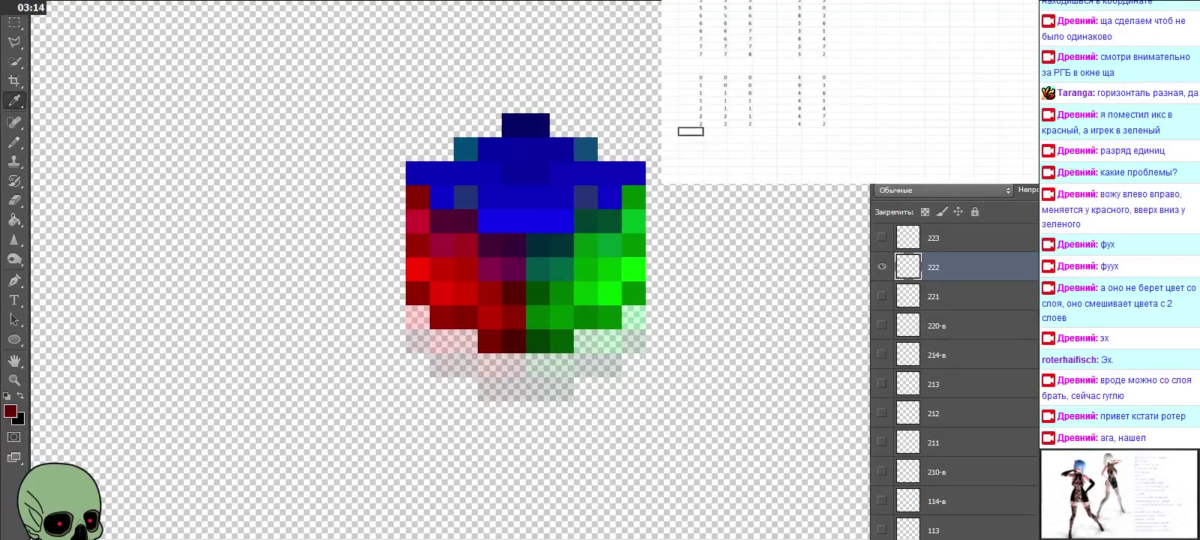
{"action": "left_click", "coordinate": [963, 268]}
Step: Hide layer 222 and make layer 322 the visible, active layer
{"action": "scroll", "coordinate": [964, 267], "scroll_direction": "up", "scroll_amount": 3}
{"action": "left_click", "coordinate": [882, 354]}
{"action": "left_click", "coordinate": [882, 325]}
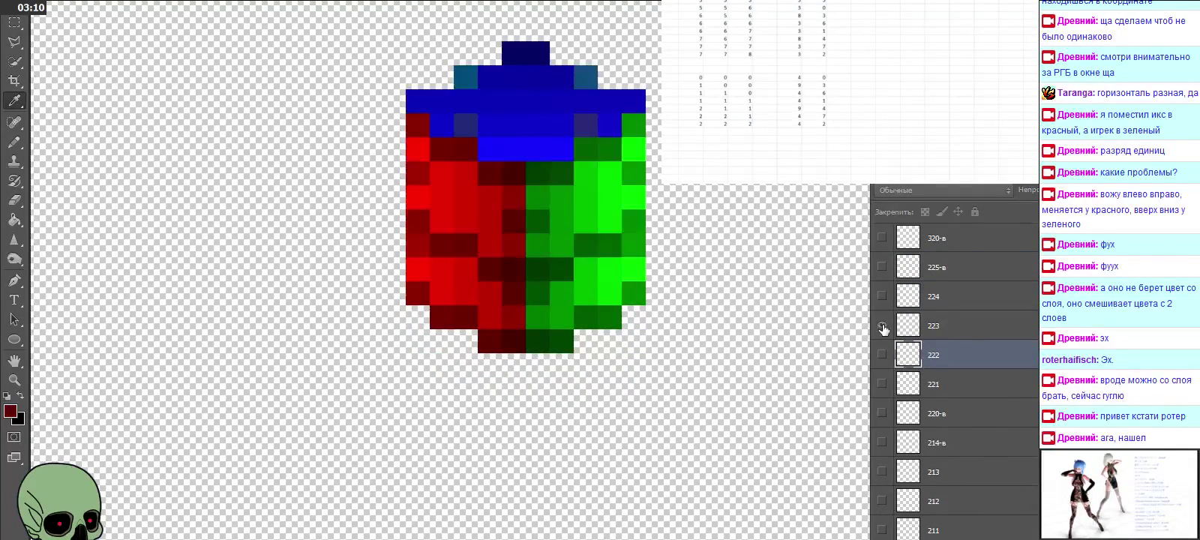
{"action": "left_click", "coordinate": [882, 325]}
{"action": "left_click", "coordinate": [882, 296]}
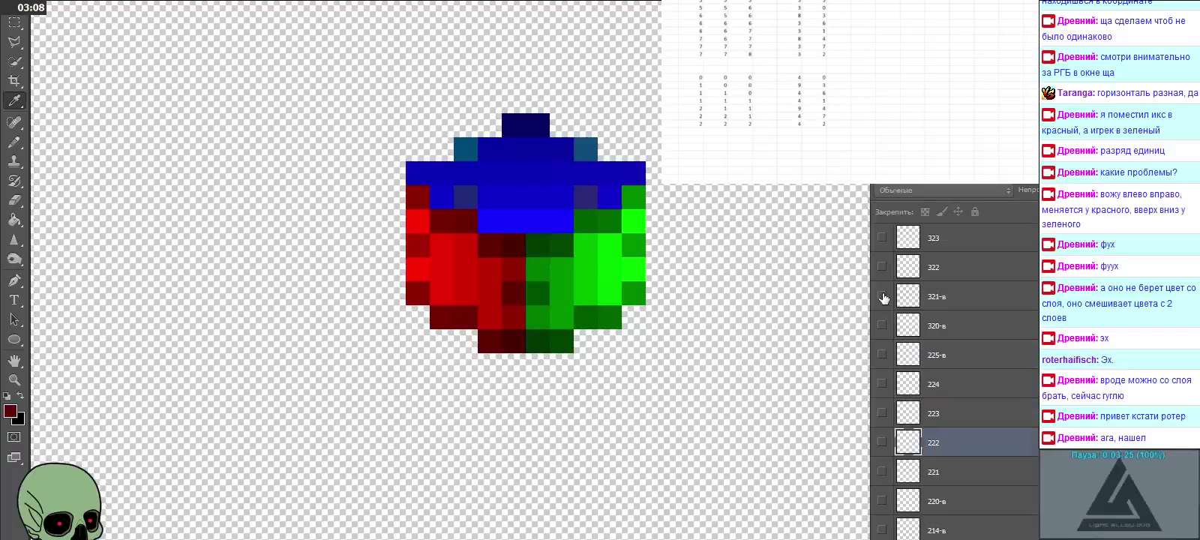
{"action": "left_click", "coordinate": [882, 297]}
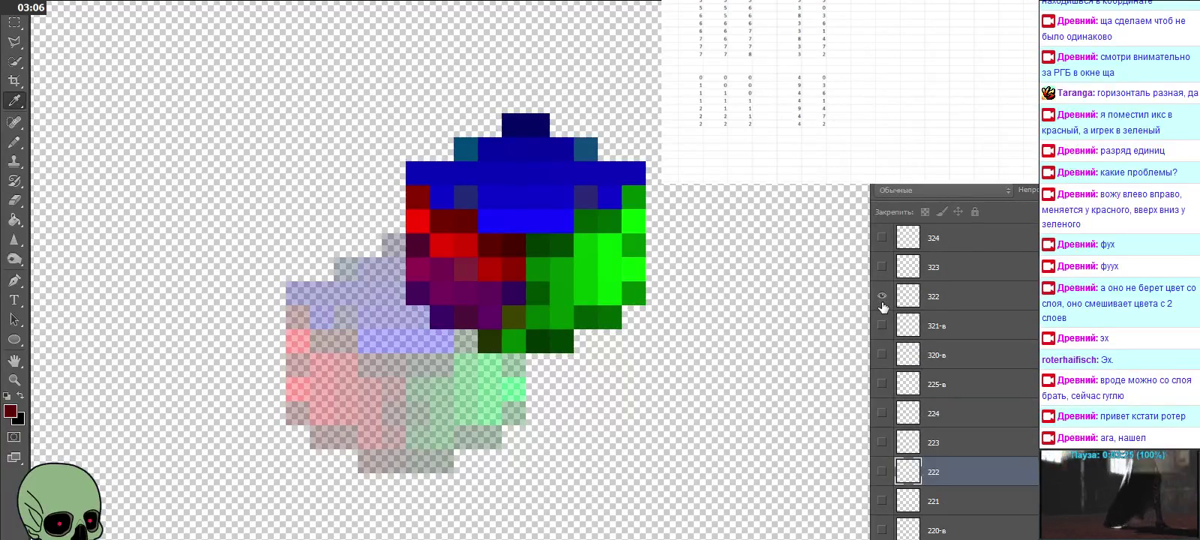
{"action": "left_click", "coordinate": [968, 307]}
Step: Eyedrop layer 322's green 09ff00 pixel and log it as 0 and 9
{"action": "left_click", "coordinate": [518, 330]}
{"action": "left_click", "coordinate": [11, 412]}
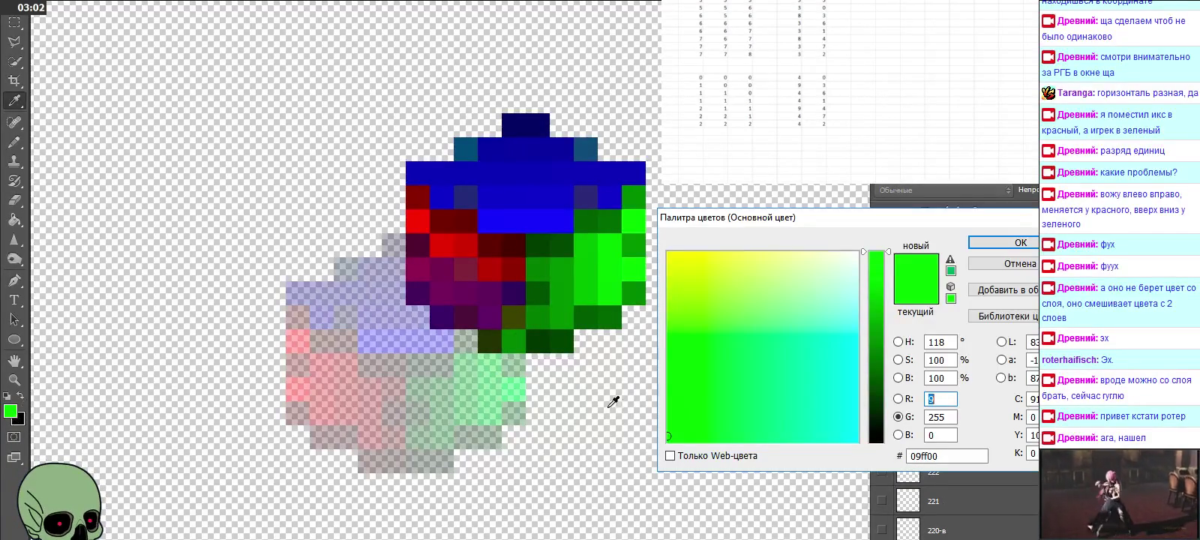
{"action": "left_click", "coordinate": [789, 131]}
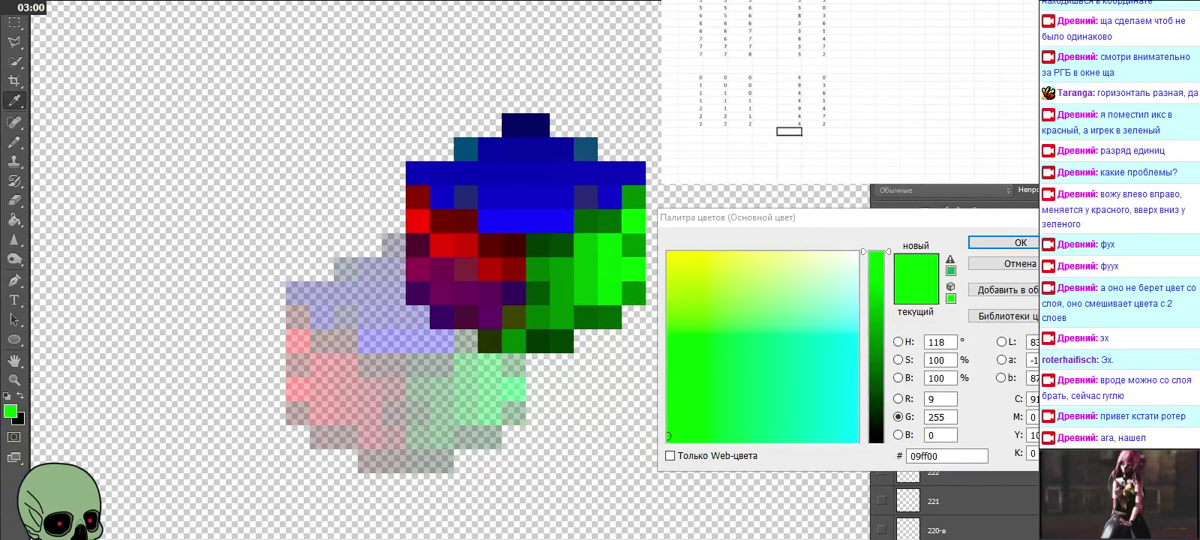
{"action": "type", "text": "40"}
{"action": "key", "text": "Tab"}
{"action": "type", "text": "9"}
{"action": "key", "text": "Return"}
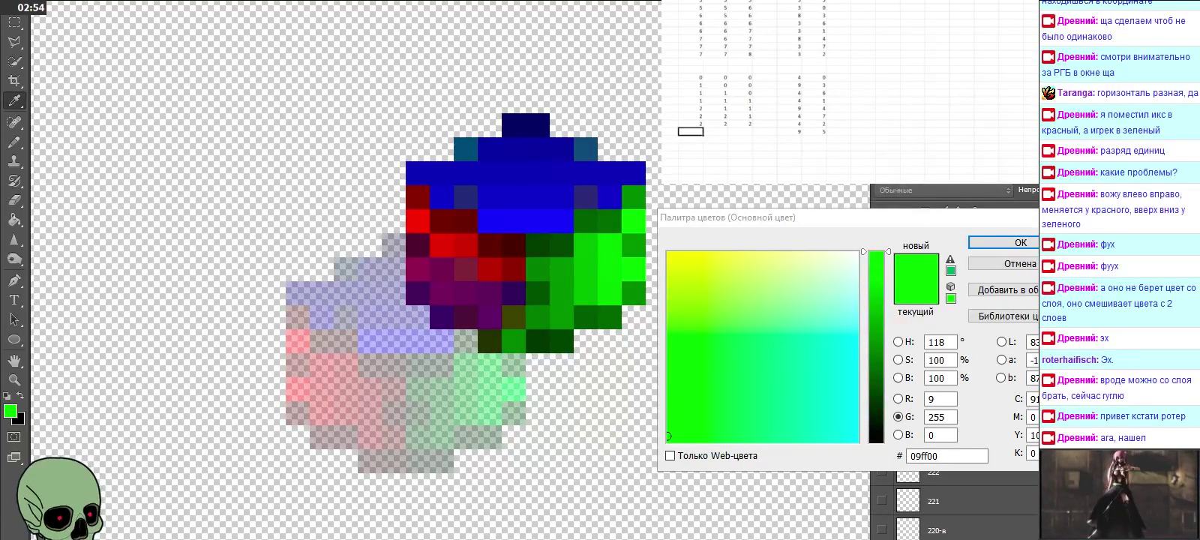
{"action": "key", "text": "Escape"}
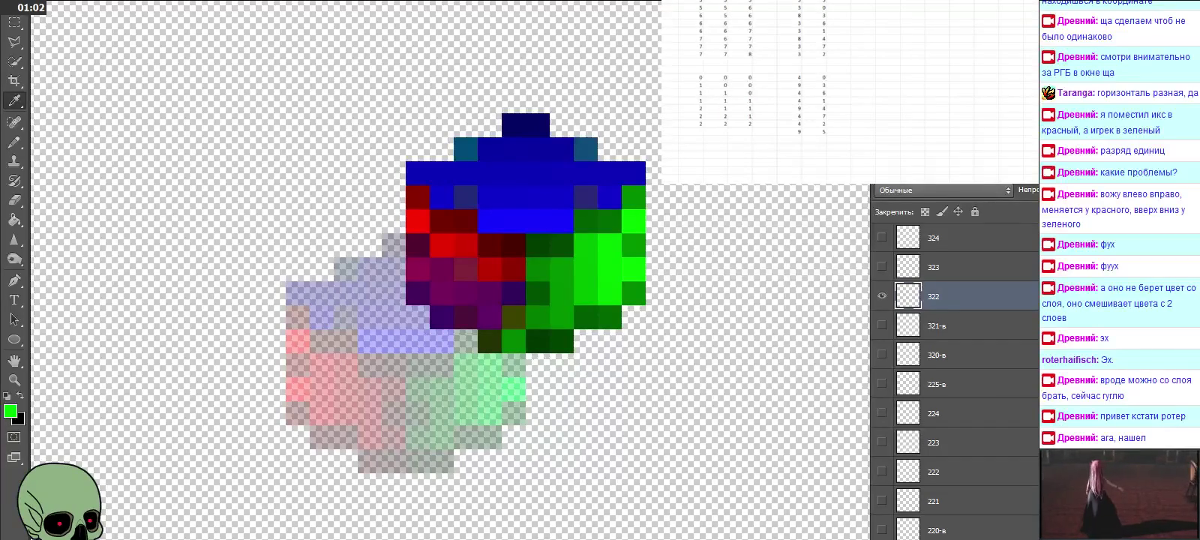
Step: Enter the row indices 3, 2, 2 in the next spreadsheet row
{"action": "left_click", "coordinate": [691, 131]}
{"action": "type", "text": "3"}
{"action": "key", "text": "Tab"}
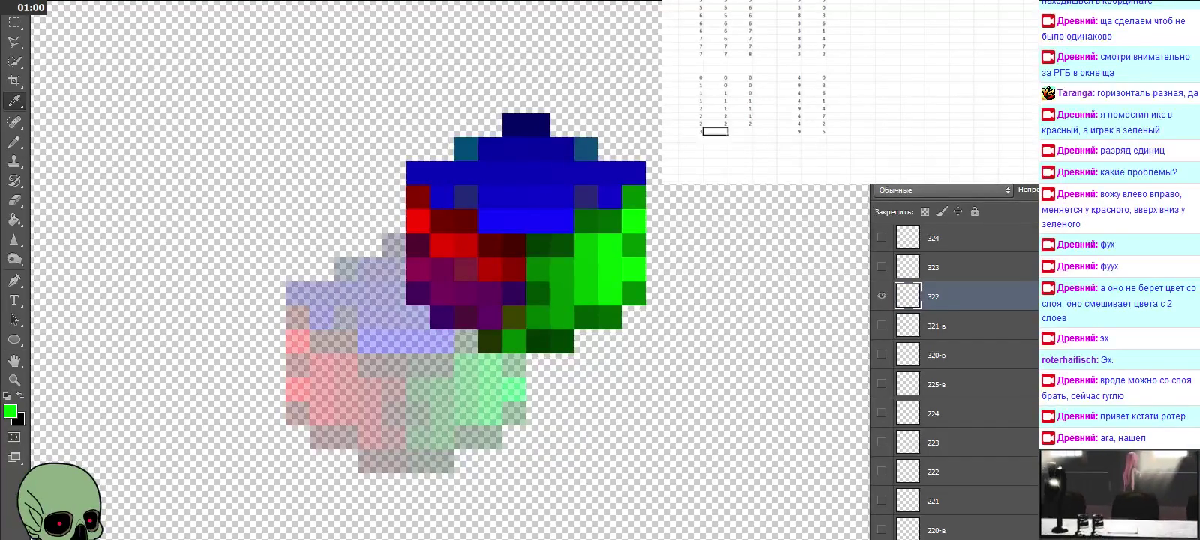
{"action": "type", "text": "2"}
{"action": "key", "text": "Tab"}
{"action": "type", "text": "2"}
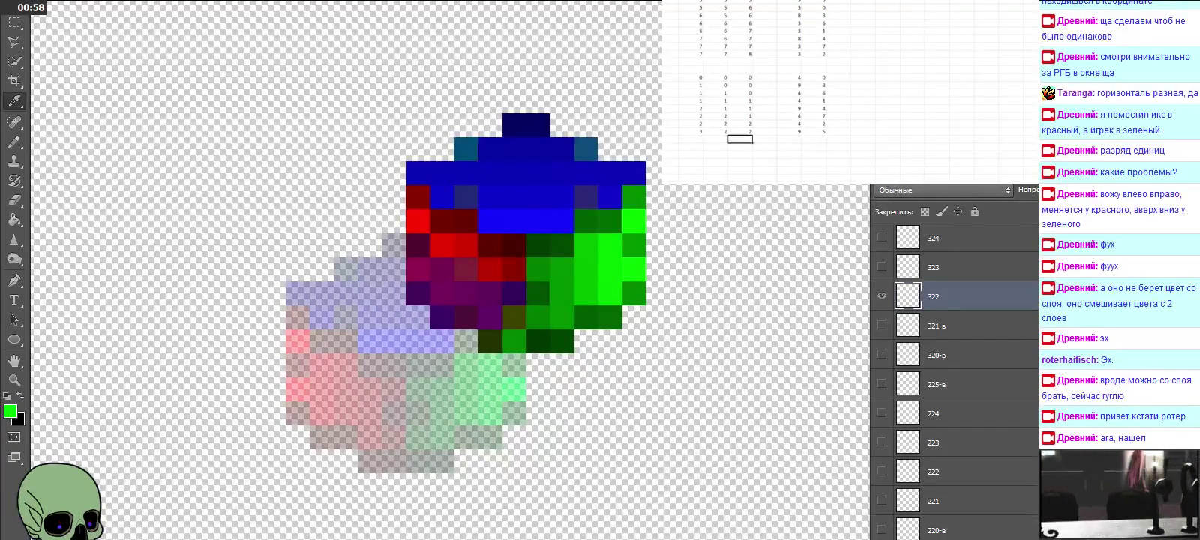
{"action": "key", "text": "Return"}
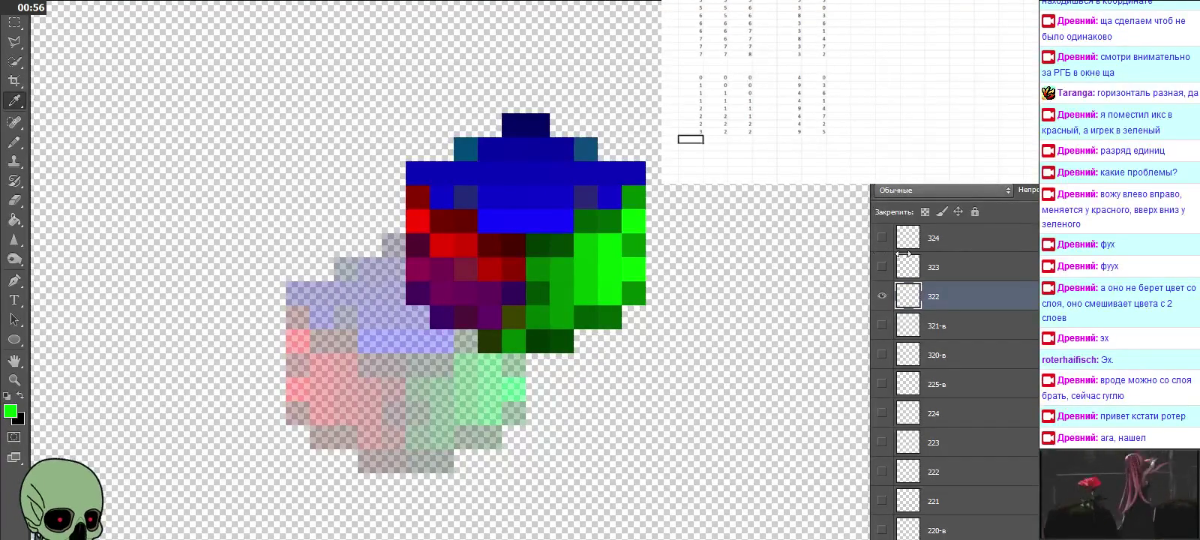
Step: Preview and hide layers 322, 323 and 324, leaving only the base sprite
{"action": "left_click", "coordinate": [883, 296]}
{"action": "left_click", "coordinate": [881, 267]}
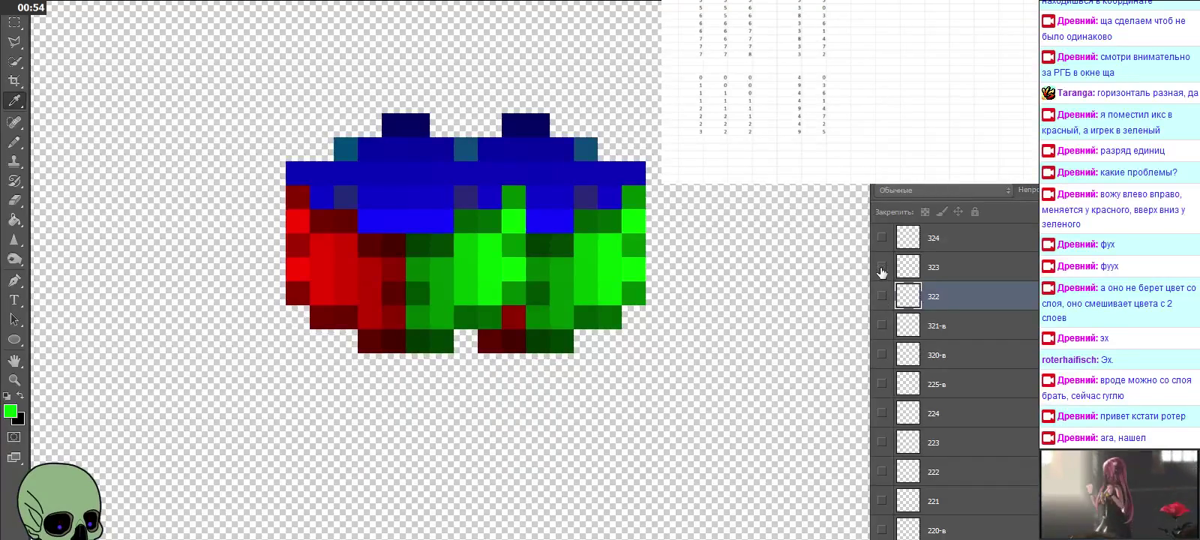
{"action": "left_click", "coordinate": [882, 267]}
{"action": "left_click", "coordinate": [882, 238]}
{"action": "scroll", "coordinate": [953, 285], "scroll_direction": "up", "scroll_amount": 1}
{"action": "scroll", "coordinate": [953, 337], "scroll_direction": "up", "scroll_amount": 2}
{"action": "scroll", "coordinate": [900, 375], "scroll_direction": "up", "scroll_amount": 2}
{"action": "left_click", "coordinate": [882, 383]}
{"action": "scroll", "coordinate": [915, 360], "scroll_direction": "up", "scroll_amount": 1}
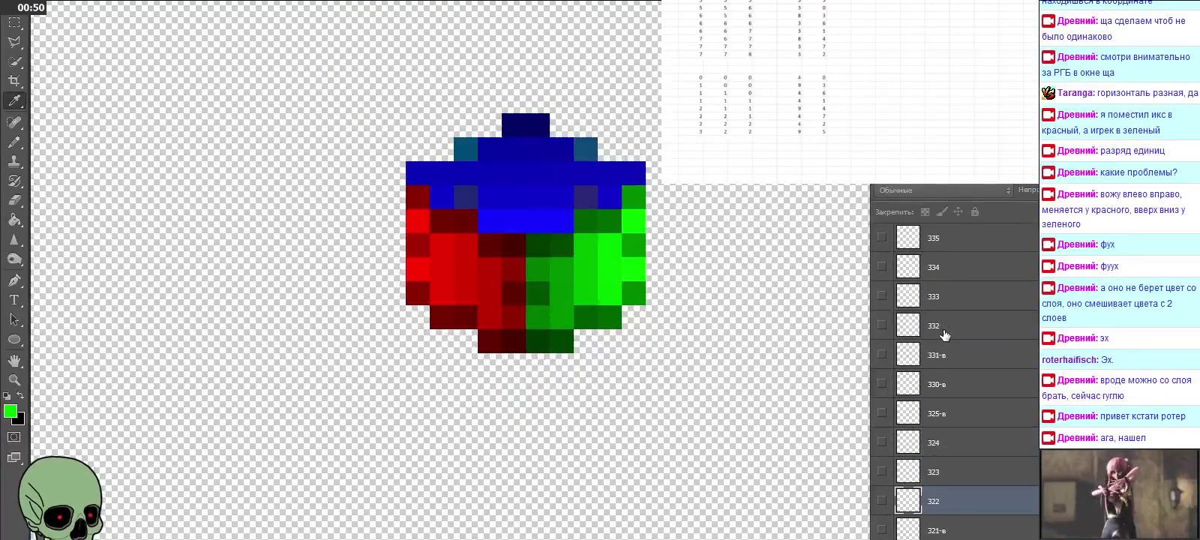